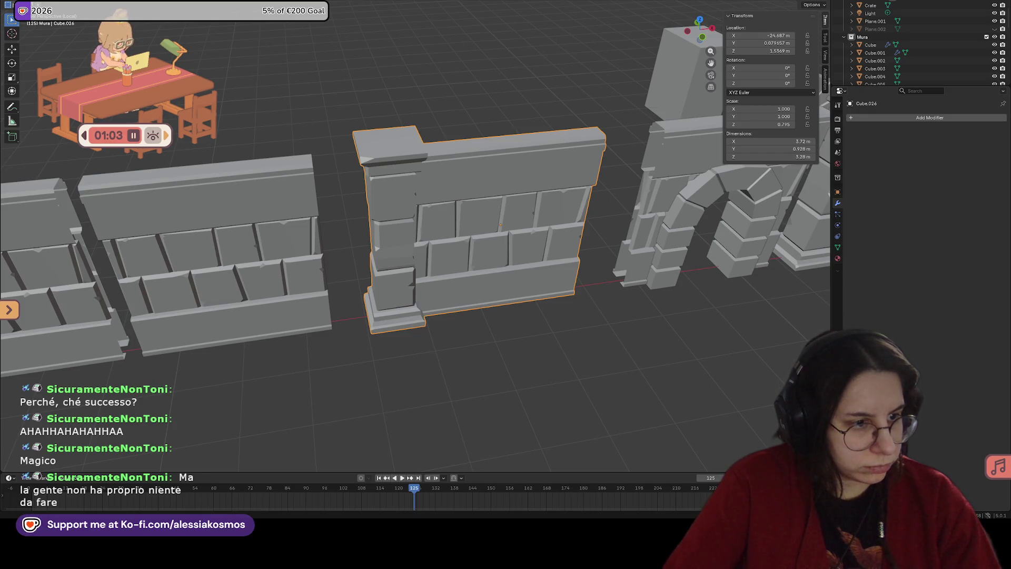
Step: Save the dungeon kit, frame the rectangular doorway arch, and switch to the Shading workspace
{"action": "mouse_move", "coordinate": [411, 284]}
{"action": "middle_mouse_down"}
{"action": "mouse_move", "coordinate": [371, 274]}
{"action": "mouse_move", "coordinate": [420, 257]}
{"action": "mouse_move", "coordinate": [458, 409]}
{"action": "middle_mouse_up"}
{"action": "key", "text": "ctrl+s"}
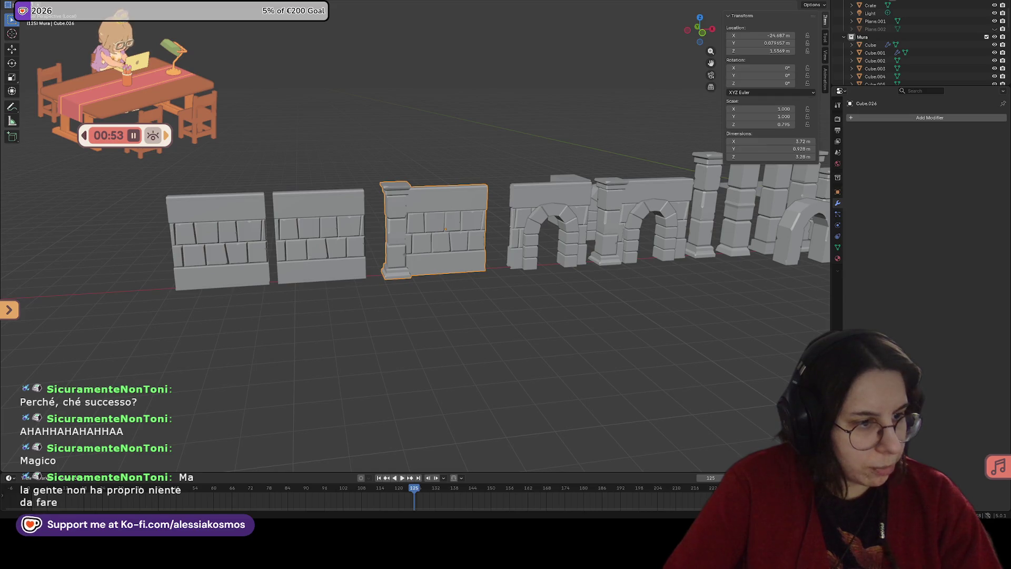
{"action": "middle_click_drag", "start_coordinate": [590, 276], "coordinate": [648, 216]}
{"action": "left_click", "coordinate": [653, 210]}
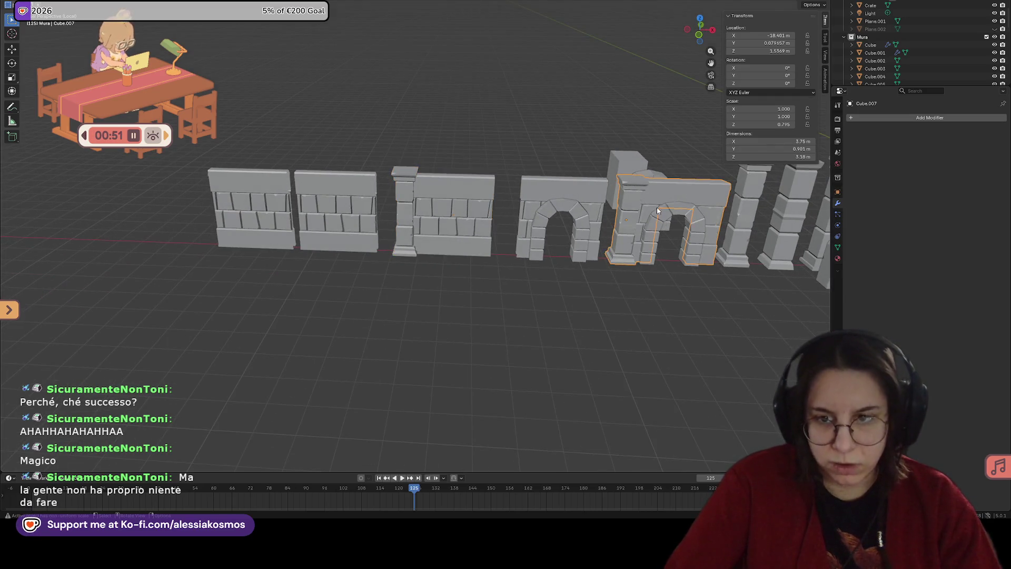
{"action": "key", "text": "KP_Decimal"}
{"action": "scroll", "coordinate": [356, 153], "scroll_direction": "up", "scroll_amount": 3}
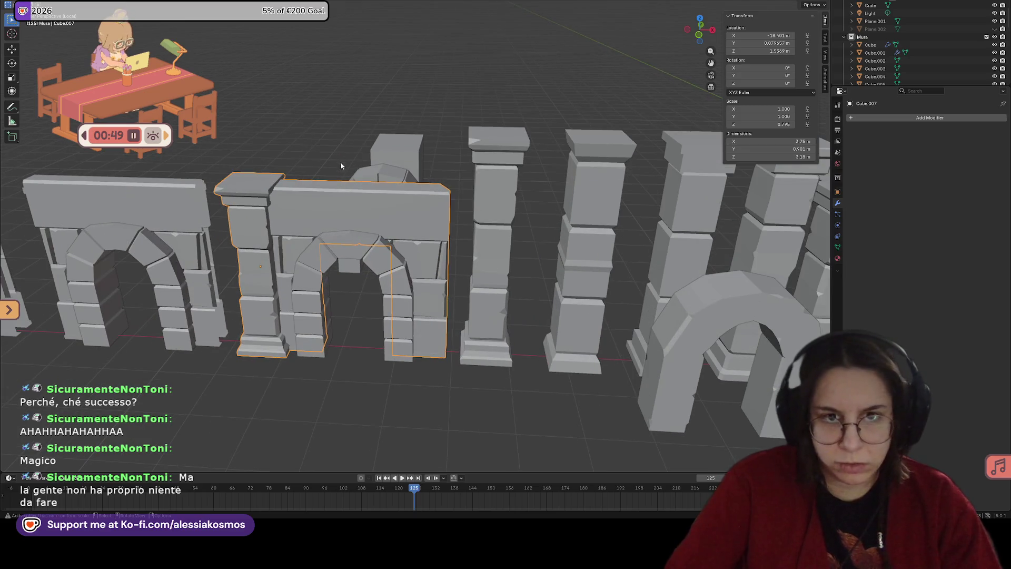
{"action": "left_click", "coordinate": [269, 4]}
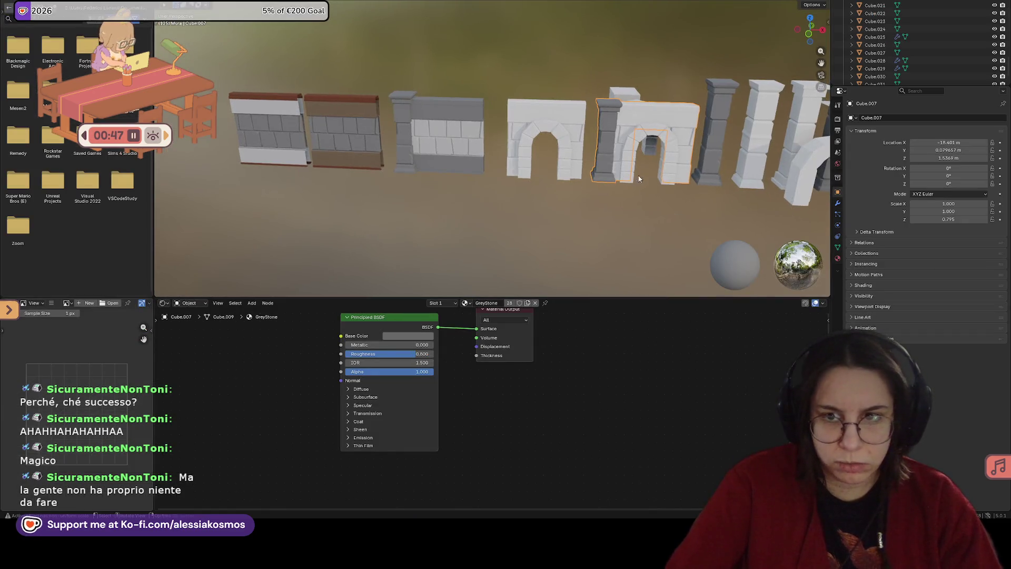
Step: Hide the overlapping arch piece Cube.028 in front of the doorway
{"action": "key", "text": "KP_Decimal"}
{"action": "key", "text": "Tab"}
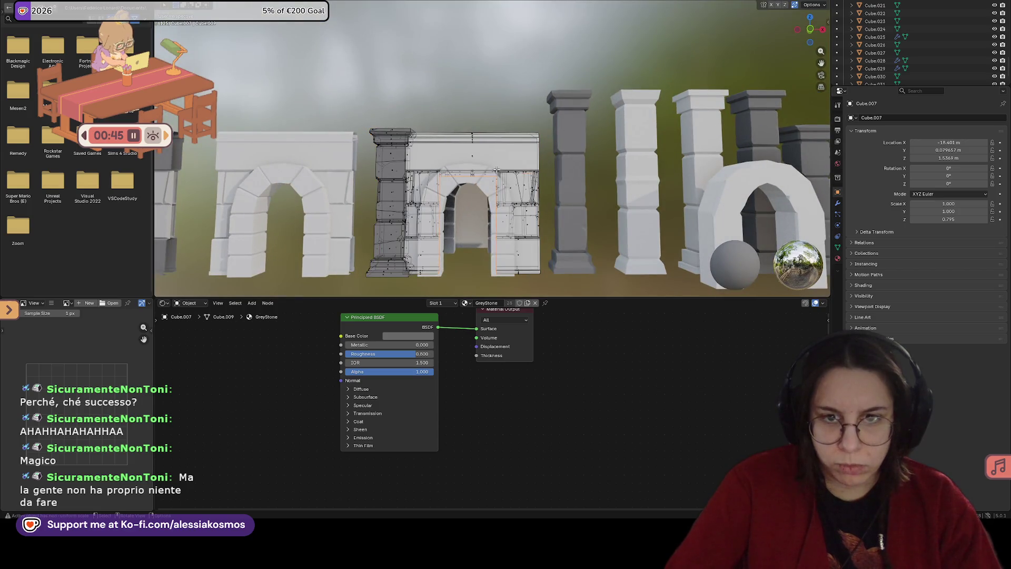
{"action": "left_click", "coordinate": [495, 169]}
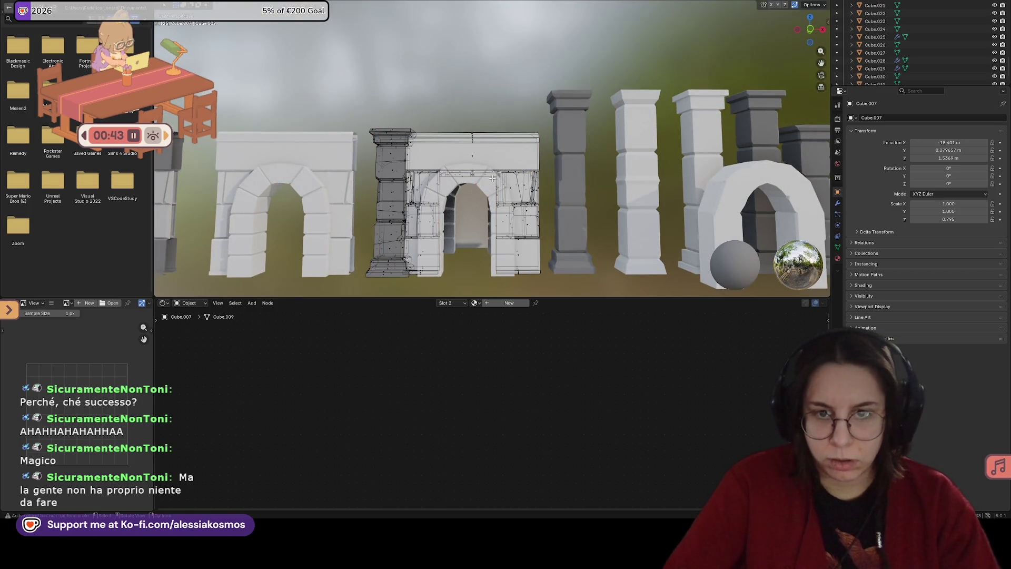
{"action": "key", "text": "Tab"}
{"action": "left_click", "coordinate": [498, 168]}
{"action": "key", "text": "h"}
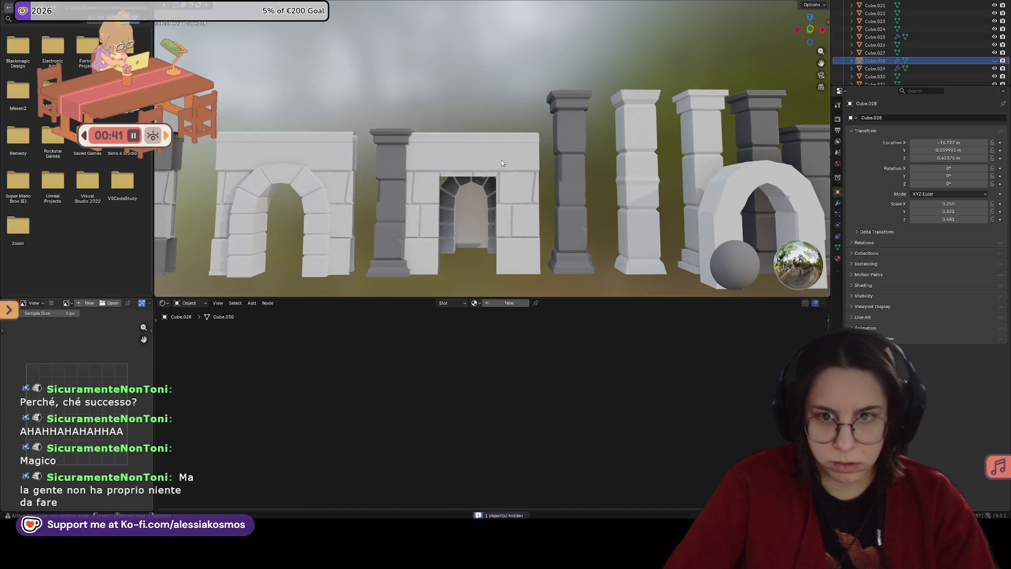
Step: In Edit Mode, select the left pillar's connected geometry and hide it
{"action": "middle_click_drag", "start_coordinate": [502, 161], "coordinate": [503, 179]}
{"action": "key", "text": "k"}
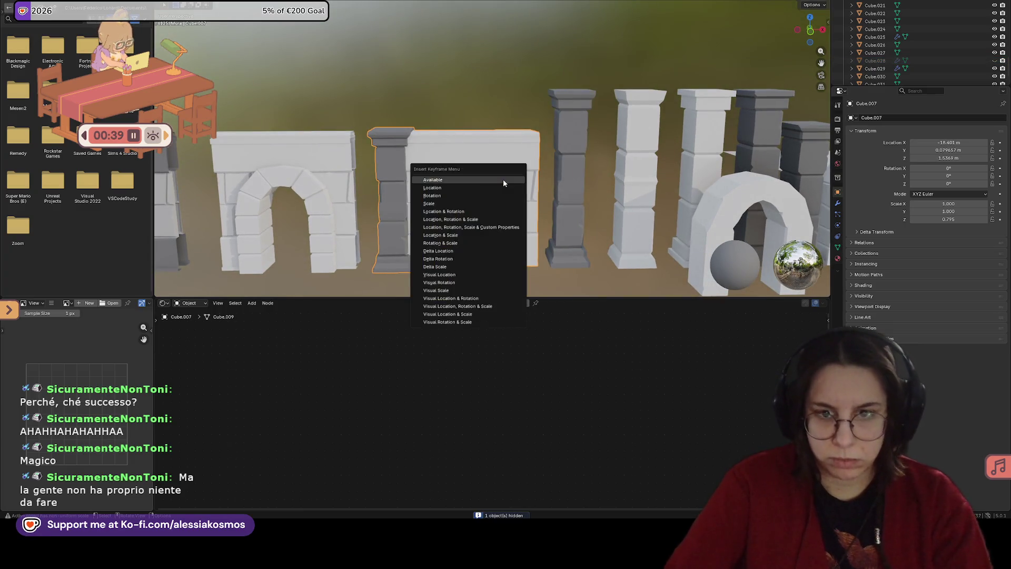
{"action": "key", "text": "Escape"}
{"action": "key", "text": "Tab"}
{"action": "left_click", "coordinate": [479, 154]}
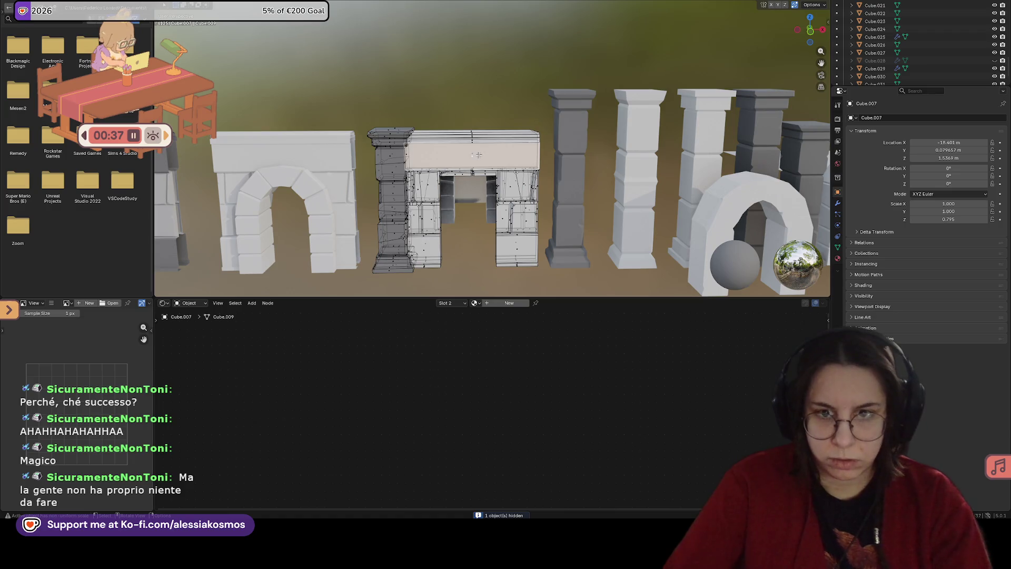
{"action": "key", "text": "ctrl+l"}
{"action": "left_click", "coordinate": [392, 156]}
{"action": "key", "text": "z"}
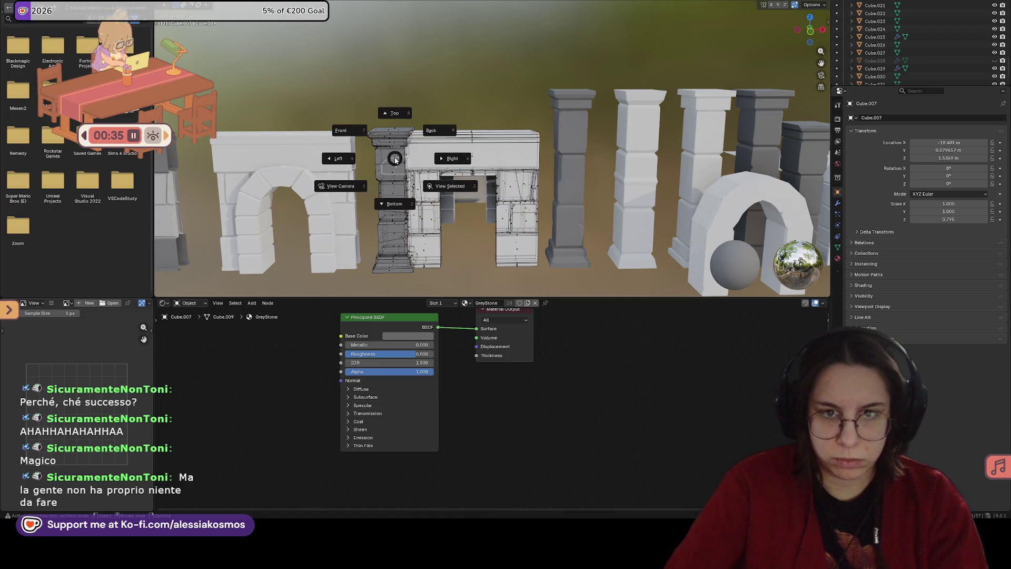
{"action": "key", "text": "ctrl+l"}
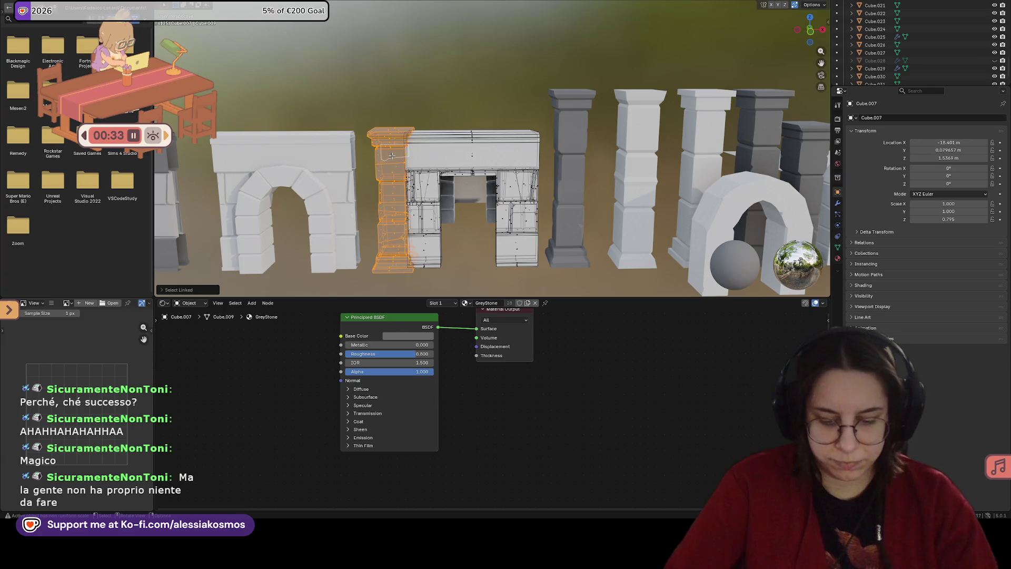
{"action": "key", "text": "h"}
Step: Re-enter Edit Mode on the doorway wall and pick the slab's front face
{"action": "key", "text": "Tab"}
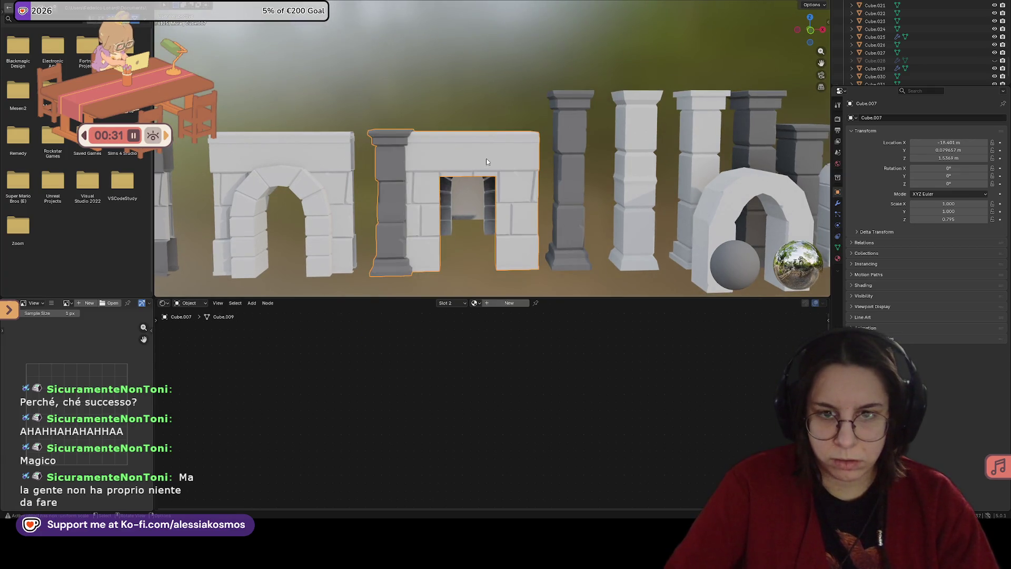
{"action": "key", "text": "Tab"}
{"action": "left_click", "coordinate": [477, 164]}
{"action": "scroll", "coordinate": [478, 164], "scroll_direction": "up", "scroll_amount": 3}
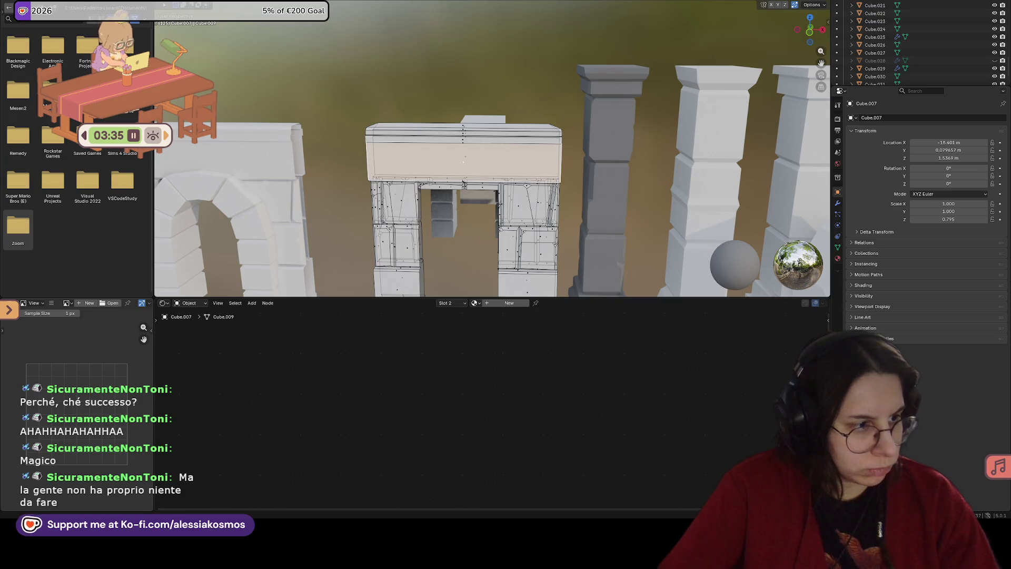
{"action": "key", "text": "KP_1"}
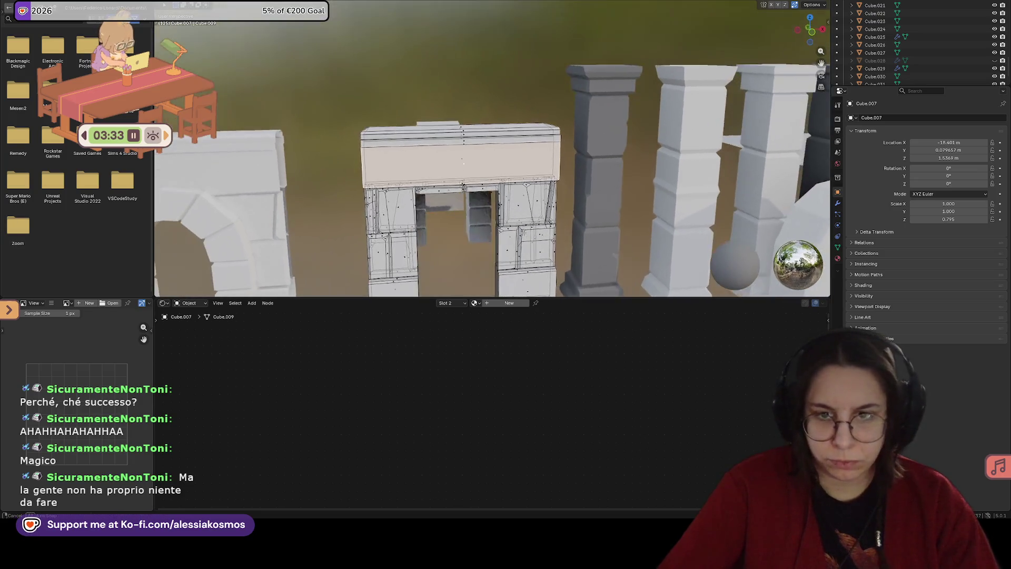
Step: Switch to a flat front view and give the 3D viewport more height
{"action": "key", "text": "KP_5"}
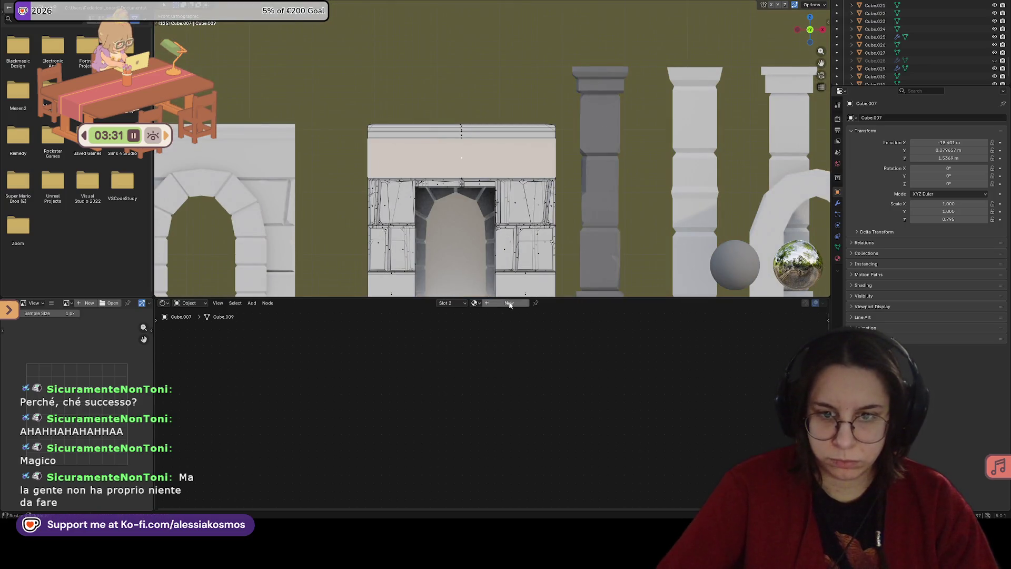
{"action": "left_click_drag", "start_coordinate": [512, 298], "coordinate": [512, 356]}
{"action": "mouse_move", "coordinate": [343, 210]}
{"action": "left_mouse_down"}
{"action": "mouse_move", "coordinate": [501, 294]}
{"action": "mouse_move", "coordinate": [584, 299]}
{"action": "mouse_move", "coordinate": [571, 297]}
{"action": "left_mouse_up"}
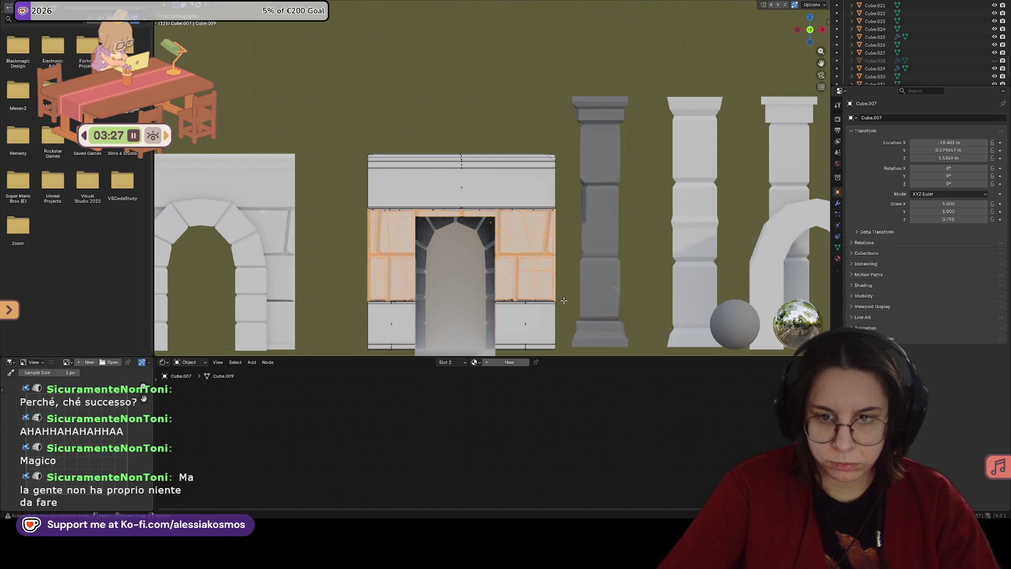
{"action": "left_click", "coordinate": [564, 301]}
Step: Box-select the stone blocks flanking the doorway and orbit in close to them
{"action": "left_click_drag", "start_coordinate": [451, 265], "coordinate": [609, 275]}
{"action": "mouse_move", "coordinate": [565, 298]}
{"action": "left_mouse_down"}
{"action": "mouse_move", "coordinate": [489, 247]}
{"action": "mouse_move", "coordinate": [329, 209]}
{"action": "left_mouse_up"}
{"action": "scroll", "coordinate": [417, 213], "scroll_direction": "up", "scroll_amount": 2}
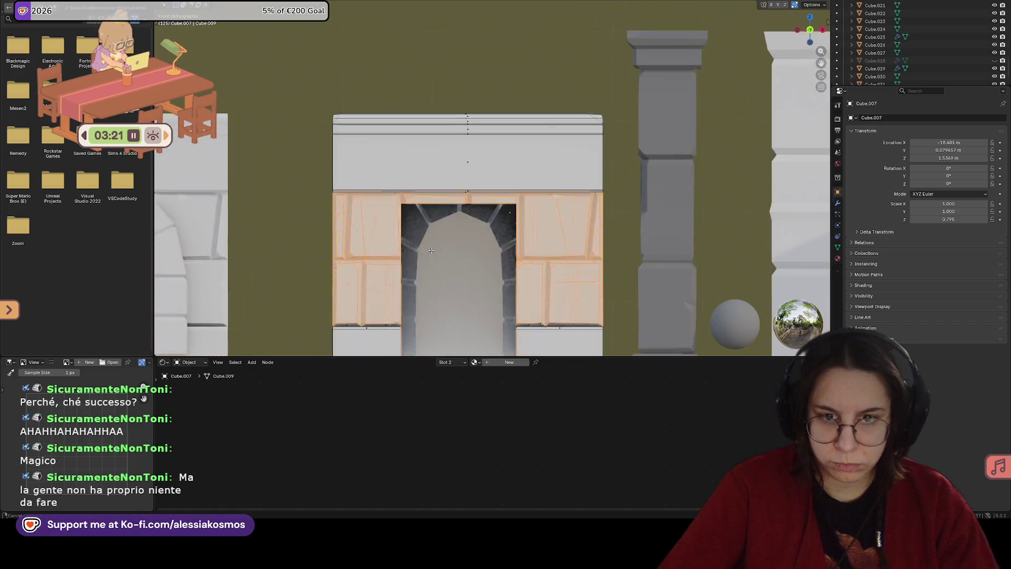
{"action": "mouse_move", "coordinate": [416, 213]}
{"action": "middle_mouse_down"}
{"action": "mouse_move", "coordinate": [537, 247]}
{"action": "mouse_move", "coordinate": [535, 224]}
{"action": "middle_mouse_up"}
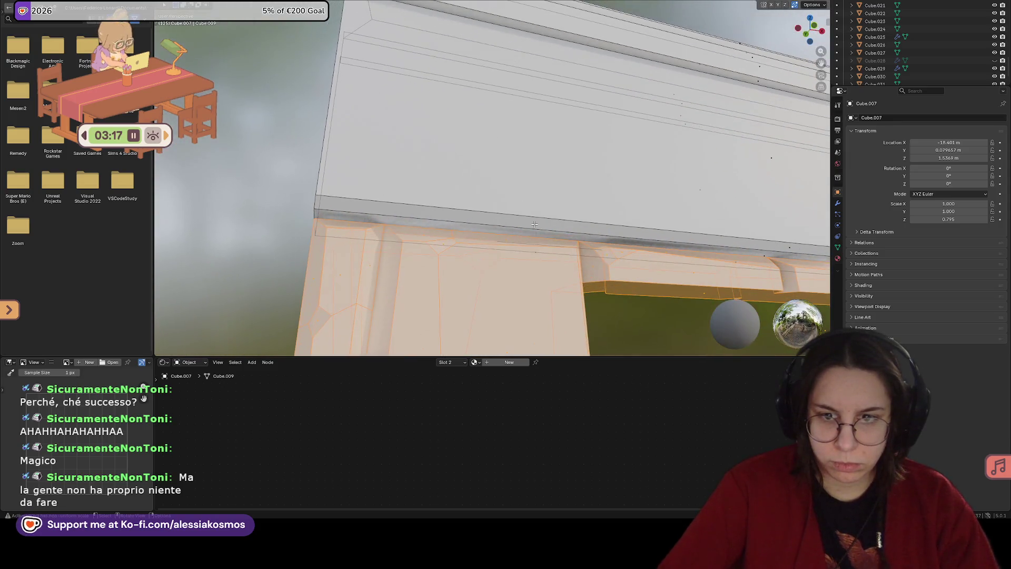
{"action": "mouse_move", "coordinate": [604, 239]}
{"action": "middle_mouse_down"}
{"action": "mouse_move", "coordinate": [724, 259]}
{"action": "mouse_move", "coordinate": [412, 263]}
{"action": "mouse_move", "coordinate": [601, 239]}
{"action": "middle_mouse_up"}
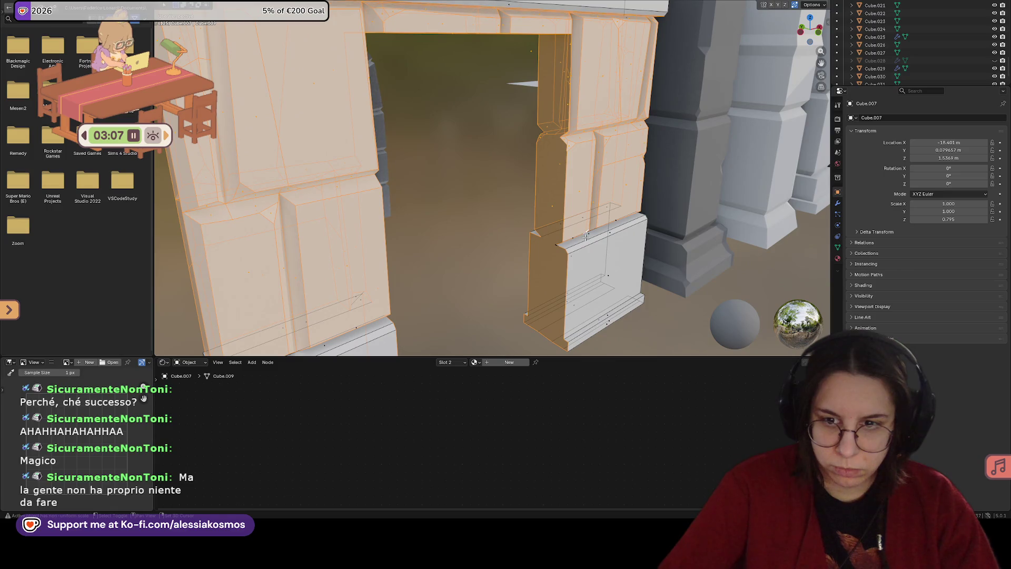
Step: Switch to the empty Slot 2 and orbit around the arch to inspect its blocks
{"action": "left_click", "coordinate": [537, 232]}
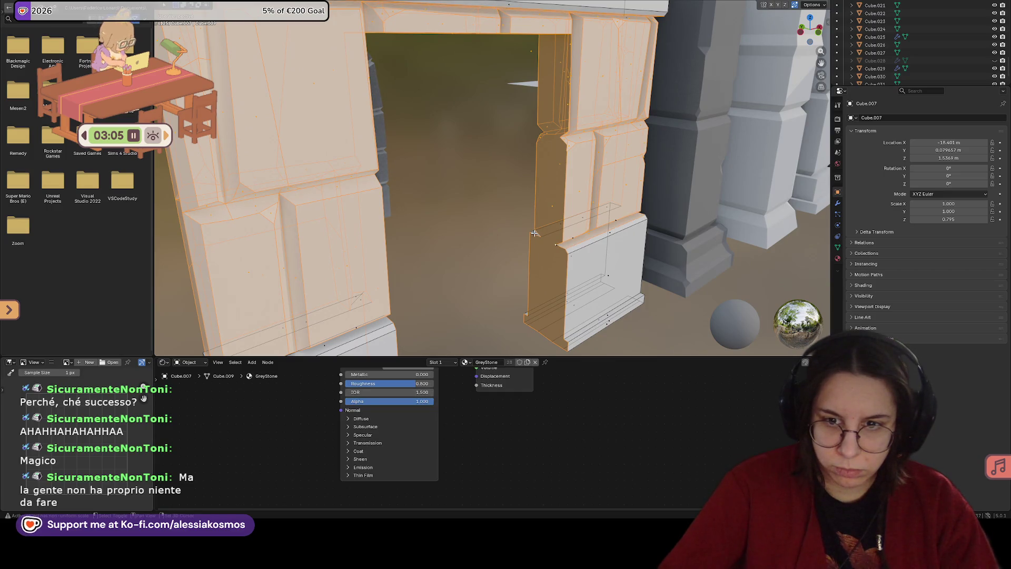
{"action": "left_click", "coordinate": [579, 219]}
{"action": "middle_click_drag", "start_coordinate": [580, 219], "coordinate": [423, 244]}
{"action": "left_click", "coordinate": [306, 279]}
{"action": "middle_click_drag", "start_coordinate": [309, 261], "coordinate": [469, 250]}
{"action": "scroll", "coordinate": [469, 249], "scroll_direction": "up", "scroll_amount": 1}
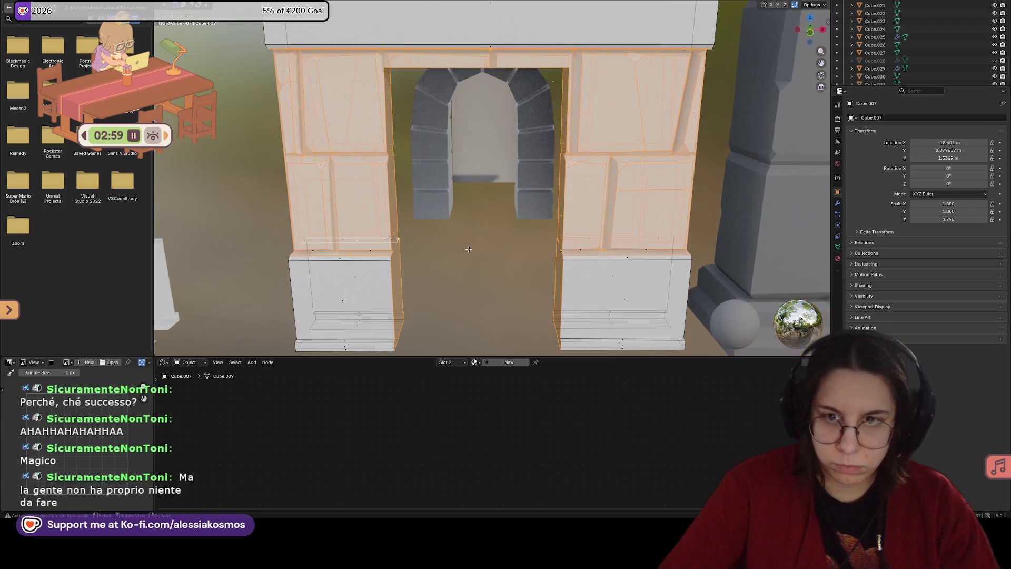
{"action": "mouse_move", "coordinate": [498, 212]}
{"action": "middle_mouse_down"}
{"action": "mouse_move", "coordinate": [447, 132]}
{"action": "mouse_move", "coordinate": [427, 147]}
{"action": "mouse_move", "coordinate": [460, 137]}
{"action": "middle_mouse_up"}
{"action": "mouse_move", "coordinate": [433, 186]}
{"action": "middle_mouse_down"}
{"action": "mouse_move", "coordinate": [583, 285]}
{"action": "mouse_move", "coordinate": [580, 209]}
{"action": "mouse_move", "coordinate": [620, 198]}
{"action": "mouse_move", "coordinate": [369, 271]}
{"action": "mouse_move", "coordinate": [270, 267]}
{"action": "middle_mouse_up"}
{"action": "scroll", "coordinate": [587, 201], "scroll_direction": "down", "scroll_amount": 2}
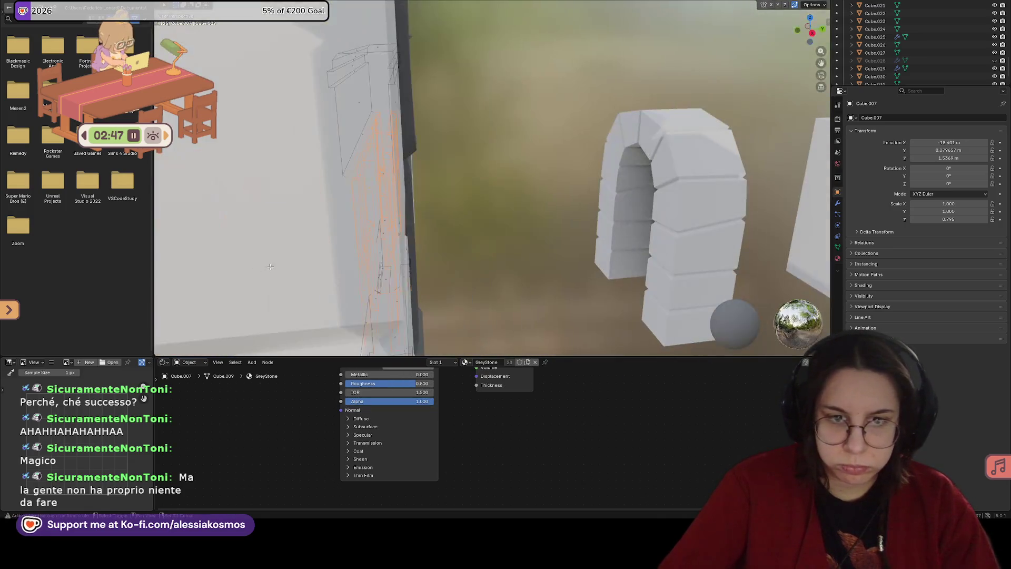
{"action": "mouse_move", "coordinate": [355, 257]}
{"action": "middle_mouse_down"}
{"action": "mouse_move", "coordinate": [321, 238]}
{"action": "mouse_move", "coordinate": [569, 281]}
{"action": "mouse_move", "coordinate": [499, 283]}
{"action": "mouse_move", "coordinate": [510, 293]}
{"action": "mouse_move", "coordinate": [490, 263]}
{"action": "middle_mouse_up"}
{"action": "scroll", "coordinate": [570, 280], "scroll_direction": "up", "scroll_amount": 2}
Step: Try selecting the lower blocks beside the doorway and open the material slot options
{"action": "left_click", "coordinate": [515, 284]}
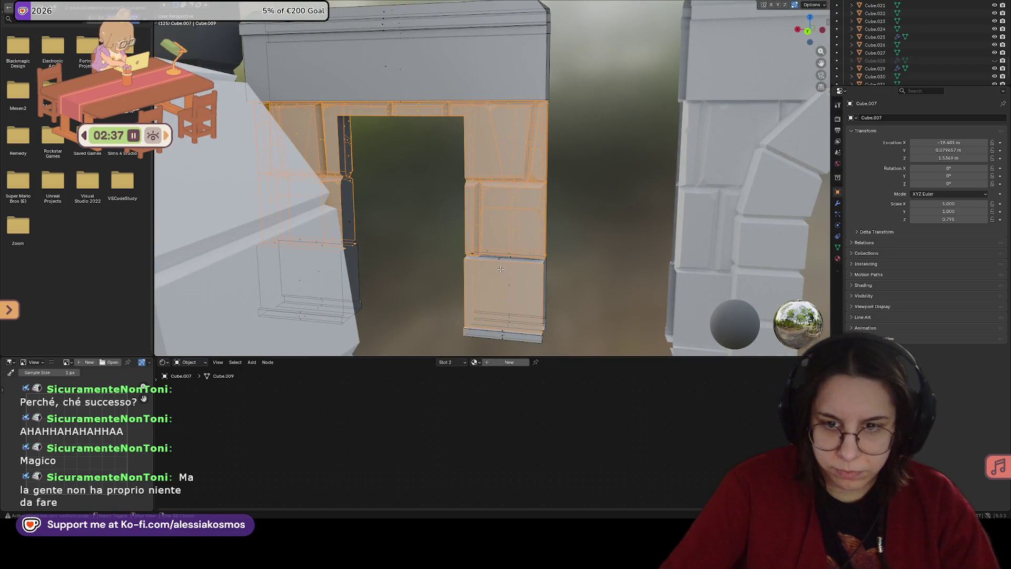
{"action": "left_click", "coordinate": [492, 278], "text": "shift"}
{"action": "left_click", "coordinate": [510, 288], "text": "shift"}
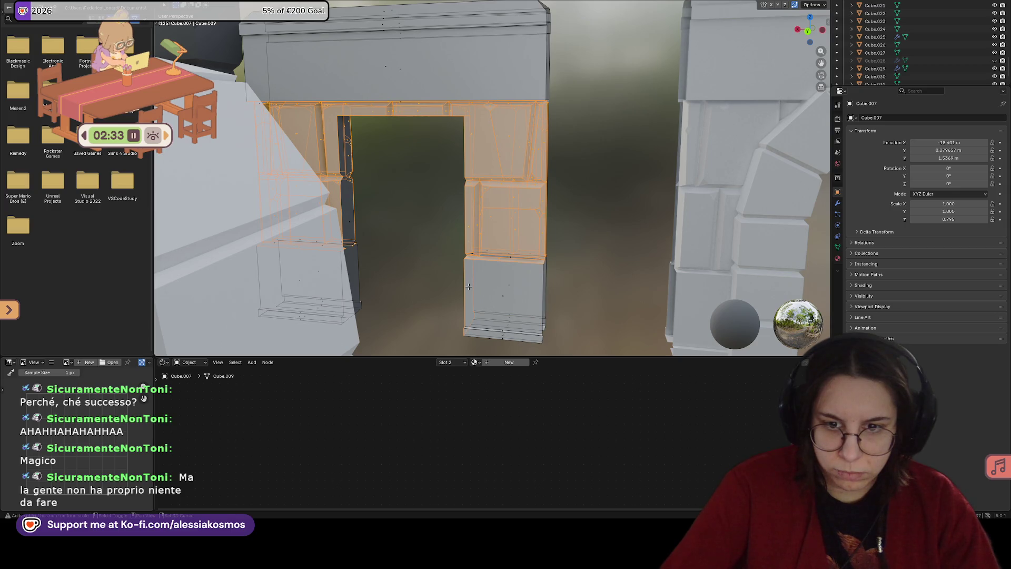
{"action": "mouse_move", "coordinate": [481, 284]}
{"action": "middle_mouse_down"}
{"action": "mouse_move", "coordinate": [510, 262]}
{"action": "mouse_move", "coordinate": [417, 315]}
{"action": "middle_mouse_up"}
{"action": "left_click", "coordinate": [440, 362]}
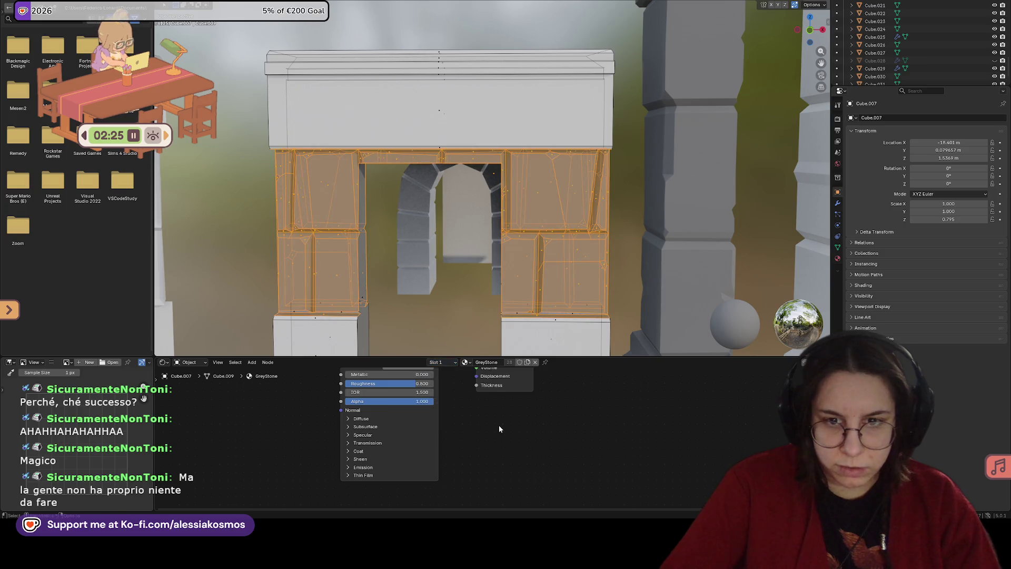
{"action": "scroll", "coordinate": [289, 68], "scroll_direction": "down", "scroll_amount": 2}
Step: Select the top lintel and box-add the two base blocks
{"action": "left_click", "coordinate": [358, 129]}
{"action": "middle_click_drag", "start_coordinate": [308, 334], "coordinate": [267, 279], "text": "shift"}
{"action": "left_click_drag", "start_coordinate": [284, 286], "coordinate": [544, 219], "text": "shift"}
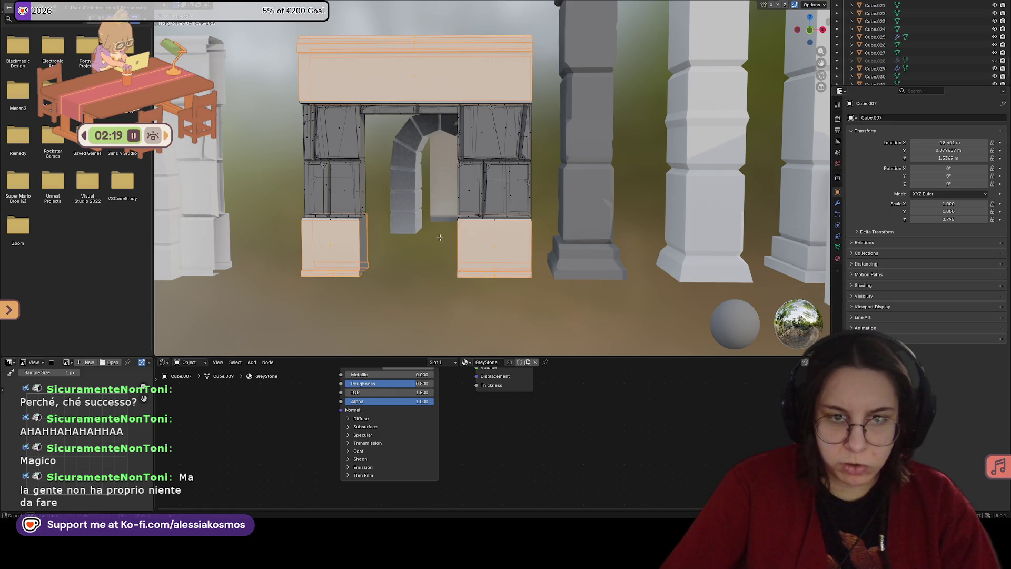
{"action": "scroll", "coordinate": [440, 237], "scroll_direction": "down", "scroll_amount": 5}
{"action": "middle_click_drag", "start_coordinate": [440, 237], "coordinate": [438, 242]}
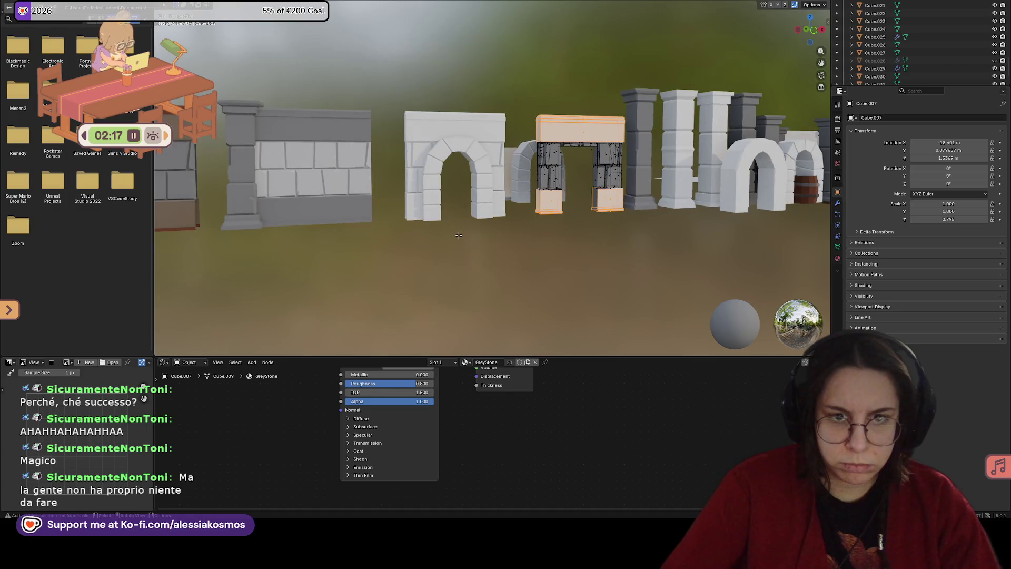
{"action": "scroll", "coordinate": [583, 185], "scroll_direction": "up", "scroll_amount": 8}
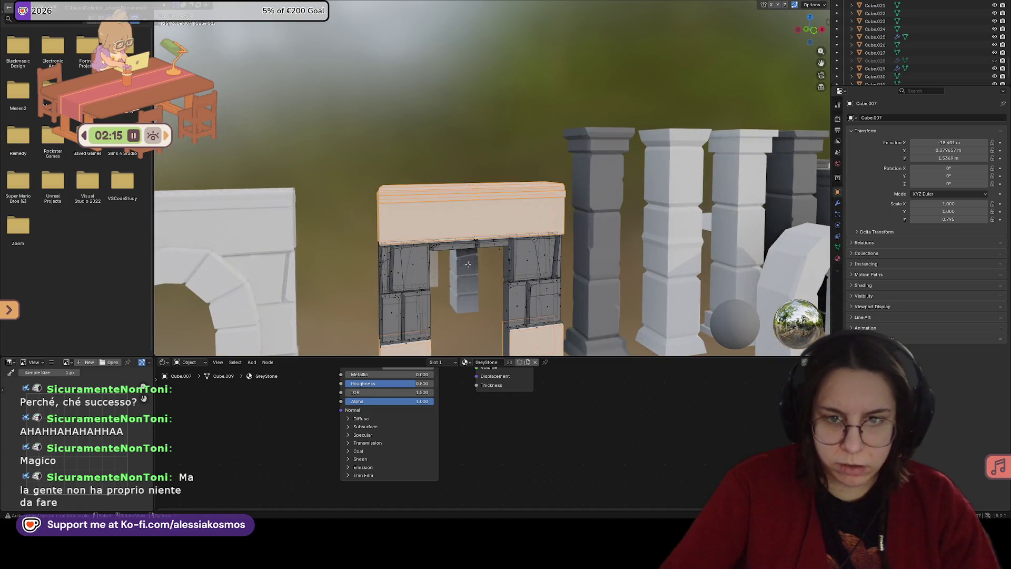
Step: Refine the selection on the left and right blocks, orbiting to a front view
{"action": "left_click", "coordinate": [361, 244]}
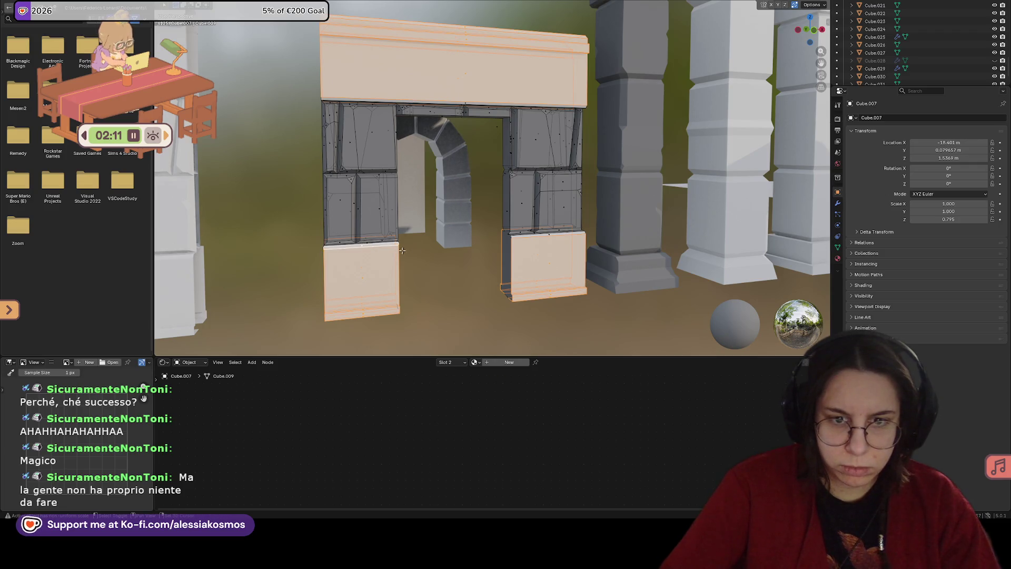
{"action": "middle_click_drag", "start_coordinate": [402, 251], "coordinate": [438, 248]}
{"action": "left_click", "coordinate": [554, 236]}
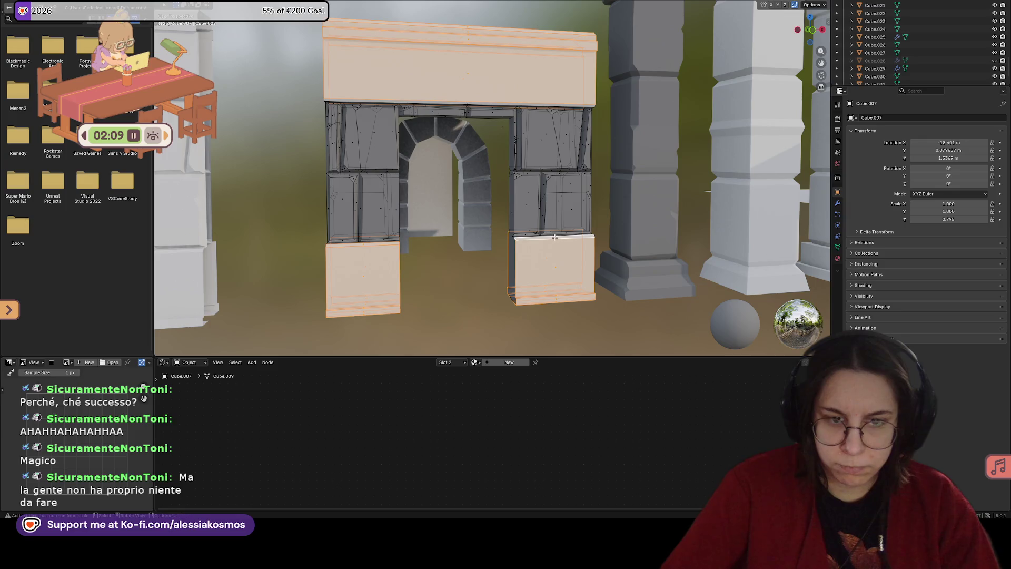
{"action": "middle_click_drag", "start_coordinate": [463, 268], "coordinate": [606, 266]}
{"action": "mouse_move", "coordinate": [492, 267]}
{"action": "middle_mouse_down"}
{"action": "mouse_move", "coordinate": [470, 235]}
{"action": "mouse_move", "coordinate": [405, 233]}
{"action": "middle_mouse_up"}
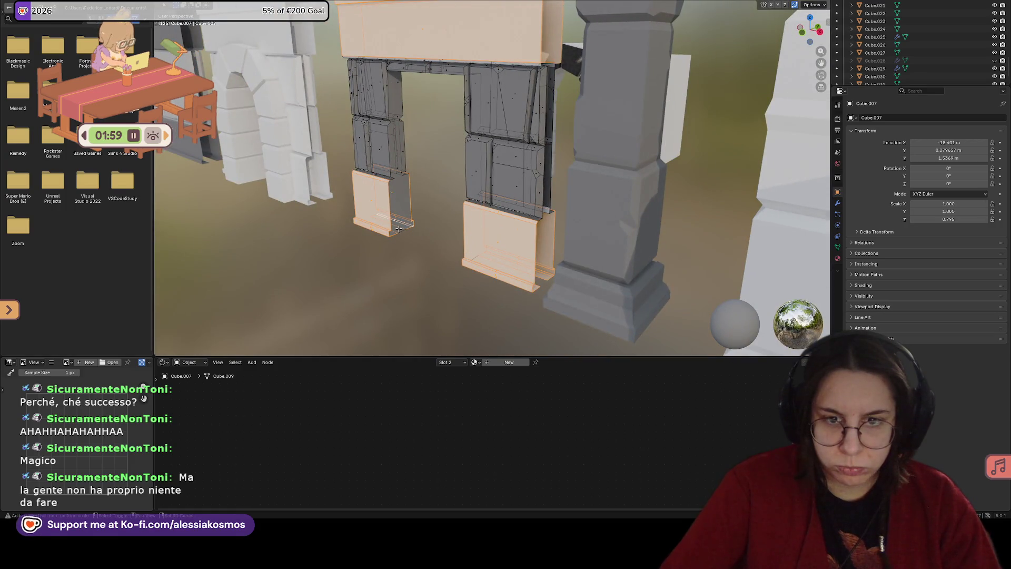
{"action": "middle_click_drag", "start_coordinate": [547, 280], "coordinate": [589, 260]}
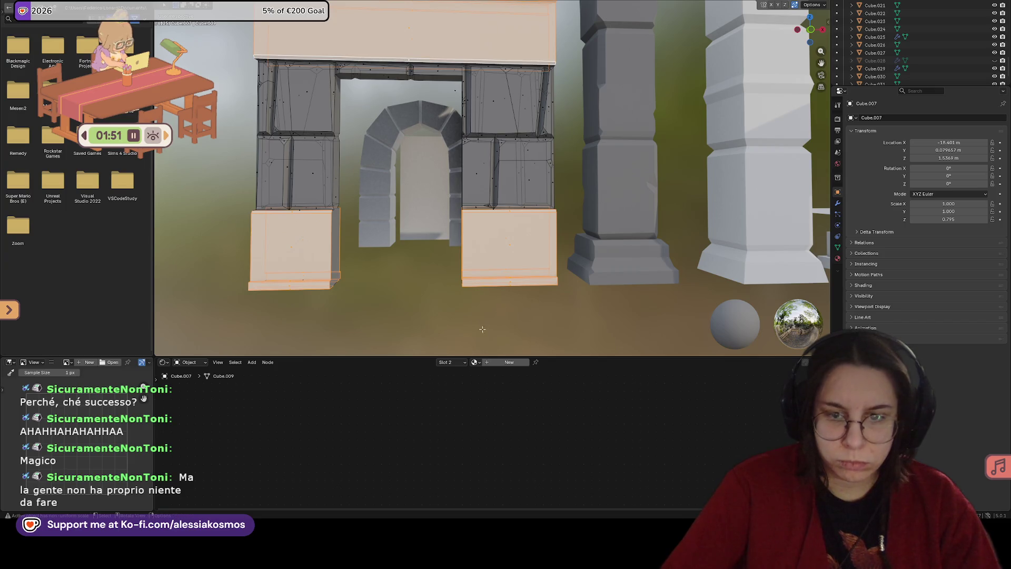
Step: Assign GreyStone from Slot 1 to the selected lintel and lower blocks
{"action": "left_click", "coordinate": [445, 363]}
{"action": "left_click", "coordinate": [433, 380]}
{"action": "left_click", "coordinate": [420, 427]}
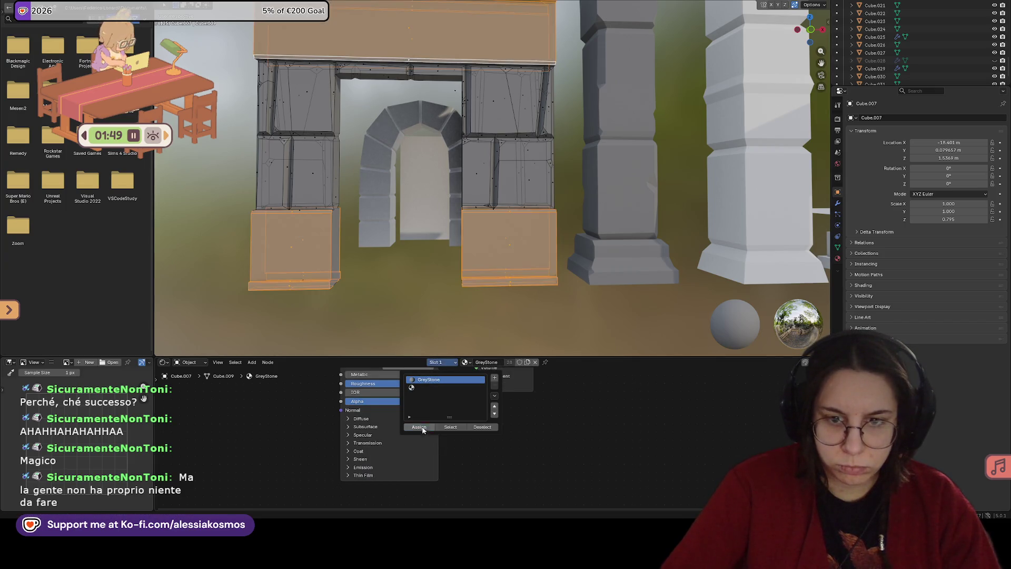
Step: In front view, box-select the arch's upper stone blocks
{"action": "left_click_drag", "start_coordinate": [248, 63], "coordinate": [549, 195]}
{"action": "middle_click_drag", "start_coordinate": [543, 192], "coordinate": [550, 195]}
{"action": "key", "text": "KP_1"}
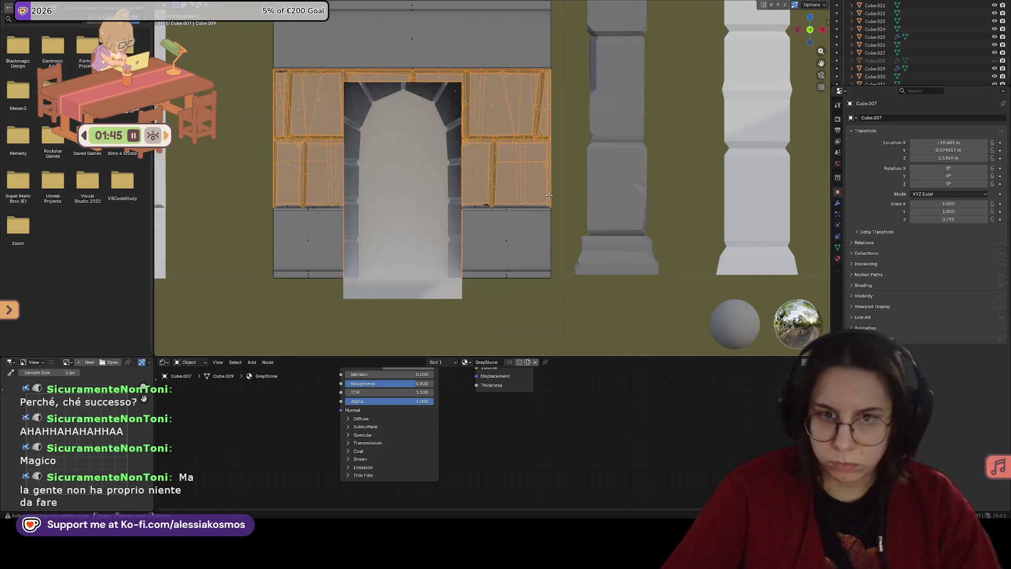
{"action": "left_click", "coordinate": [387, 140]}
{"action": "mouse_move", "coordinate": [267, 69]}
{"action": "left_mouse_down"}
{"action": "mouse_move", "coordinate": [534, 171]}
{"action": "mouse_move", "coordinate": [569, 207]}
{"action": "left_mouse_up"}
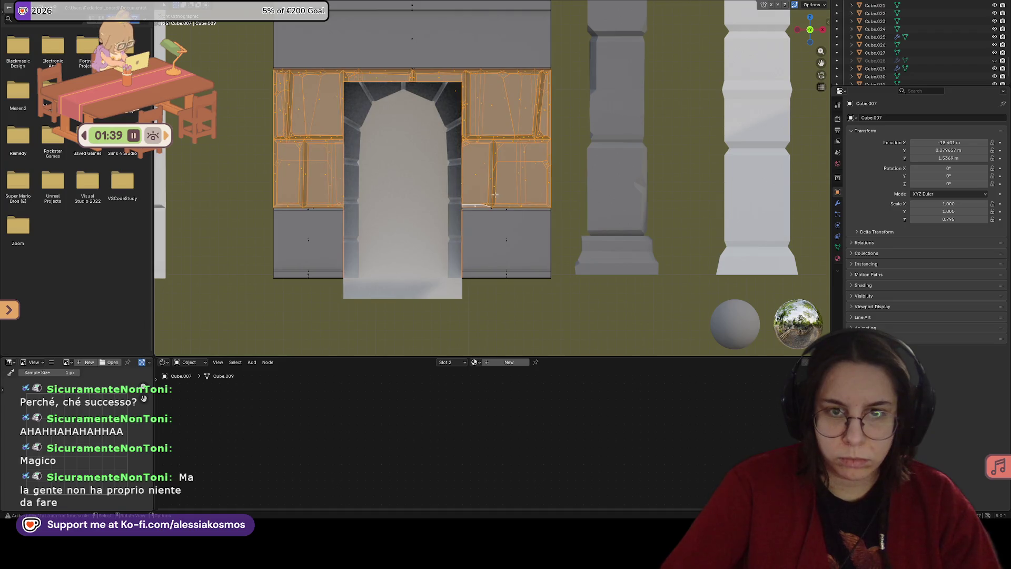
Step: Set Slot 2 to the existing WallGrey material and assign it to the upper blocks
{"action": "left_click", "coordinate": [458, 364]}
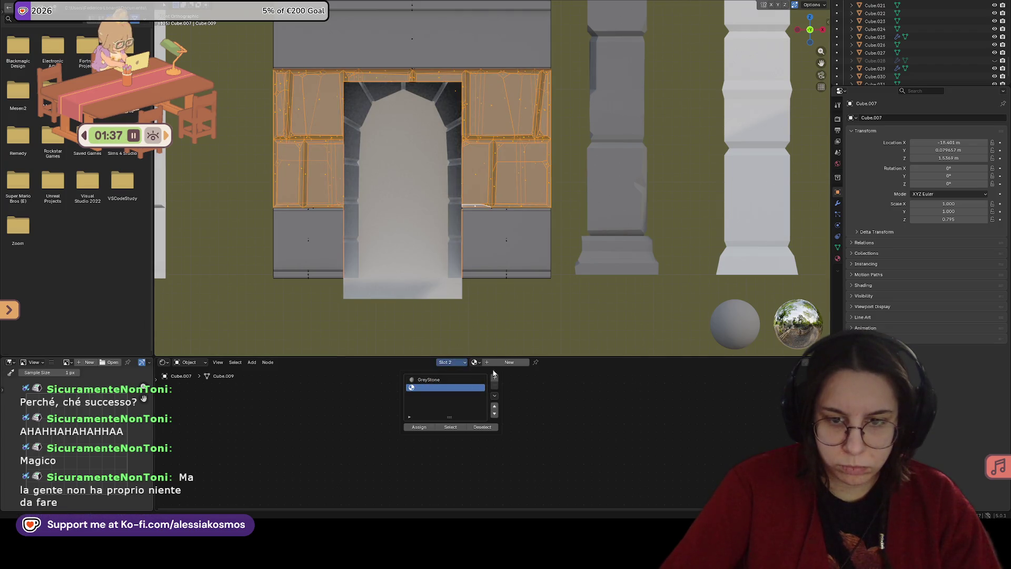
{"action": "left_click", "coordinate": [477, 363]}
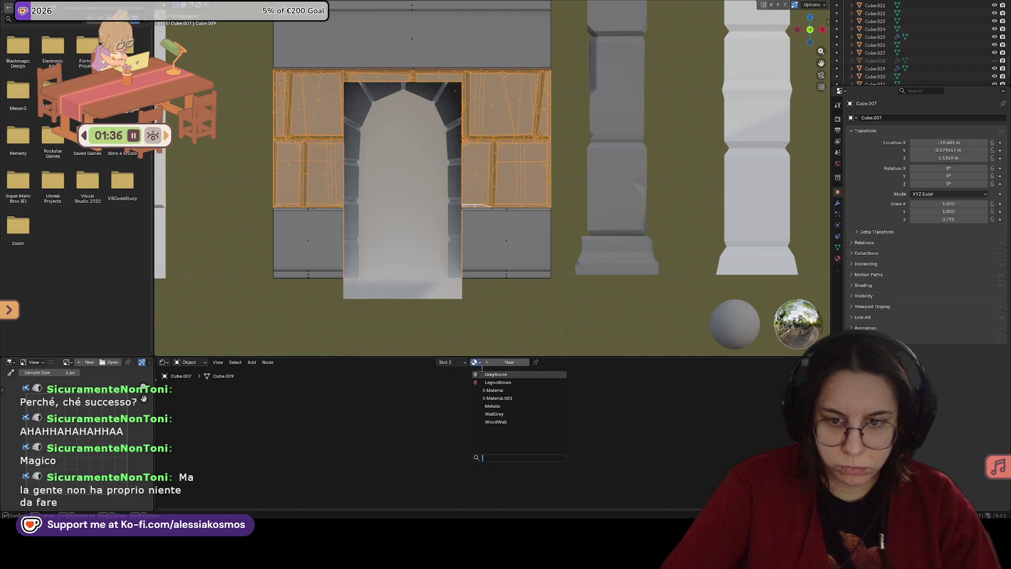
{"action": "left_click", "coordinate": [498, 414]}
{"action": "left_click", "coordinate": [450, 362]}
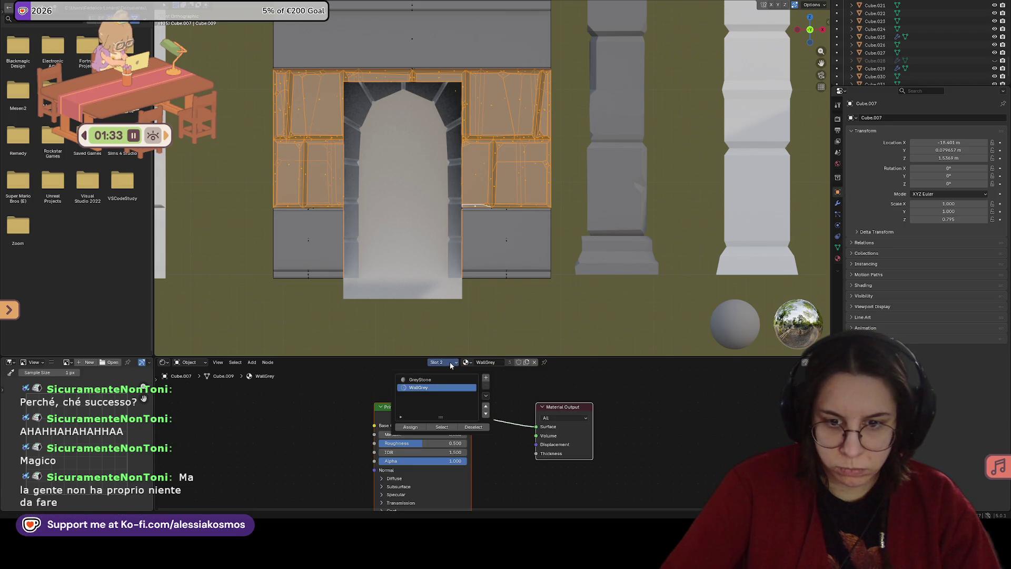
{"action": "left_click", "coordinate": [527, 310]}
{"action": "middle_click_drag", "start_coordinate": [527, 311], "coordinate": [569, 315]}
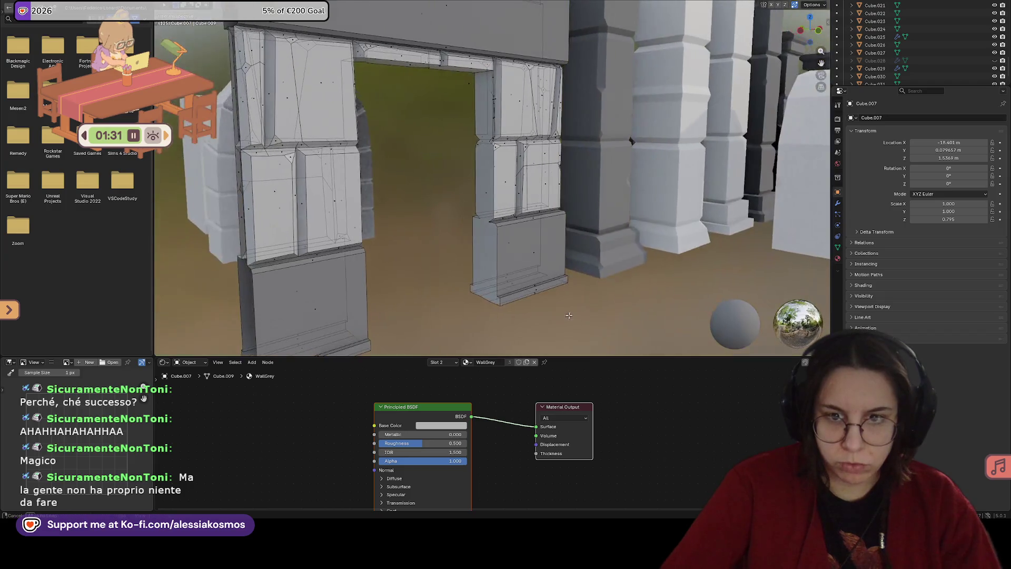
Step: Delete the unneeded face strips on the pillars and save the file
{"action": "left_click", "coordinate": [481, 201], "text": "alt"}
{"action": "key", "text": "x"}
{"action": "left_click", "coordinate": [478, 201]}
{"action": "middle_click_drag", "start_coordinate": [478, 201], "coordinate": [383, 216]}
{"action": "left_click", "coordinate": [382, 216]}
{"action": "key", "text": "x"}
{"action": "left_click", "coordinate": [382, 214]}
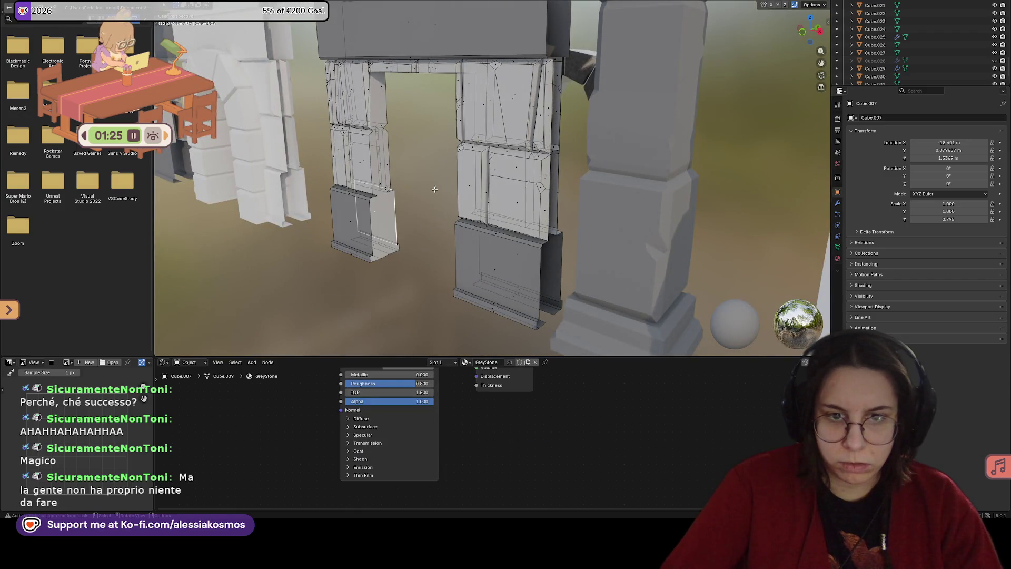
{"action": "left_click", "coordinate": [383, 185], "text": "alt"}
{"action": "key", "text": "x"}
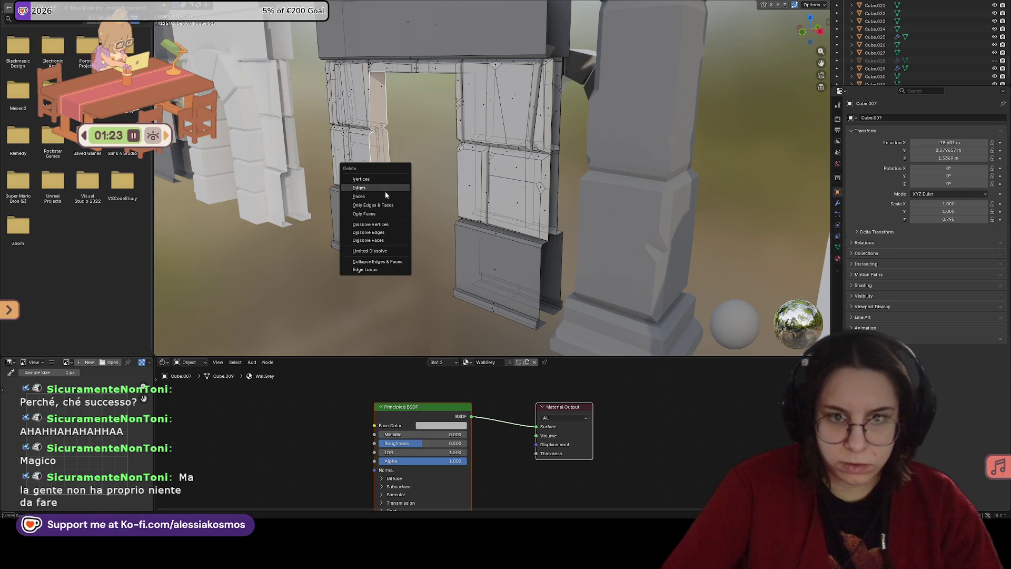
{"action": "left_click", "coordinate": [384, 196]}
{"action": "middle_click_drag", "start_coordinate": [384, 196], "coordinate": [398, 92]}
{"action": "key", "text": "ctrl+s"}
Step: Delete the lintel's face strip and save Dungeonblend.blend again
{"action": "left_click", "coordinate": [399, 93], "text": "alt"}
{"action": "key", "text": "x"}
{"action": "key", "text": "Escape"}
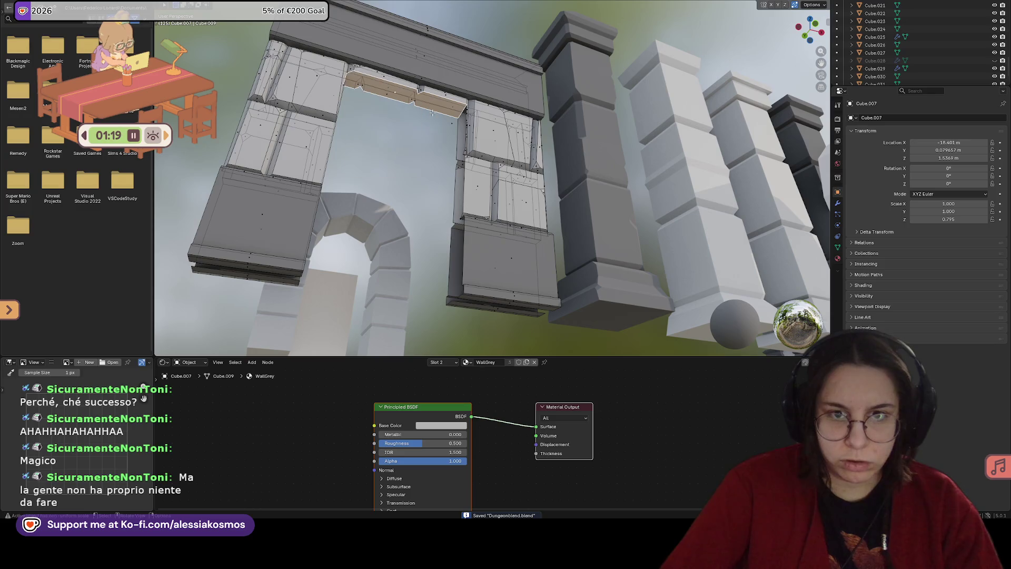
{"action": "key", "text": "x"}
{"action": "key", "text": "Escape"}
{"action": "left_click", "coordinate": [390, 93], "text": "alt"}
{"action": "key", "text": "x"}
{"action": "left_click", "coordinate": [386, 97]}
{"action": "middle_click_drag", "start_coordinate": [386, 96], "coordinate": [424, 192]}
{"action": "key", "text": "ctrl+s"}
Step: Slide the lintel's top corner vertex 0.1575 m along X, then return to Object Mode
{"action": "scroll", "coordinate": [425, 192], "scroll_direction": "down", "scroll_amount": 4}
{"action": "scroll", "coordinate": [523, 230], "scroll_direction": "up", "scroll_amount": 3}
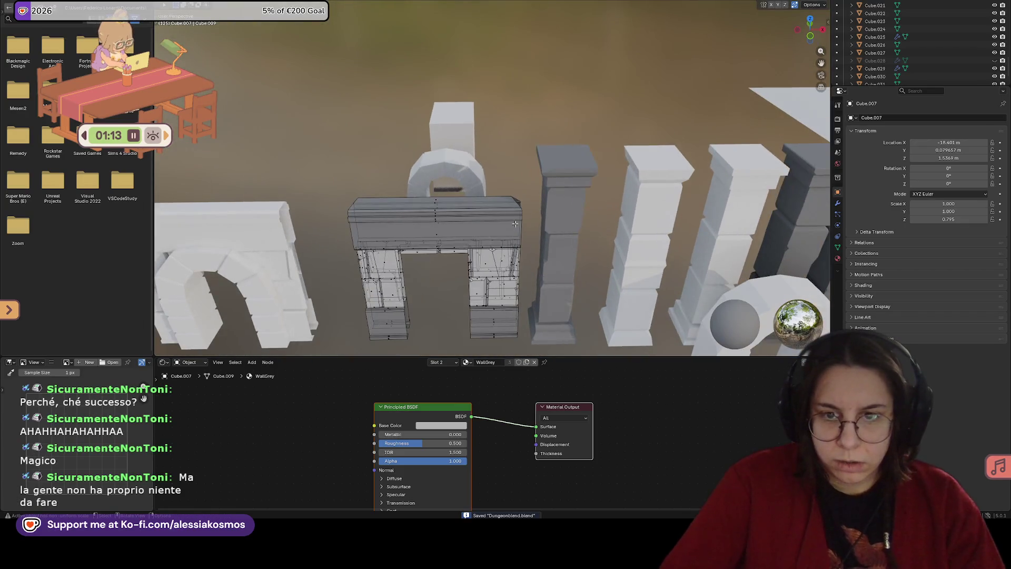
{"action": "scroll", "coordinate": [522, 229], "scroll_direction": "up", "scroll_amount": 5}
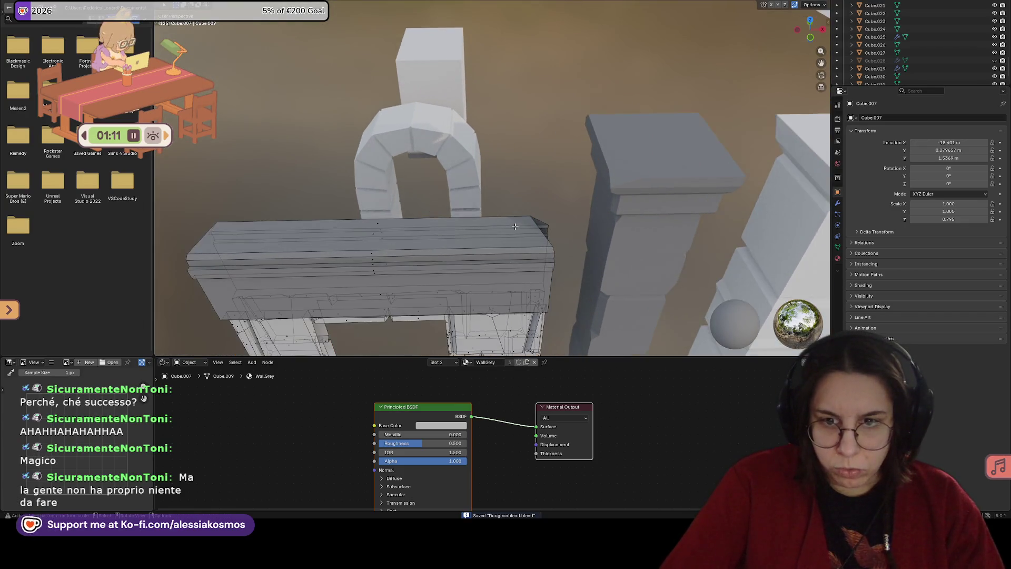
{"action": "left_click", "coordinate": [530, 221]}
{"action": "key", "text": "g"}
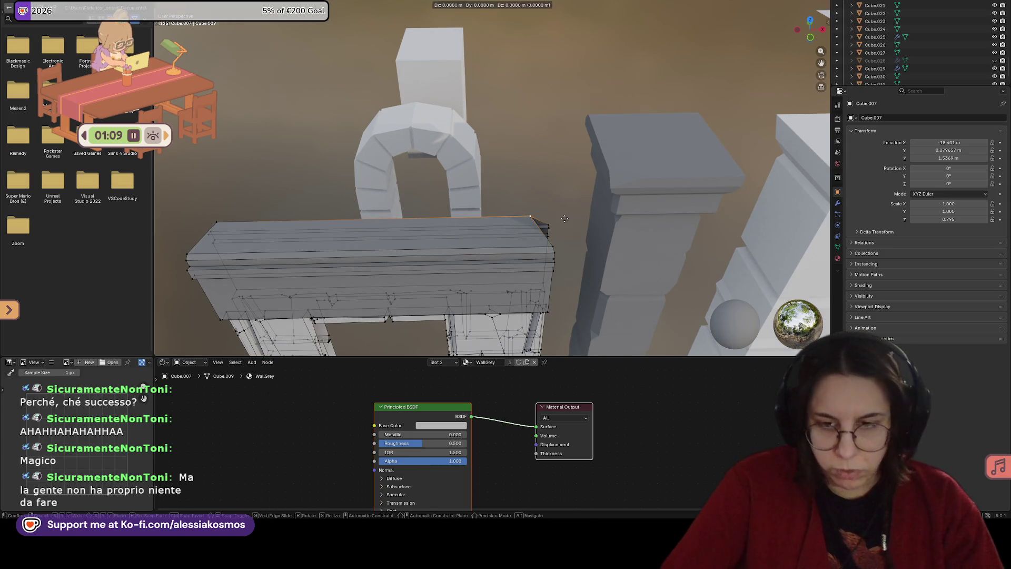
{"action": "key", "text": "x"}
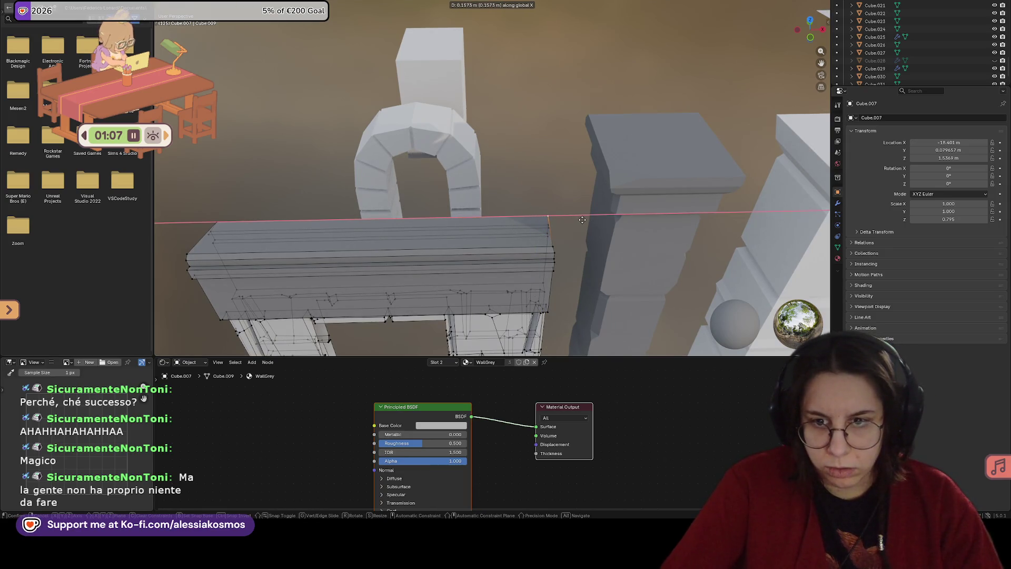
{"action": "left_click", "coordinate": [582, 220]}
{"action": "mouse_move", "coordinate": [582, 219]}
{"action": "middle_mouse_down"}
{"action": "mouse_move", "coordinate": [458, 208]}
{"action": "mouse_move", "coordinate": [549, 197]}
{"action": "mouse_move", "coordinate": [429, 211]}
{"action": "mouse_move", "coordinate": [469, 181]}
{"action": "middle_mouse_up"}
{"action": "key", "text": "Tab"}
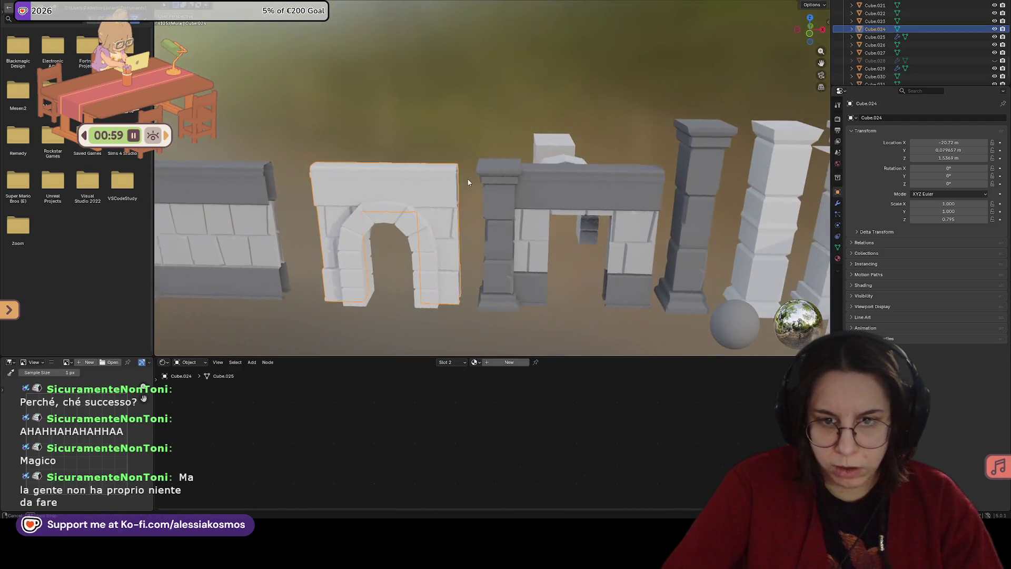
Step: Hide the finished door wall and the arch stones, then select door wall Cube.024
{"action": "key", "text": "h"}
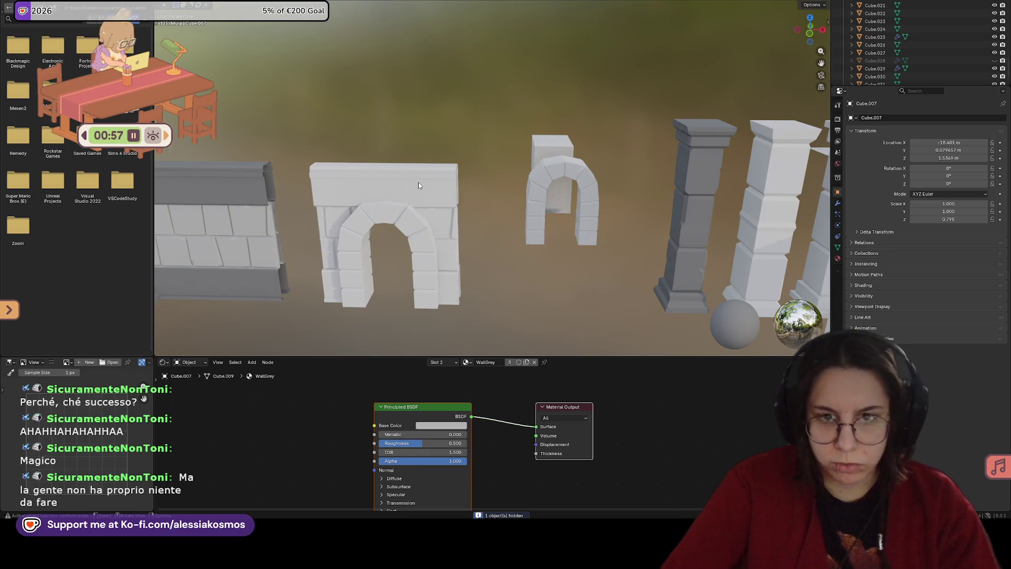
{"action": "left_click", "coordinate": [418, 182]}
{"action": "key", "text": "KP_Decimal"}
{"action": "left_click", "coordinate": [544, 155]}
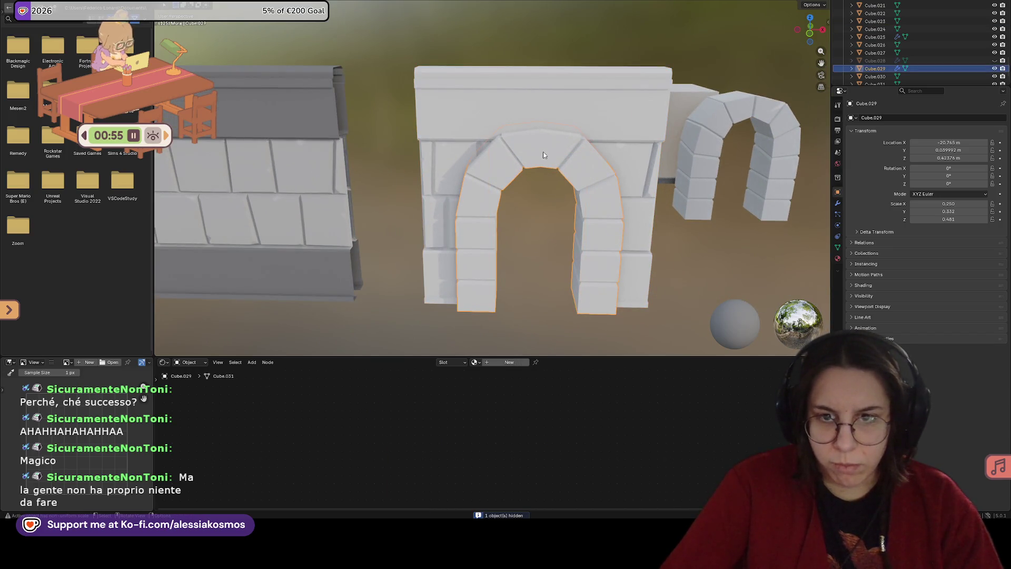
{"action": "key", "text": "h"}
{"action": "mouse_move", "coordinate": [544, 154]}
{"action": "middle_mouse_down"}
{"action": "mouse_move", "coordinate": [551, 119]}
{"action": "mouse_move", "coordinate": [507, 164]}
{"action": "mouse_move", "coordinate": [453, 162]}
{"action": "mouse_move", "coordinate": [544, 159]}
{"action": "mouse_move", "coordinate": [549, 127]}
{"action": "mouse_move", "coordinate": [554, 134]}
{"action": "middle_mouse_up"}
{"action": "left_click", "coordinate": [564, 117]}
Step: In Edit Mode front view, box-select both lower door blocks and switch to the GreyStone slot
{"action": "key", "text": "Tab"}
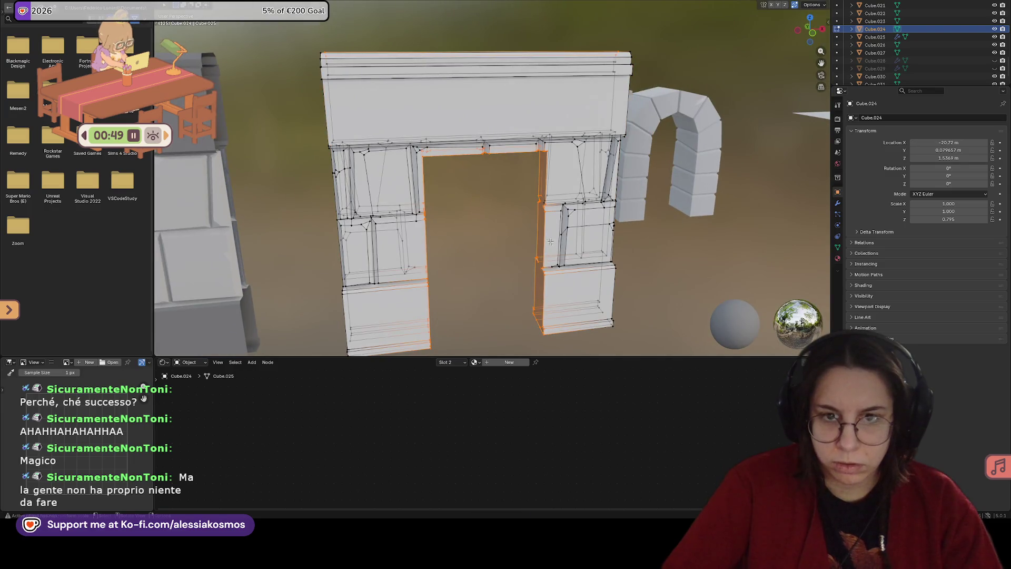
{"action": "key", "text": "KP_1"}
{"action": "scroll", "coordinate": [545, 238], "scroll_direction": "down", "scroll_amount": 2}
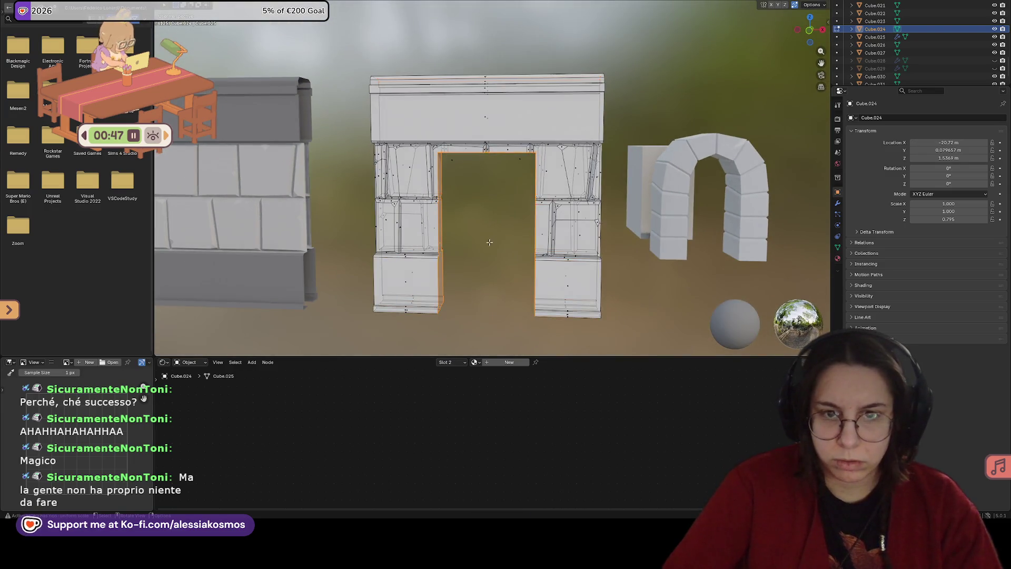
{"action": "middle_click_drag", "start_coordinate": [490, 242], "coordinate": [377, 277]}
{"action": "key", "text": "KP_1"}
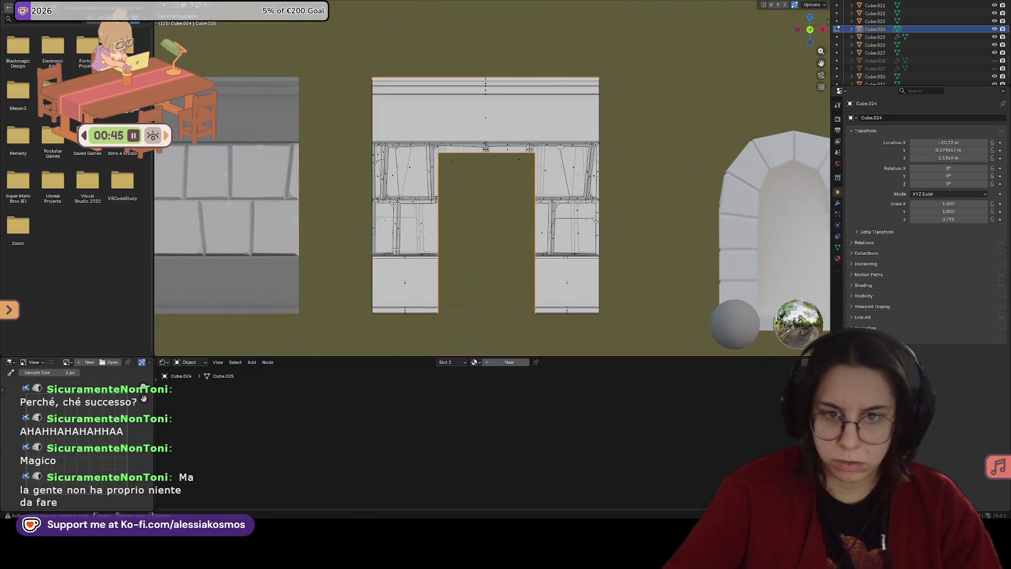
{"action": "left_click_drag", "start_coordinate": [385, 270], "coordinate": [416, 289]}
{"action": "left_click", "coordinate": [356, 256]}
{"action": "left_click_drag", "start_coordinate": [358, 256], "coordinate": [621, 322]}
{"action": "left_click", "coordinate": [450, 363]}
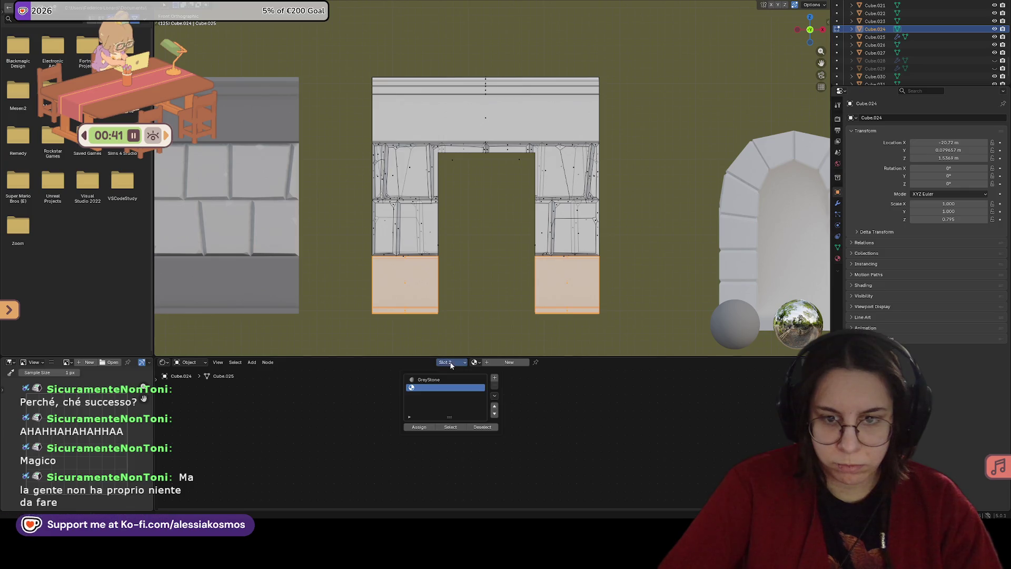
{"action": "left_click", "coordinate": [443, 380]}
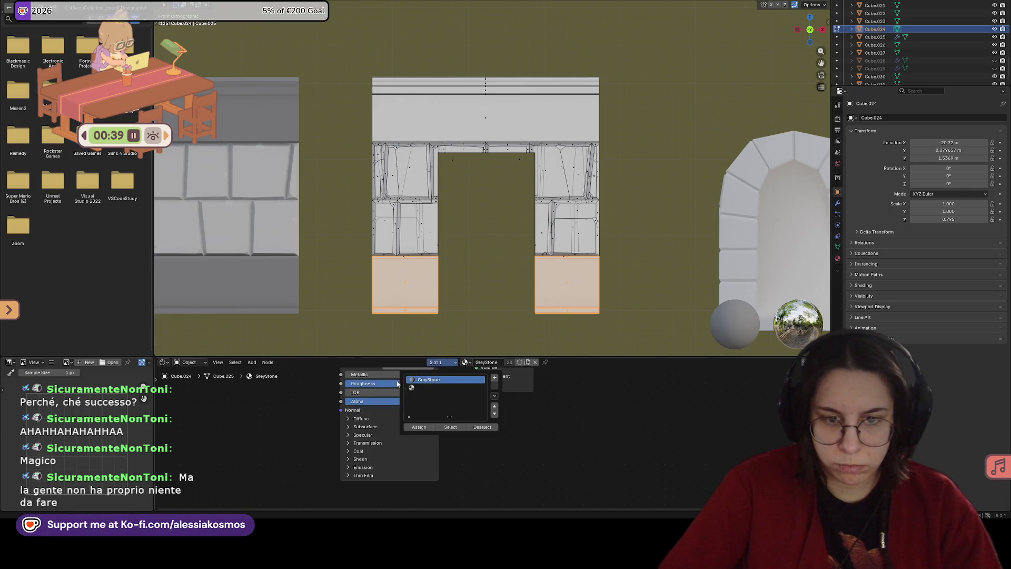
Step: Select the lintel together with both lower door blocks
{"action": "left_click", "coordinate": [398, 58]}
{"action": "left_click_drag", "start_coordinate": [353, 58], "coordinate": [648, 141]}
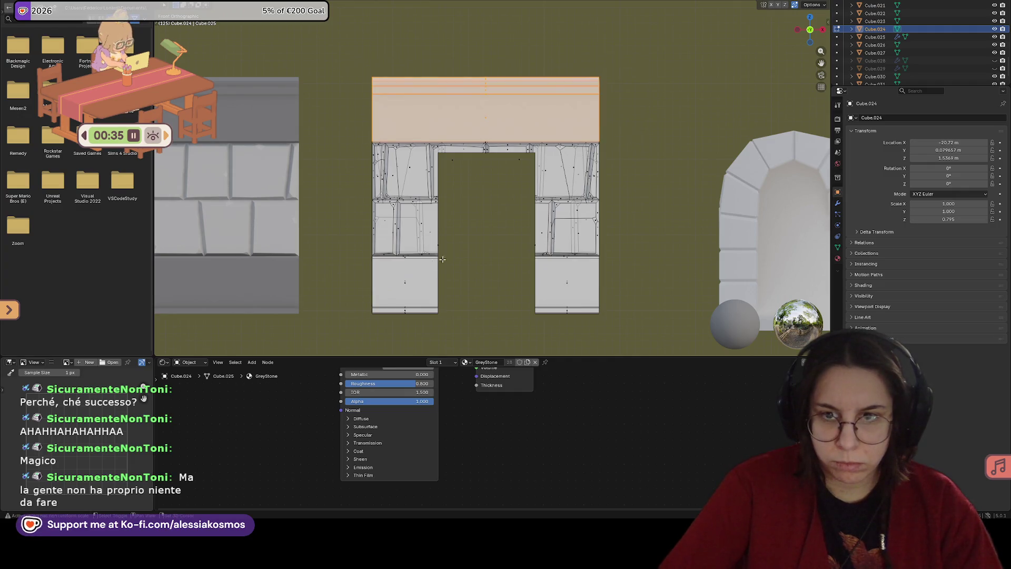
{"action": "left_click_drag", "start_coordinate": [362, 317], "coordinate": [603, 259]}
{"action": "left_click_drag", "start_coordinate": [605, 257], "coordinate": [606, 257]}
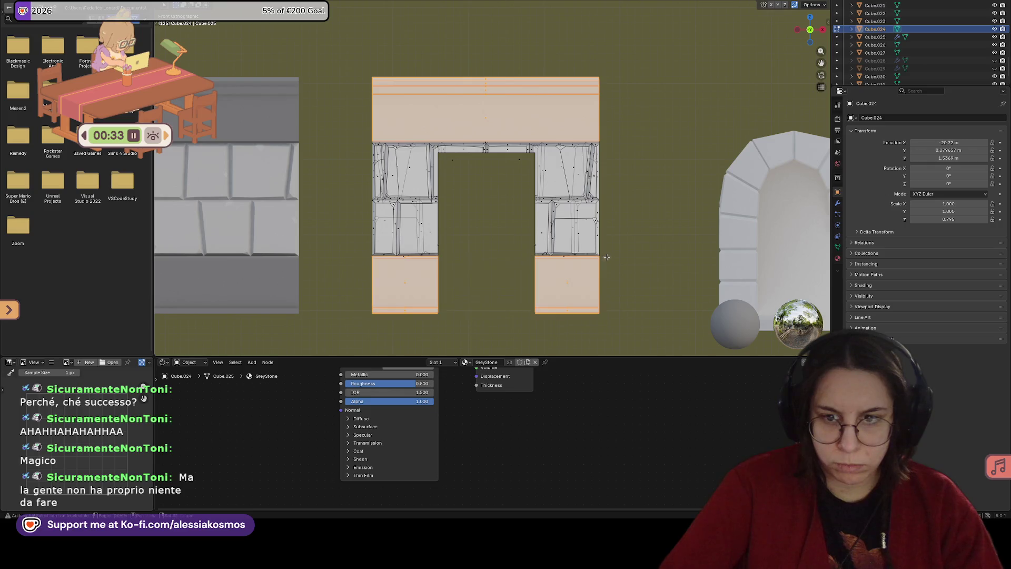
{"action": "left_click", "coordinate": [441, 362]}
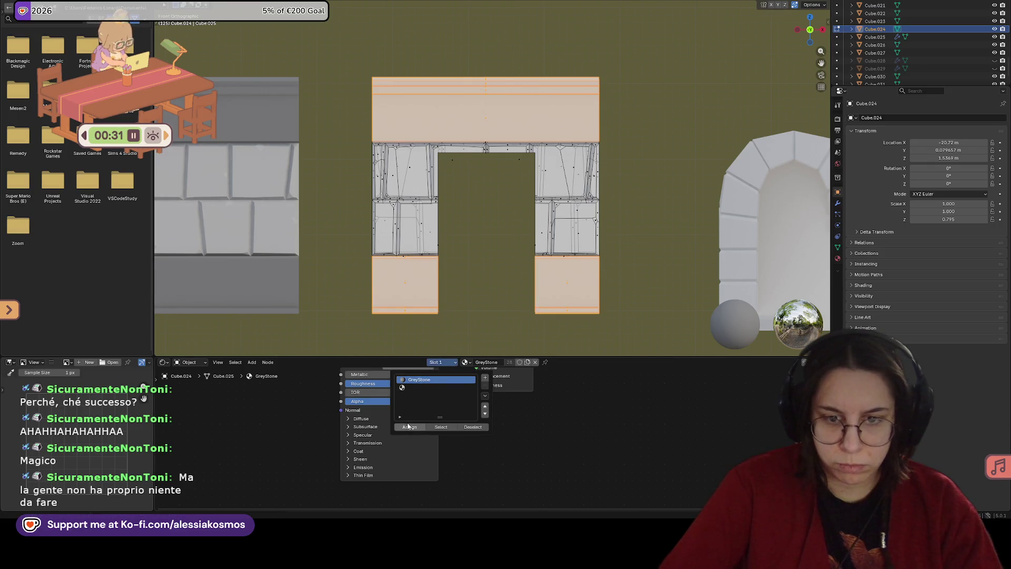
Step: Select the middle wall blocks and set Slot 2 to the WallGrey material
{"action": "left_click_drag", "start_coordinate": [369, 146], "coordinate": [640, 253]}
{"action": "left_click", "coordinate": [443, 362]}
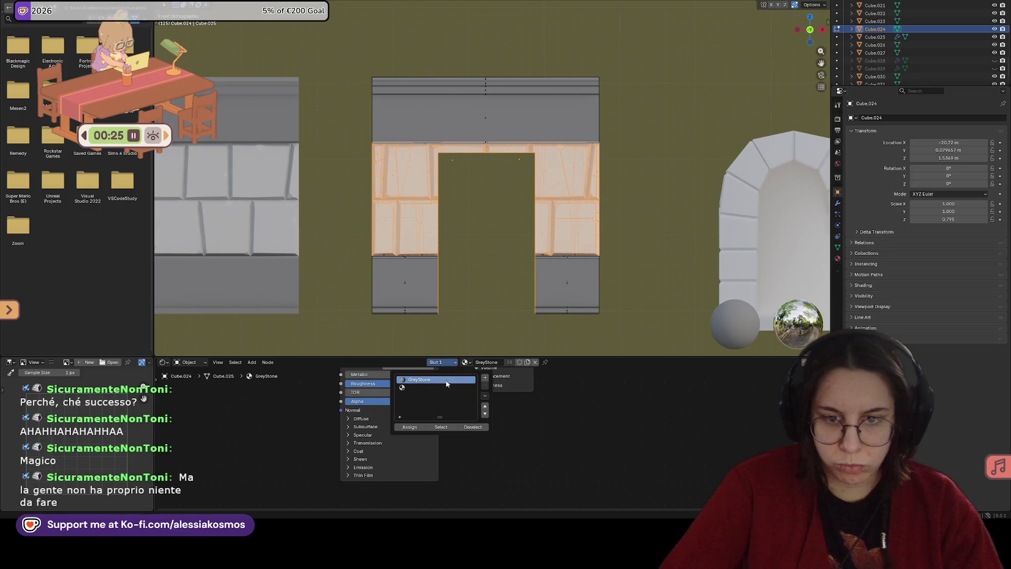
{"action": "left_click", "coordinate": [438, 389]}
{"action": "left_click", "coordinate": [475, 362]}
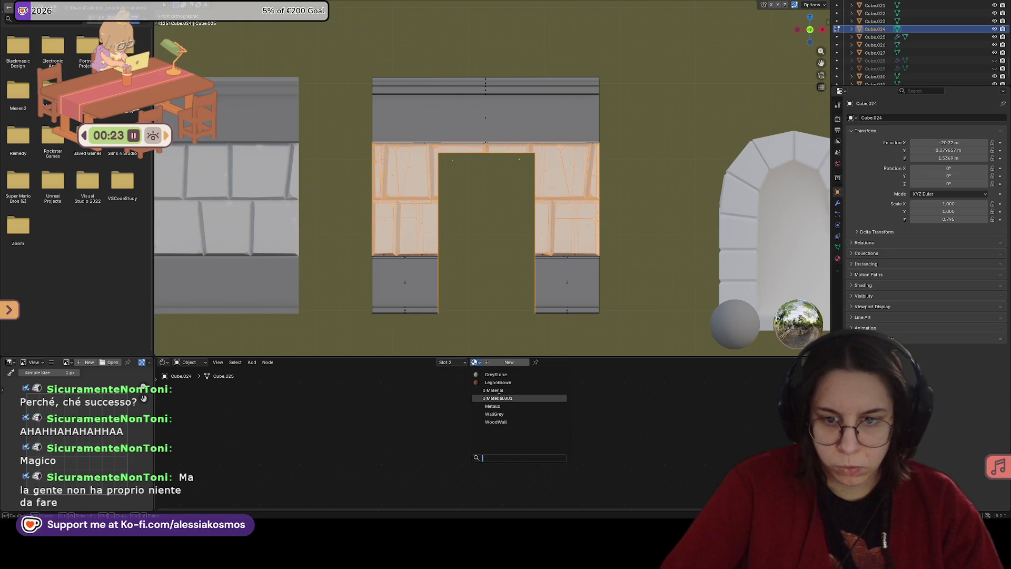
{"action": "left_click", "coordinate": [494, 413]}
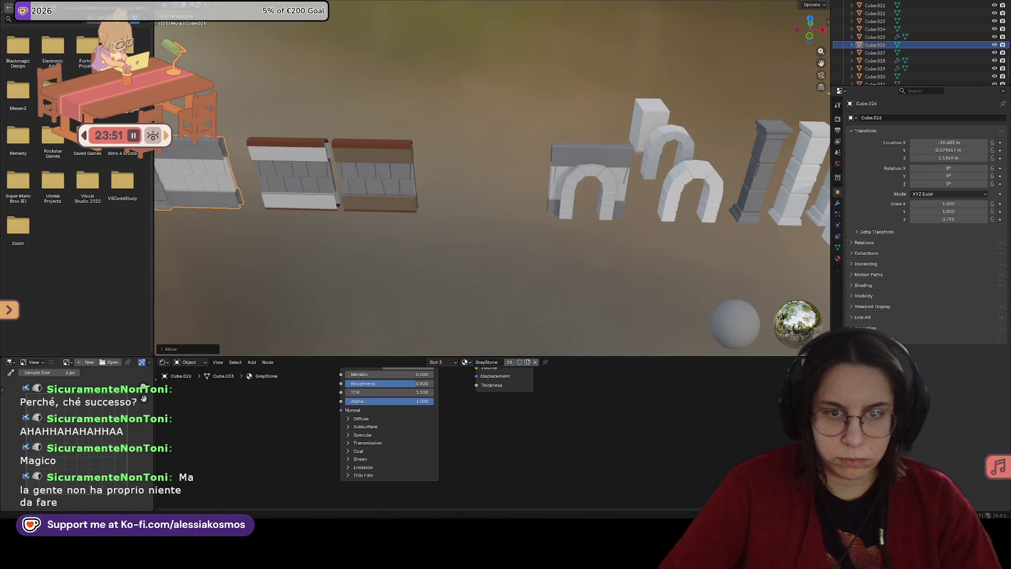
Step: Duplicate the grey arch and a stone pillar, sliding both copies along X to open space
{"action": "left_click", "coordinate": [594, 173]}
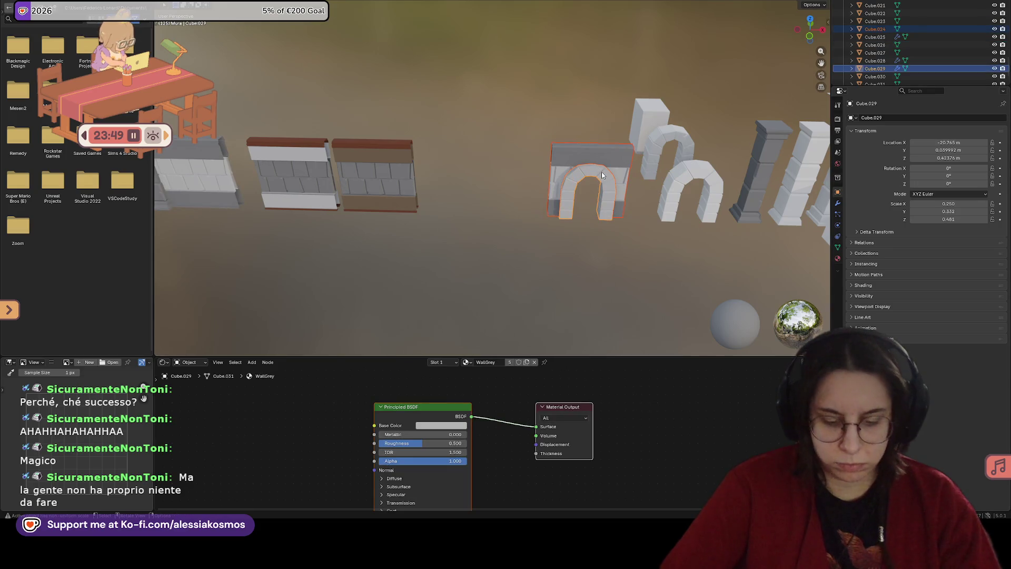
{"action": "key", "text": "shift+d"}
{"action": "key", "text": "x"}
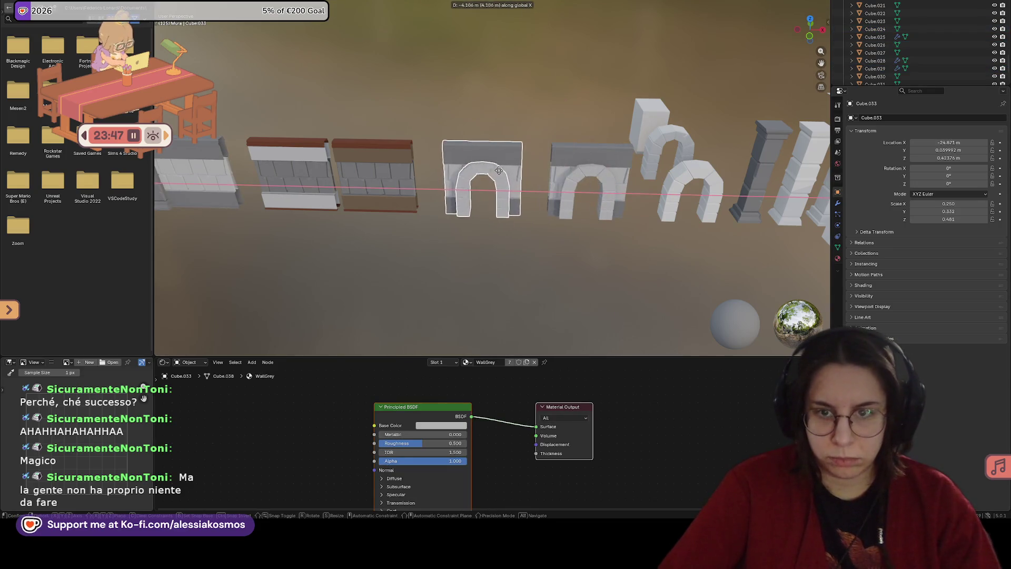
{"action": "left_click", "coordinate": [553, 177]}
{"action": "middle_click_drag", "start_coordinate": [738, 169], "coordinate": [546, 159], "text": "shift"}
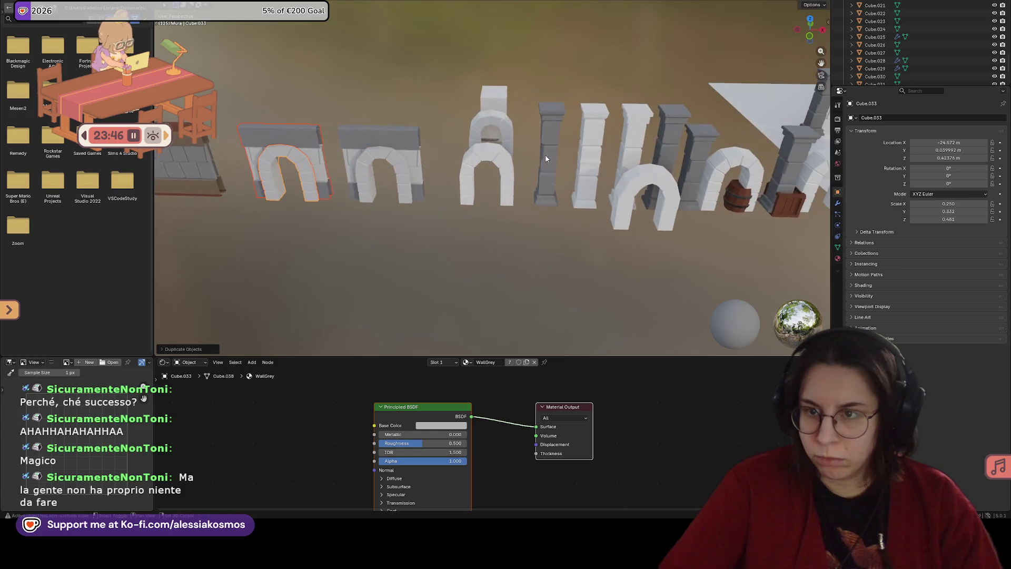
{"action": "left_click", "coordinate": [684, 158]}
{"action": "key", "text": "shift+d"}
{"action": "key", "text": "x"}
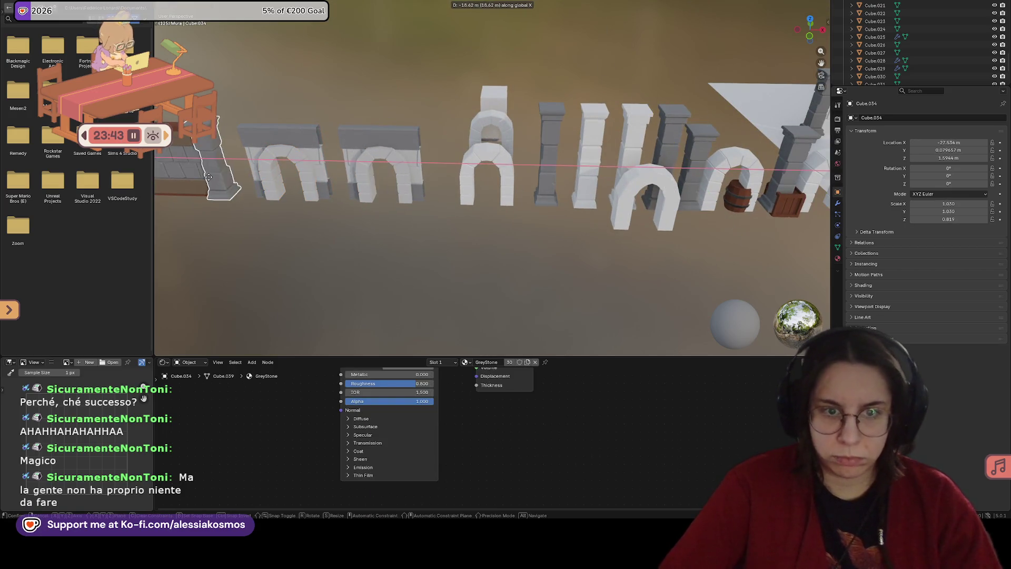
{"action": "left_click", "coordinate": [226, 174]}
Step: Slide the copied pillar along X until it sits flush against the new arch
{"action": "scroll", "coordinate": [440, 146], "scroll_direction": "up", "scroll_amount": 3}
{"action": "mouse_move", "coordinate": [441, 147]}
{"action": "middle_mouse_down"}
{"action": "mouse_move", "coordinate": [312, 137]}
{"action": "mouse_move", "coordinate": [273, 115]}
{"action": "mouse_move", "coordinate": [382, 126]}
{"action": "mouse_move", "coordinate": [448, 166]}
{"action": "mouse_move", "coordinate": [417, 156]}
{"action": "middle_mouse_up"}
{"action": "key", "text": "g"}
{"action": "key", "text": "y"}
{"action": "key", "text": "x"}
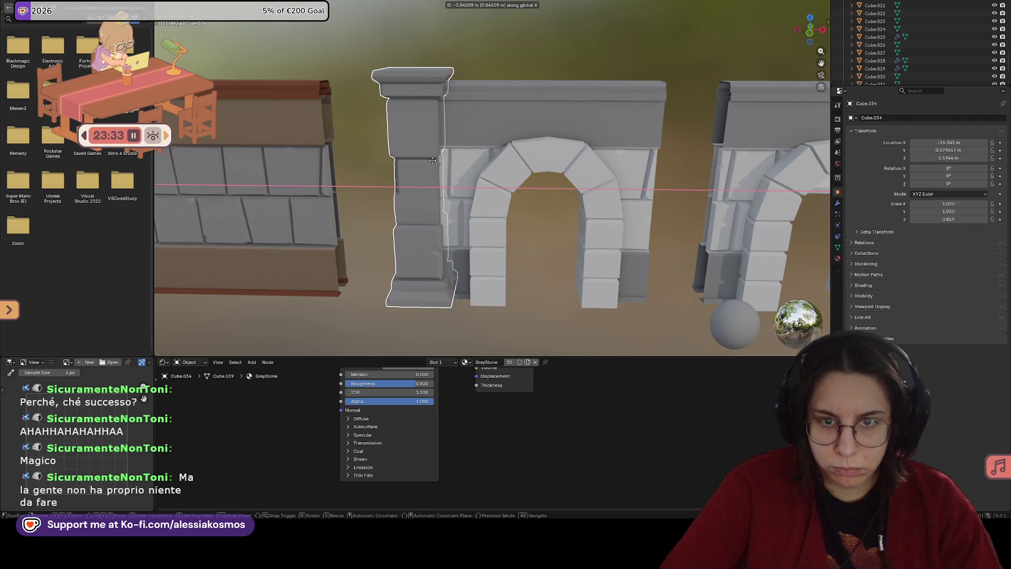
{"action": "left_click", "coordinate": [435, 161]}
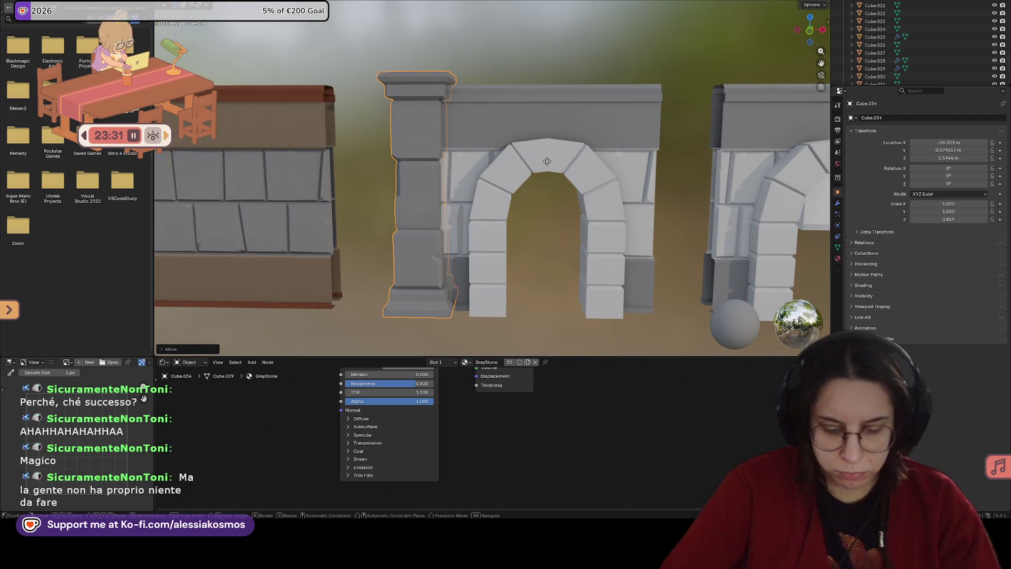
{"action": "key", "text": "g"}
{"action": "key", "text": "x"}
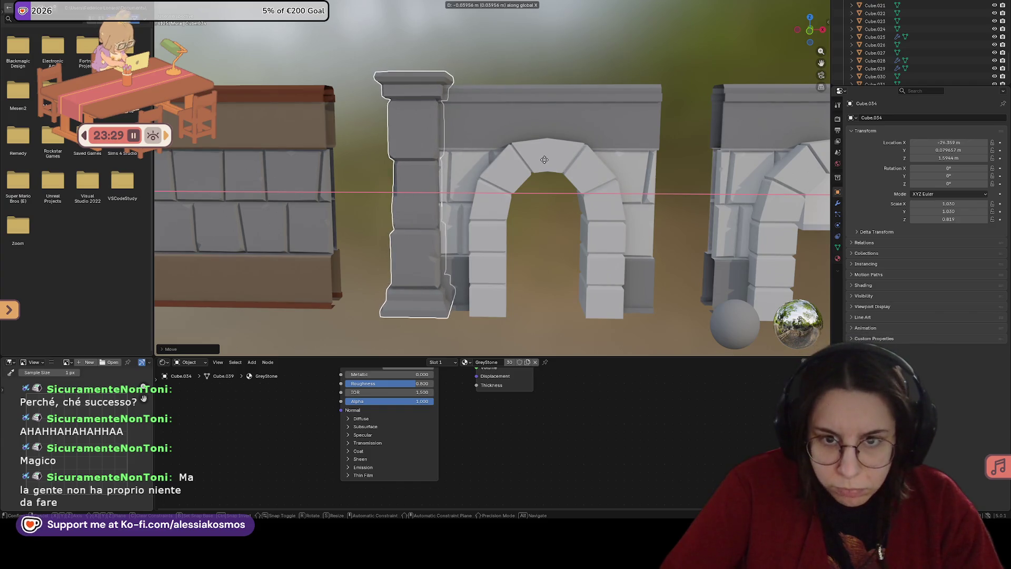
{"action": "left_click", "coordinate": [545, 160]}
Step: Select the arch wall piece and show its Mirror modifier settings (X, clipping, 0.001 m merge)
{"action": "left_click", "coordinate": [515, 161]}
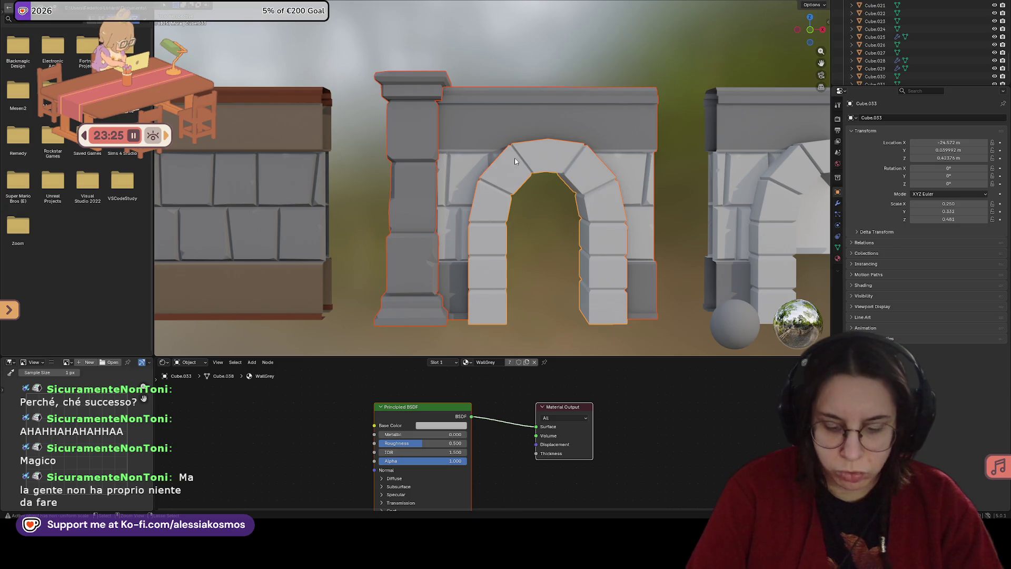
{"action": "key", "text": "ctrl+z"}
{"action": "mouse_move", "coordinate": [523, 153]}
{"action": "middle_mouse_down"}
{"action": "mouse_move", "coordinate": [540, 159]}
{"action": "mouse_move", "coordinate": [600, 135]}
{"action": "middle_mouse_up"}
{"action": "key", "text": "Tab"}
{"action": "key", "text": "Tab"}
{"action": "scroll", "coordinate": [620, 118], "scroll_direction": "up", "scroll_amount": 3}
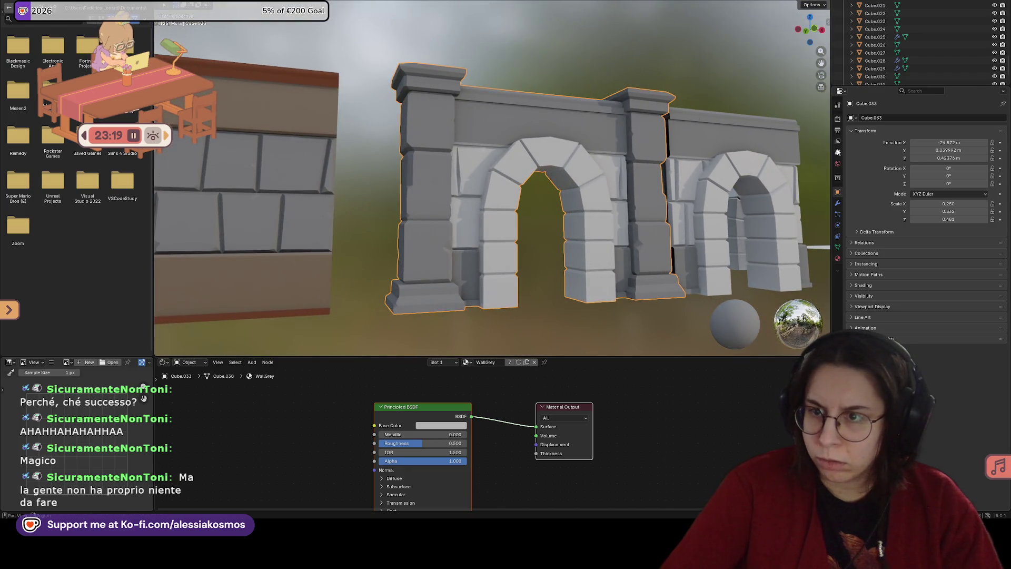
{"action": "left_click", "coordinate": [837, 202]}
Step: Inspect the arches from the front and select the middle arch
{"action": "left_click", "coordinate": [681, 204]}
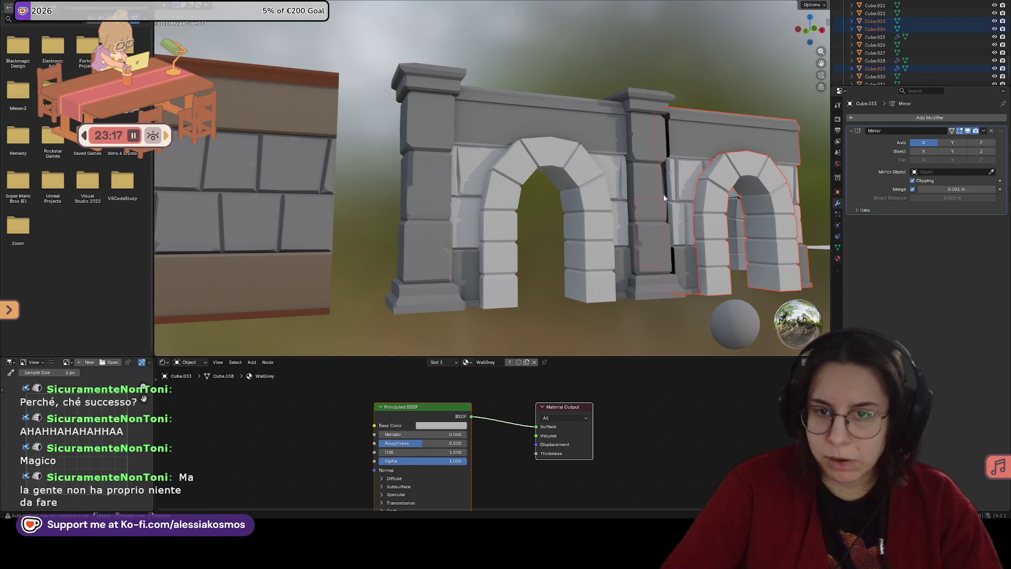
{"action": "key", "text": "KP_1"}
{"action": "left_click", "coordinate": [622, 183]}
{"action": "mouse_move", "coordinate": [622, 183]}
{"action": "middle_mouse_down"}
{"action": "mouse_move", "coordinate": [608, 161]}
{"action": "mouse_move", "coordinate": [472, 163]}
{"action": "mouse_move", "coordinate": [580, 169]}
{"action": "middle_mouse_up"}
{"action": "left_click", "coordinate": [580, 170]}
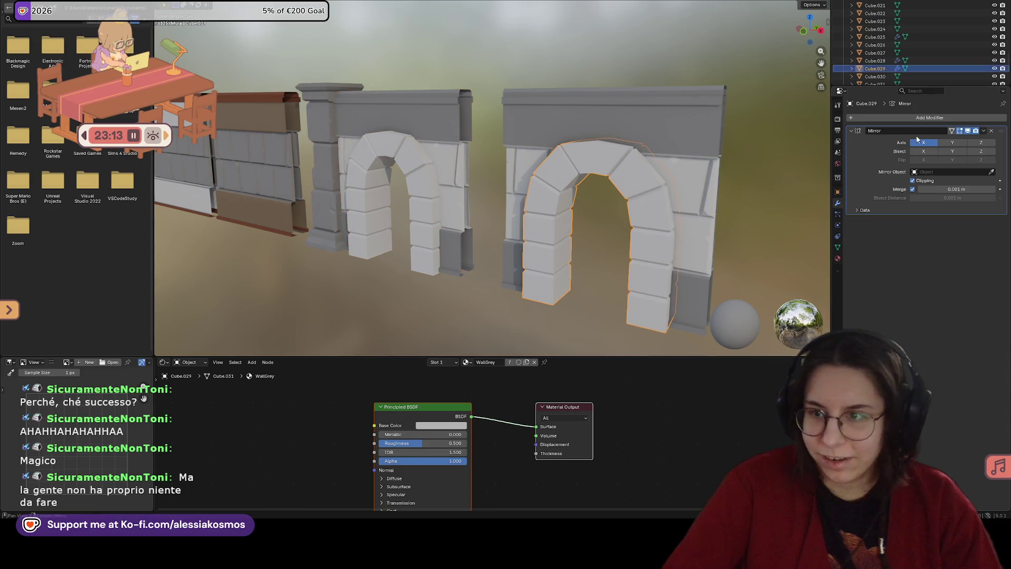
{"action": "mouse_move", "coordinate": [643, 162]}
{"action": "middle_mouse_down"}
{"action": "mouse_move", "coordinate": [662, 167]}
{"action": "mouse_move", "coordinate": [653, 195]}
{"action": "mouse_move", "coordinate": [749, 217]}
{"action": "middle_mouse_up"}
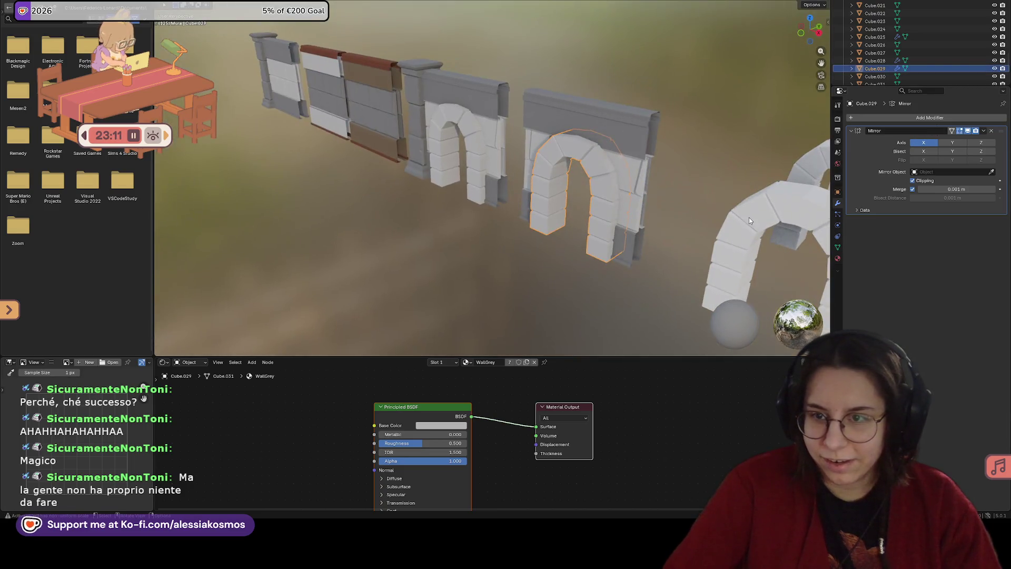
{"action": "left_click", "coordinate": [749, 217]}
{"action": "mouse_move", "coordinate": [687, 232]}
{"action": "middle_mouse_down"}
{"action": "mouse_move", "coordinate": [555, 148]}
{"action": "mouse_move", "coordinate": [457, 108]}
{"action": "mouse_move", "coordinate": [469, 121]}
{"action": "middle_mouse_up"}
{"action": "left_click", "coordinate": [457, 108]}
Step: Duplicate the middle arch along Y over the right arch, then undo the copy
{"action": "key", "text": "shift+d"}
{"action": "key", "text": "y"}
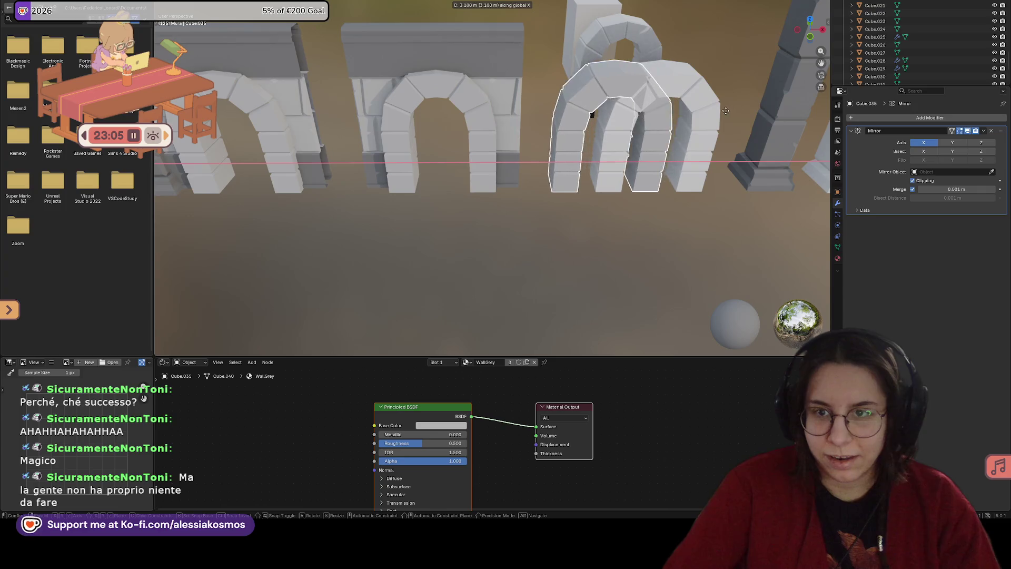
{"action": "left_click", "coordinate": [727, 115]}
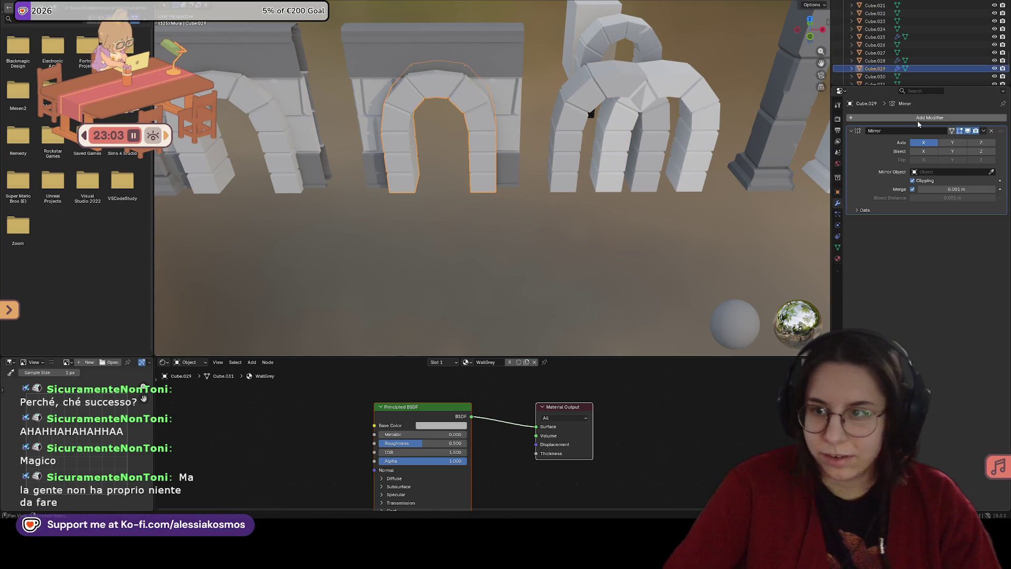
{"action": "key", "text": "ctrl+z"}
{"action": "scroll", "coordinate": [777, 148], "scroll_direction": "up", "scroll_amount": 3}
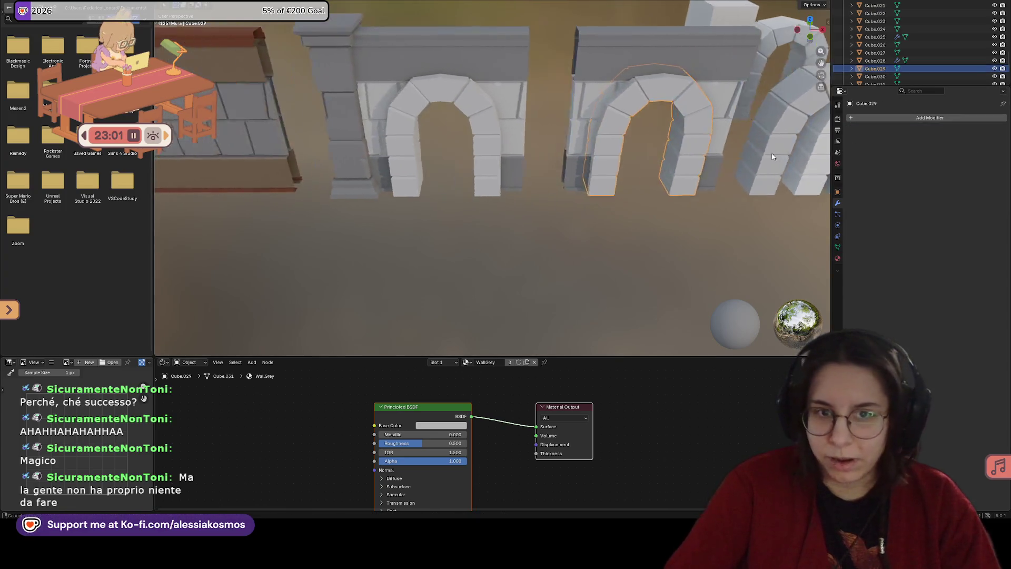
Step: Apply the new arch wall's Mirror modifier, then select the outer frame, inner arch and left pillar
{"action": "left_click", "coordinate": [482, 100]}
{"action": "left_click", "coordinate": [982, 134]}
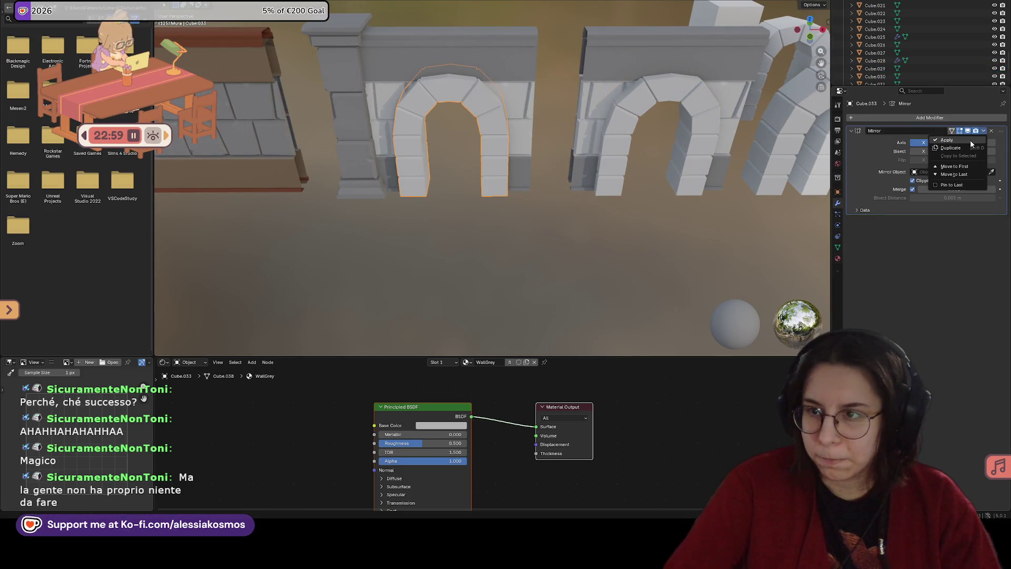
{"action": "left_click", "coordinate": [969, 141]}
{"action": "left_click", "coordinate": [487, 76]}
{"action": "left_click", "coordinate": [428, 99], "text": "shift"}
{"action": "left_click", "coordinate": [419, 65], "text": "shift"}
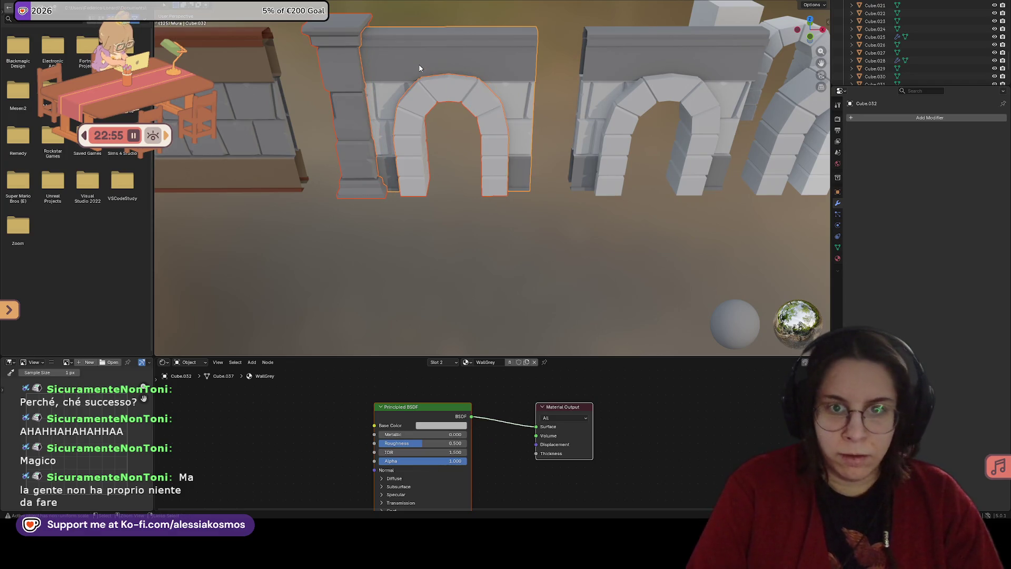
Step: Join the selected pillar, arch and frame into one object and save
{"action": "key", "text": "ctrl+j"}
{"action": "mouse_move", "coordinate": [419, 68]}
{"action": "middle_mouse_down"}
{"action": "mouse_move", "coordinate": [472, 145]}
{"action": "mouse_move", "coordinate": [555, 199]}
{"action": "mouse_move", "coordinate": [530, 194]}
{"action": "mouse_move", "coordinate": [573, 195]}
{"action": "mouse_move", "coordinate": [520, 190]}
{"action": "mouse_move", "coordinate": [524, 176]}
{"action": "middle_mouse_up"}
{"action": "key", "text": "ctrl+s"}
Step: In Edit Mode, select the whole lintel block with Ctrl+L and hide it
{"action": "key", "text": "Tab"}
{"action": "left_click", "coordinate": [532, 165]}
{"action": "left_click", "coordinate": [525, 156]}
{"action": "scroll", "coordinate": [529, 158], "scroll_direction": "up", "scroll_amount": 3}
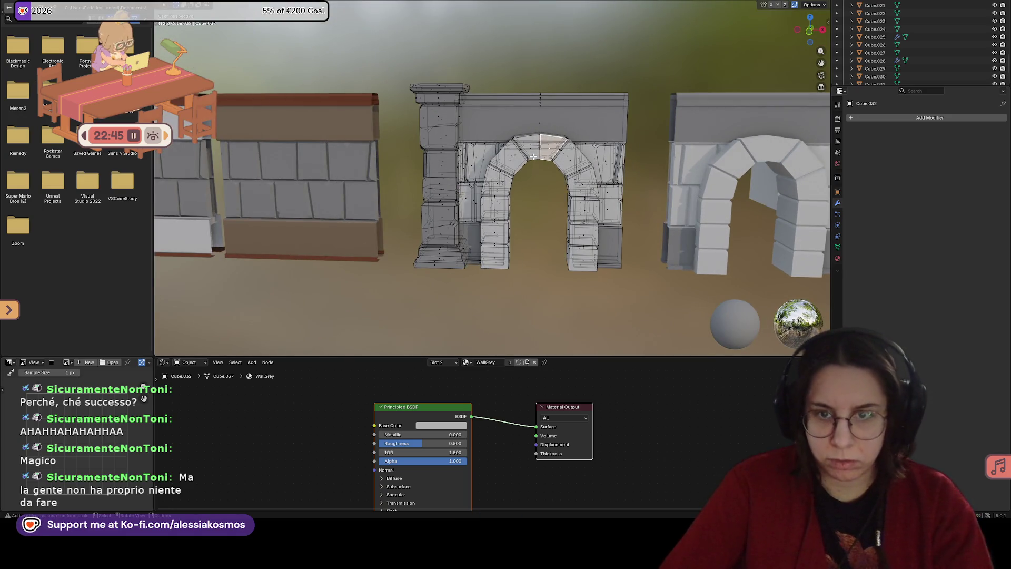
{"action": "key", "text": "ctrl+l"}
{"action": "mouse_move", "coordinate": [533, 156]}
{"action": "middle_mouse_down"}
{"action": "mouse_move", "coordinate": [579, 152]}
{"action": "mouse_move", "coordinate": [549, 158]}
{"action": "middle_mouse_up"}
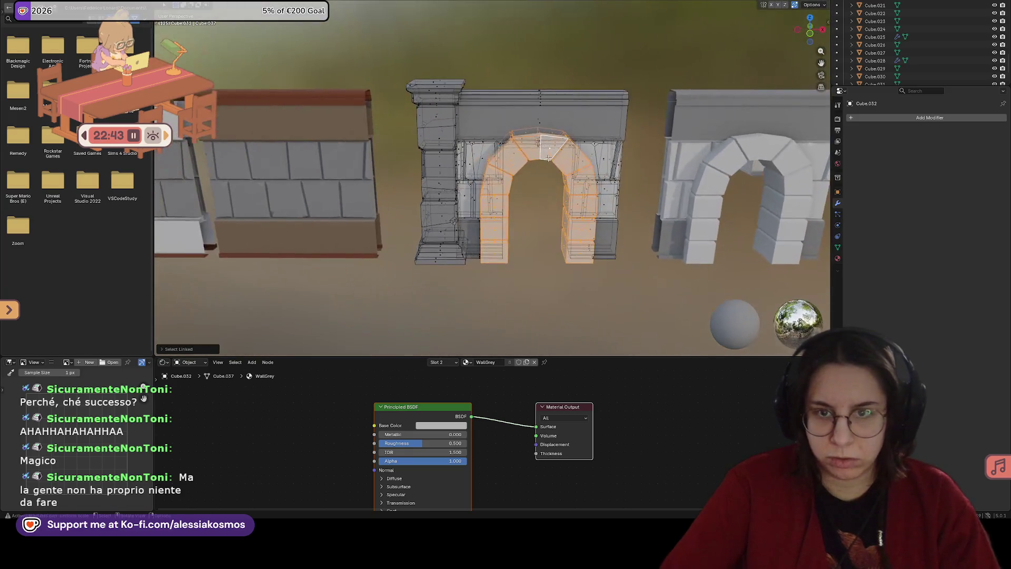
{"action": "left_click", "coordinate": [534, 127]}
{"action": "key", "text": "ctrl+l"}
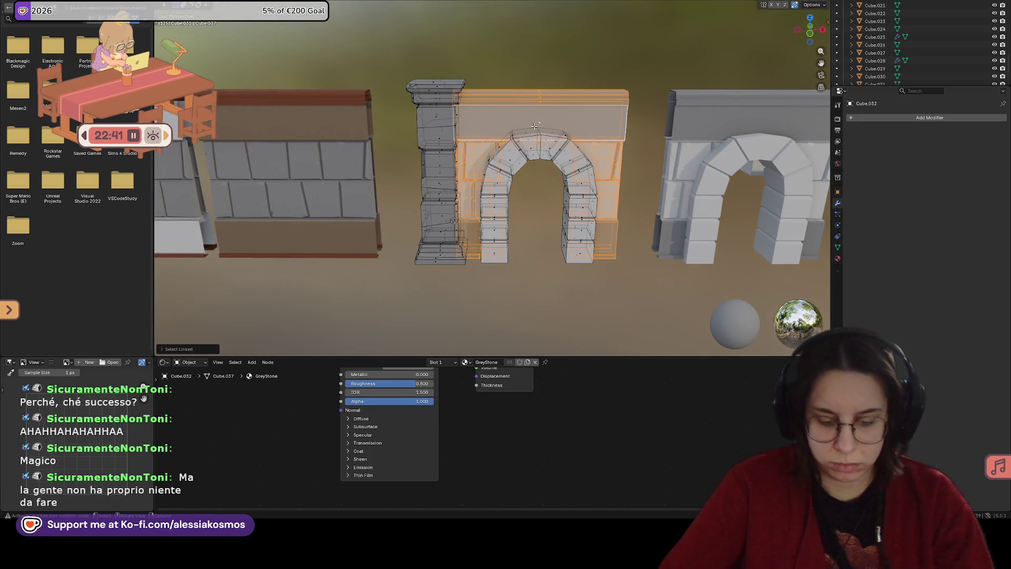
{"action": "key", "text": "h"}
Step: Return to Object Mode, view the whole row of walls, and save the file
{"action": "mouse_move", "coordinate": [534, 126]}
{"action": "middle_mouse_down"}
{"action": "mouse_move", "coordinate": [553, 124]}
{"action": "mouse_move", "coordinate": [527, 122]}
{"action": "mouse_move", "coordinate": [508, 81]}
{"action": "middle_mouse_up"}
{"action": "key", "text": "Tab"}
{"action": "scroll", "coordinate": [509, 81], "scroll_direction": "down", "scroll_amount": 5}
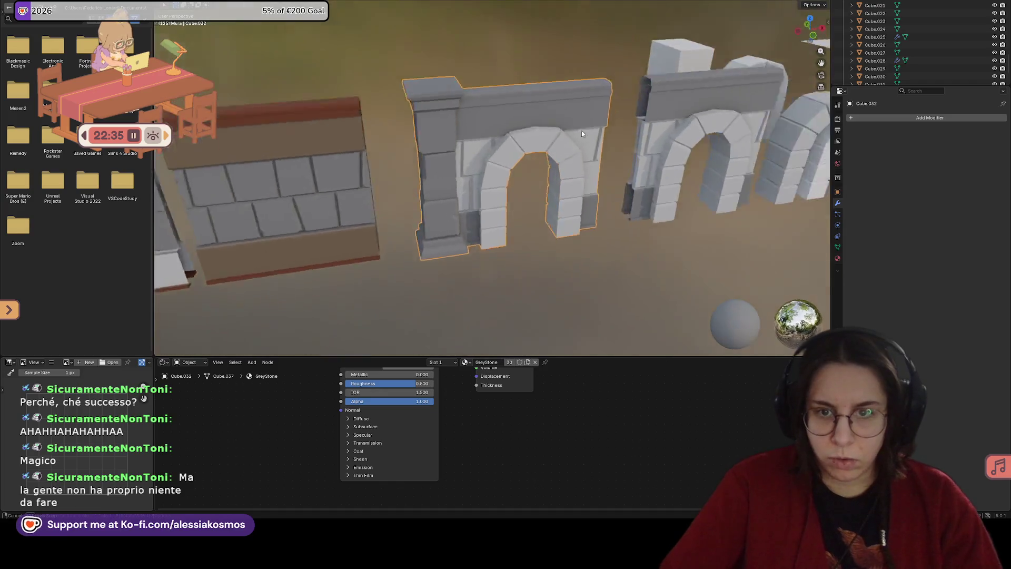
{"action": "middle_click_drag", "start_coordinate": [581, 131], "coordinate": [558, 158]}
{"action": "key", "text": "ctrl+s"}
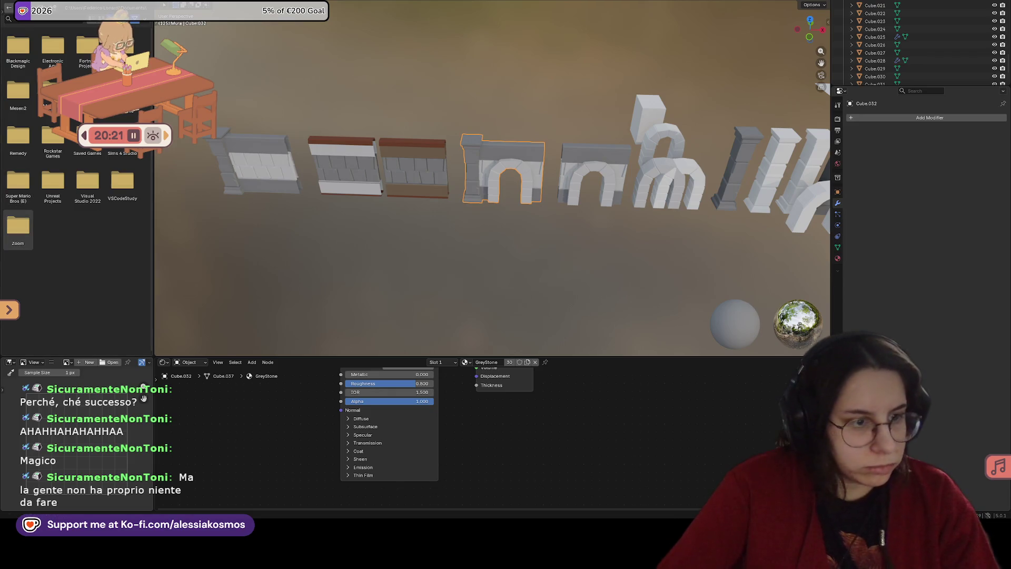
Step: Switch to the Layout workspace and hide arch Cube.028
{"action": "mouse_move", "coordinate": [386, 172]}
{"action": "middle_mouse_down"}
{"action": "mouse_move", "coordinate": [473, 215]}
{"action": "mouse_move", "coordinate": [355, 125]}
{"action": "middle_mouse_up"}
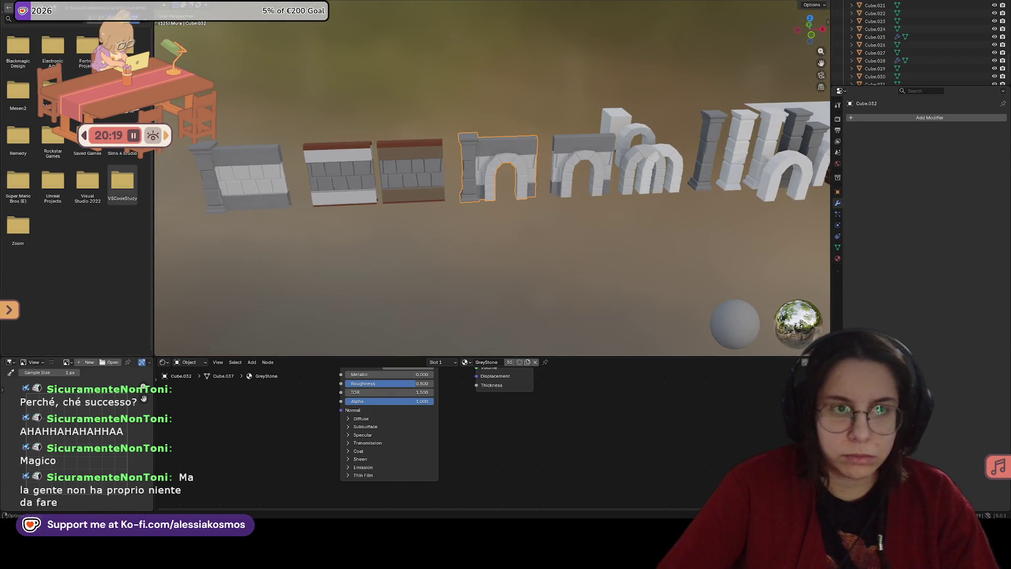
{"action": "left_click", "coordinate": [105, 5]}
{"action": "mouse_move", "coordinate": [295, 185]}
{"action": "middle_mouse_down"}
{"action": "mouse_move", "coordinate": [319, 210]}
{"action": "mouse_move", "coordinate": [320, 239]}
{"action": "middle_mouse_up"}
{"action": "left_click", "coordinate": [355, 248]}
{"action": "left_click", "coordinate": [357, 256]}
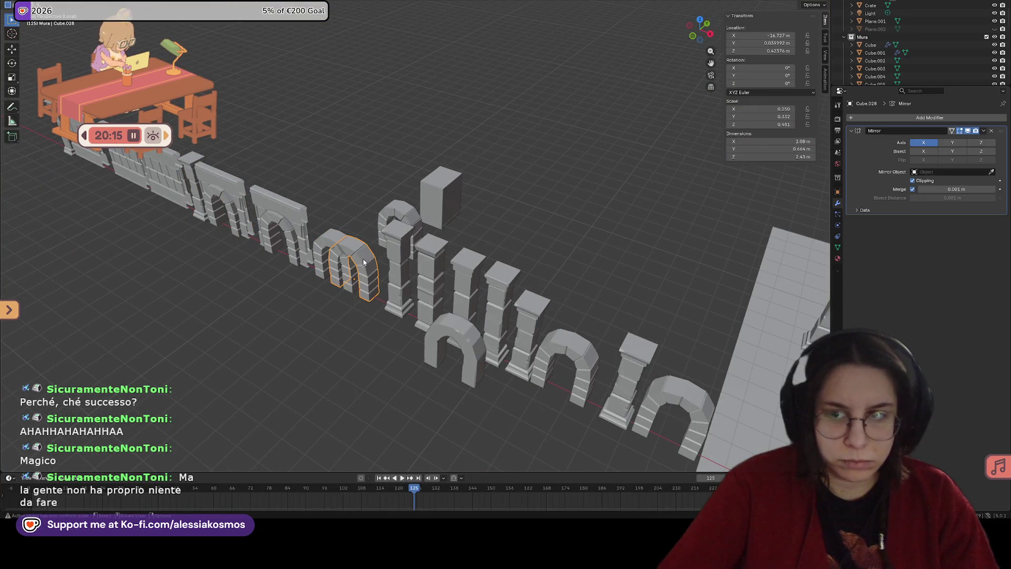
{"action": "key", "text": "h"}
Step: Select the large floor plane and begin editing its X dimension
{"action": "middle_click_drag", "start_coordinate": [363, 274], "coordinate": [706, 316]}
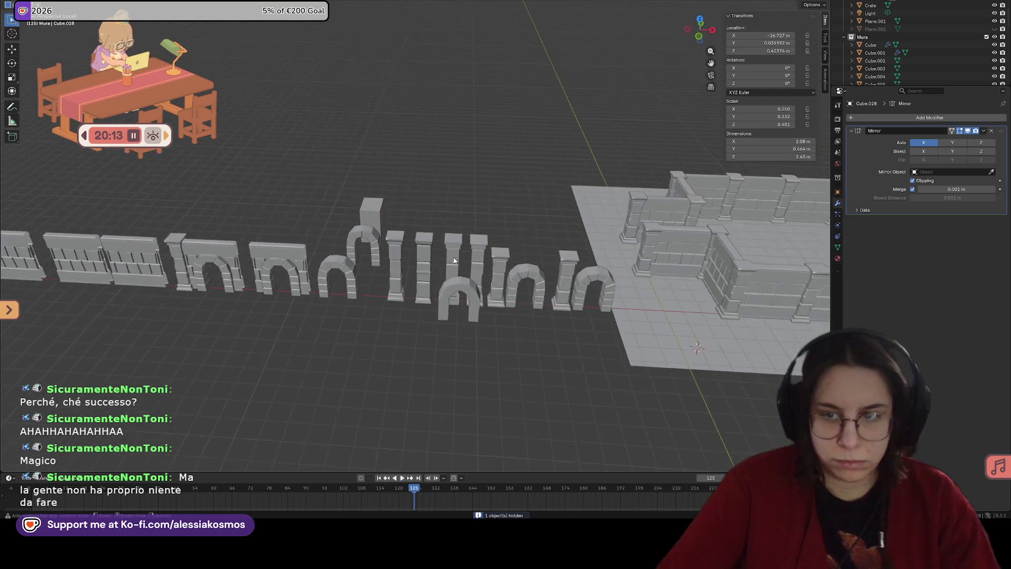
{"action": "left_click", "coordinate": [715, 319]}
{"action": "scroll", "coordinate": [715, 319], "scroll_direction": "down", "scroll_amount": 3}
{"action": "left_click", "coordinate": [790, 141]}
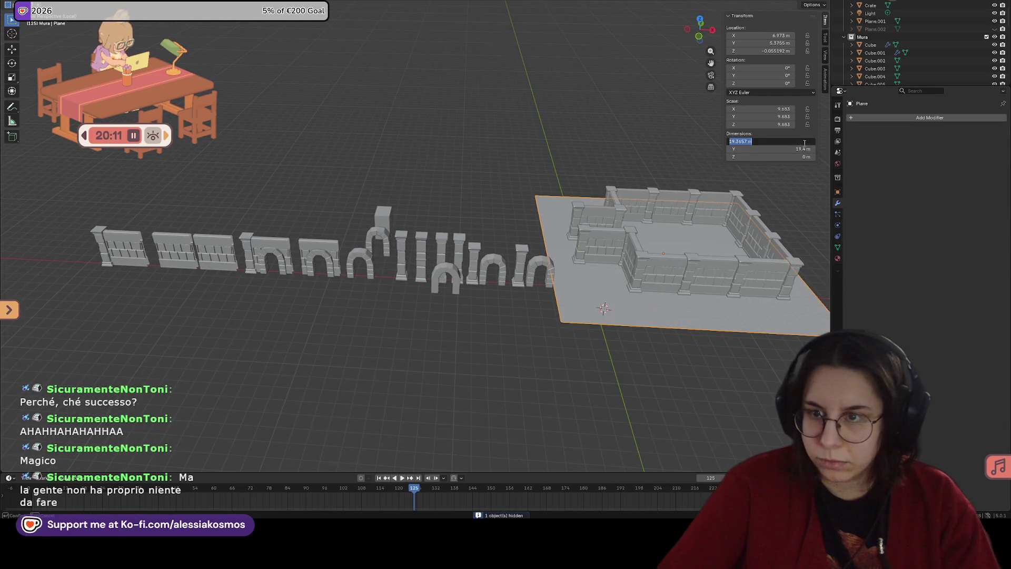
Step: Set the floor plane's X and Y dimensions to 4 m, cancelling a stray height change
{"action": "type", "text": "4"}
{"action": "key", "text": "Return"}
{"action": "left_click", "coordinate": [801, 148]}
{"action": "type", "text": "4"}
{"action": "key", "text": "Return"}
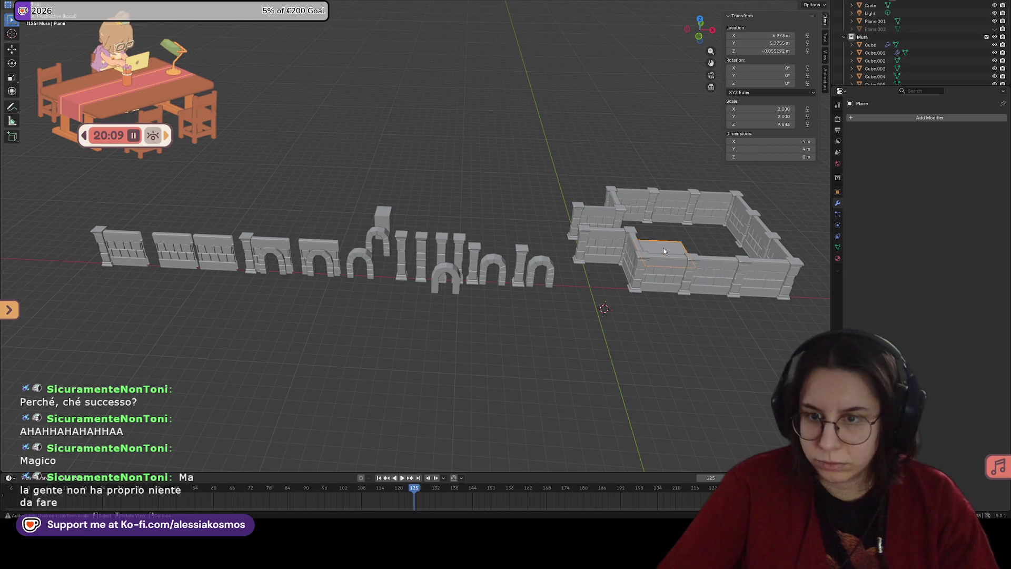
{"action": "left_click_drag", "start_coordinate": [774, 157], "coordinate": [814, 157]}
{"action": "key", "text": "Escape"}
Step: Duplicate the 4 m plane and place the copy in front of the arches at X −16.424 m, Y −3.7468 m
{"action": "key", "text": "shift+d"}
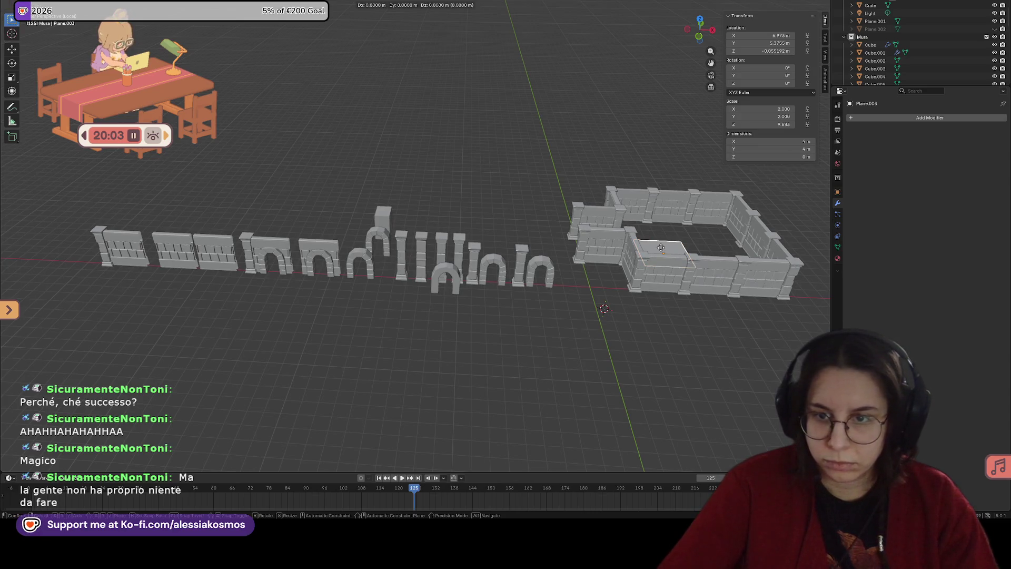
{"action": "key", "text": "x"}
{"action": "left_click", "coordinate": [424, 255]}
{"action": "key", "text": "g"}
{"action": "key", "text": "x"}
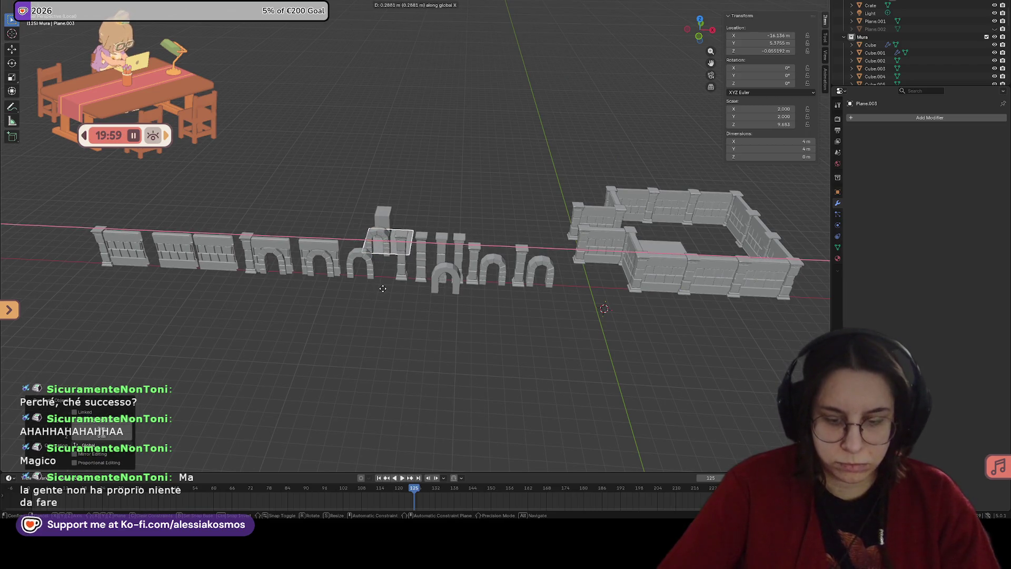
{"action": "key", "text": "y"}
{"action": "left_click", "coordinate": [485, 312]}
{"action": "scroll", "coordinate": [484, 312], "scroll_direction": "up", "scroll_amount": 6}
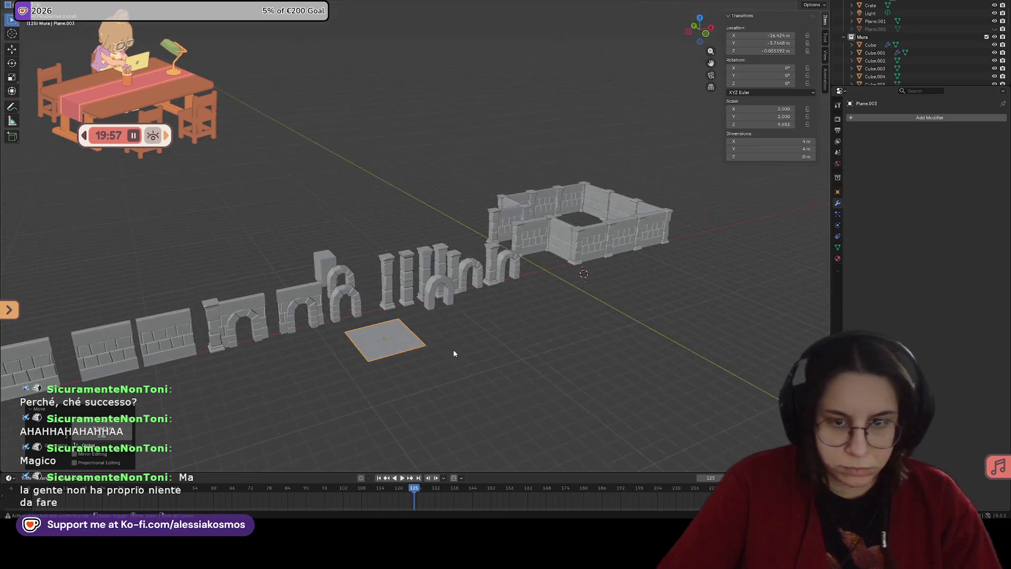
{"action": "mouse_move", "coordinate": [508, 251]}
{"action": "middle_mouse_down"}
{"action": "mouse_move", "coordinate": [465, 179]}
{"action": "mouse_move", "coordinate": [416, 222]}
{"action": "mouse_move", "coordinate": [437, 234]}
{"action": "middle_mouse_up"}
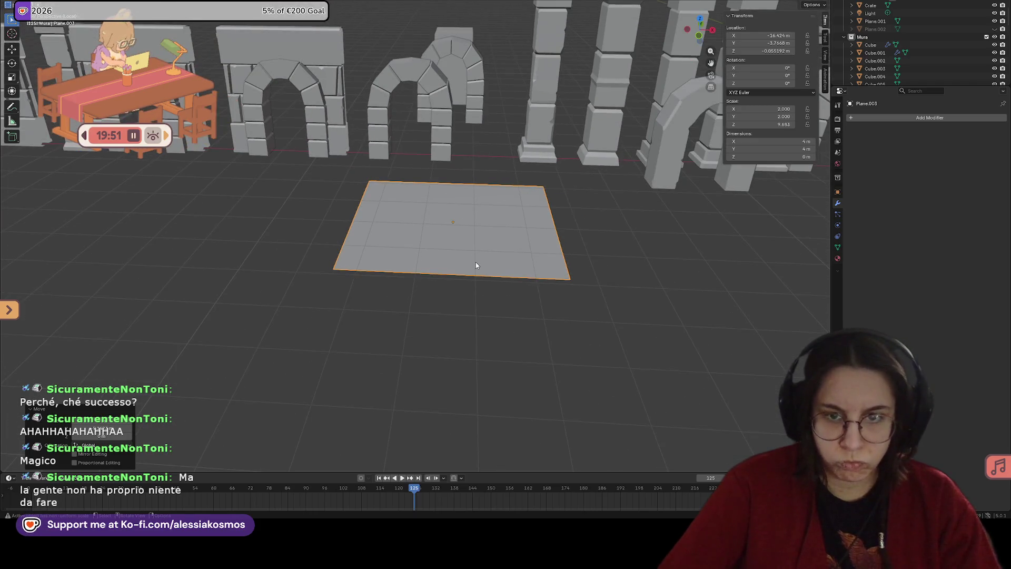
Step: Clear the selection and add a new cube mesh
{"action": "left_click", "coordinate": [444, 307]}
{"action": "key", "text": "shift+a"}
{"action": "mouse_move", "coordinate": [461, 236]}
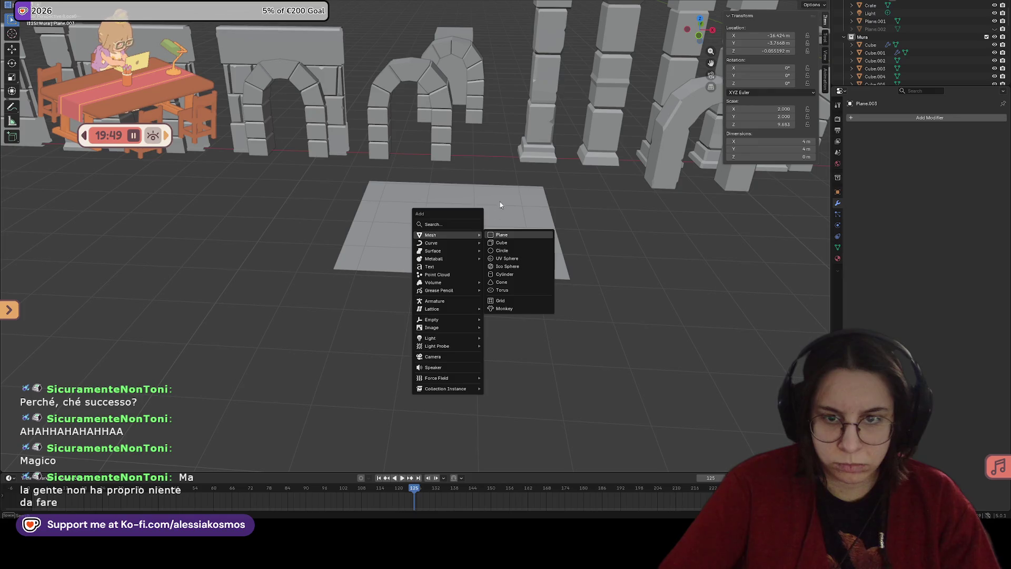
{"action": "key", "text": "Escape"}
{"action": "key", "text": "a"}
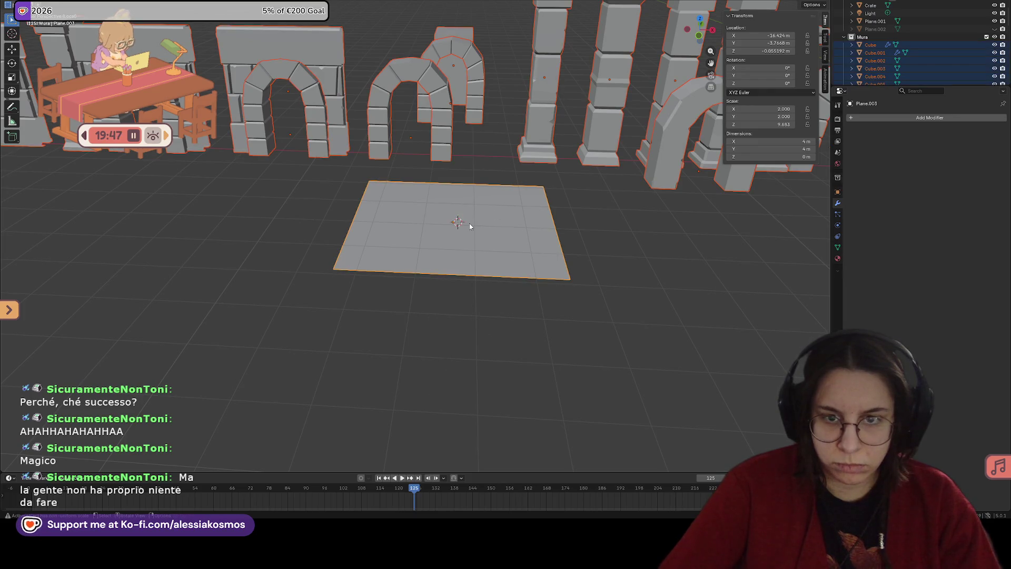
{"action": "key", "text": "shift+a"}
{"action": "key", "text": "Escape"}
{"action": "key", "text": "alt+a"}
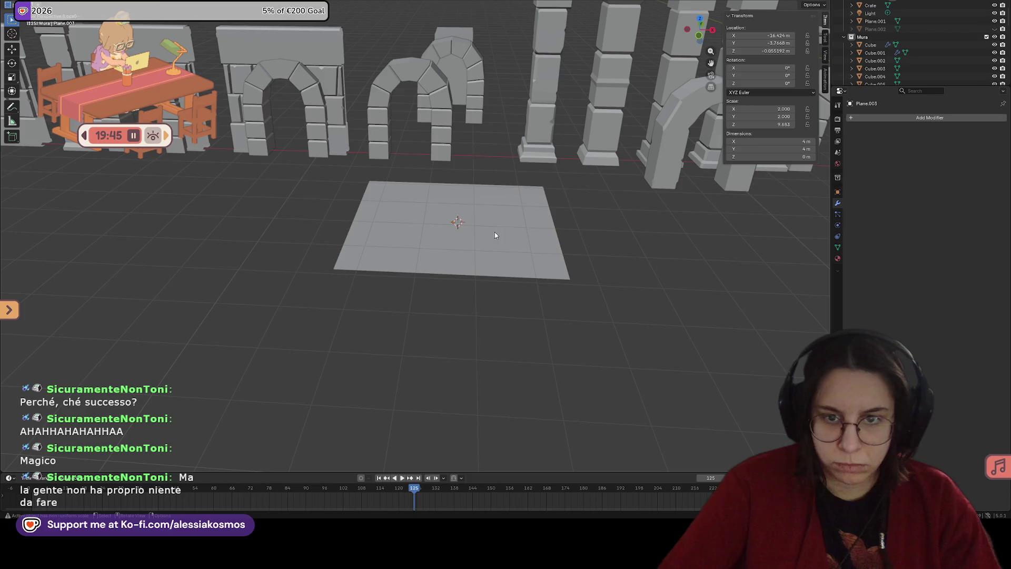
{"action": "key", "text": "shift+a"}
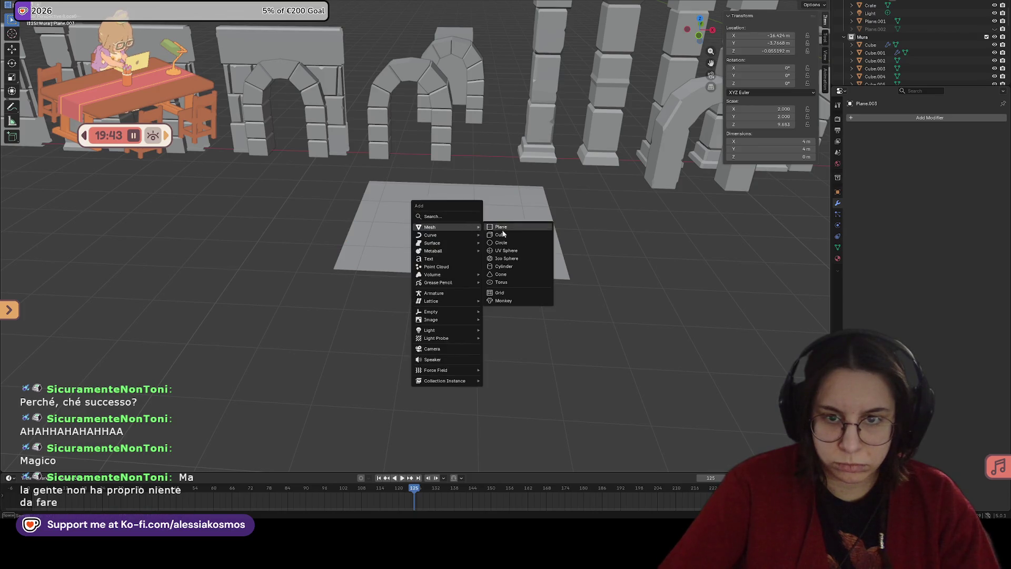
{"action": "left_click", "coordinate": [493, 235]}
Step: Flatten the cube along Z into a thin slab, about 2.11 m across, on the floor tile
{"action": "mouse_move", "coordinate": [491, 228]}
{"action": "middle_mouse_down"}
{"action": "mouse_move", "coordinate": [506, 213]}
{"action": "mouse_move", "coordinate": [461, 222]}
{"action": "mouse_move", "coordinate": [473, 223]}
{"action": "middle_mouse_up"}
{"action": "key", "text": "s"}
{"action": "left_click", "coordinate": [456, 222]}
{"action": "key", "text": "ctrl+z"}
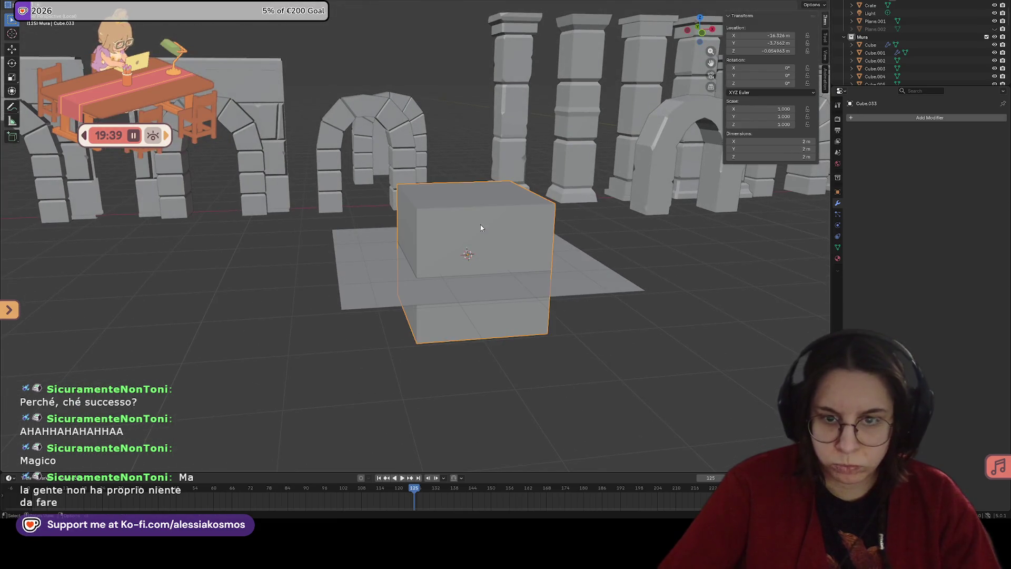
{"action": "key", "text": "s"}
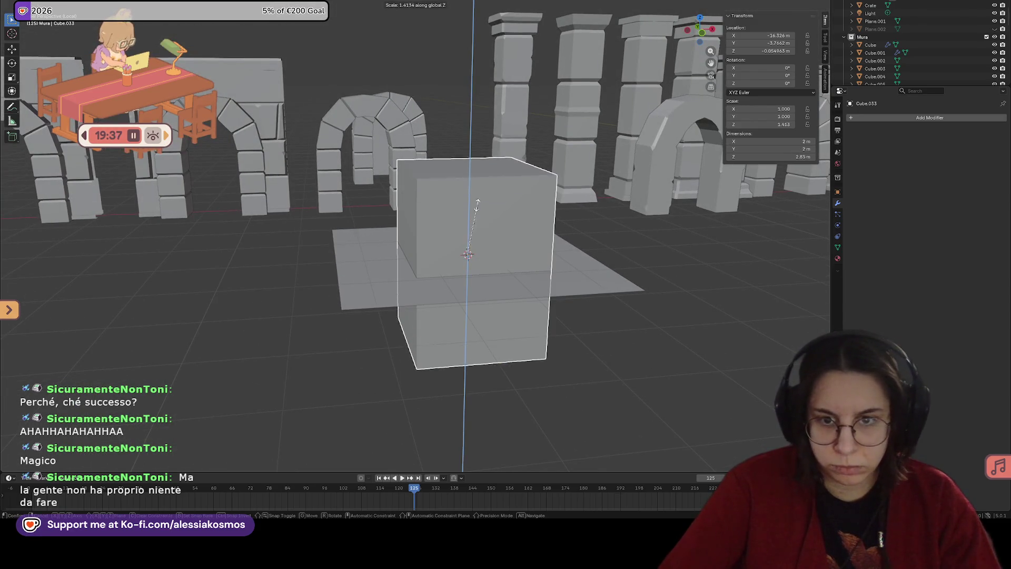
{"action": "key", "text": "z"}
{"action": "left_click", "coordinate": [471, 255]}
{"action": "middle_click_drag", "start_coordinate": [471, 255], "coordinate": [466, 251]}
{"action": "key", "text": "s"}
{"action": "key", "text": "z"}
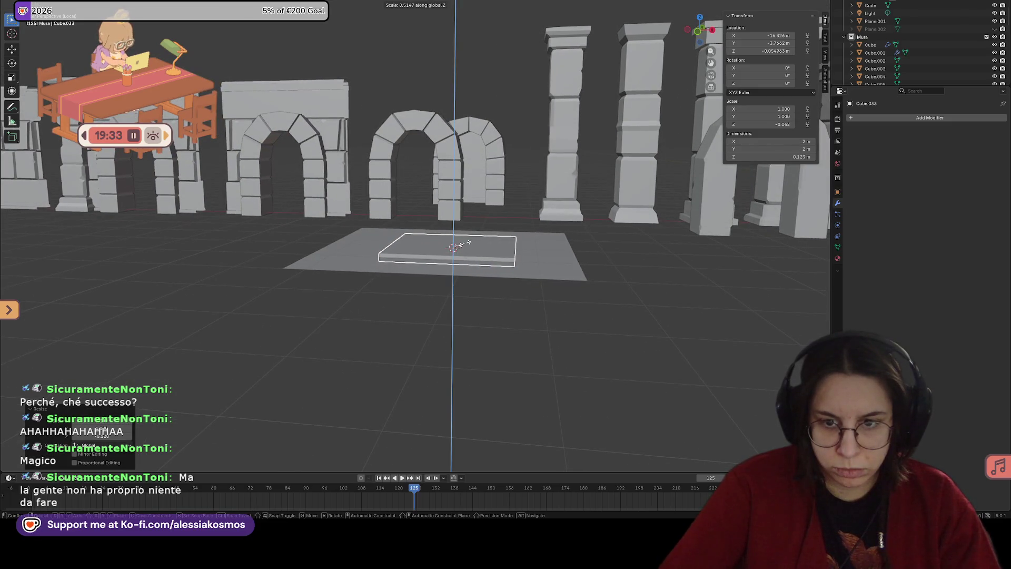
{"action": "left_click", "coordinate": [459, 245]}
{"action": "mouse_move", "coordinate": [476, 242]}
{"action": "middle_mouse_down"}
{"action": "mouse_move", "coordinate": [497, 268]}
{"action": "mouse_move", "coordinate": [532, 266]}
{"action": "middle_mouse_up"}
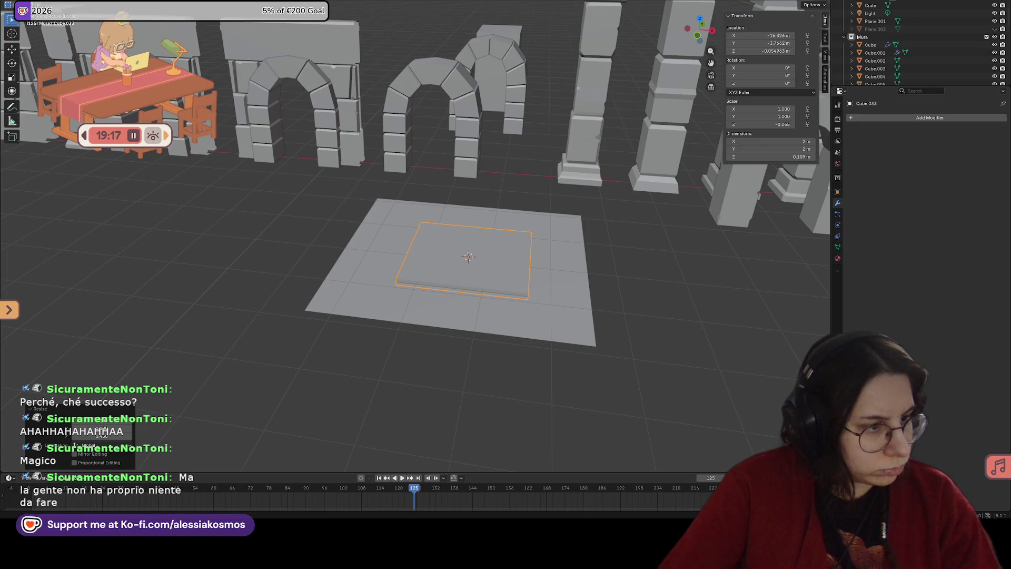
{"action": "mouse_move", "coordinate": [420, 231]}
{"action": "middle_mouse_down"}
{"action": "mouse_move", "coordinate": [463, 255]}
{"action": "mouse_move", "coordinate": [431, 242]}
{"action": "middle_mouse_up"}
Step: Shrink the slab's depth along Y and its width along X to 0.839 m
{"action": "key", "text": "s"}
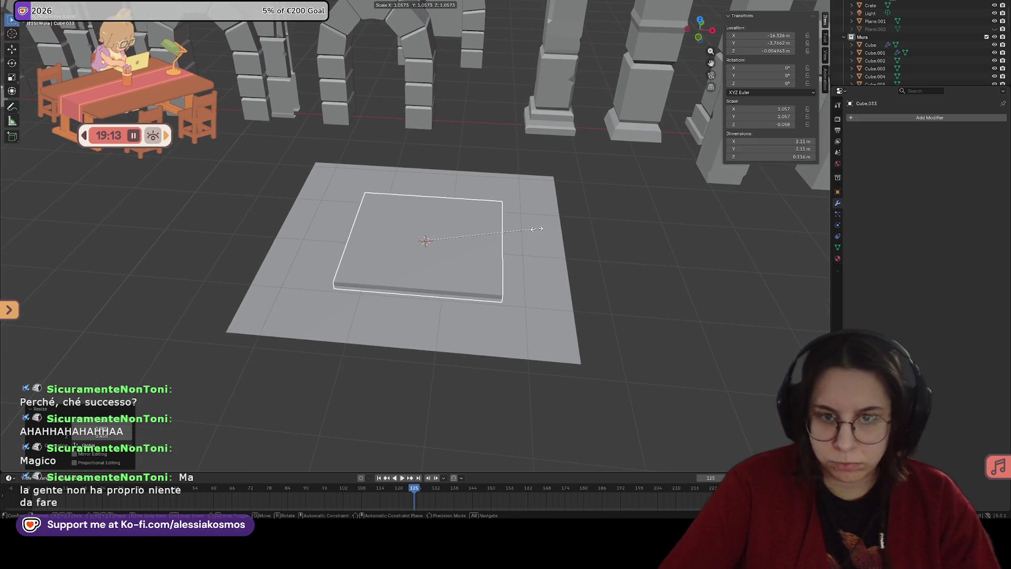
{"action": "key", "text": "x"}
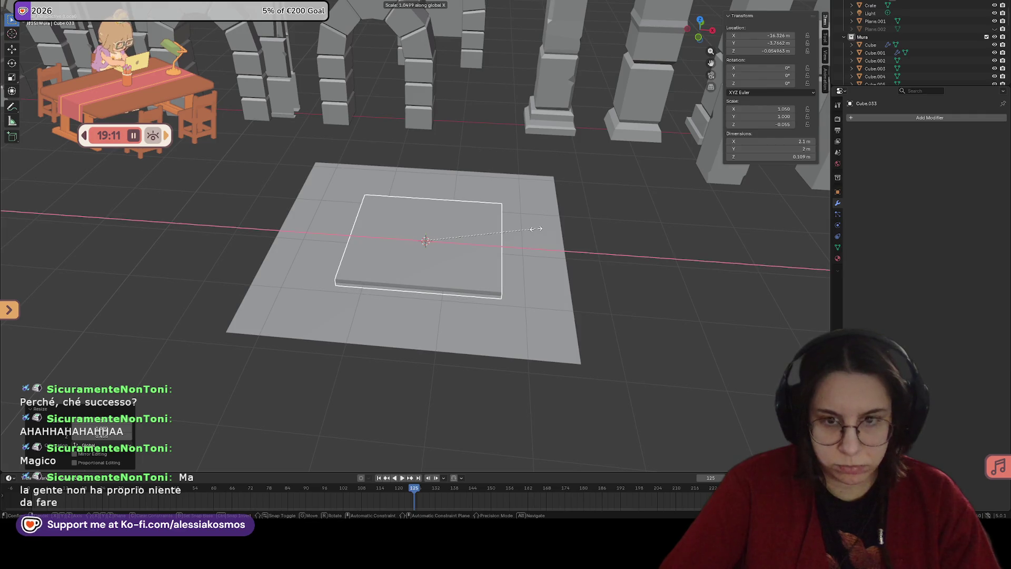
{"action": "key", "text": "y"}
{"action": "left_click", "coordinate": [497, 230]}
{"action": "mouse_move", "coordinate": [498, 230]}
{"action": "middle_mouse_down"}
{"action": "mouse_move", "coordinate": [510, 235]}
{"action": "mouse_move", "coordinate": [403, 217]}
{"action": "mouse_move", "coordinate": [441, 223]}
{"action": "mouse_move", "coordinate": [432, 237]}
{"action": "middle_mouse_up"}
{"action": "key", "text": "s"}
{"action": "key", "text": "x"}
{"action": "left_click", "coordinate": [451, 228]}
Step: In Edit Mode, chamfer three of the slab's corner edges with Ctrl+B
{"action": "key", "text": "Tab"}
{"action": "left_click", "coordinate": [431, 273]}
{"action": "key", "text": "ctrl+b"}
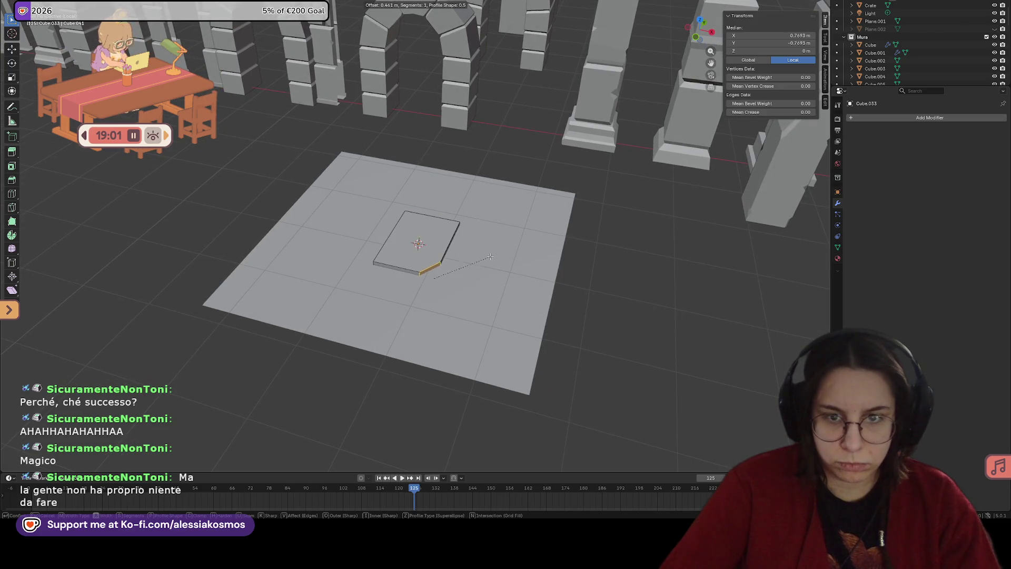
{"action": "left_click", "coordinate": [447, 245]}
{"action": "middle_click_drag", "start_coordinate": [413, 216], "coordinate": [417, 224]}
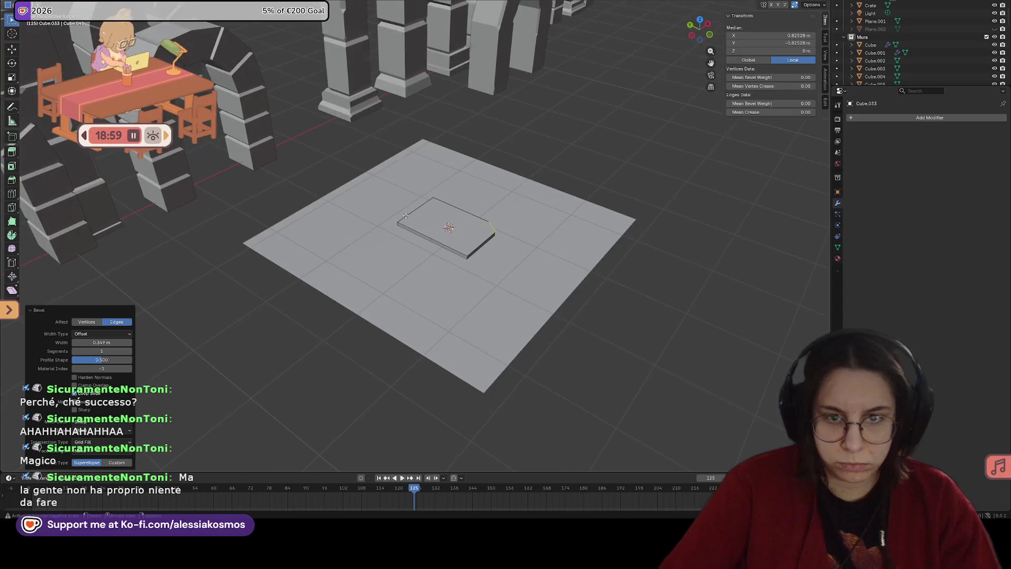
{"action": "left_click", "coordinate": [417, 224]}
{"action": "key", "text": "ctrl+b"}
{"action": "left_click", "coordinate": [410, 225]}
{"action": "left_click", "coordinate": [445, 235]}
{"action": "key", "text": "ctrl+b"}
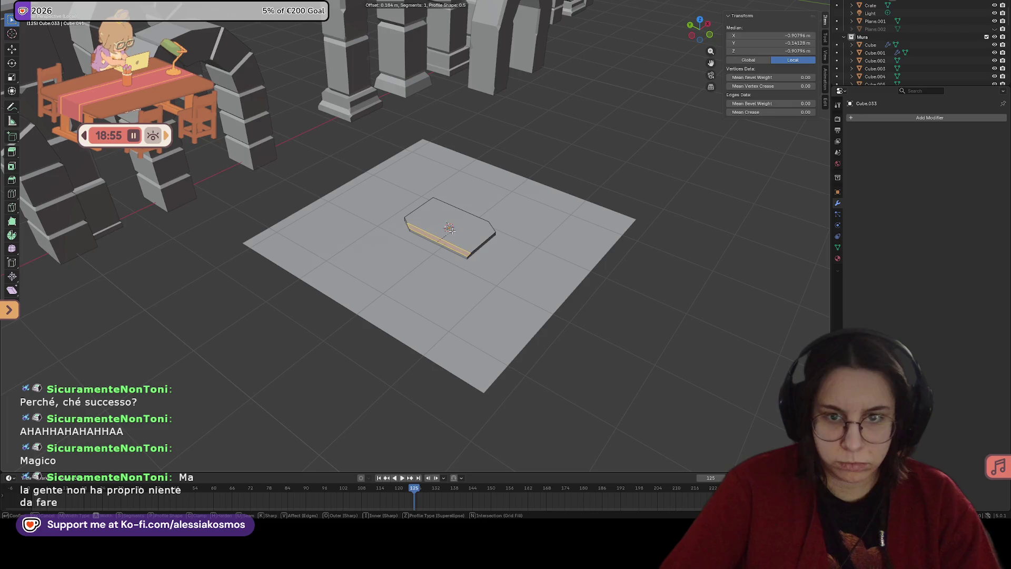
{"action": "left_click", "coordinate": [450, 230]}
Step: Cut off the slab's bottom-left corner vertex, then select the chamfered corner edges
{"action": "middle_click_drag", "start_coordinate": [450, 229], "coordinate": [445, 229]}
{"action": "scroll", "coordinate": [442, 229], "scroll_direction": "up", "scroll_amount": 3}
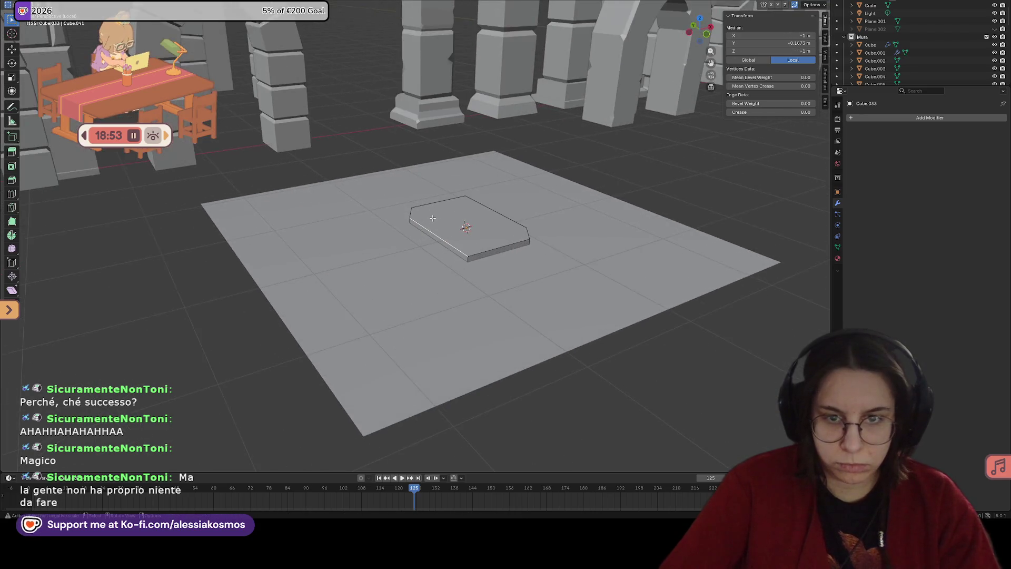
{"action": "middle_click_drag", "start_coordinate": [507, 210], "coordinate": [436, 282]}
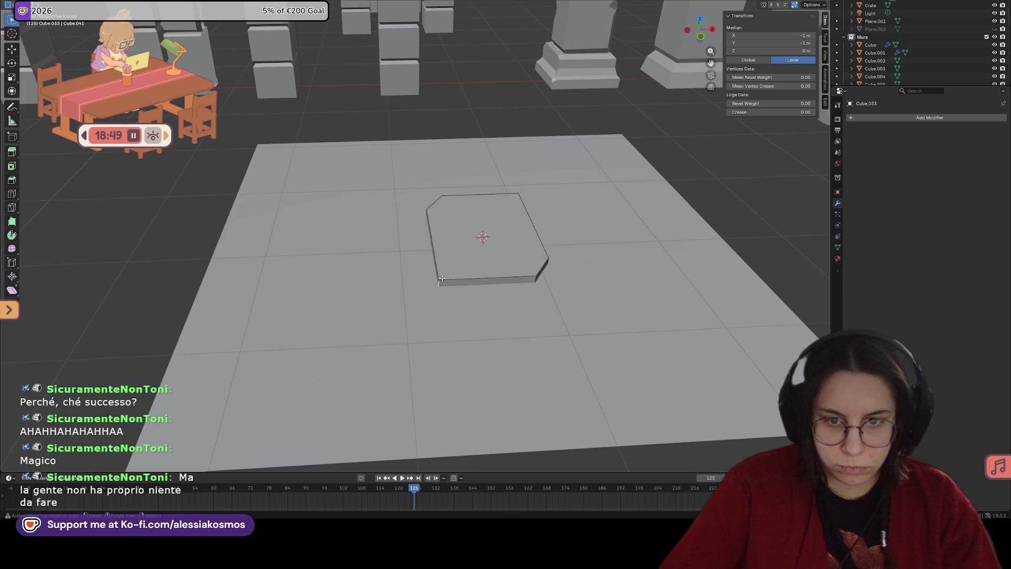
{"action": "left_click", "coordinate": [442, 279]}
{"action": "key", "text": "ctrl+shift+b"}
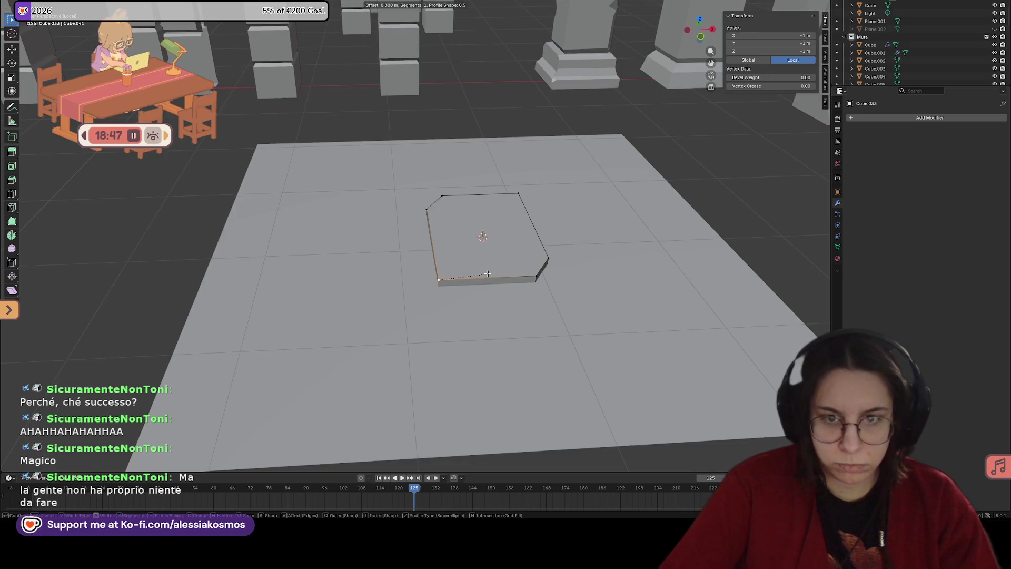
{"action": "left_click", "coordinate": [506, 259]}
{"action": "middle_click_drag", "start_coordinate": [505, 259], "coordinate": [463, 263]}
{"action": "left_click_drag", "start_coordinate": [474, 291], "coordinate": [476, 292]}
{"action": "middle_click_drag", "start_coordinate": [475, 292], "coordinate": [424, 273]}
Step: Shift the selected slab edges along Y, abandoning a height adjustment
{"action": "key", "text": "g"}
{"action": "key", "text": "y"}
{"action": "left_click", "coordinate": [431, 270]}
{"action": "key", "text": "g"}
{"action": "key", "text": "z"}
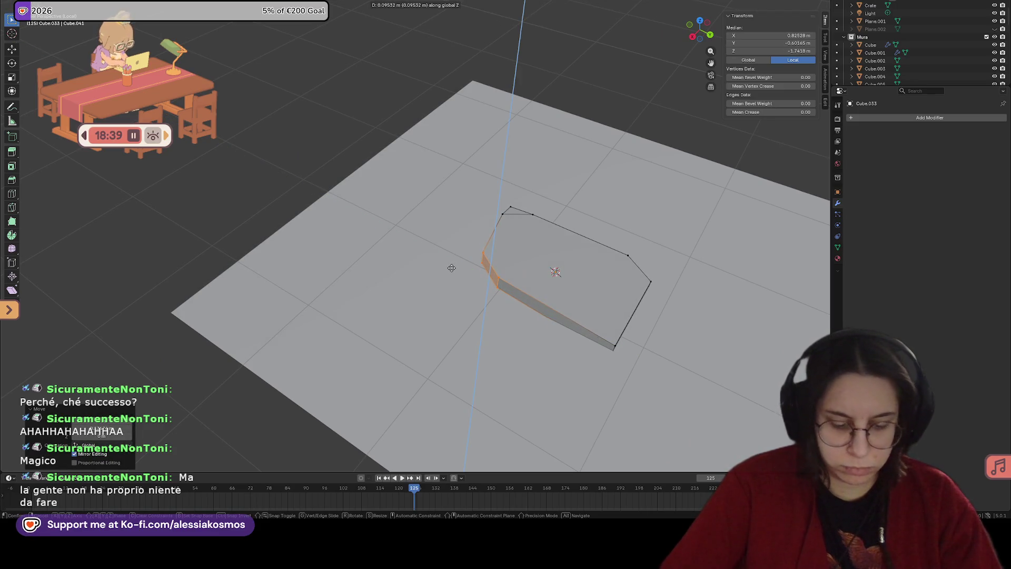
{"action": "right_click", "coordinate": [451, 268]}
Step: Reposition the slab's bottom corner and chamfer it
{"action": "middle_click_drag", "start_coordinate": [451, 268], "coordinate": [470, 289]}
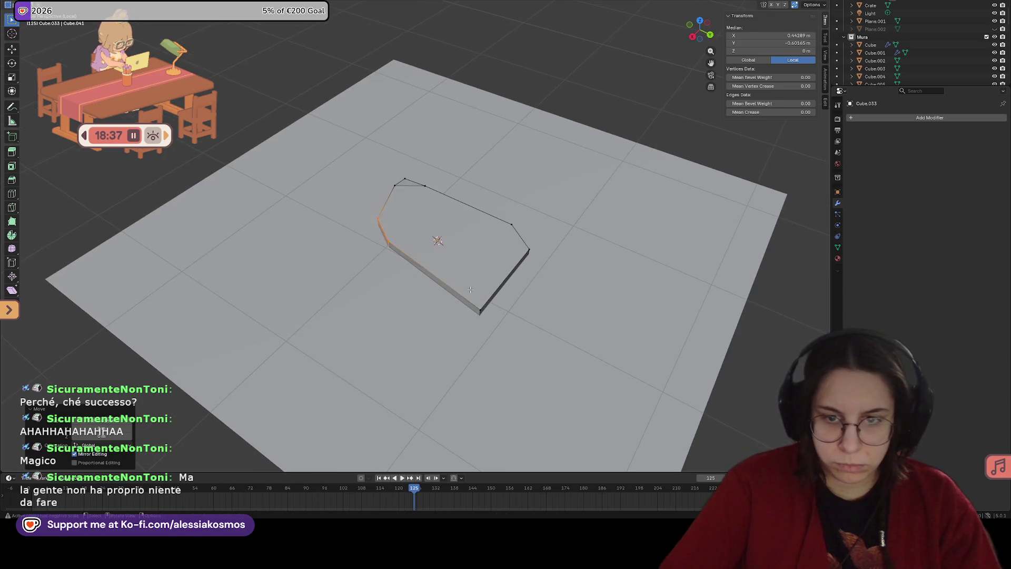
{"action": "left_click", "coordinate": [476, 311]}
{"action": "key", "text": "g"}
{"action": "left_click", "coordinate": [462, 291]}
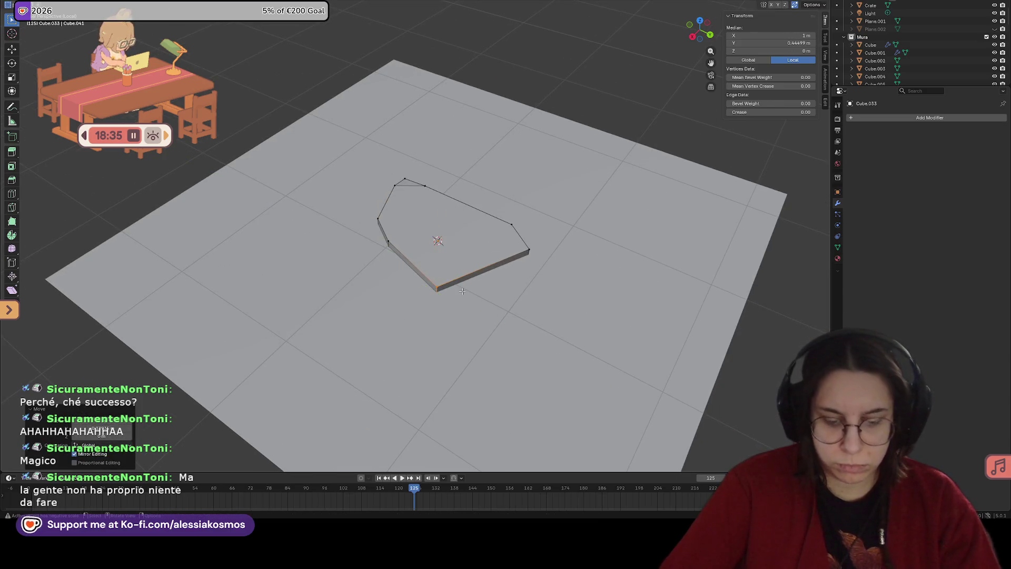
{"action": "key", "text": "ctrl+b"}
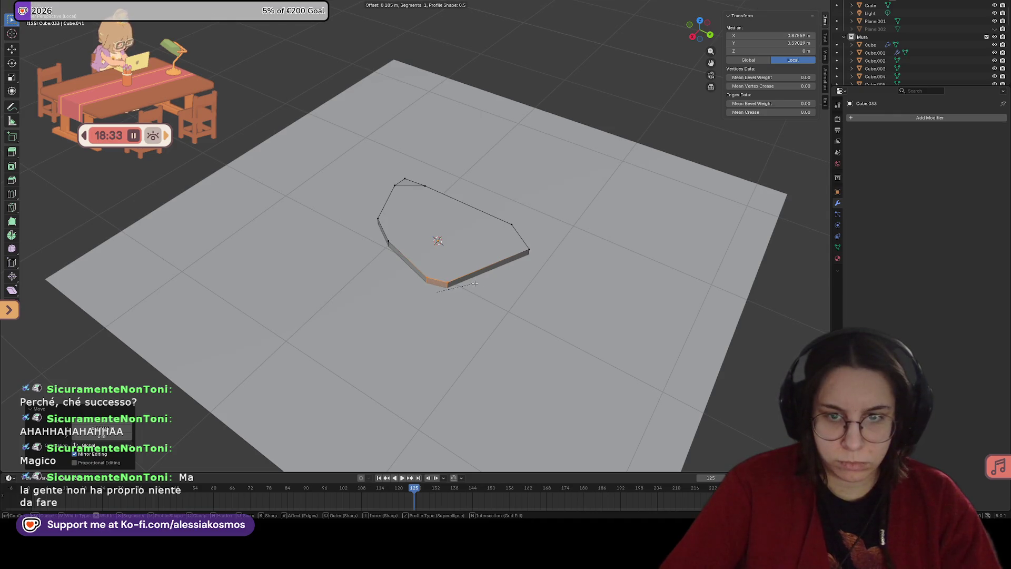
{"action": "left_click", "coordinate": [475, 283]}
Step: Move the selected slab corner along the X axis
{"action": "mouse_move", "coordinate": [475, 283]}
{"action": "middle_mouse_down"}
{"action": "mouse_move", "coordinate": [390, 304]}
{"action": "mouse_move", "coordinate": [424, 269]}
{"action": "mouse_move", "coordinate": [485, 313]}
{"action": "middle_mouse_up"}
{"action": "key", "text": "g"}
{"action": "key", "text": "y"}
{"action": "key", "text": "x"}
{"action": "left_click", "coordinate": [415, 280]}
Step: Move the slab's bottom corner point along the Y axis
{"action": "left_click_drag", "start_coordinate": [486, 340], "coordinate": [485, 337]}
{"action": "key", "text": "g"}
{"action": "key", "text": "z"}
{"action": "key", "text": "x"}
{"action": "key", "text": "y"}
{"action": "left_click", "coordinate": [479, 319]}
Step: Push the slab's lower-right corner along the Y axis
{"action": "mouse_move", "coordinate": [479, 319]}
{"action": "middle_mouse_down"}
{"action": "mouse_move", "coordinate": [564, 325]}
{"action": "mouse_move", "coordinate": [535, 289]}
{"action": "middle_mouse_up"}
{"action": "left_click", "coordinate": [544, 292]}
{"action": "key", "text": "g"}
{"action": "key", "text": "y"}
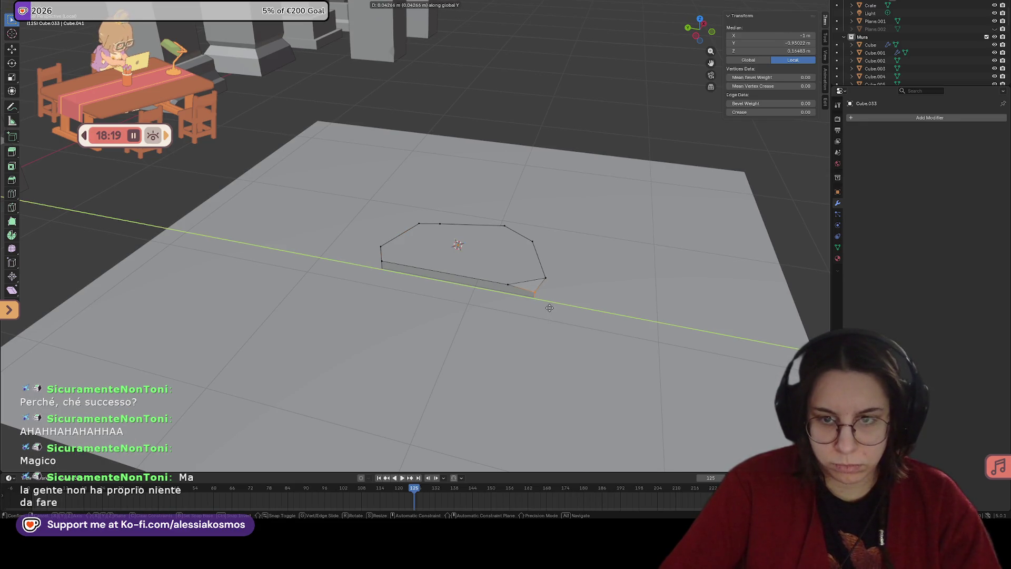
{"action": "left_click", "coordinate": [549, 307]}
Step: Move another single corner point of the slab along Y
{"action": "middle_click_drag", "start_coordinate": [549, 308], "coordinate": [415, 263]}
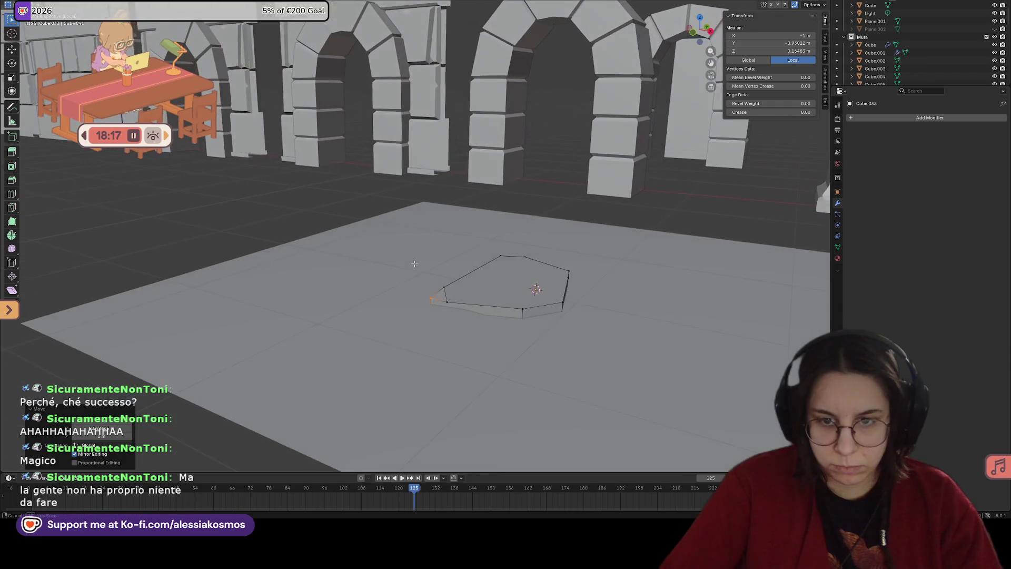
{"action": "middle_click_drag", "start_coordinate": [489, 300], "coordinate": [574, 333]}
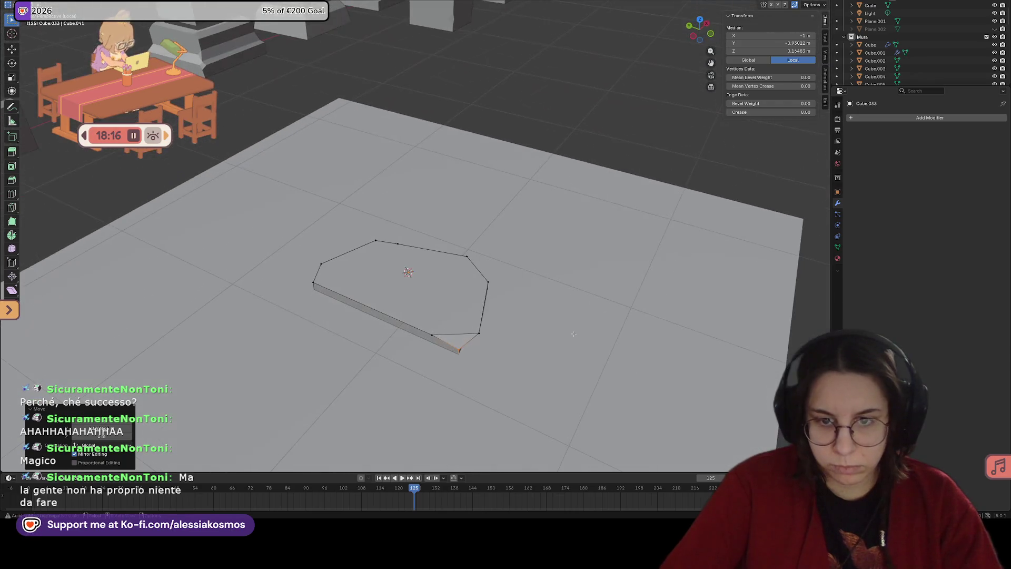
{"action": "left_click", "coordinate": [478, 331]}
{"action": "middle_click_drag", "start_coordinate": [477, 332], "coordinate": [502, 323]}
{"action": "key", "text": "g"}
{"action": "key", "text": "y"}
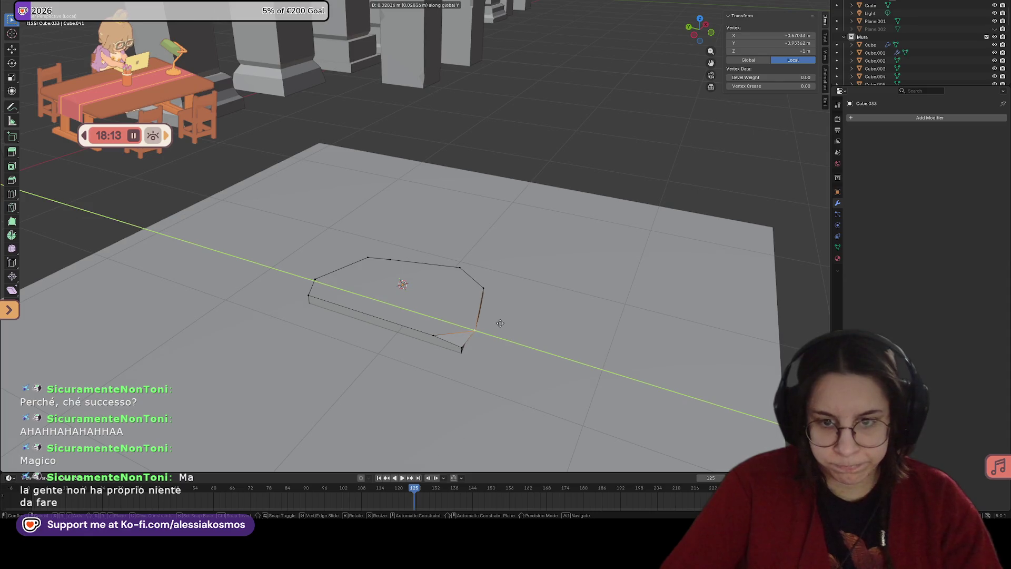
{"action": "left_click", "coordinate": [491, 321]}
Step: Nudge one slab corner sideways along X, then along Y
{"action": "middle_click_drag", "start_coordinate": [492, 321], "coordinate": [455, 315]}
{"action": "key", "text": "alt+a"}
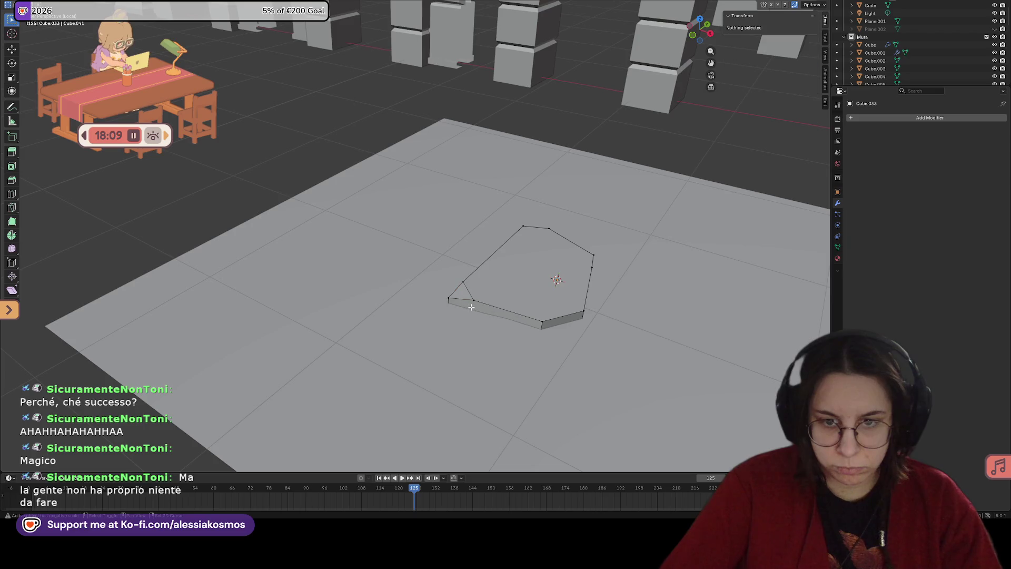
{"action": "left_click_drag", "start_coordinate": [444, 304], "coordinate": [453, 325]}
{"action": "key", "text": "g"}
{"action": "key", "text": "y"}
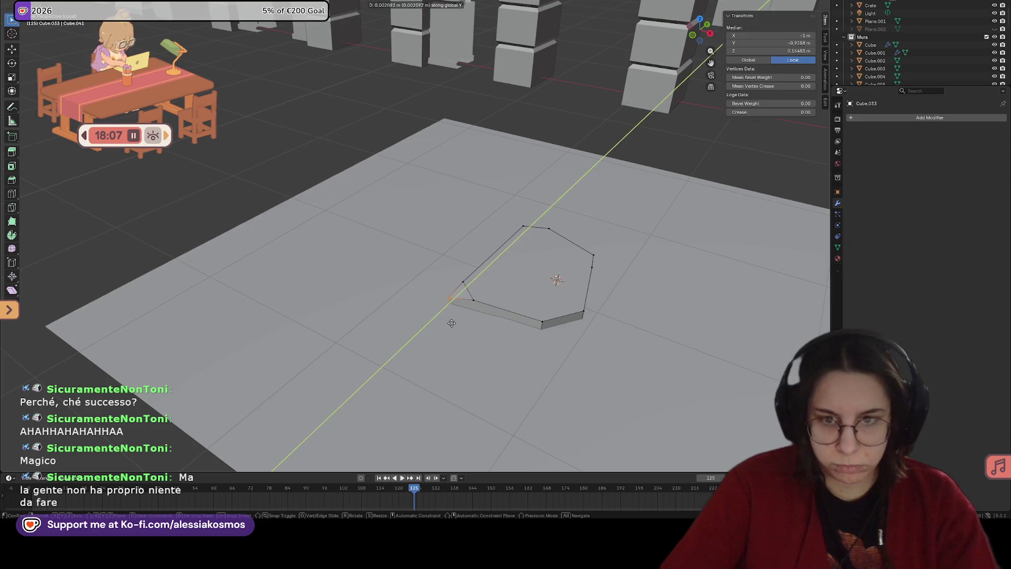
{"action": "key", "text": "x"}
{"action": "left_click", "coordinate": [458, 323]}
{"action": "key", "text": "g"}
{"action": "key", "text": "y"}
{"action": "left_click", "coordinate": [461, 319]}
Step: Leave Edit Mode with slab Cube.103 finished at 0.678 × 0.985 × 0.109 m
{"action": "mouse_move", "coordinate": [472, 317]}
{"action": "middle_mouse_down"}
{"action": "mouse_move", "coordinate": [485, 295]}
{"action": "mouse_move", "coordinate": [497, 315]}
{"action": "middle_mouse_up"}
{"action": "key", "text": "Tab"}
{"action": "mouse_move", "coordinate": [547, 296]}
{"action": "middle_mouse_down"}
{"action": "mouse_move", "coordinate": [536, 272]}
{"action": "mouse_move", "coordinate": [570, 268]}
{"action": "mouse_move", "coordinate": [567, 294]}
{"action": "mouse_move", "coordinate": [528, 339]}
{"action": "mouse_move", "coordinate": [498, 293]}
{"action": "mouse_move", "coordinate": [502, 345]}
{"action": "mouse_move", "coordinate": [516, 347]}
{"action": "mouse_move", "coordinate": [470, 343]}
{"action": "middle_mouse_up"}
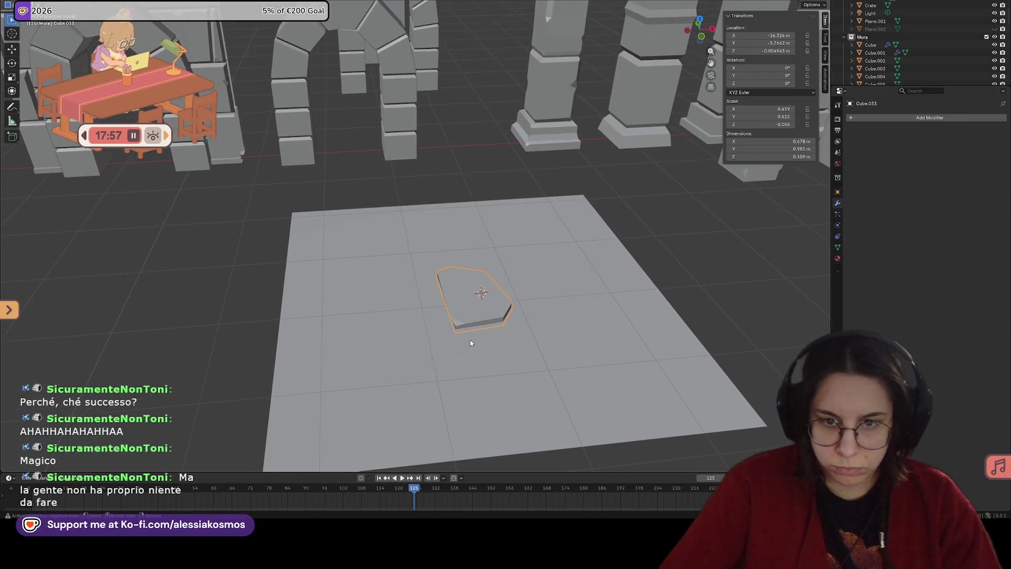
Step: Add a new cube and flatten it along Z into a thin slab
{"action": "left_click", "coordinate": [458, 349]}
{"action": "key", "text": "shift+a"}
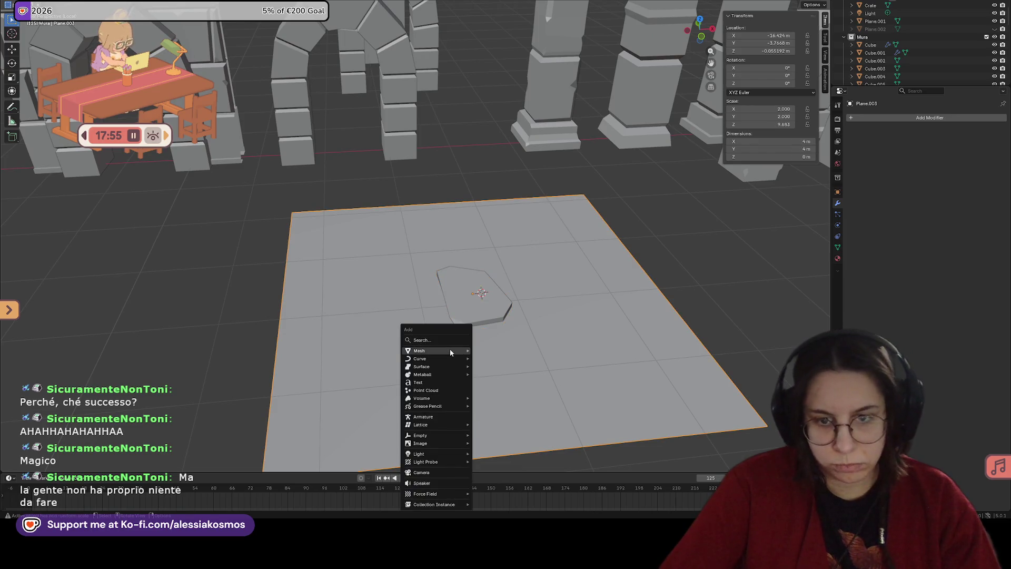
{"action": "mouse_move", "coordinate": [450, 348]}
{"action": "left_click", "coordinate": [489, 359]}
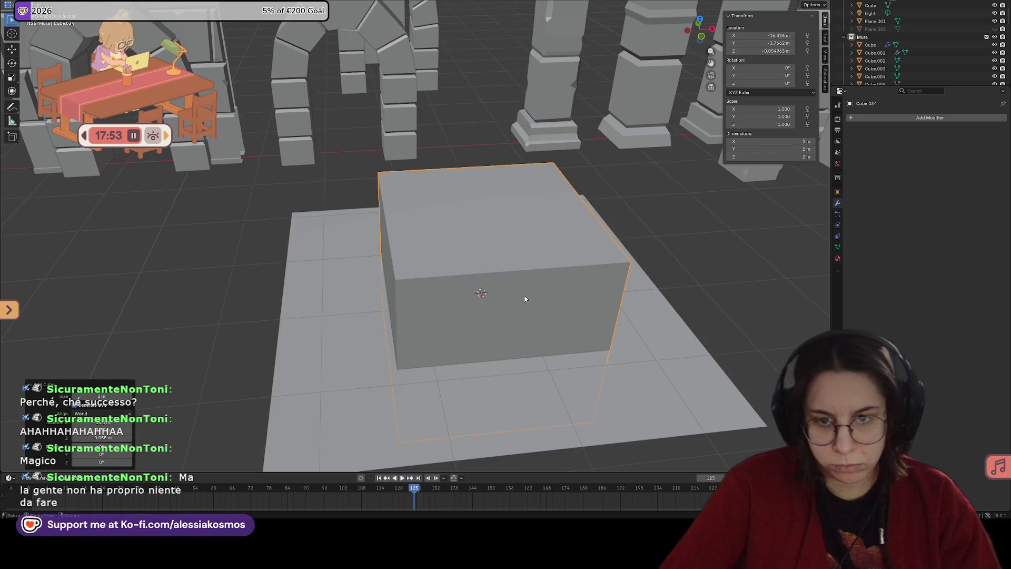
{"action": "key", "text": "s"}
{"action": "key", "text": "z"}
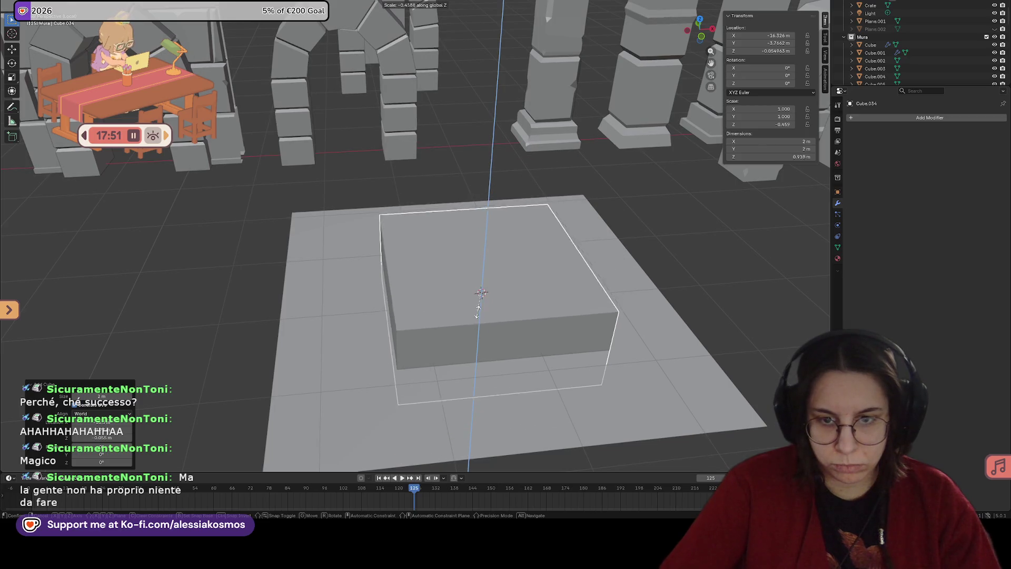
{"action": "left_click", "coordinate": [509, 311]}
Step: Move the new flat slab into place beside the first stone
{"action": "key", "text": "g"}
{"action": "left_click", "coordinate": [452, 301]}
{"action": "key", "text": "s"}
{"action": "key", "text": "Escape"}
{"action": "middle_click_drag", "start_coordinate": [502, 288], "coordinate": [520, 266]}
Step: Narrow the slab to 0.499 m along X and shorten it along Y
{"action": "key", "text": "s"}
{"action": "key", "text": "x"}
{"action": "left_click", "coordinate": [476, 262]}
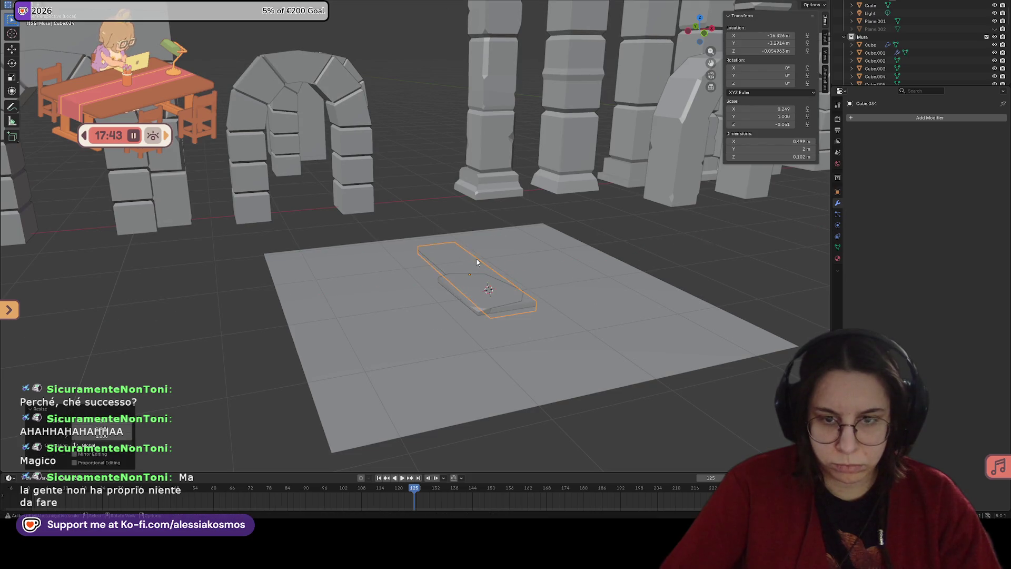
{"action": "middle_click_drag", "start_coordinate": [477, 262], "coordinate": [490, 285]}
{"action": "key", "text": "s"}
{"action": "key", "text": "y"}
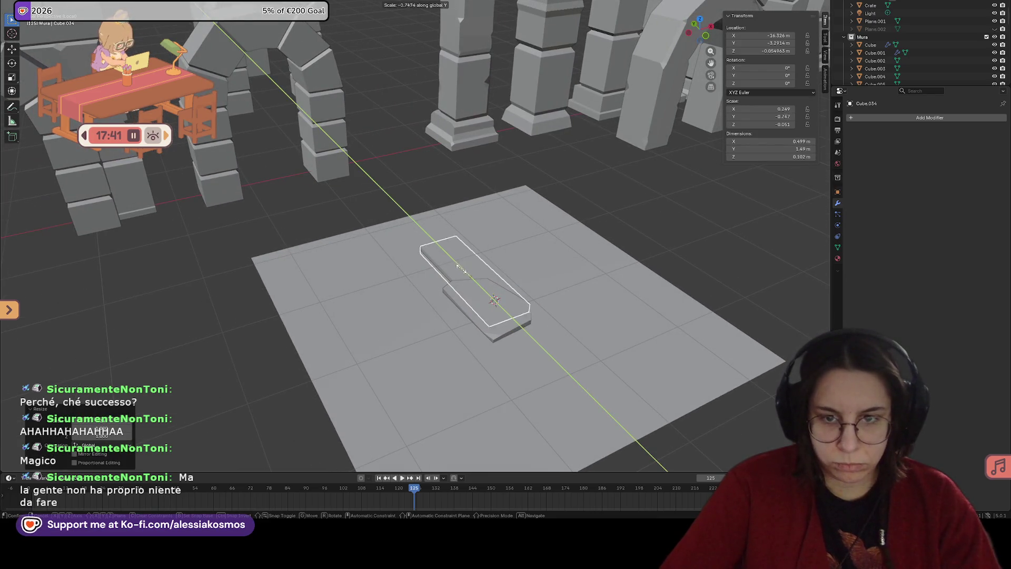
{"action": "left_click", "coordinate": [472, 276]}
Step: Rotate the small slab about 49 degrees around the Z axis
{"action": "middle_click_drag", "start_coordinate": [472, 275], "coordinate": [464, 278]}
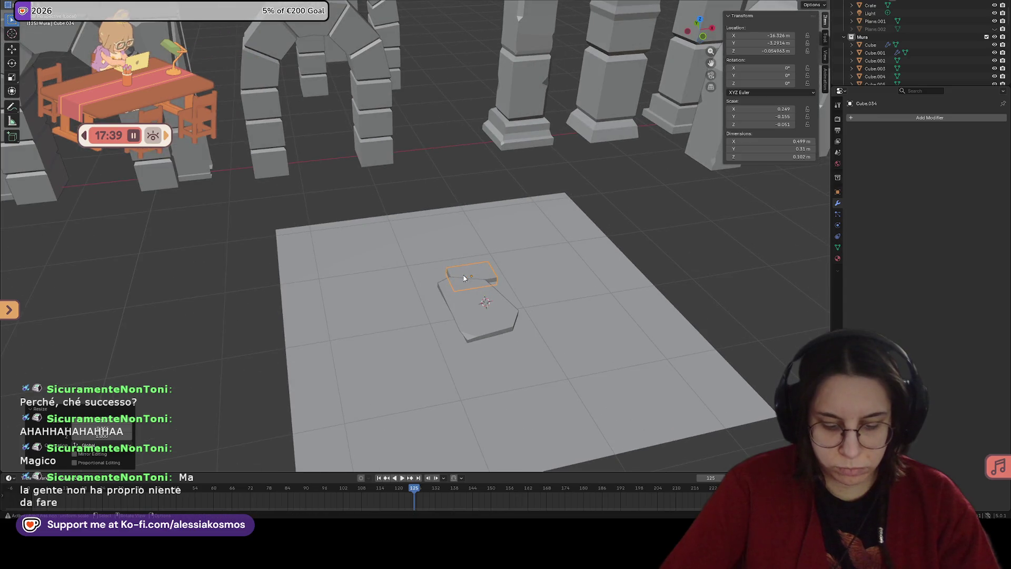
{"action": "key", "text": "g"}
{"action": "key", "text": "y"}
{"action": "key", "text": "r"}
{"action": "key", "text": "z"}
{"action": "left_click", "coordinate": [466, 277]}
Step: In Edit Mode, chamfer one corner edge of the small slab
{"action": "mouse_move", "coordinate": [466, 277]}
{"action": "middle_mouse_down"}
{"action": "mouse_move", "coordinate": [456, 294]}
{"action": "mouse_move", "coordinate": [524, 244]}
{"action": "mouse_move", "coordinate": [517, 294]}
{"action": "middle_mouse_up"}
{"action": "key", "text": "Tab"}
{"action": "left_click", "coordinate": [517, 293]}
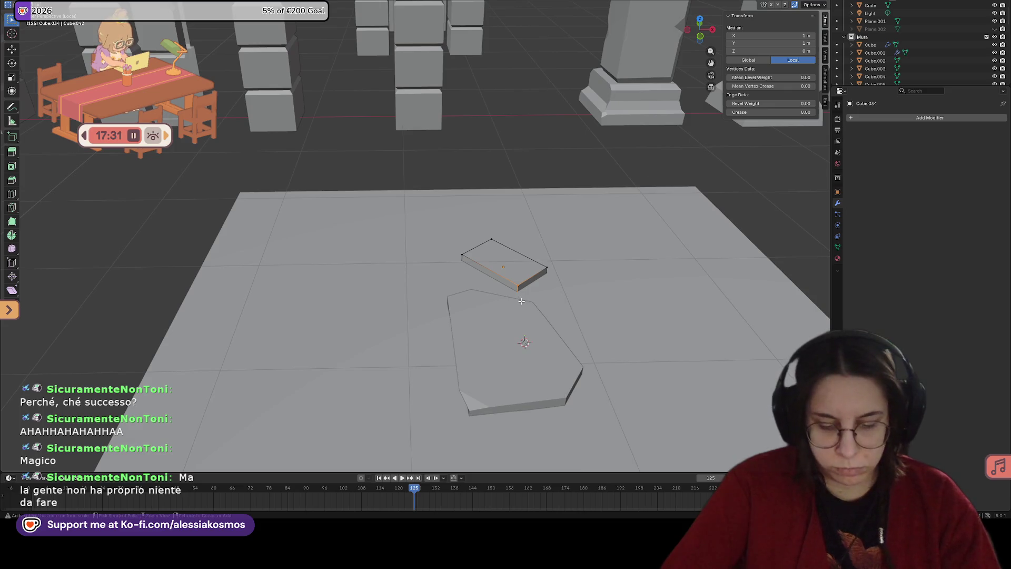
{"action": "key", "text": "ctrl+b"}
{"action": "left_click", "coordinate": [538, 291]}
Step: Chamfer a second corner edge of the slab, discarding a rotation
{"action": "middle_click_drag", "start_coordinate": [538, 292], "coordinate": [471, 306]}
{"action": "left_click_drag", "start_coordinate": [452, 299], "coordinate": [465, 323]}
{"action": "key", "text": "ctrl+b"}
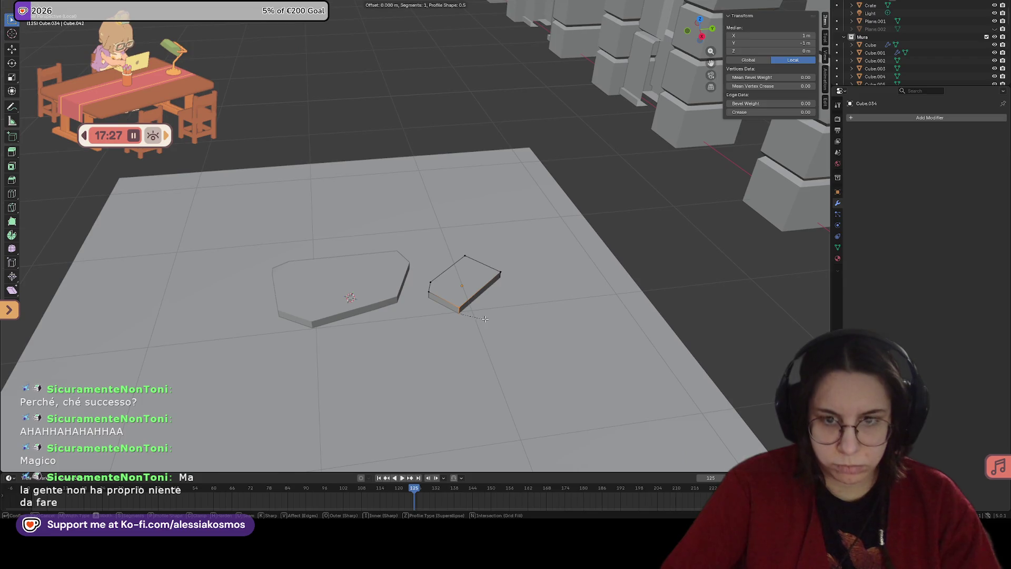
{"action": "left_click", "coordinate": [499, 314]}
{"action": "key", "text": "r"}
{"action": "key", "text": "y"}
{"action": "key", "text": "x"}
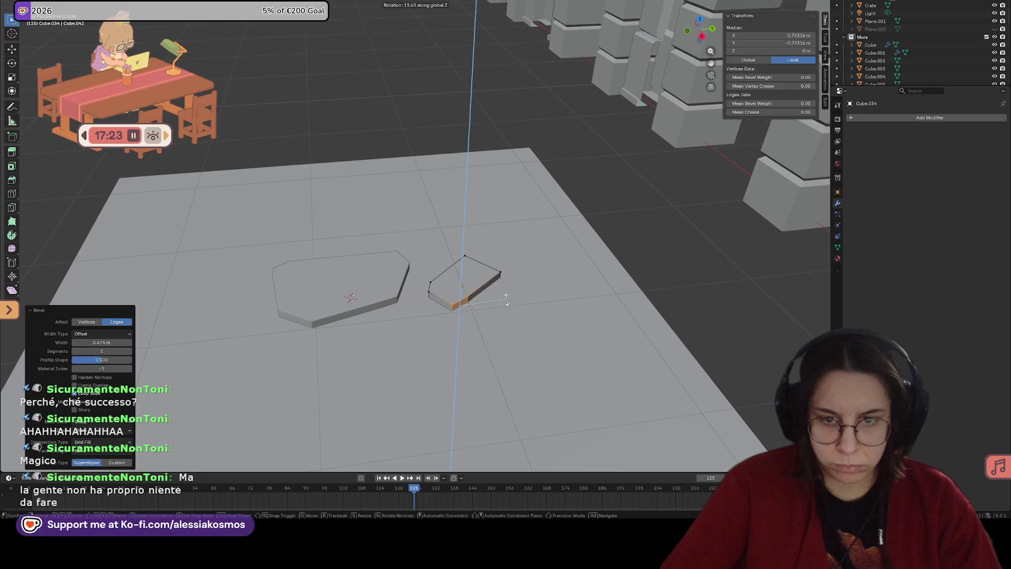
{"action": "right_click", "coordinate": [462, 319]}
Step: Chamfer the corner between two selected vertices of the slab
{"action": "middle_click_drag", "start_coordinate": [462, 318], "coordinate": [464, 308]}
{"action": "left_click", "coordinate": [463, 306]}
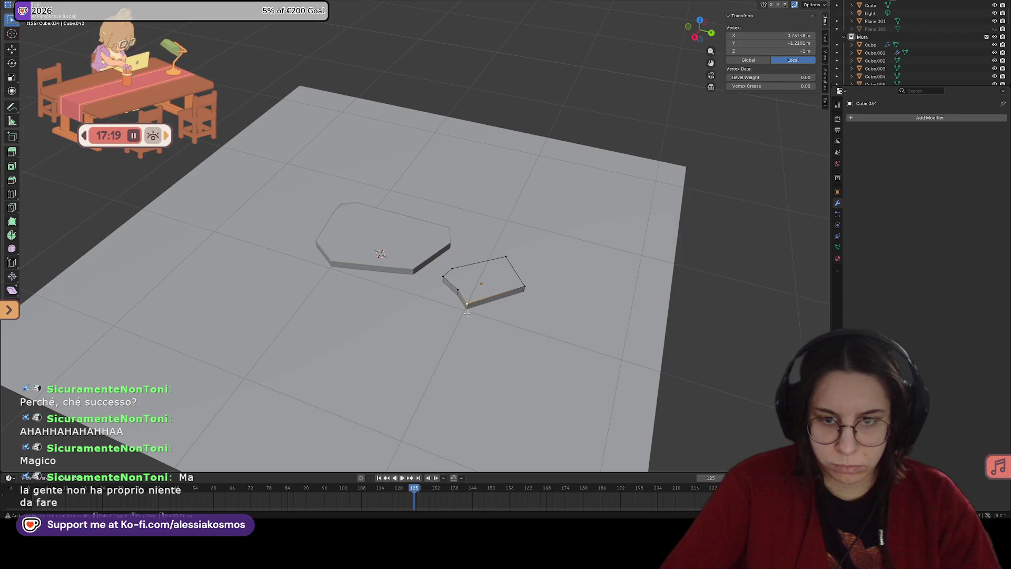
{"action": "left_click", "coordinate": [467, 312], "text": "shift"}
{"action": "key", "text": "ctrl+b"}
{"action": "left_click", "coordinate": [488, 300]}
{"action": "middle_click_drag", "start_coordinate": [491, 299], "coordinate": [510, 302]}
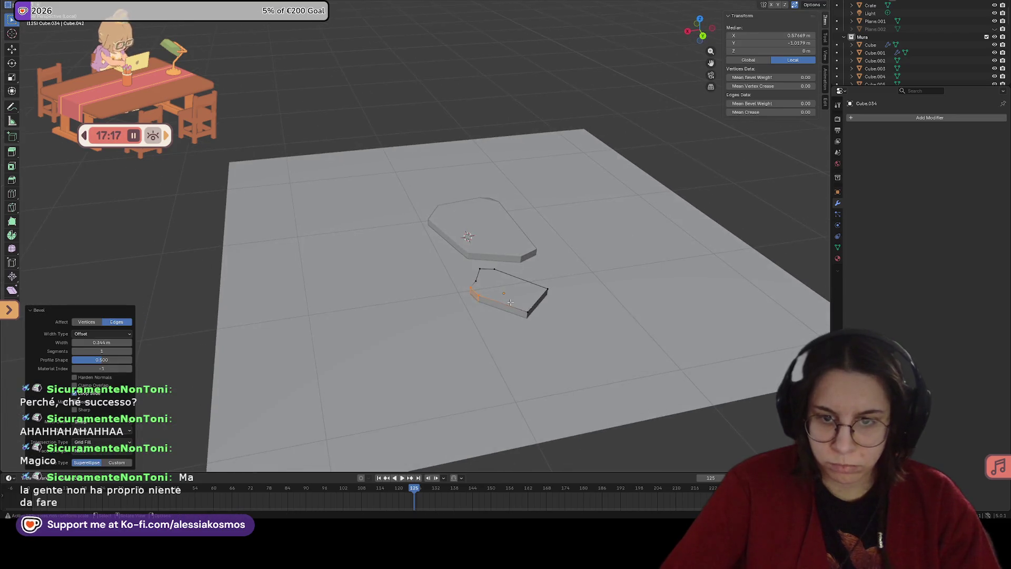
{"action": "left_click", "coordinate": [527, 317]}
{"action": "key", "text": "ctrl+b"}
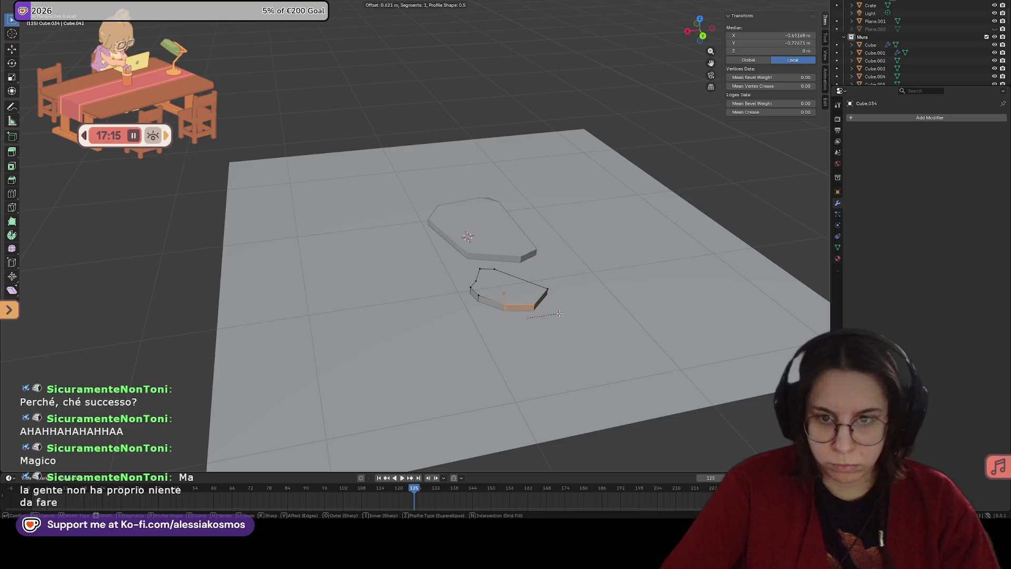
{"action": "key", "text": "Escape"}
Step: Shift the selected slab edge along the X axis
{"action": "mouse_move", "coordinate": [542, 318]}
{"action": "middle_mouse_down"}
{"action": "mouse_move", "coordinate": [516, 311]}
{"action": "mouse_move", "coordinate": [530, 309]}
{"action": "middle_mouse_up"}
{"action": "key", "text": "g"}
{"action": "key", "text": "y"}
{"action": "key", "text": "x"}
{"action": "left_click", "coordinate": [508, 309]}
Step: Vertex-bevel the last slab corner and return to Object Mode
{"action": "left_click_drag", "start_coordinate": [565, 325], "coordinate": [575, 321]}
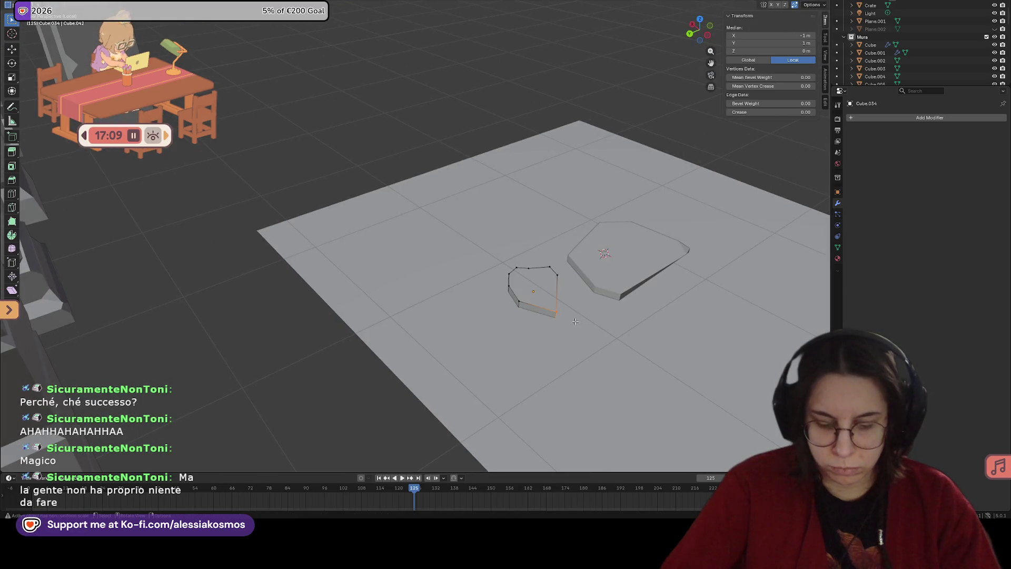
{"action": "key", "text": "ctrl+shift+b"}
{"action": "left_click", "coordinate": [592, 306]}
{"action": "key", "text": "Tab"}
{"action": "mouse_move", "coordinate": [592, 305]}
{"action": "middle_mouse_down"}
{"action": "mouse_move", "coordinate": [556, 323]}
{"action": "mouse_move", "coordinate": [402, 303]}
{"action": "mouse_move", "coordinate": [415, 323]}
{"action": "mouse_move", "coordinate": [464, 324]}
{"action": "mouse_move", "coordinate": [447, 295]}
{"action": "mouse_move", "coordinate": [447, 359]}
{"action": "mouse_move", "coordinate": [465, 264]}
{"action": "middle_mouse_up"}
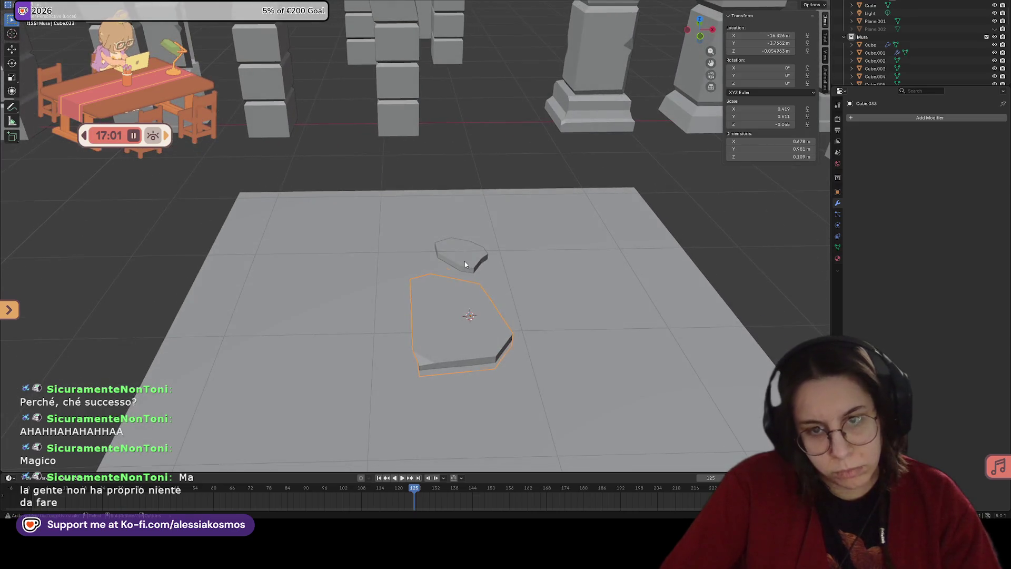
Step: Duplicate the small stone, place the copy along Y and X, and rotate it around Z
{"action": "key", "text": "shift+d"}
{"action": "key", "text": "y"}
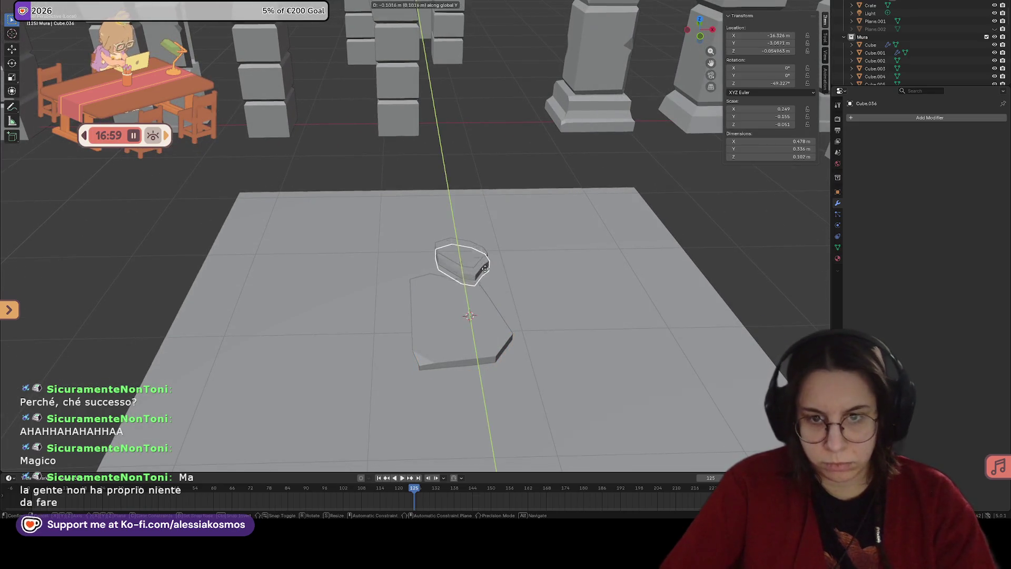
{"action": "left_click", "coordinate": [512, 286]}
{"action": "key", "text": "g"}
{"action": "key", "text": "x"}
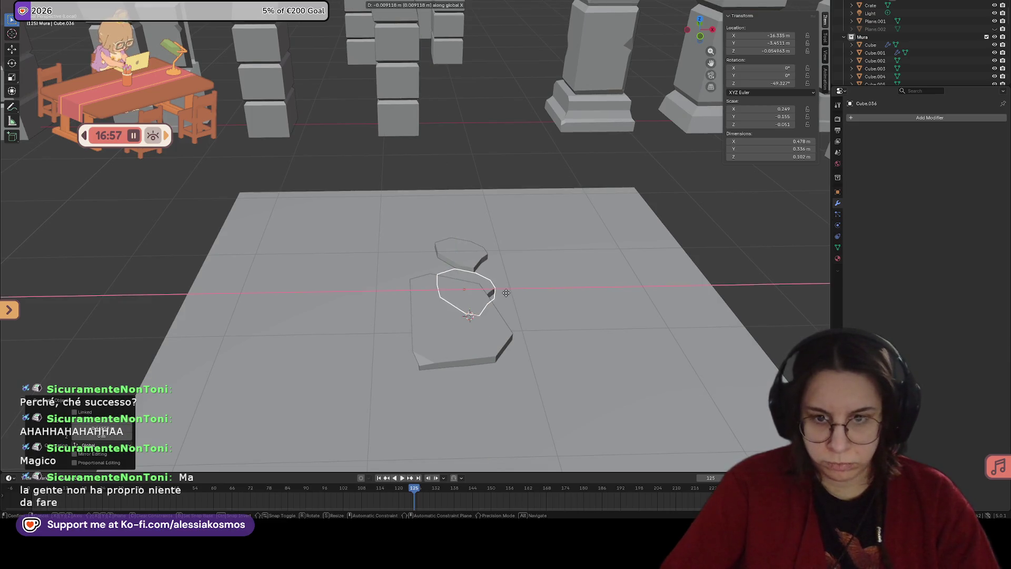
{"action": "left_click", "coordinate": [567, 295]}
{"action": "key", "text": "r"}
{"action": "key", "text": "z"}
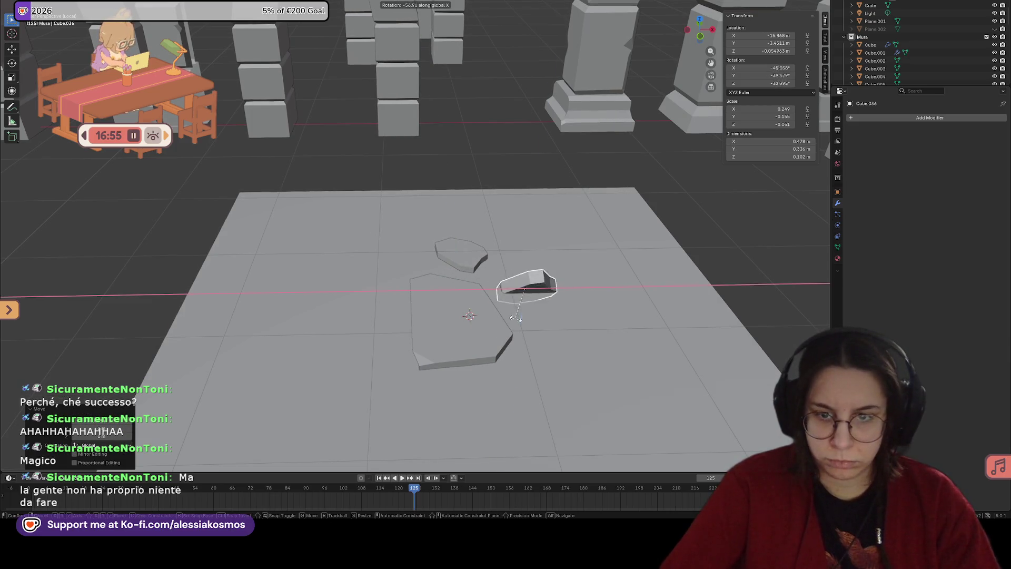
{"action": "left_click", "coordinate": [470, 316]}
{"action": "middle_click_drag", "start_coordinate": [470, 316], "coordinate": [566, 316]}
Step: Stretch one end of the copied stone along Y in Edit Mode
{"action": "key", "text": "Tab"}
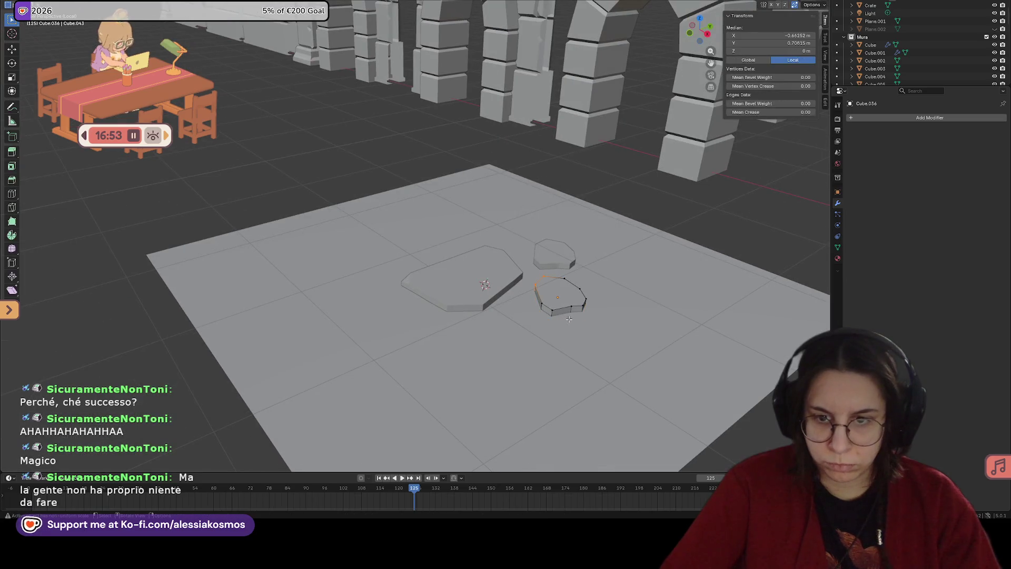
{"action": "left_click_drag", "start_coordinate": [616, 339], "coordinate": [616, 339]}
{"action": "mouse_move", "coordinate": [616, 339]}
{"action": "middle_mouse_down"}
{"action": "mouse_move", "coordinate": [627, 332]}
{"action": "mouse_move", "coordinate": [646, 356]}
{"action": "middle_mouse_up"}
{"action": "key", "text": "g"}
{"action": "key", "text": "y"}
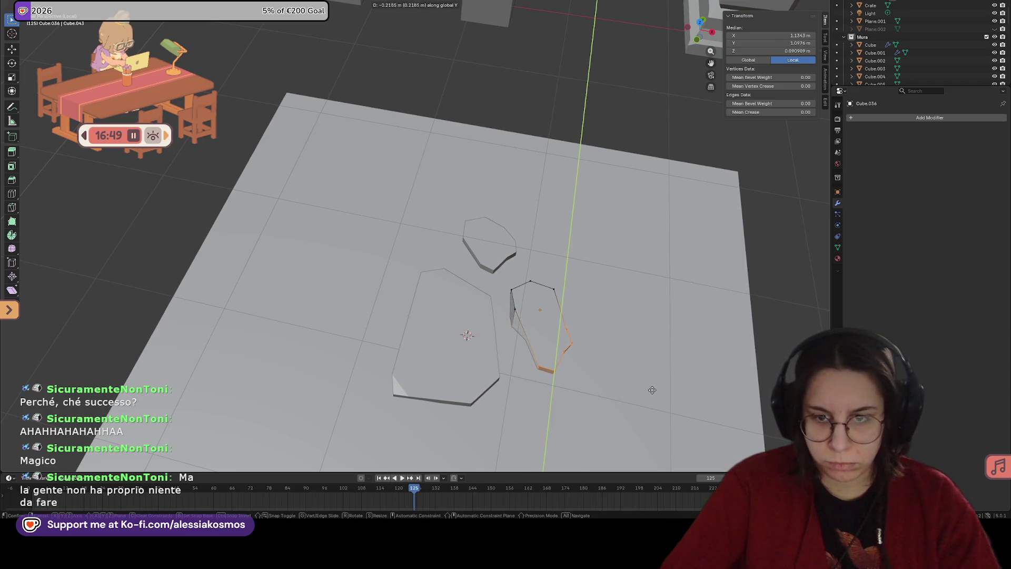
{"action": "left_click", "coordinate": [651, 385]}
{"action": "key", "text": "KP_Divide"}
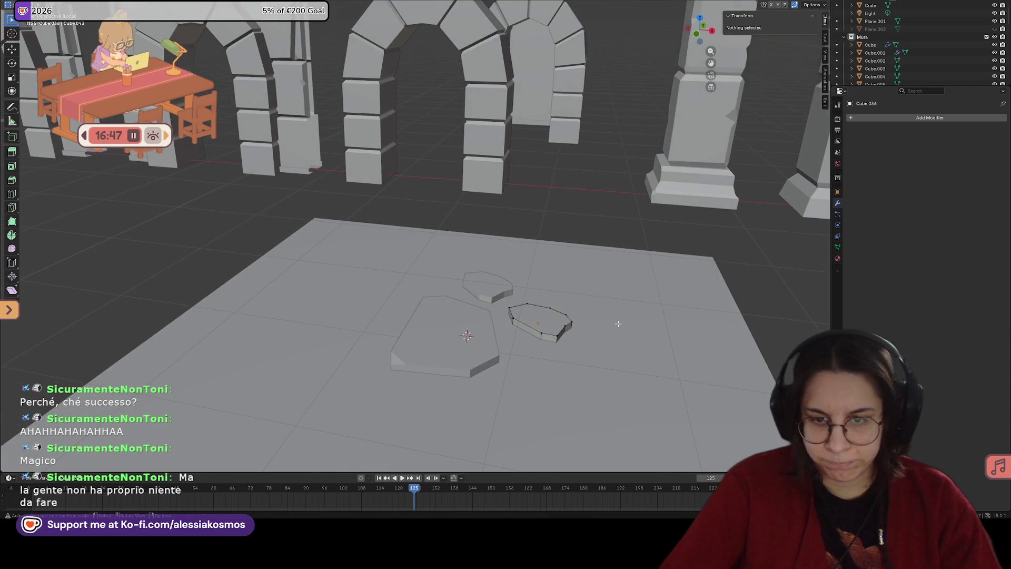
{"action": "key", "text": "Tab"}
Step: Hide the floor plane and reopen the third stone for editing
{"action": "left_click", "coordinate": [616, 325]}
{"action": "key", "text": "h"}
{"action": "left_click", "coordinate": [541, 324]}
{"action": "key", "text": "Tab"}
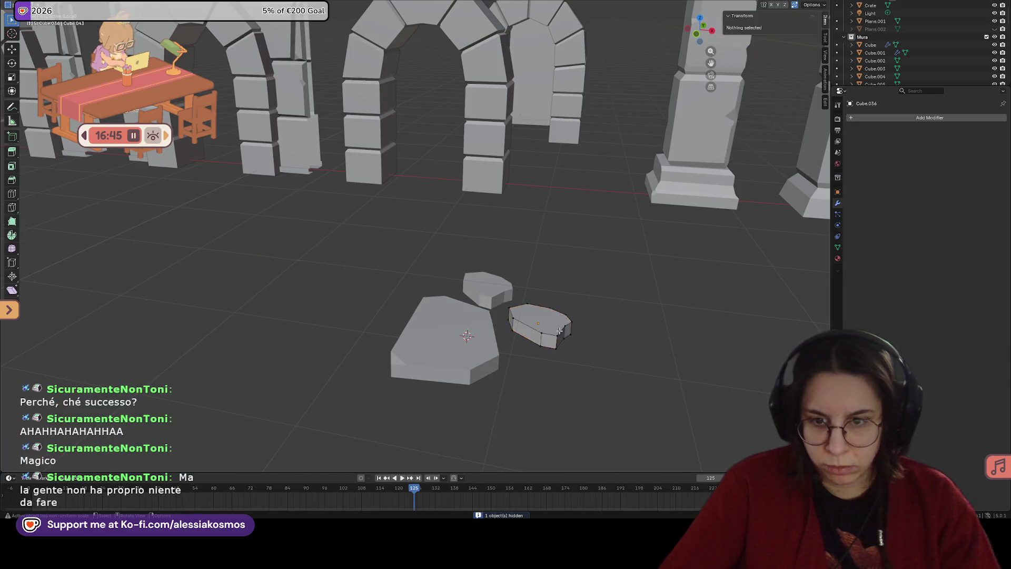
Step: Stretch the third stone's end face along Y, then extend it leftward along X
{"action": "middle_click_drag", "start_coordinate": [548, 340], "coordinate": [541, 329]}
{"action": "left_click_drag", "start_coordinate": [537, 323], "coordinate": [589, 367]}
{"action": "mouse_move", "coordinate": [590, 367]}
{"action": "middle_mouse_down"}
{"action": "mouse_move", "coordinate": [599, 365]}
{"action": "mouse_move", "coordinate": [543, 342]}
{"action": "mouse_move", "coordinate": [429, 338]}
{"action": "mouse_move", "coordinate": [528, 361]}
{"action": "mouse_move", "coordinate": [506, 347]}
{"action": "mouse_move", "coordinate": [419, 340]}
{"action": "middle_mouse_up"}
{"action": "key", "text": "g"}
{"action": "key", "text": "y"}
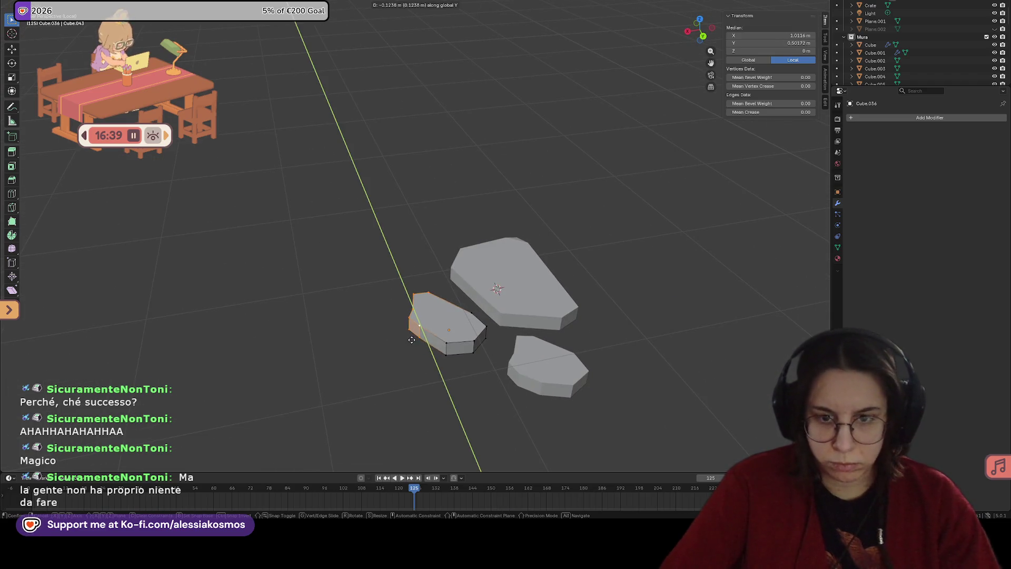
{"action": "left_click", "coordinate": [412, 339]}
{"action": "key", "text": "g"}
{"action": "key", "text": "x"}
{"action": "left_click", "coordinate": [375, 335]}
Step: Shift one stone edge along Y and chamfer the bottom edge
{"action": "middle_click_drag", "start_coordinate": [375, 336], "coordinate": [347, 287]}
{"action": "left_click", "coordinate": [445, 275]}
{"action": "mouse_move", "coordinate": [444, 275]}
{"action": "middle_mouse_down"}
{"action": "mouse_move", "coordinate": [386, 318]}
{"action": "mouse_move", "coordinate": [553, 329]}
{"action": "mouse_move", "coordinate": [542, 332]}
{"action": "mouse_move", "coordinate": [516, 330]}
{"action": "mouse_move", "coordinate": [590, 316]}
{"action": "mouse_move", "coordinate": [495, 321]}
{"action": "middle_mouse_up"}
{"action": "left_click", "coordinate": [571, 333], "text": "shift"}
{"action": "left_click", "coordinate": [575, 330], "text": "shift"}
{"action": "key", "text": "g"}
{"action": "key", "text": "y"}
{"action": "left_click", "coordinate": [513, 329]}
{"action": "left_click", "coordinate": [481, 320]}
{"action": "left_click", "coordinate": [576, 334], "text": "shift"}
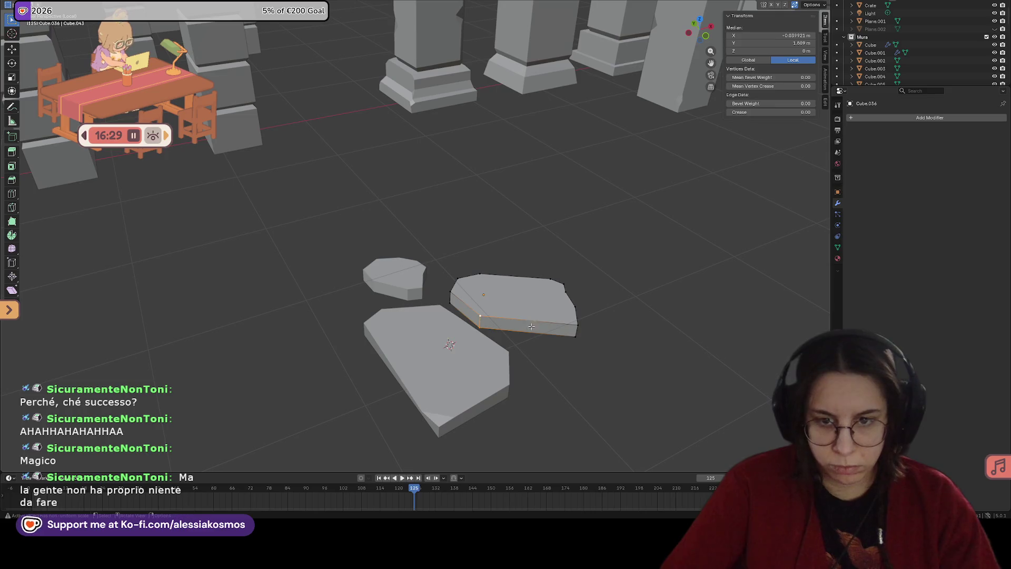
{"action": "key", "text": "ctrl+b"}
{"action": "left_click", "coordinate": [551, 324]}
Step: Move another edge along X, chamfer it, and leave Edit Mode
{"action": "middle_click_drag", "start_coordinate": [552, 324], "coordinate": [556, 326]}
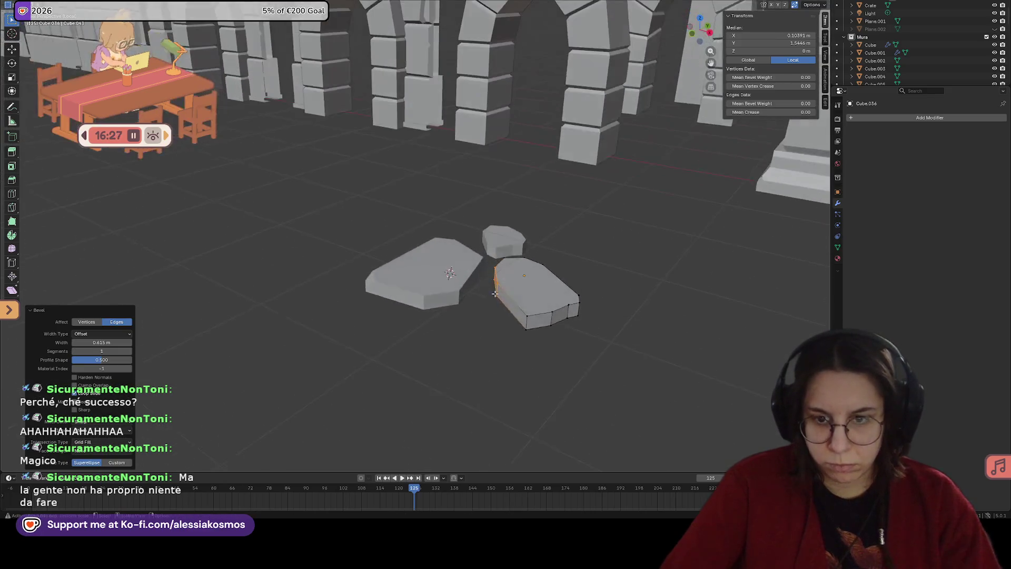
{"action": "left_click", "coordinate": [556, 326]}
{"action": "left_click", "coordinate": [550, 328]}
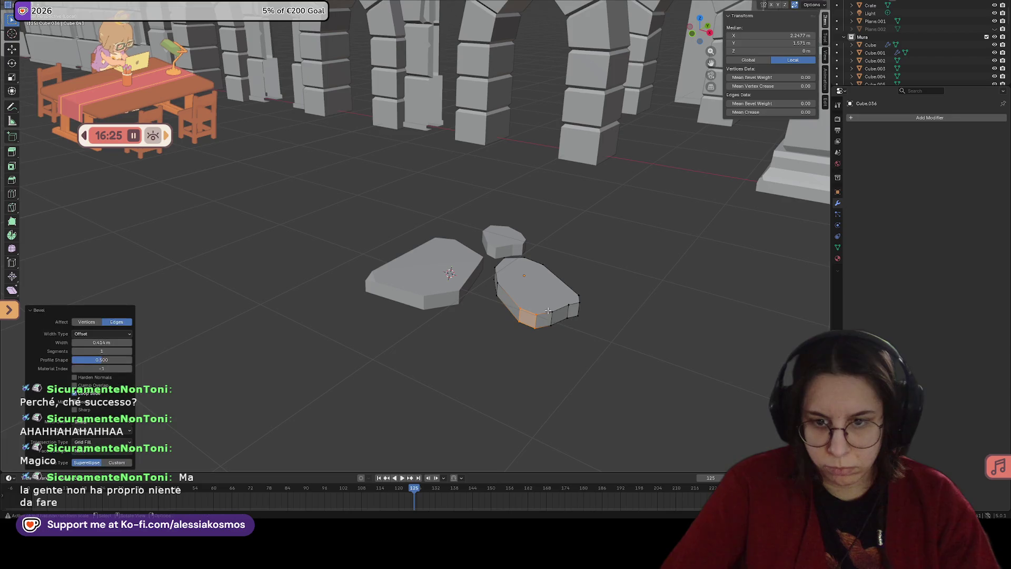
{"action": "mouse_move", "coordinate": [515, 332]}
{"action": "middle_mouse_down"}
{"action": "mouse_move", "coordinate": [594, 350]}
{"action": "mouse_move", "coordinate": [563, 340]}
{"action": "mouse_move", "coordinate": [612, 331]}
{"action": "mouse_move", "coordinate": [595, 335]}
{"action": "middle_mouse_up"}
{"action": "key", "text": "g"}
{"action": "key", "text": "x"}
{"action": "left_click", "coordinate": [570, 347]}
{"action": "key", "text": "ctrl+b"}
{"action": "left_click", "coordinate": [558, 335]}
{"action": "key", "text": "Tab"}
Step: Delete the large left stone and duplicate the reworked stone
{"action": "left_click", "coordinate": [416, 356]}
{"action": "key", "text": "x"}
{"action": "left_click", "coordinate": [416, 357]}
{"action": "left_click", "coordinate": [512, 356]}
{"action": "key", "text": "shift+d"}
Step: Slide the stone copy along X and turn it about Z
{"action": "key", "text": "x"}
{"action": "key", "text": "r"}
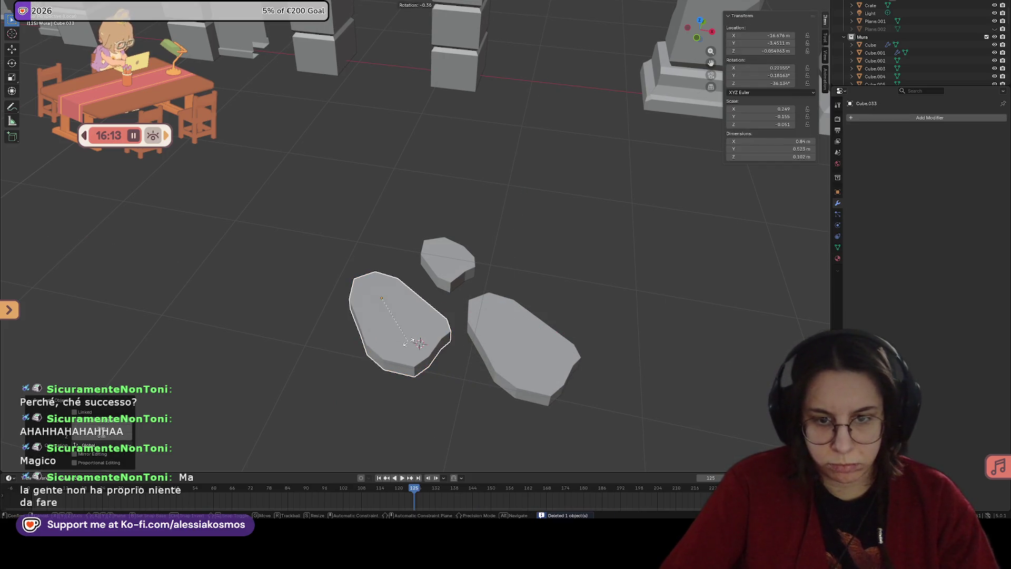
{"action": "key", "text": "z"}
{"action": "left_click", "coordinate": [406, 343]}
{"action": "mouse_move", "coordinate": [406, 343]}
{"action": "middle_mouse_down"}
{"action": "mouse_move", "coordinate": [440, 361]}
{"action": "mouse_move", "coordinate": [492, 360]}
{"action": "middle_mouse_up"}
Step: In Edit Mode, shift the copy's near side faces along X
{"action": "key", "text": "Tab"}
{"action": "left_click_drag", "start_coordinate": [427, 362], "coordinate": [504, 421]}
{"action": "mouse_move", "coordinate": [504, 422]}
{"action": "middle_mouse_down"}
{"action": "mouse_move", "coordinate": [474, 374]}
{"action": "mouse_move", "coordinate": [487, 349]}
{"action": "middle_mouse_up"}
{"action": "key", "text": "g"}
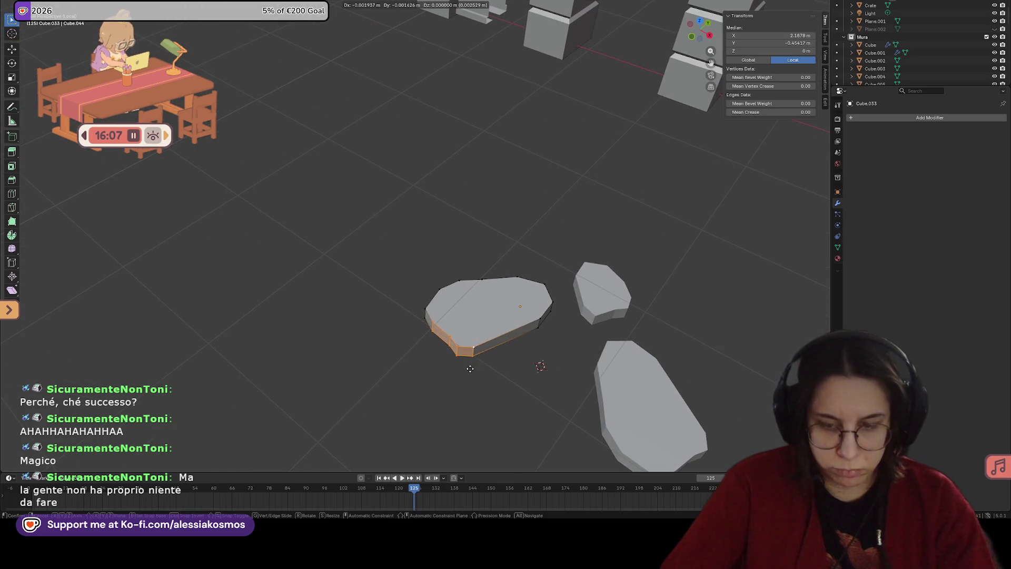
{"action": "key", "text": "y"}
{"action": "right_click", "coordinate": [485, 347]}
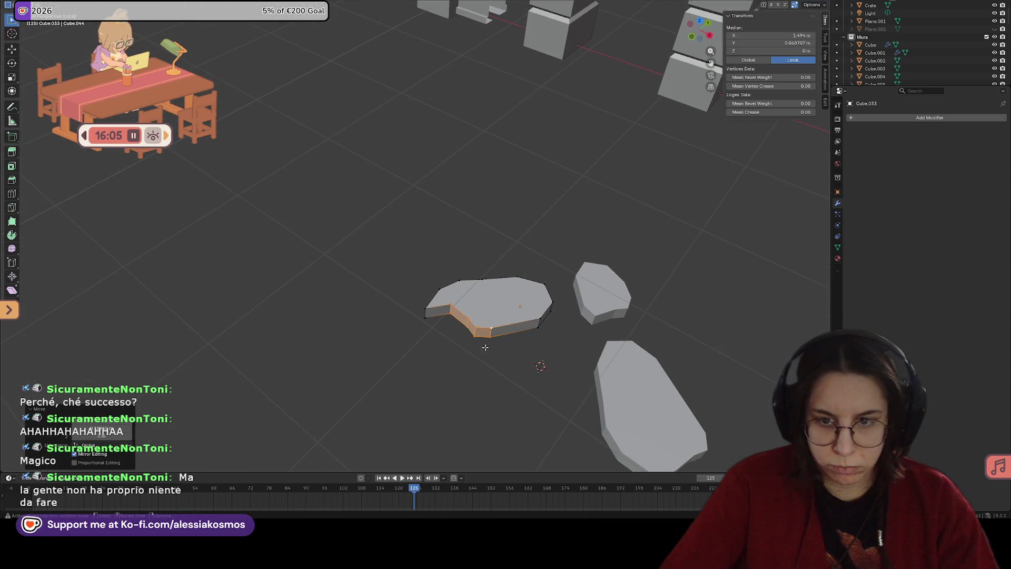
{"action": "key", "text": "g"}
{"action": "key", "text": "x"}
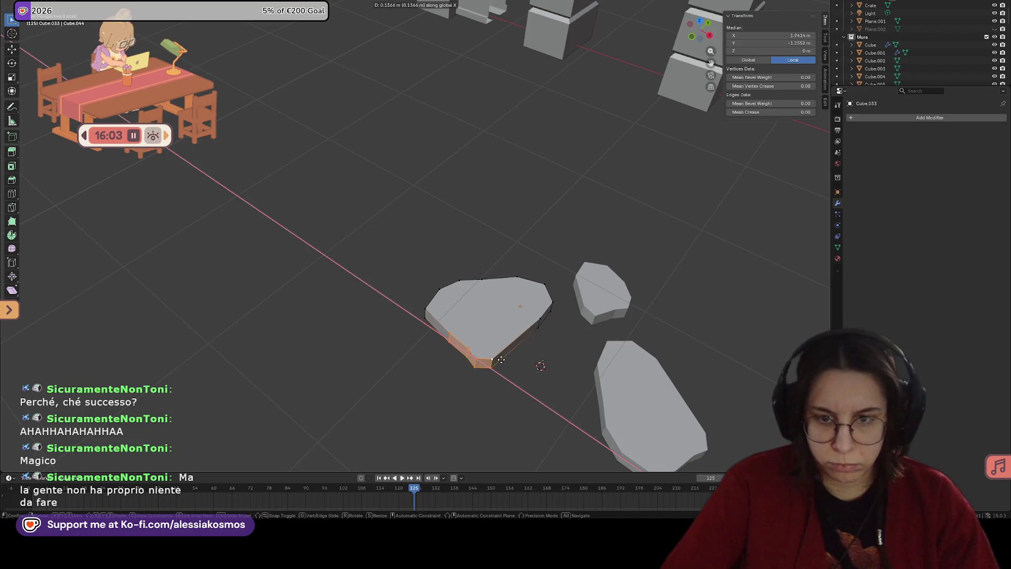
{"action": "left_click", "coordinate": [507, 365]}
{"action": "mouse_move", "coordinate": [507, 364]}
{"action": "middle_mouse_down"}
{"action": "mouse_move", "coordinate": [532, 365]}
{"action": "mouse_move", "coordinate": [501, 355]}
{"action": "mouse_move", "coordinate": [542, 357]}
{"action": "mouse_move", "coordinate": [476, 377]}
{"action": "middle_mouse_up"}
Step: Move those side faces along Y and rotate them slightly about Z
{"action": "key", "text": "g"}
{"action": "key", "text": "y"}
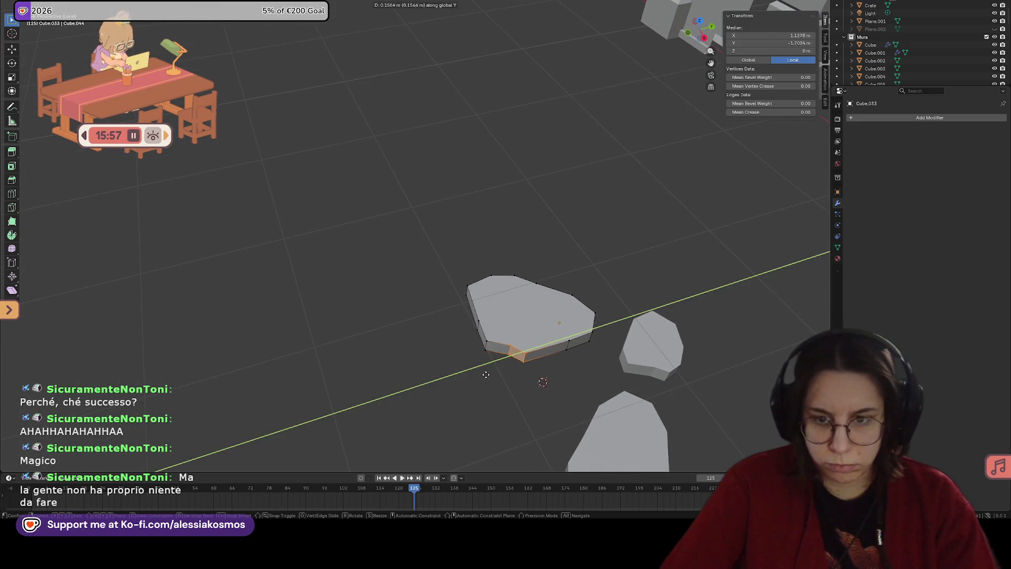
{"action": "left_click", "coordinate": [486, 374]}
{"action": "key", "text": "r"}
{"action": "key", "text": "z"}
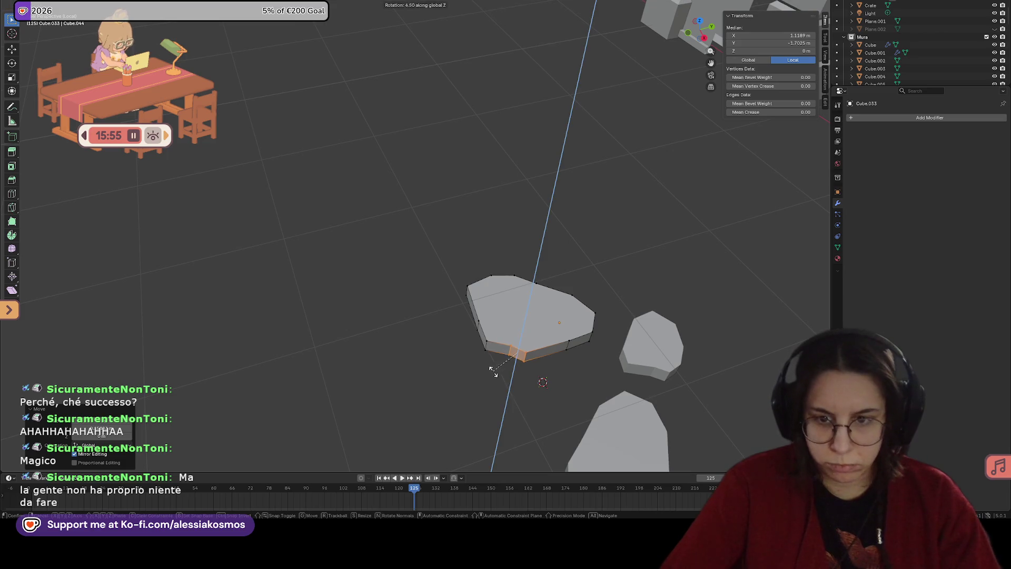
{"action": "left_click", "coordinate": [510, 374]}
Step: Bevel the stone's bottom-left edge and exit Edit Mode
{"action": "middle_click_drag", "start_coordinate": [510, 374], "coordinate": [443, 386]}
{"action": "left_click", "coordinate": [442, 386]}
{"action": "key", "text": "ctrl+b"}
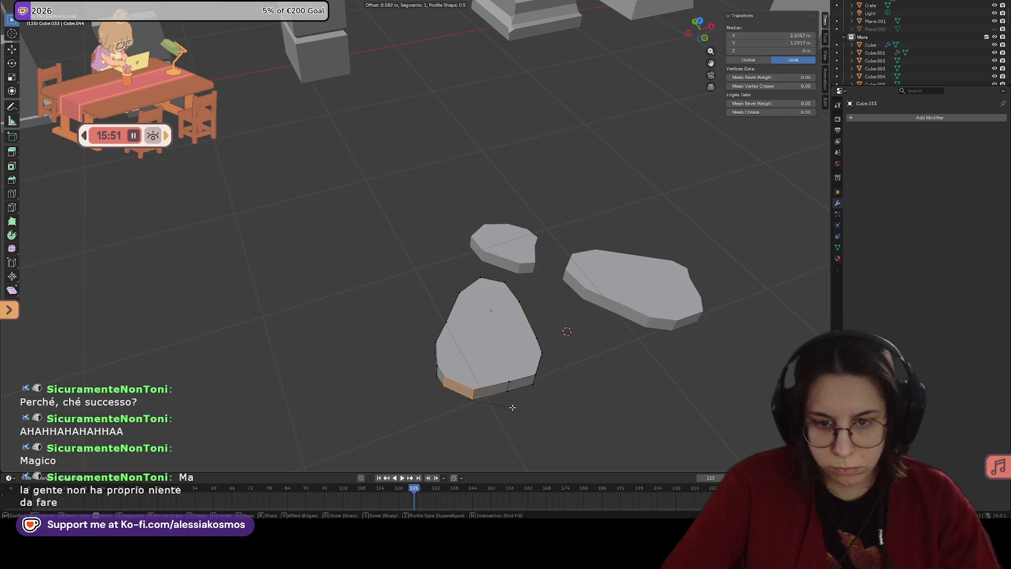
{"action": "left_click", "coordinate": [508, 406]}
{"action": "mouse_move", "coordinate": [508, 406]}
{"action": "middle_mouse_down"}
{"action": "mouse_move", "coordinate": [492, 321]}
{"action": "mouse_move", "coordinate": [504, 240]}
{"action": "mouse_move", "coordinate": [522, 227]}
{"action": "middle_mouse_up"}
{"action": "key", "text": "Tab"}
Step: Duplicate the reshaped stone along Y to the cluster's lower left
{"action": "key", "text": "shift+d"}
{"action": "key", "text": "y"}
{"action": "left_click", "coordinate": [329, 281]}
Step: Rotate the lower-left stone copy Cube.107 to −127.28° about Z
{"action": "key", "text": "r"}
{"action": "key", "text": "z"}
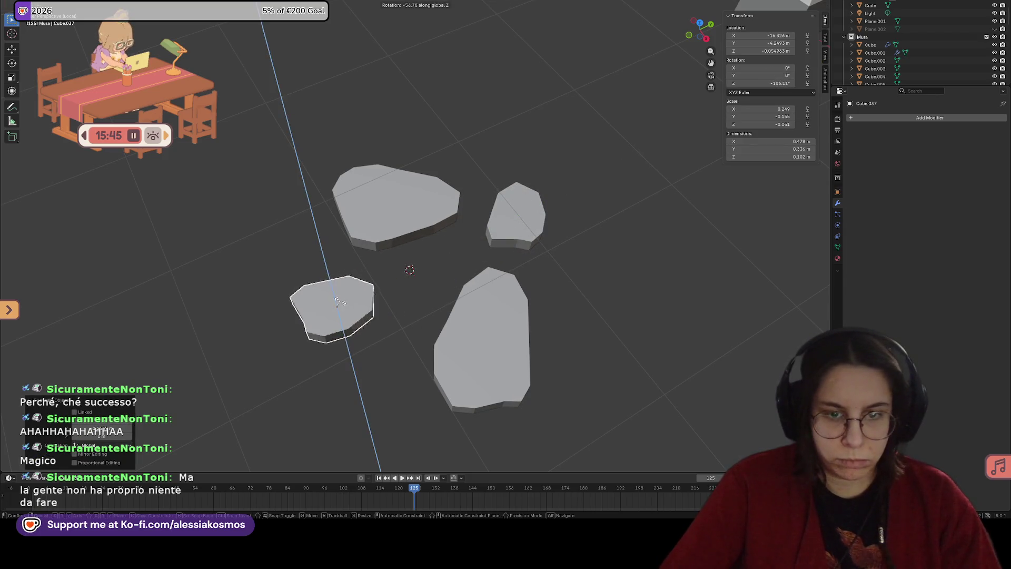
{"action": "left_click", "coordinate": [472, 432]}
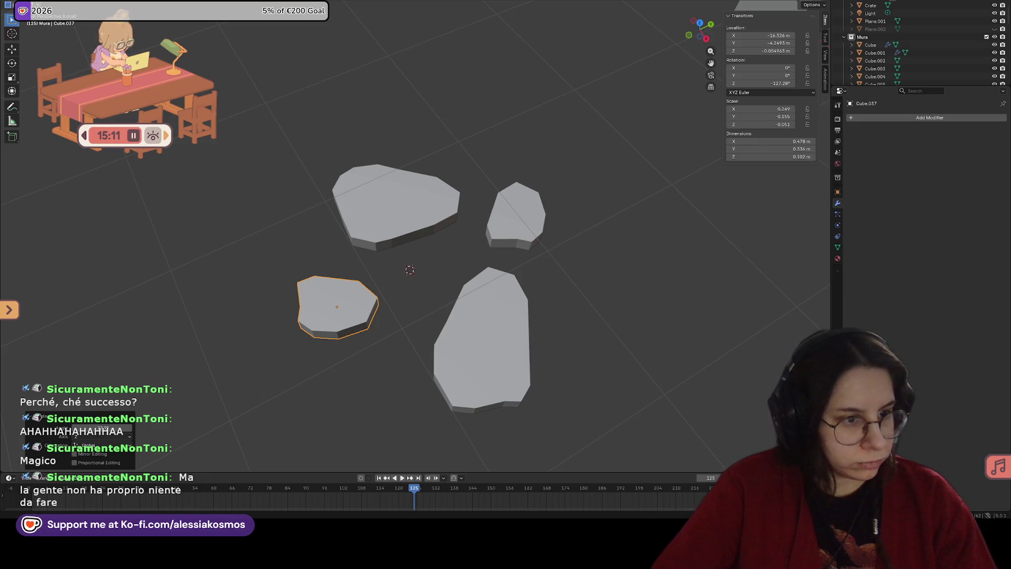
Step: In Edit Mode, move the lower-left stone's selected edges along Z, then along X
{"action": "mouse_move", "coordinate": [489, 250]}
{"action": "middle_mouse_down"}
{"action": "mouse_move", "coordinate": [530, 263]}
{"action": "mouse_move", "coordinate": [522, 293]}
{"action": "mouse_move", "coordinate": [463, 279]}
{"action": "mouse_move", "coordinate": [444, 308]}
{"action": "mouse_move", "coordinate": [364, 315]}
{"action": "mouse_move", "coordinate": [393, 311]}
{"action": "mouse_move", "coordinate": [371, 311]}
{"action": "middle_mouse_up"}
{"action": "key", "text": "Tab"}
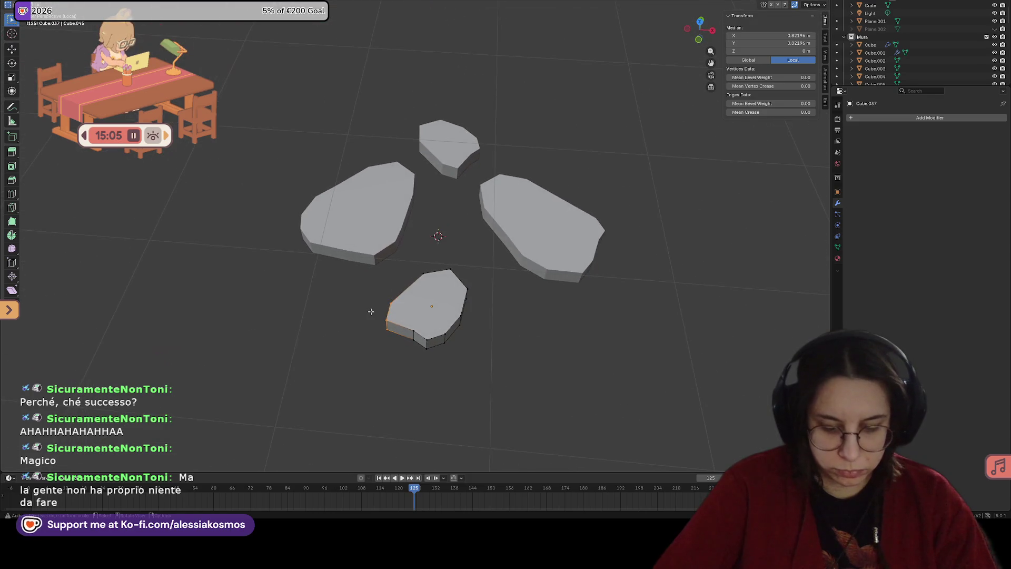
{"action": "key", "text": "g"}
{"action": "key", "text": "z"}
{"action": "left_click", "coordinate": [383, 293]}
{"action": "key", "text": "g"}
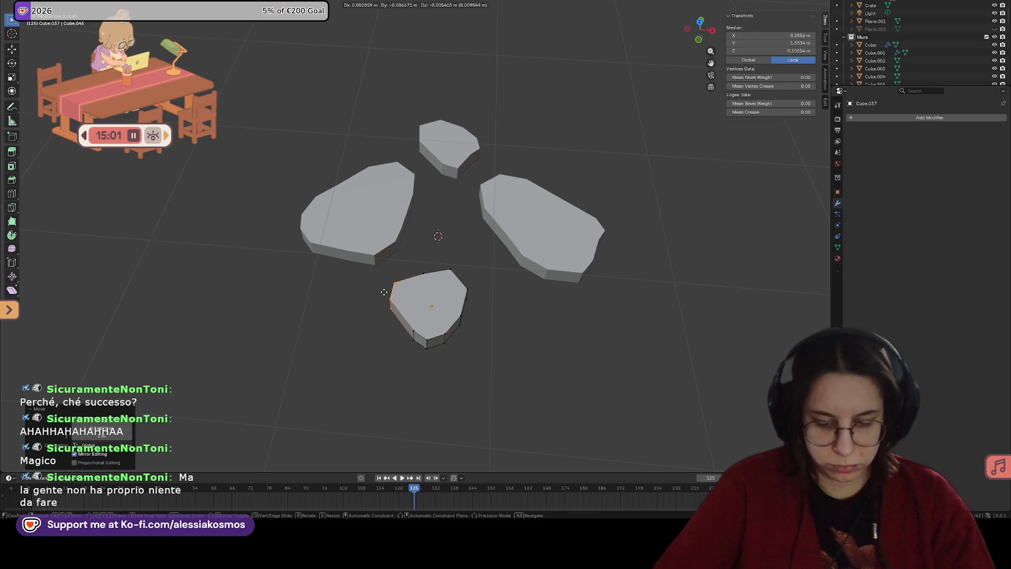
{"action": "key", "text": "x"}
{"action": "left_click", "coordinate": [401, 307]}
{"action": "mouse_move", "coordinate": [402, 307]}
{"action": "middle_mouse_down"}
{"action": "mouse_move", "coordinate": [453, 283]}
{"action": "mouse_move", "coordinate": [624, 298]}
{"action": "middle_mouse_up"}
Step: Bevel one edge, nudge the geometry along Y, then duplicate the stone along Y
{"action": "left_click", "coordinate": [454, 283]}
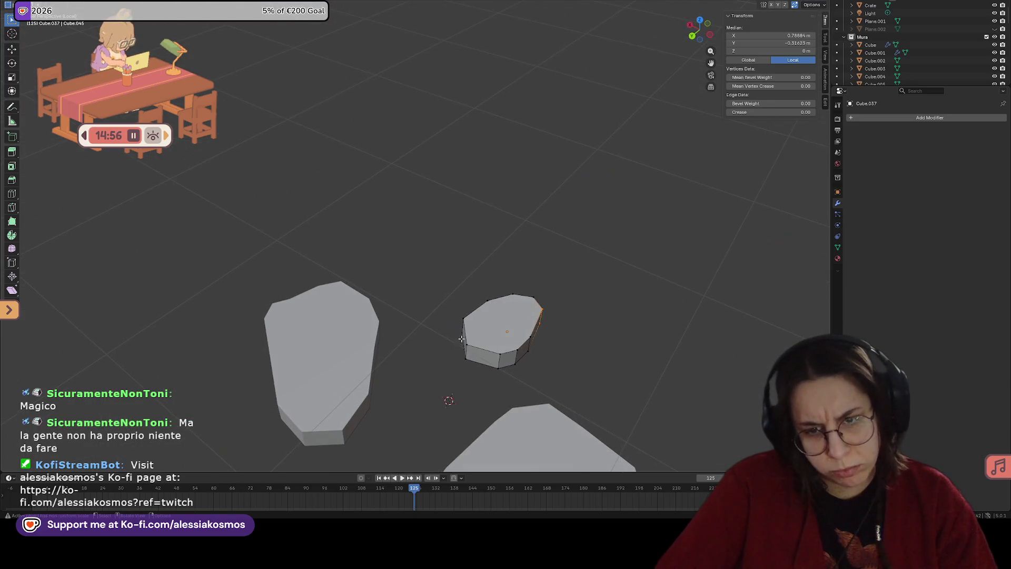
{"action": "key", "text": "ctrl+b"}
{"action": "left_click", "coordinate": [489, 369]}
{"action": "mouse_move", "coordinate": [489, 369]}
{"action": "middle_mouse_down"}
{"action": "mouse_move", "coordinate": [425, 352]}
{"action": "mouse_move", "coordinate": [429, 337]}
{"action": "mouse_move", "coordinate": [446, 339]}
{"action": "mouse_move", "coordinate": [425, 339]}
{"action": "middle_mouse_up"}
{"action": "key", "text": "g"}
{"action": "key", "text": "y"}
{"action": "left_click", "coordinate": [416, 352]}
{"action": "key", "text": "Tab"}
{"action": "key", "text": "shift+d"}
{"action": "key", "text": "y"}
{"action": "key", "text": "y"}
{"action": "key", "text": "y"}
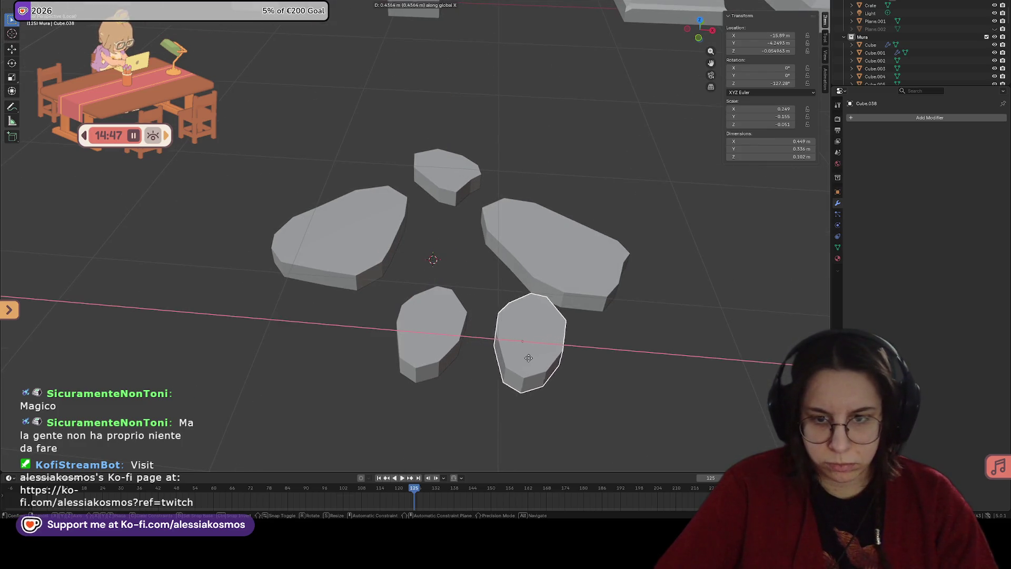
Step: Place the copy to the right and merge two of its edges at center
{"action": "left_click", "coordinate": [517, 362]}
{"action": "mouse_move", "coordinate": [516, 361]}
{"action": "middle_mouse_down"}
{"action": "mouse_move", "coordinate": [498, 342]}
{"action": "mouse_move", "coordinate": [520, 346]}
{"action": "middle_mouse_up"}
{"action": "key", "text": "Tab"}
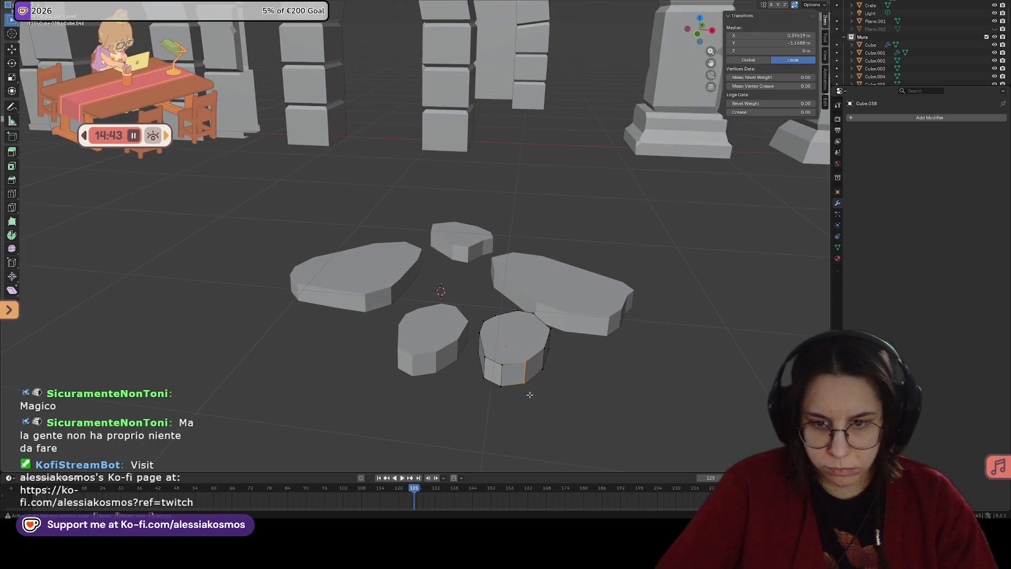
{"action": "left_click", "coordinate": [531, 372]}
{"action": "key", "text": "m"}
{"action": "left_click", "coordinate": [528, 370]}
{"action": "left_click", "coordinate": [527, 368]}
{"action": "key", "text": "m"}
{"action": "left_click", "coordinate": [529, 391]}
{"action": "middle_click_drag", "start_coordinate": [529, 391], "coordinate": [466, 362]}
Step: Push the copy's left side faces along Y and bevel its bottom-right edge
{"action": "left_click_drag", "start_coordinate": [436, 364], "coordinate": [454, 396]}
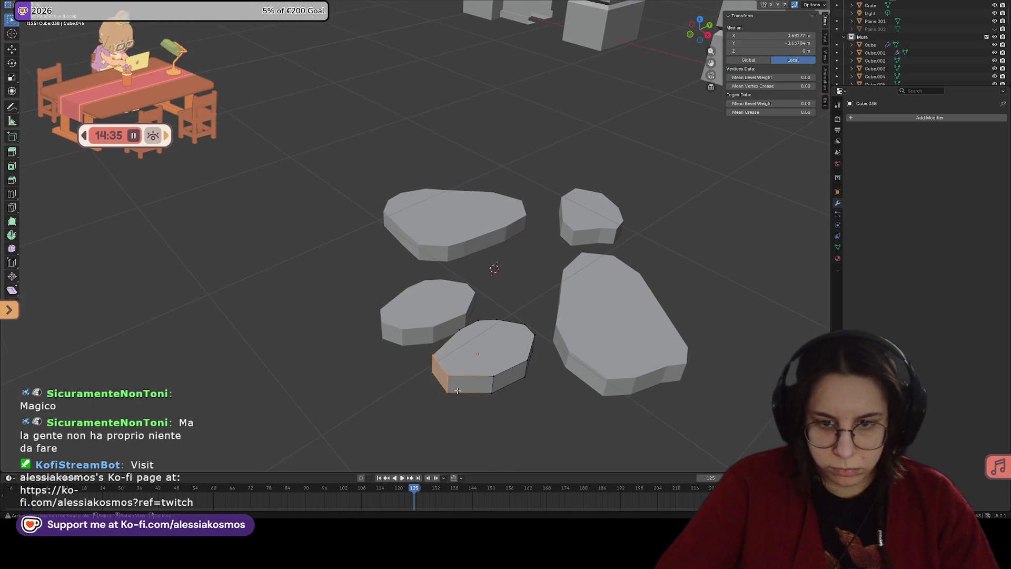
{"action": "key", "text": "g"}
{"action": "key", "text": "y"}
{"action": "left_click", "coordinate": [483, 374]}
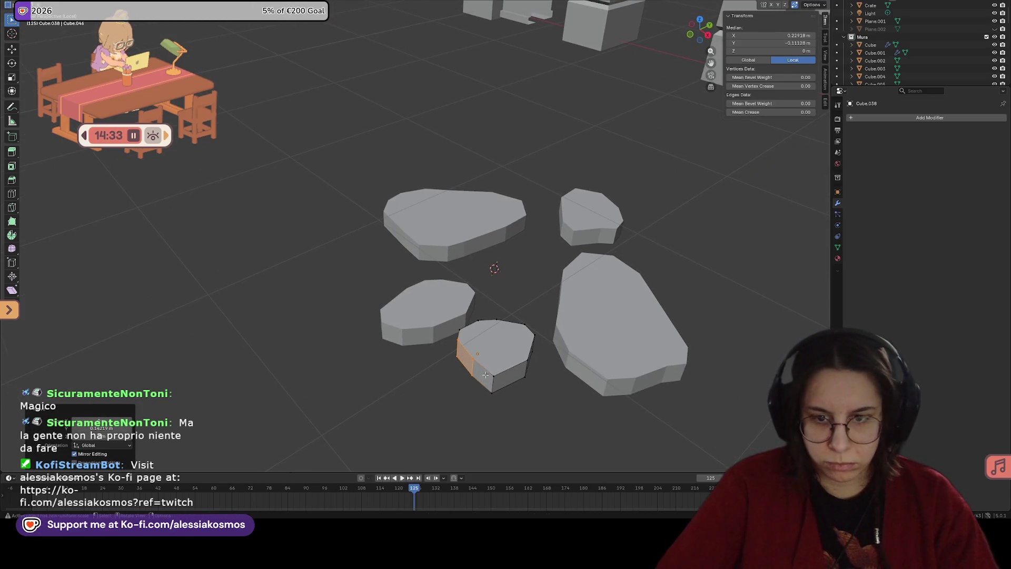
{"action": "left_click", "coordinate": [508, 392]}
{"action": "key", "text": "ctrl+b"}
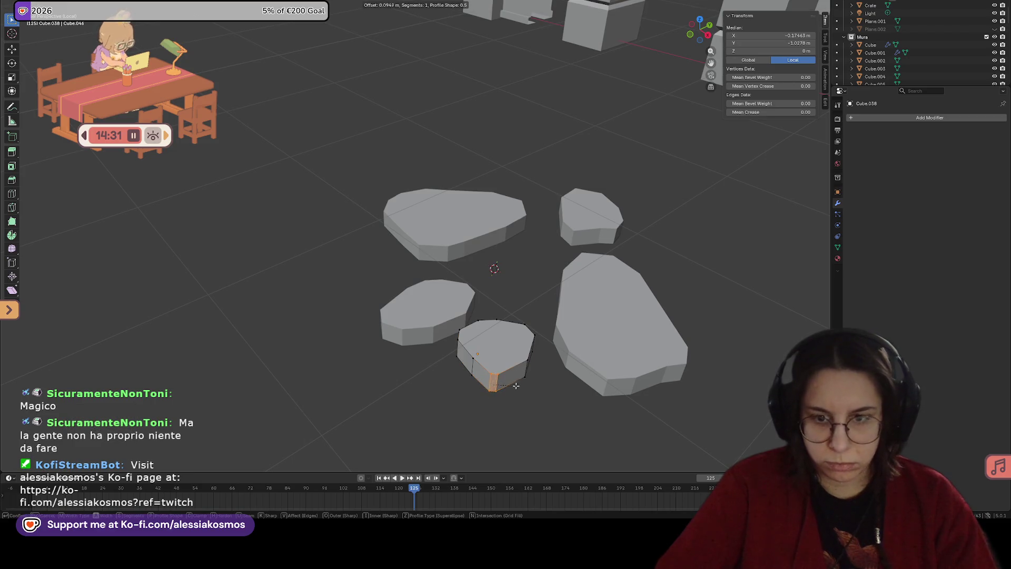
{"action": "left_click", "coordinate": [524, 384]}
{"action": "middle_click_drag", "start_coordinate": [524, 385], "coordinate": [488, 348]}
Step: Exit Edit Mode and move the stone along Y into position
{"action": "key", "text": "Tab"}
{"action": "key", "text": "g"}
{"action": "key", "text": "y"}
{"action": "left_click", "coordinate": [455, 292]}
{"action": "middle_click_drag", "start_coordinate": [456, 293], "coordinate": [583, 337]}
Step: Turn the stone about Z and reposition it in the cluster
{"action": "key", "text": "r"}
{"action": "key", "text": "z"}
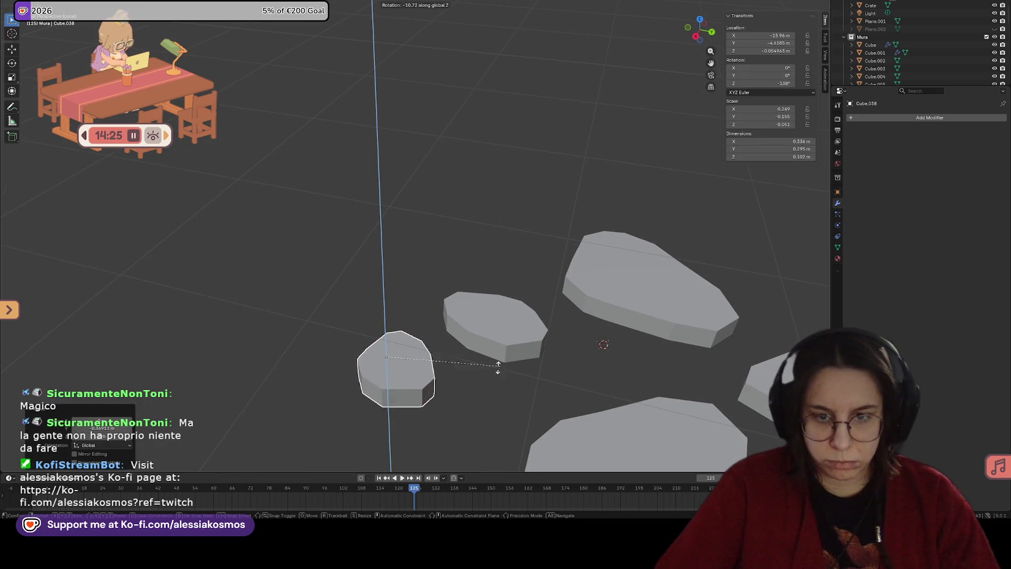
{"action": "left_click", "coordinate": [444, 383]}
{"action": "key", "text": "g"}
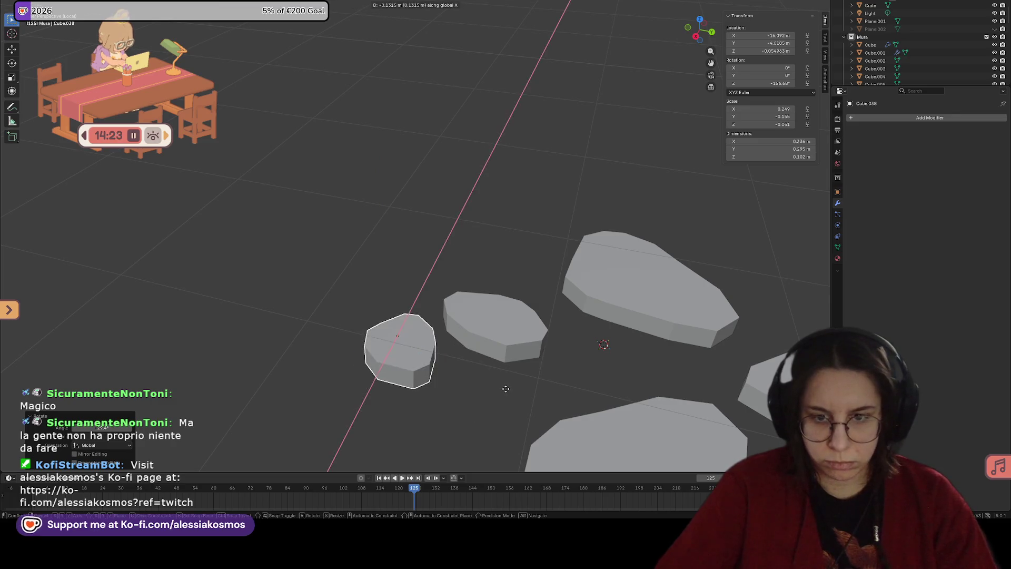
{"action": "left_click", "coordinate": [548, 395]}
{"action": "mouse_move", "coordinate": [548, 395]}
{"action": "middle_mouse_down"}
{"action": "mouse_move", "coordinate": [641, 389]}
{"action": "mouse_move", "coordinate": [574, 413]}
{"action": "mouse_move", "coordinate": [548, 263]}
{"action": "middle_mouse_up"}
Step: Duplicate the stone along X into the cluster's middle and rotate it about Z
{"action": "key", "text": "shift+d"}
{"action": "key", "text": "x"}
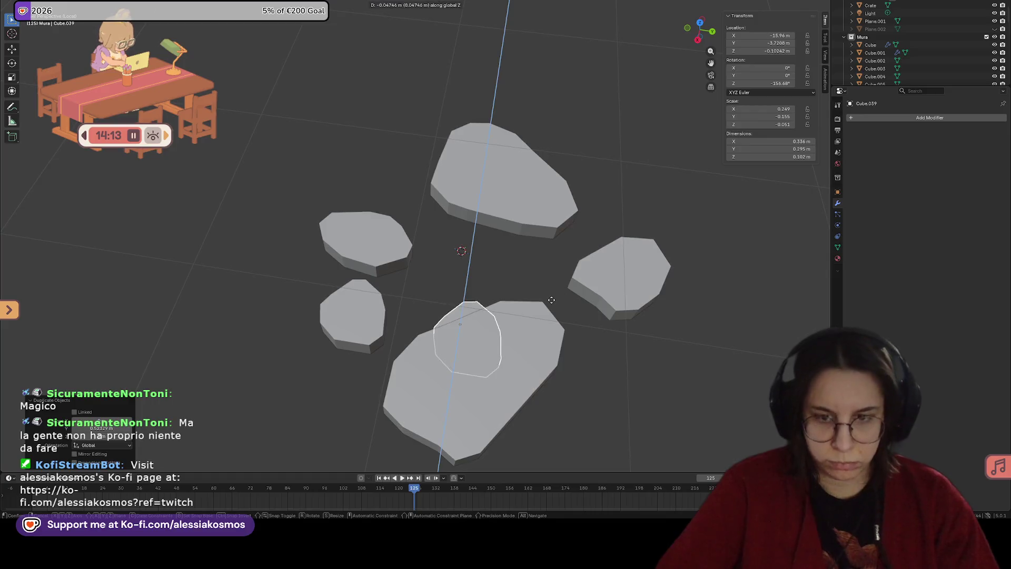
{"action": "left_click", "coordinate": [532, 231]}
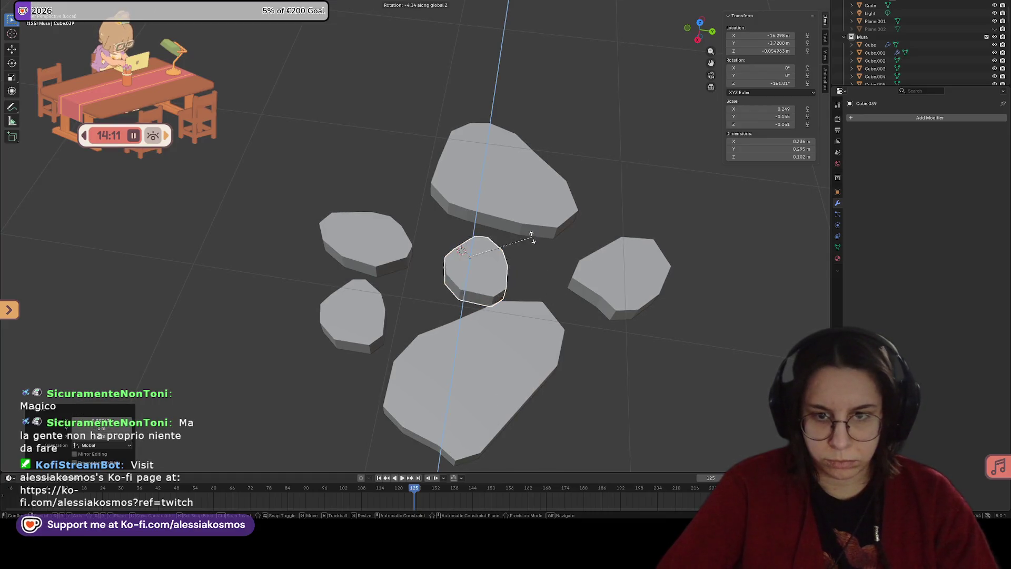
{"action": "key", "text": "r"}
{"action": "key", "text": "z"}
{"action": "left_click", "coordinate": [476, 271]}
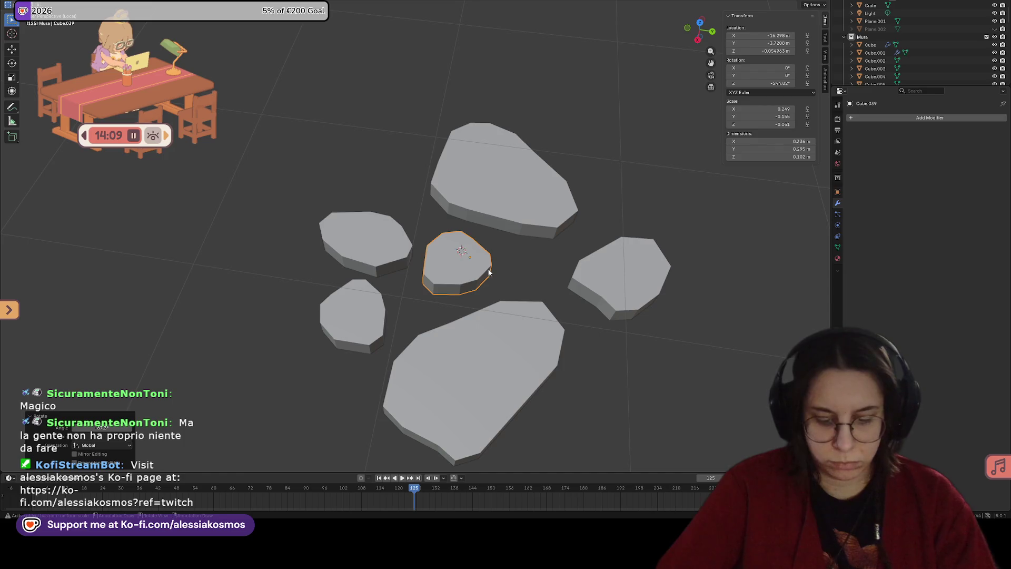
Step: Shift the left stone and the new copy together to the right along X
{"action": "left_click", "coordinate": [383, 241], "text": "shift"}
{"action": "key", "text": "g"}
{"action": "key", "text": "x"}
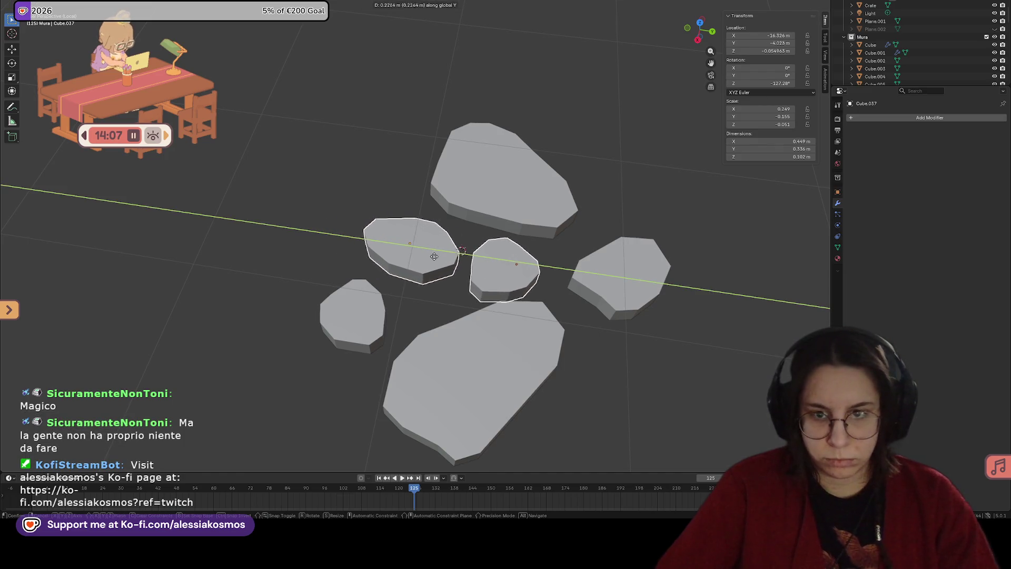
{"action": "left_click", "coordinate": [437, 259]}
{"action": "mouse_move", "coordinate": [438, 259]}
{"action": "middle_mouse_down"}
{"action": "mouse_move", "coordinate": [512, 264]}
{"action": "mouse_move", "coordinate": [562, 240]}
{"action": "middle_mouse_up"}
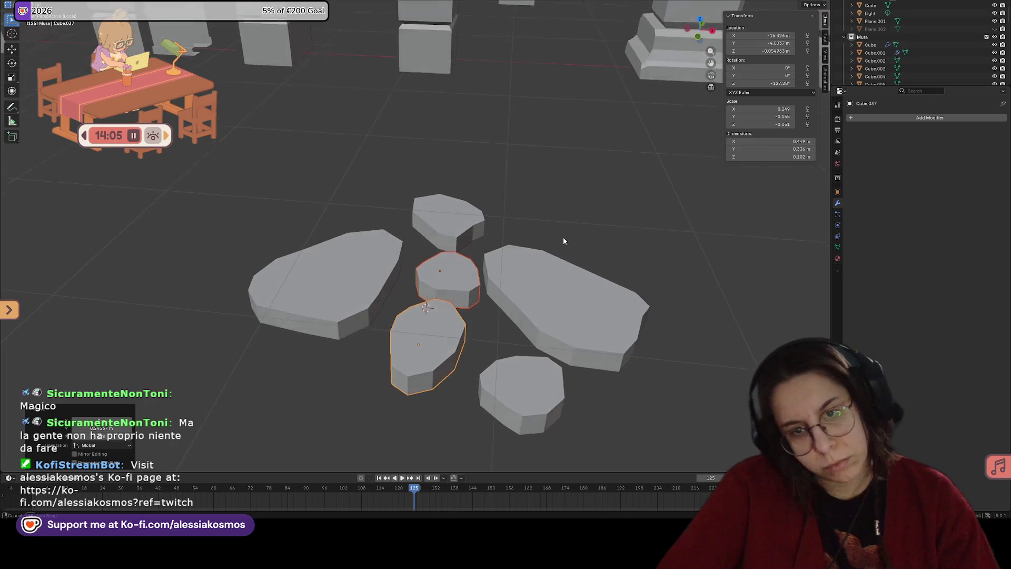
Step: Shift the two stones left along the X axis within the rock cluster
{"action": "key", "text": "g"}
{"action": "key", "text": "x"}
{"action": "left_click", "coordinate": [543, 238]}
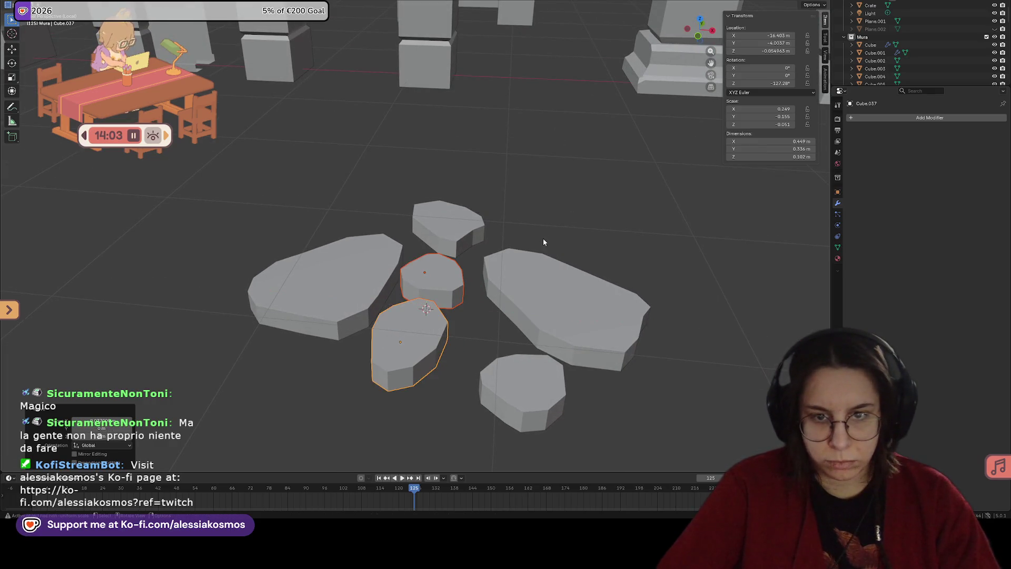
{"action": "left_click", "coordinate": [511, 263]}
{"action": "left_click", "coordinate": [472, 231], "text": "shift"}
{"action": "key", "text": "g"}
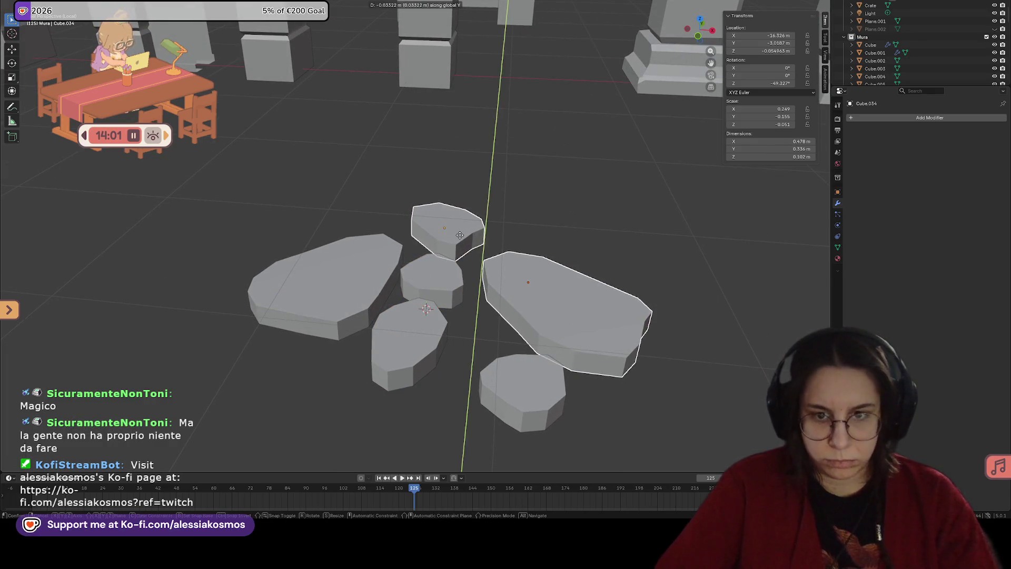
{"action": "key", "text": "x"}
{"action": "key", "text": "Escape"}
Step: Rotate the large right stone around the Z axis
{"action": "left_click", "coordinate": [527, 300]}
{"action": "key", "text": "r"}
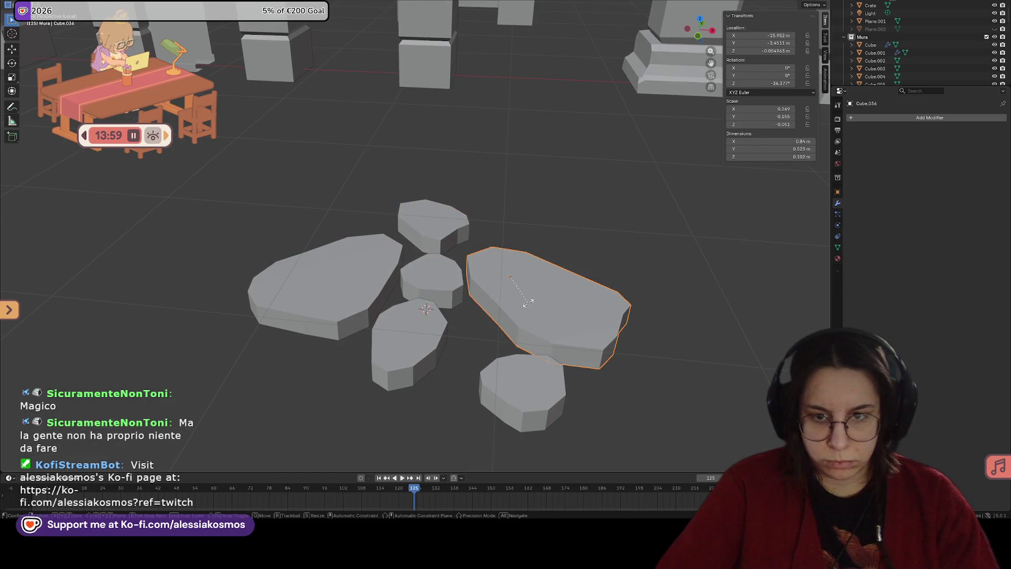
{"action": "key", "text": "x"}
{"action": "key", "text": "z"}
{"action": "left_click", "coordinate": [514, 368]}
Step: Duplicate the bottom stone, then delete the unwanted copy
{"action": "left_click", "coordinate": [514, 369]}
{"action": "middle_click_drag", "start_coordinate": [513, 368], "coordinate": [513, 374]}
{"action": "key", "text": "shift+d"}
{"action": "key", "text": "x"}
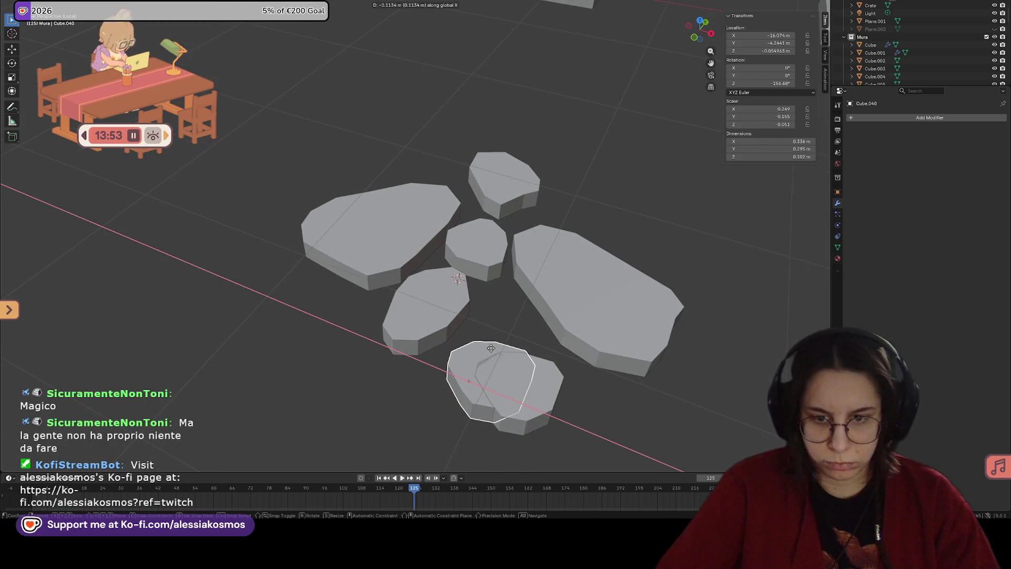
{"action": "key", "text": "Escape"}
{"action": "key", "text": "x"}
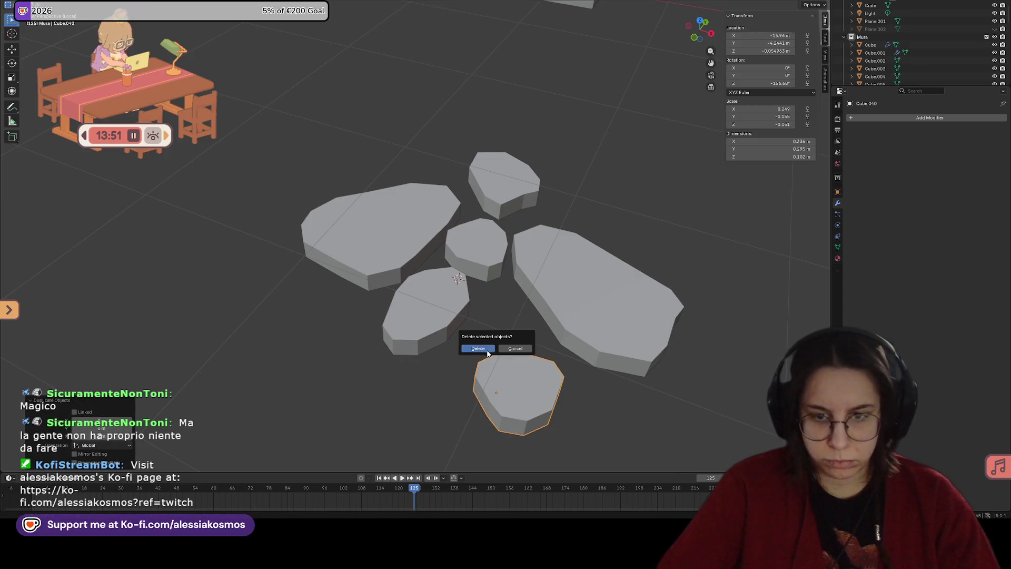
{"action": "left_click", "coordinate": [517, 363]}
Step: Move the small stone slab along Y, then X, into the cluster's lower gap
{"action": "key", "text": "g"}
{"action": "key", "text": "y"}
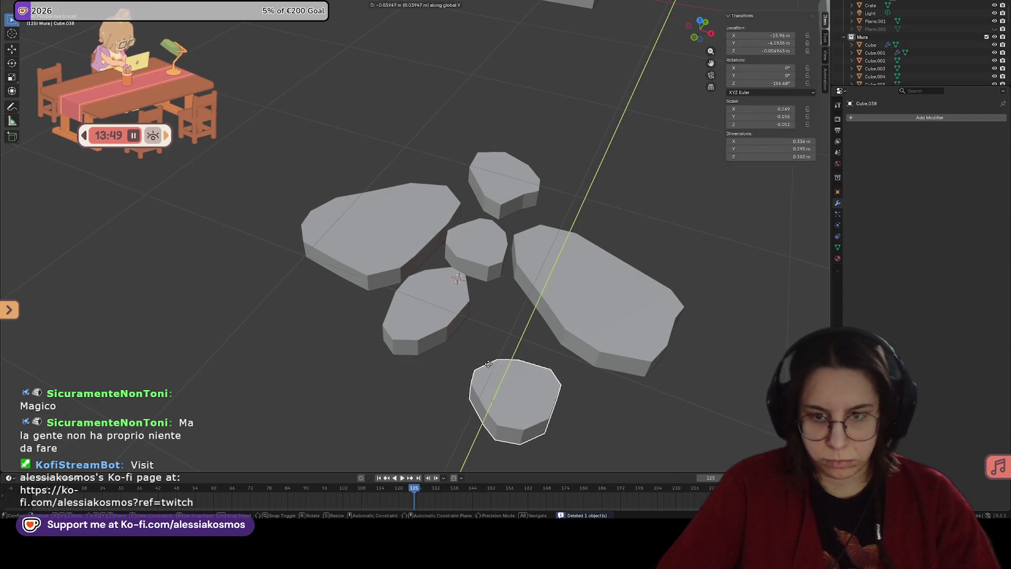
{"action": "left_click", "coordinate": [522, 327]}
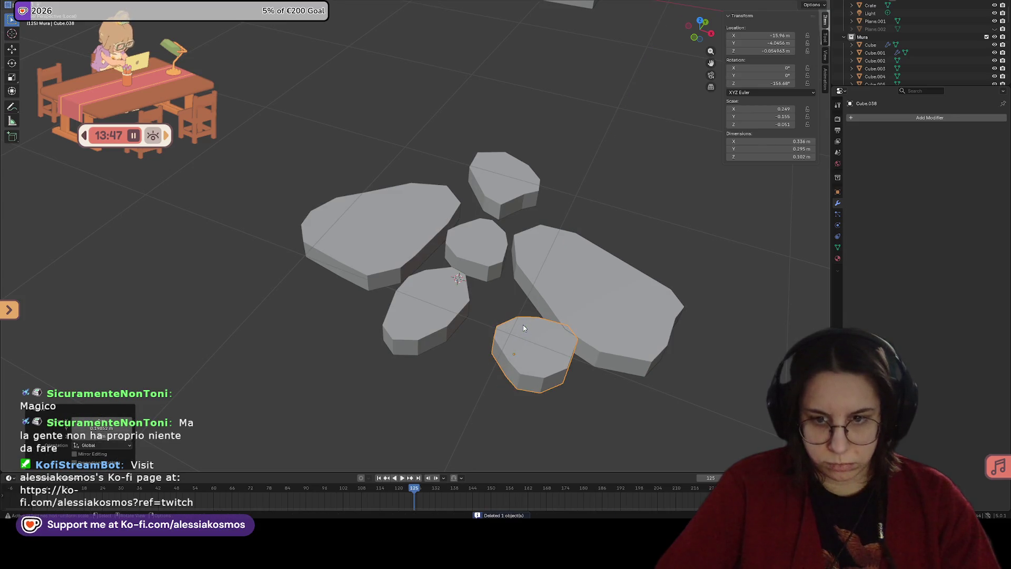
{"action": "key", "text": "g"}
{"action": "key", "text": "x"}
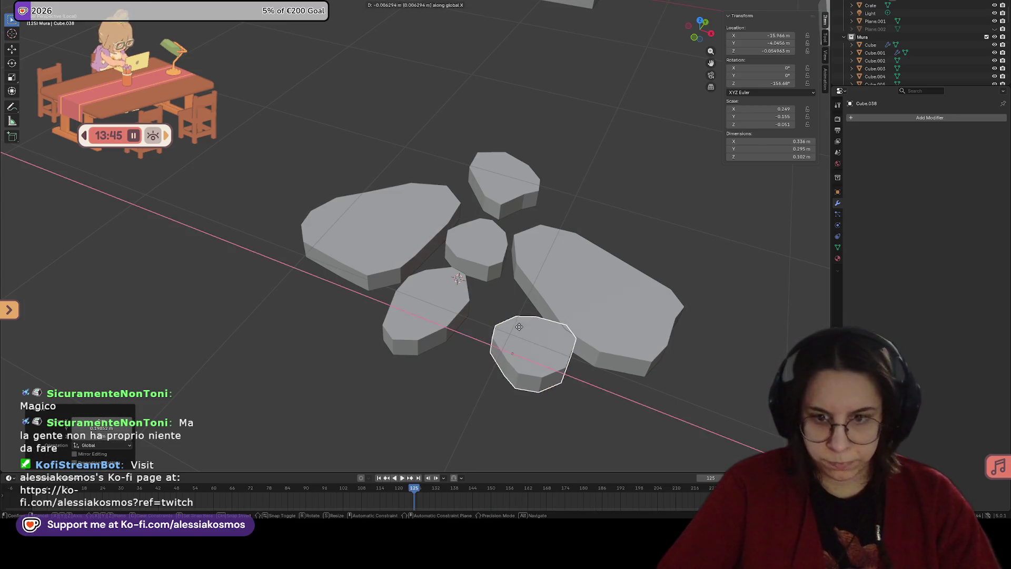
{"action": "left_click", "coordinate": [490, 327]}
Step: View the rocks from above and make Plane.002 visible again
{"action": "mouse_move", "coordinate": [527, 327]}
{"action": "middle_mouse_down"}
{"action": "mouse_move", "coordinate": [550, 331]}
{"action": "mouse_move", "coordinate": [494, 391]}
{"action": "mouse_move", "coordinate": [539, 363]}
{"action": "middle_mouse_up"}
{"action": "mouse_move", "coordinate": [446, 379]}
{"action": "middle_mouse_down"}
{"action": "mouse_move", "coordinate": [400, 391]}
{"action": "mouse_move", "coordinate": [421, 437]}
{"action": "middle_mouse_up"}
{"action": "left_click", "coordinate": [994, 29]}
{"action": "scroll", "coordinate": [651, 203], "scroll_direction": "down", "scroll_amount": 5}
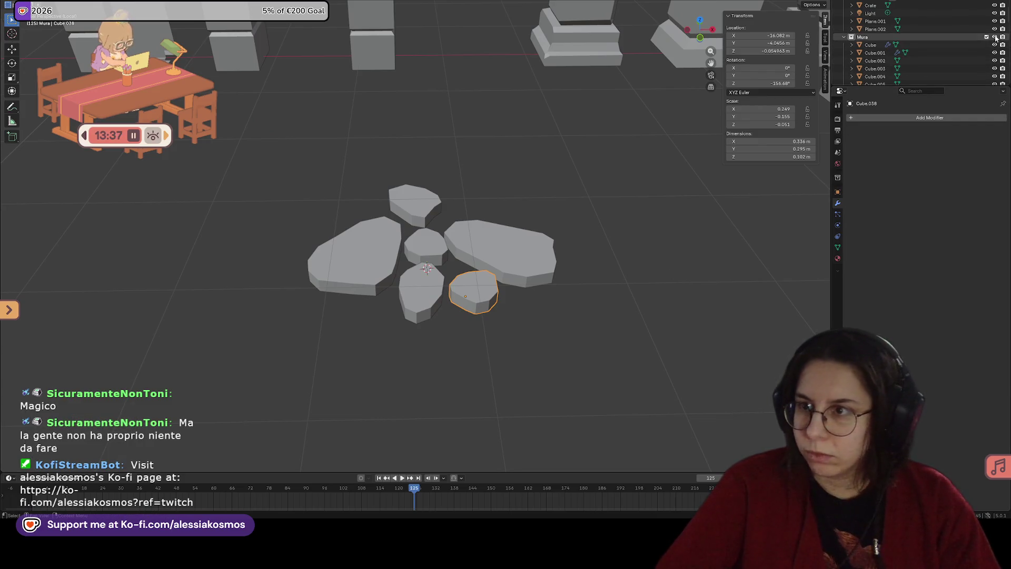
Step: Filter the Outliner to Plane objects, unhide Plane.003 and select it
{"action": "scroll", "coordinate": [652, 208], "scroll_direction": "down", "scroll_amount": 6}
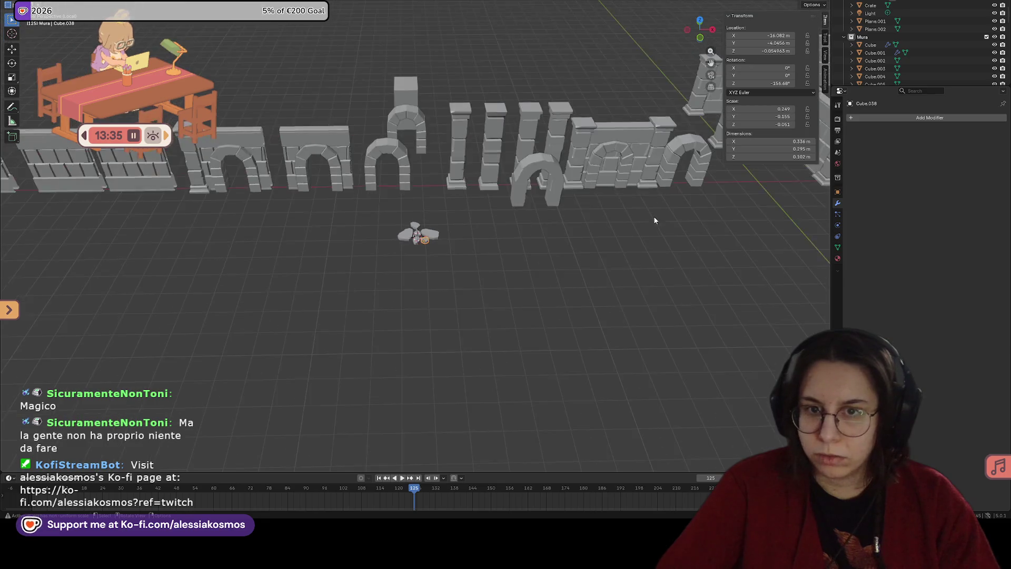
{"action": "left_click", "coordinate": [606, 182]}
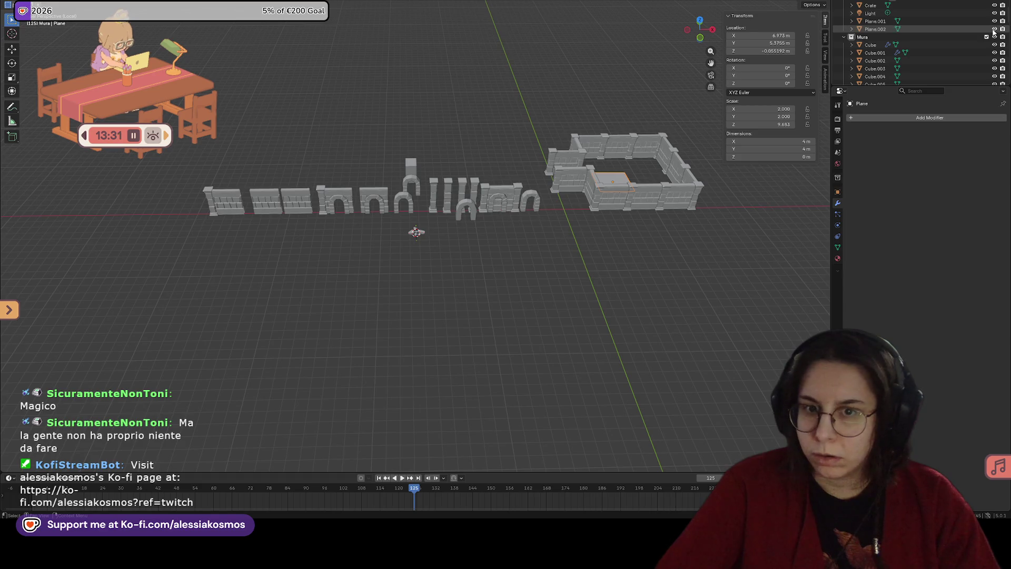
{"action": "scroll", "coordinate": [915, 46], "scroll_direction": "down", "scroll_amount": 3}
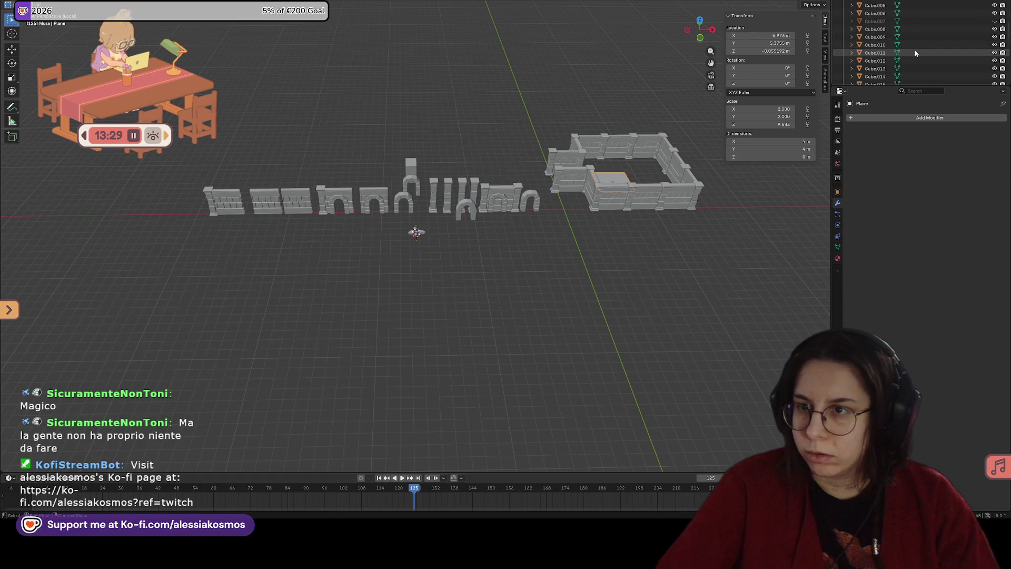
{"action": "key", "text": "Return"}
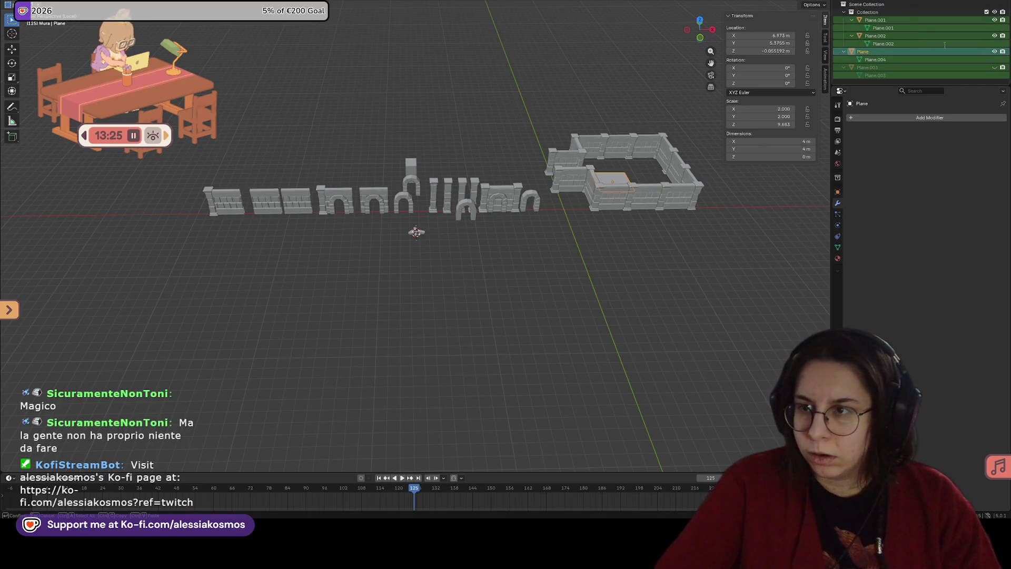
{"action": "left_click", "coordinate": [995, 67]}
{"action": "left_click", "coordinate": [407, 242]}
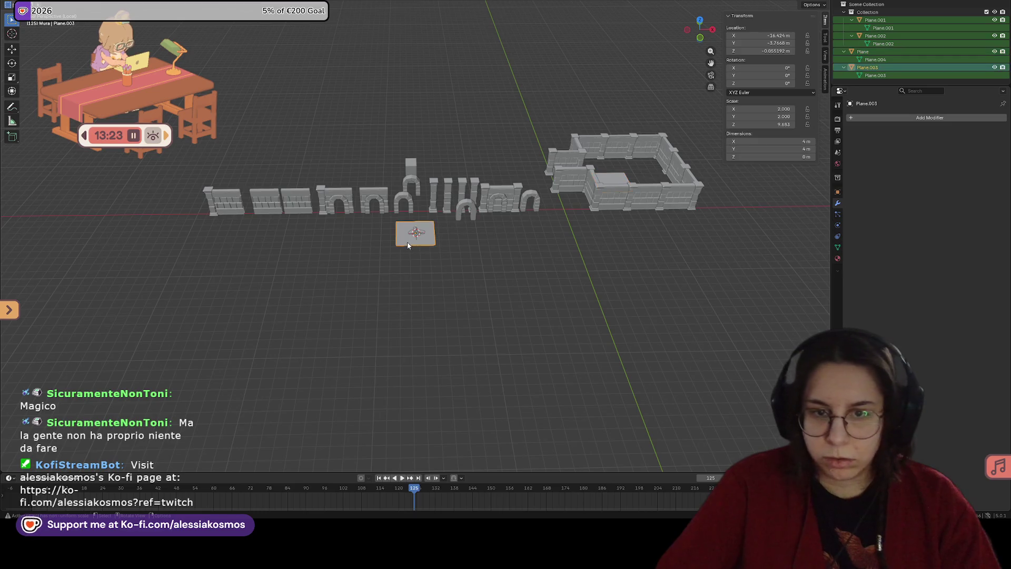
Step: Frame Plane.003 and nudge it along Y, then X, to centre it under the stones
{"action": "key", "text": "KP_Decimal"}
{"action": "scroll", "coordinate": [415, 241], "scroll_direction": "up", "scroll_amount": 5}
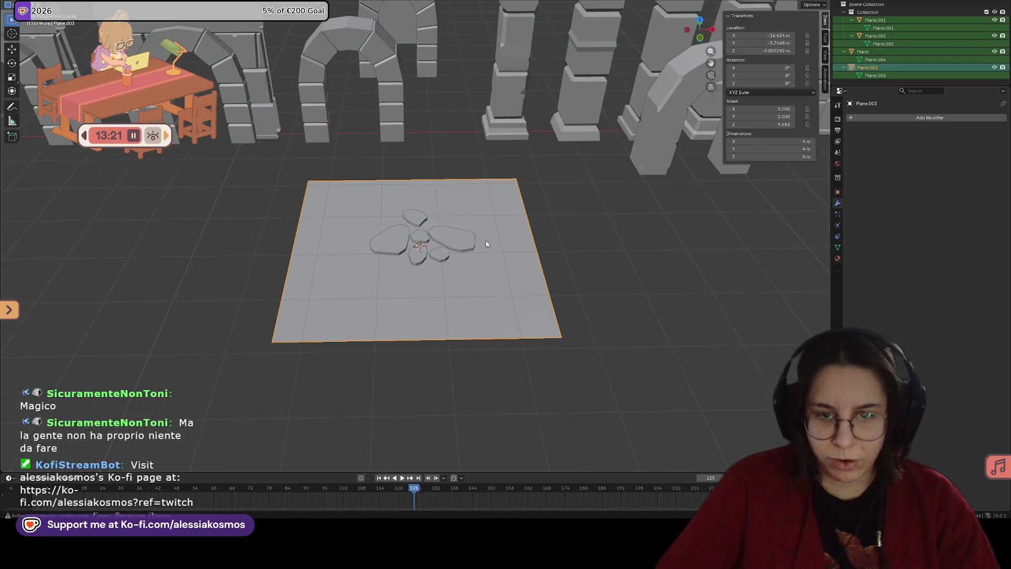
{"action": "mouse_move", "coordinate": [516, 255]}
{"action": "middle_mouse_down"}
{"action": "mouse_move", "coordinate": [503, 293]}
{"action": "mouse_move", "coordinate": [517, 277]}
{"action": "mouse_move", "coordinate": [507, 233]}
{"action": "middle_mouse_up"}
{"action": "key", "text": "g"}
{"action": "key", "text": "y"}
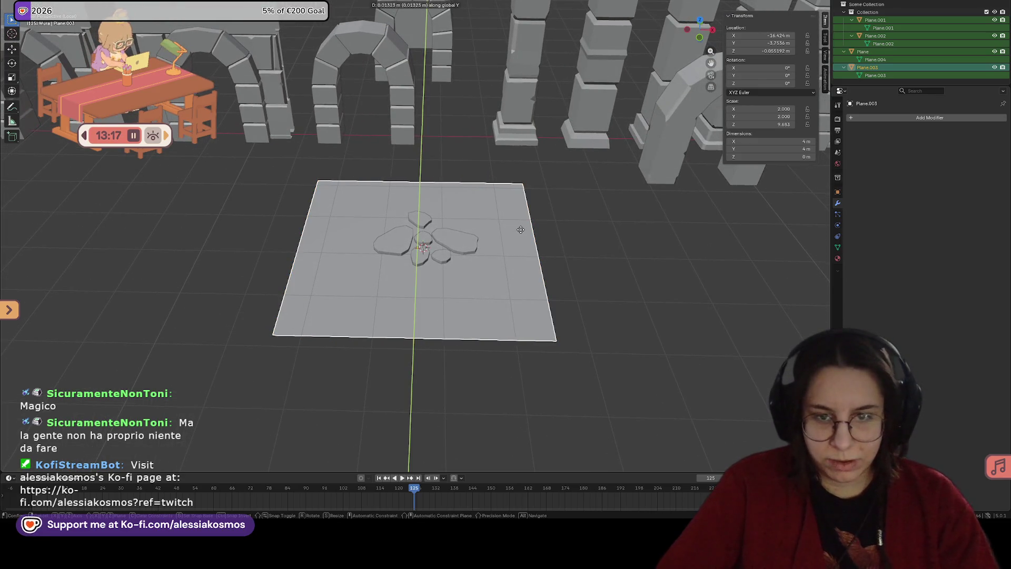
{"action": "left_click", "coordinate": [521, 226]}
{"action": "key", "text": "g"}
{"action": "key", "text": "x"}
{"action": "left_click", "coordinate": [526, 228]}
{"action": "mouse_move", "coordinate": [525, 229]}
{"action": "middle_mouse_down"}
{"action": "mouse_move", "coordinate": [617, 249]}
{"action": "mouse_move", "coordinate": [645, 234]}
{"action": "mouse_move", "coordinate": [524, 240]}
{"action": "mouse_move", "coordinate": [513, 228]}
{"action": "middle_mouse_up"}
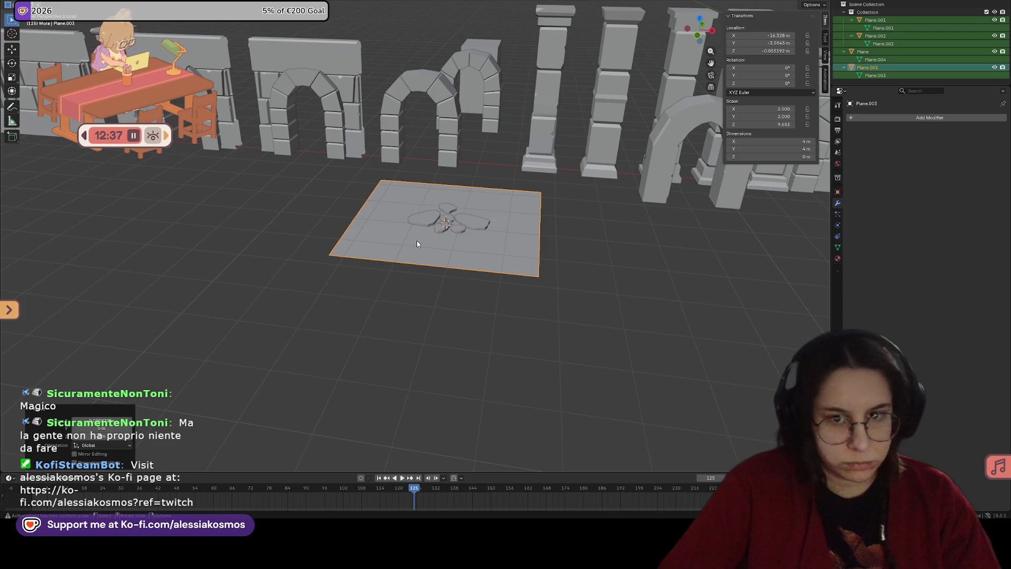
Step: Apply the stone-slab tile's location and make the floor tile active
{"action": "key", "text": "shift+a"}
{"action": "key", "text": "Escape"}
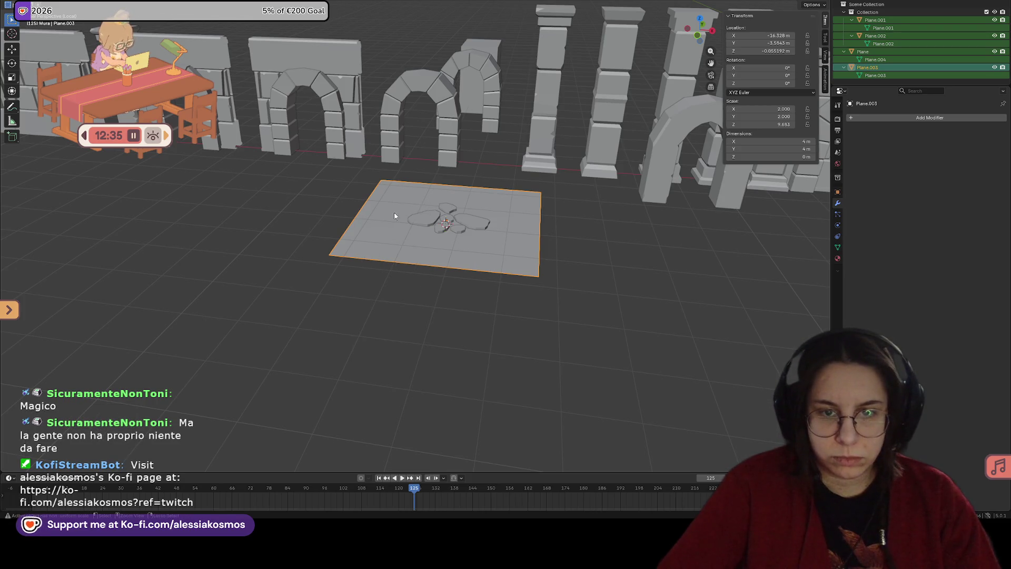
{"action": "key", "text": "ctrl+a"}
{"action": "left_click", "coordinate": [380, 222]}
{"action": "left_click", "coordinate": [445, 238]}
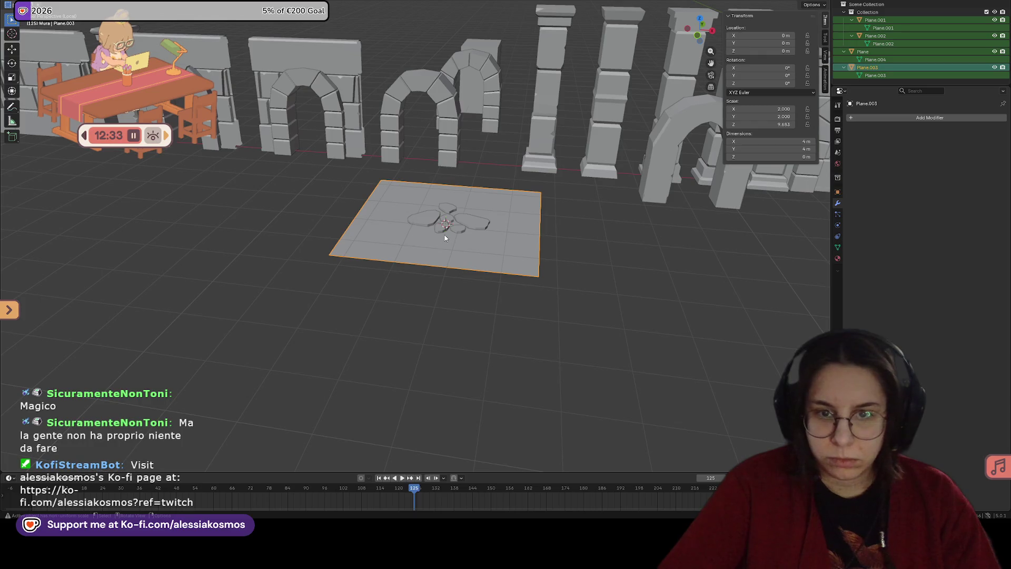
{"action": "left_click", "coordinate": [448, 220], "text": "shift"}
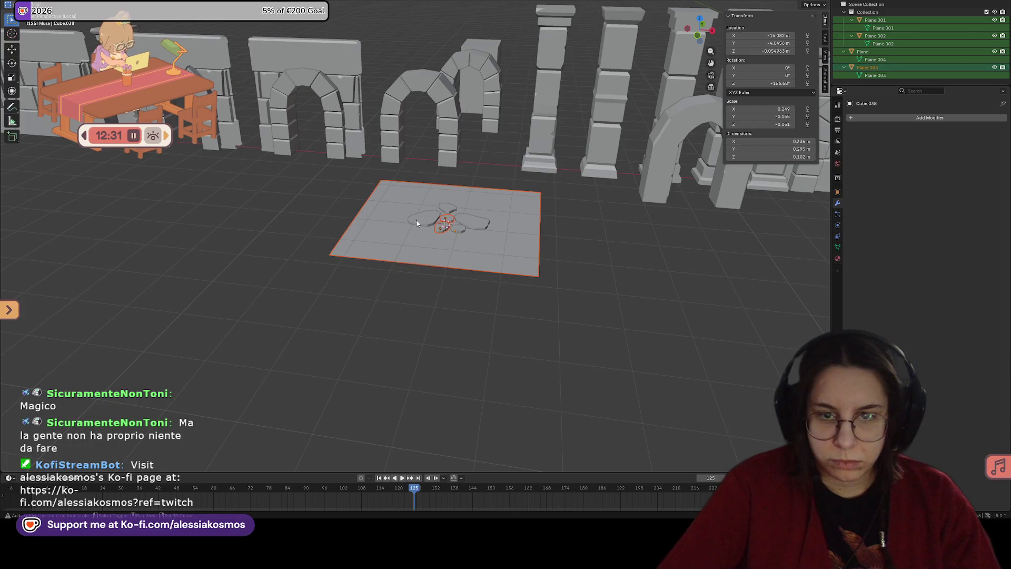
{"action": "left_click", "coordinate": [481, 253]}
Step: Duplicate the floor tile, slide the copy left along X, and apply its location
{"action": "key", "text": "shift+d"}
{"action": "key", "text": "y"}
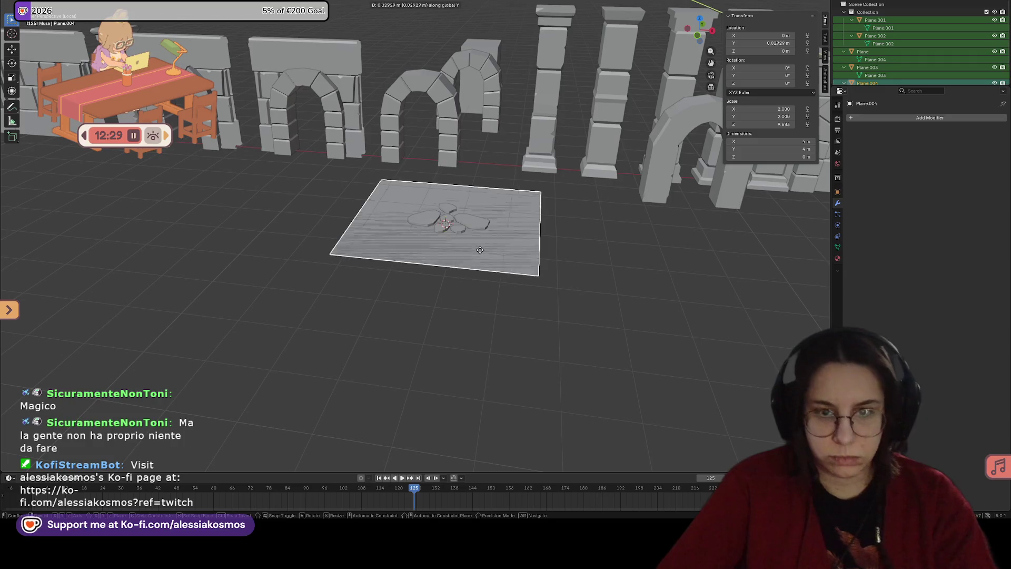
{"action": "key", "text": "x"}
{"action": "left_click", "coordinate": [246, 210]}
{"action": "key", "text": "ctrl+a"}
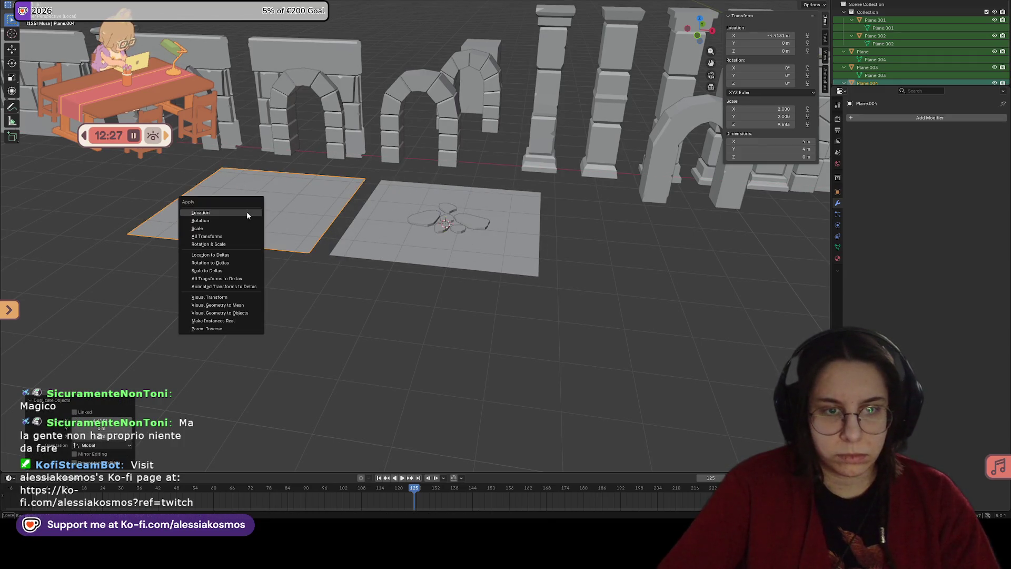
{"action": "left_click", "coordinate": [247, 213]}
{"action": "mouse_move", "coordinate": [250, 217]}
{"action": "middle_mouse_down"}
{"action": "mouse_move", "coordinate": [309, 222]}
{"action": "mouse_move", "coordinate": [446, 102]}
{"action": "middle_mouse_up"}
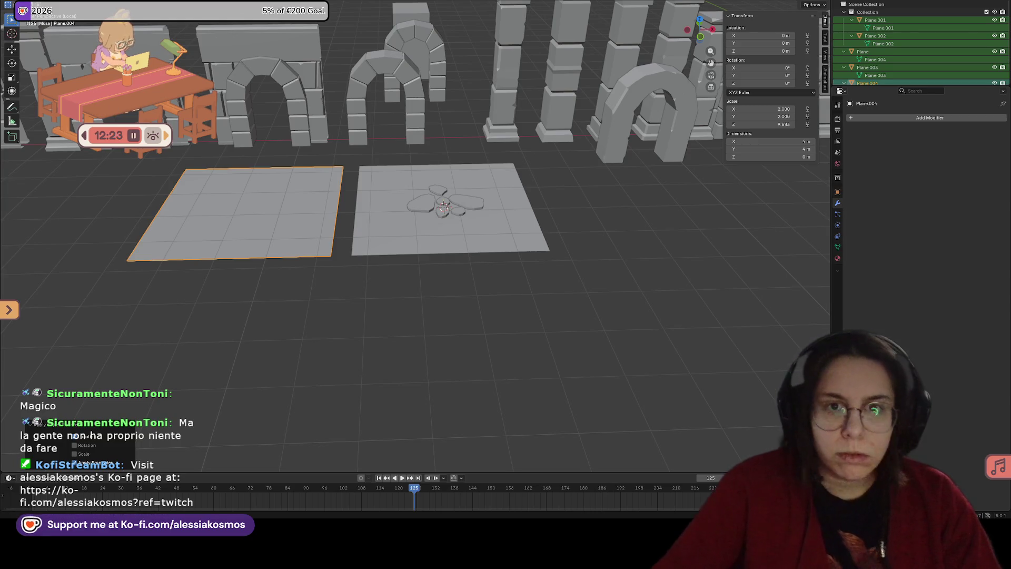
Step: Move the duplicate tile to X -5 m, Y -3 m, then reset its location to the origin
{"action": "left_click", "coordinate": [428, 2]}
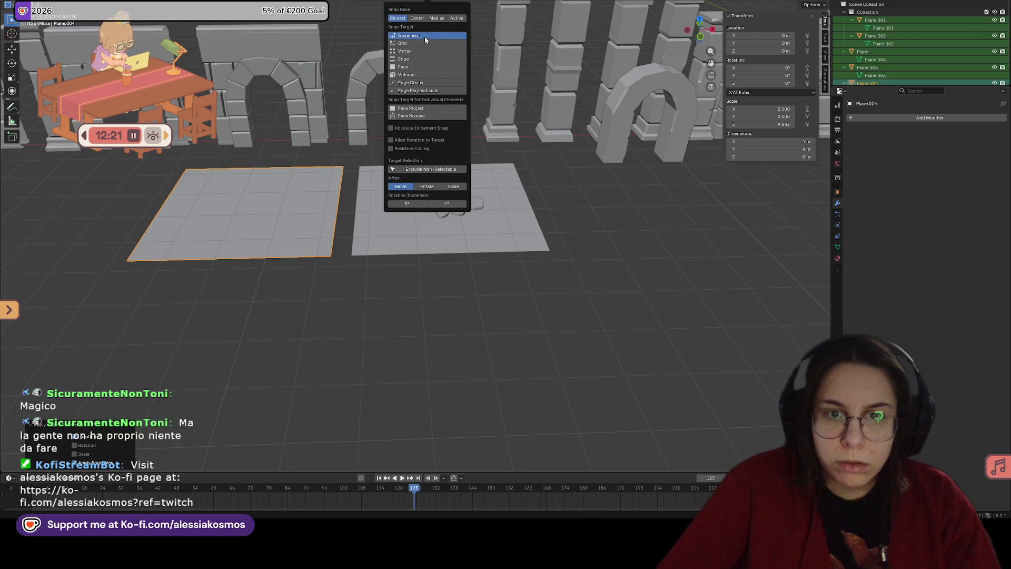
{"action": "scroll", "coordinate": [356, 202], "scroll_direction": "down", "scroll_amount": 3}
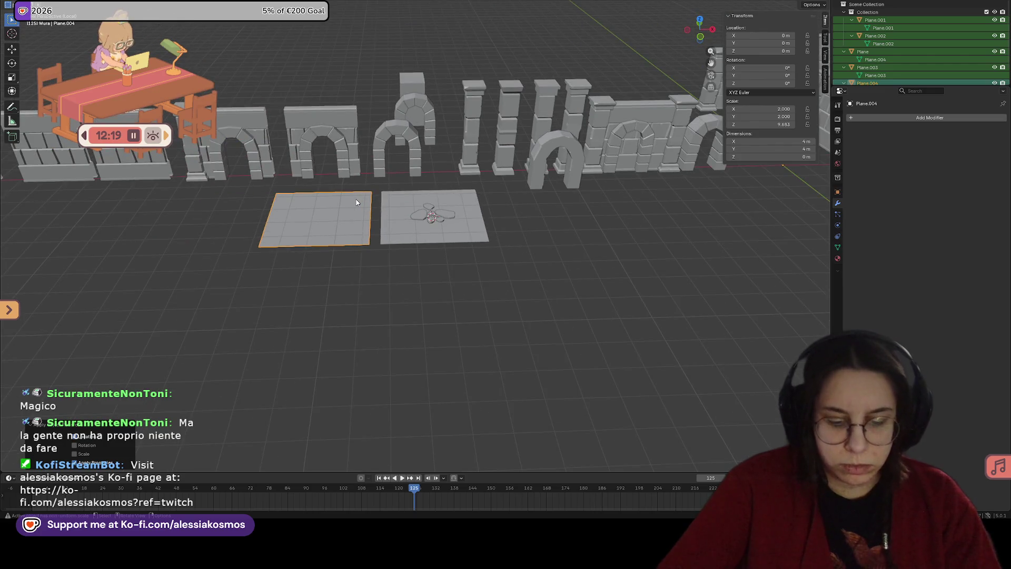
{"action": "key", "text": "g"}
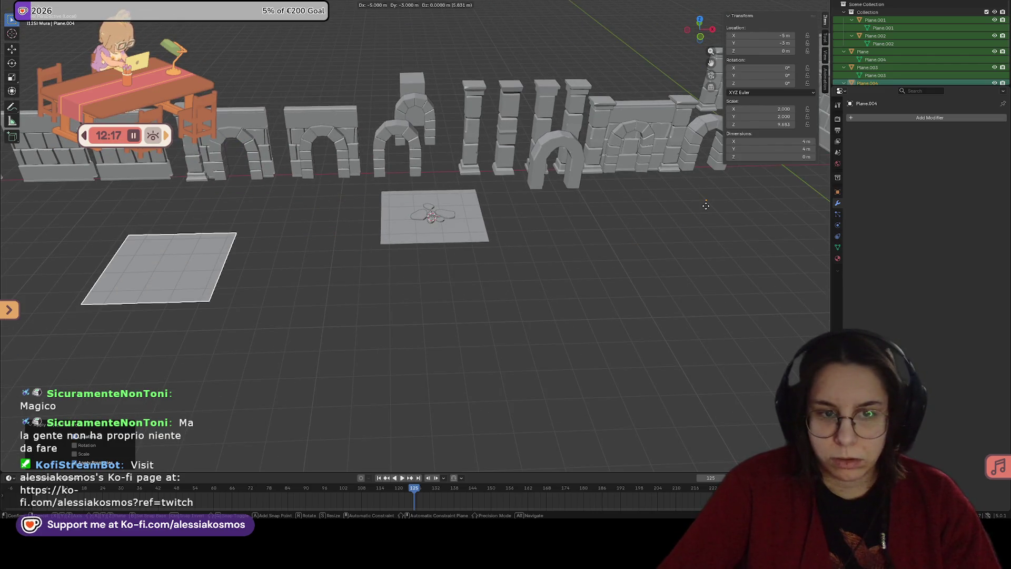
{"action": "left_click", "coordinate": [709, 206]}
{"action": "scroll", "coordinate": [574, 245], "scroll_direction": "down", "scroll_amount": 2}
{"action": "key", "text": "alt+g"}
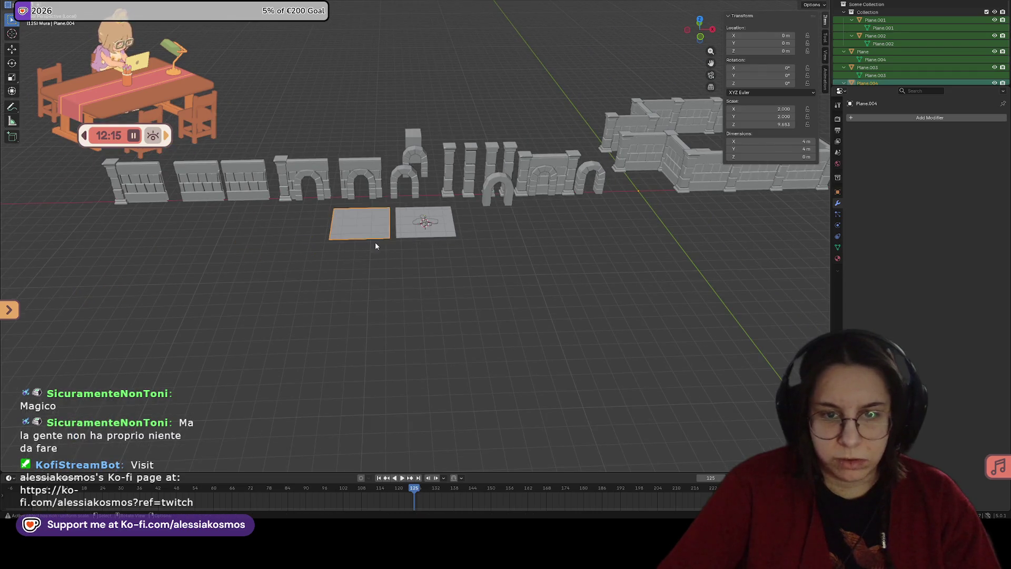
Step: Use Set Origin on the tile to align geometry and origin, then save the file
{"action": "right_click", "coordinate": [362, 230]}
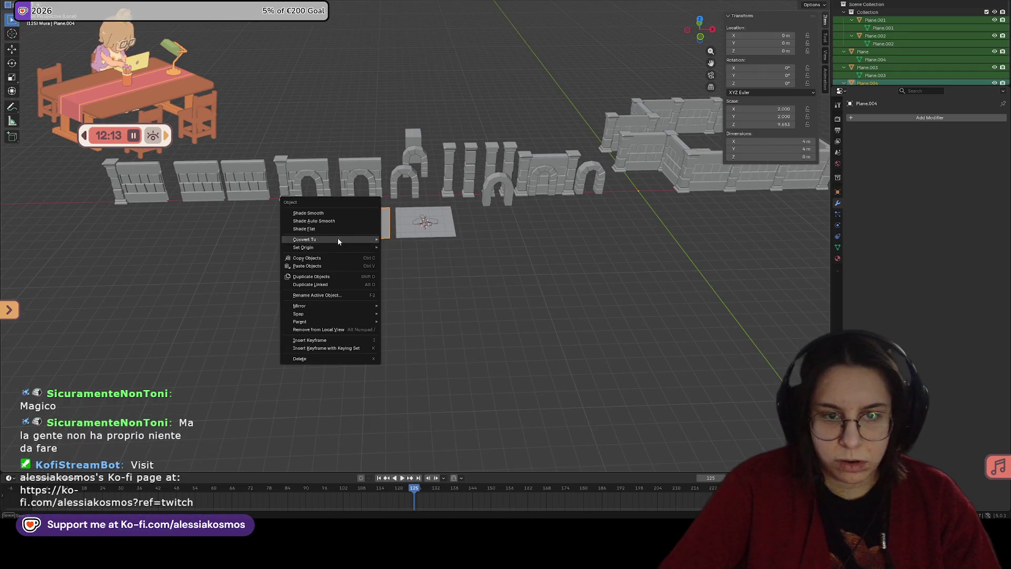
{"action": "mouse_move", "coordinate": [332, 248]}
{"action": "left_click", "coordinate": [400, 248]}
{"action": "mouse_move", "coordinate": [586, 235]}
{"action": "middle_mouse_down"}
{"action": "mouse_move", "coordinate": [677, 222]}
{"action": "mouse_move", "coordinate": [301, 334]}
{"action": "middle_mouse_up"}
{"action": "key", "text": "ctrl+s"}
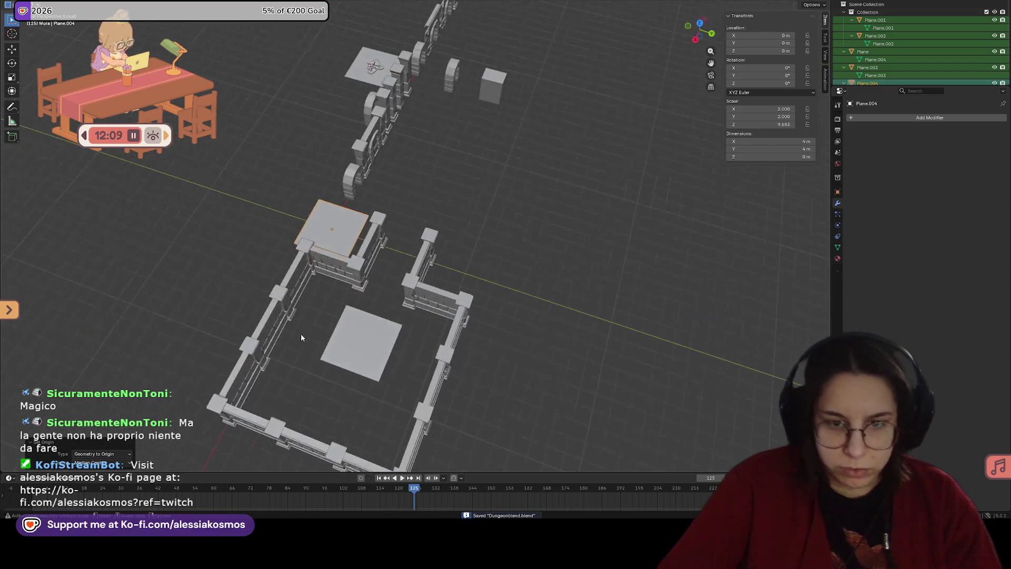
Step: Select the Plane.003 stone tile and move it next to the second plane
{"action": "key", "text": "g"}
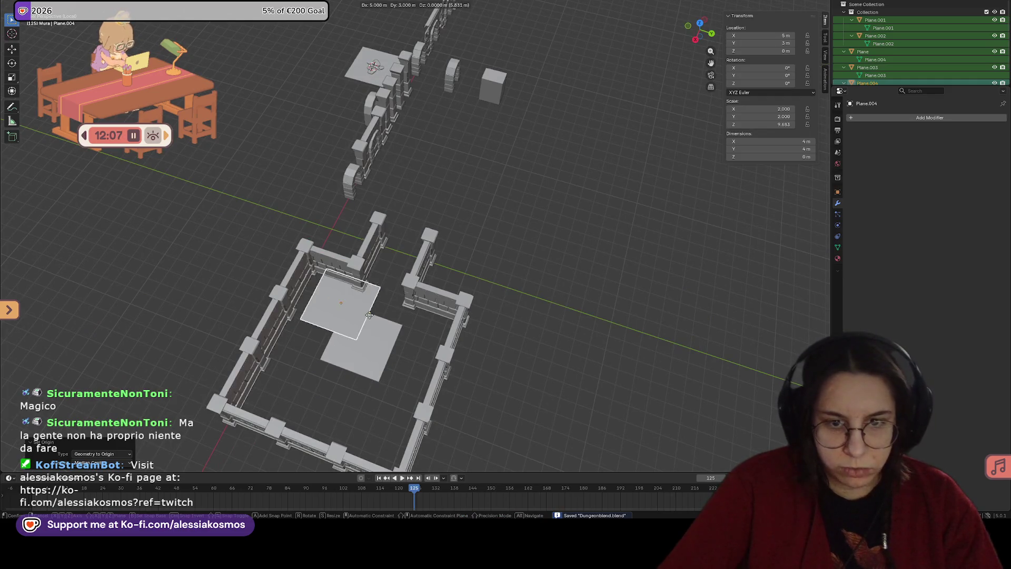
{"action": "right_click", "coordinate": [432, 330]}
{"action": "middle_click_drag", "start_coordinate": [431, 329], "coordinate": [390, 239]}
{"action": "left_click", "coordinate": [388, 236]}
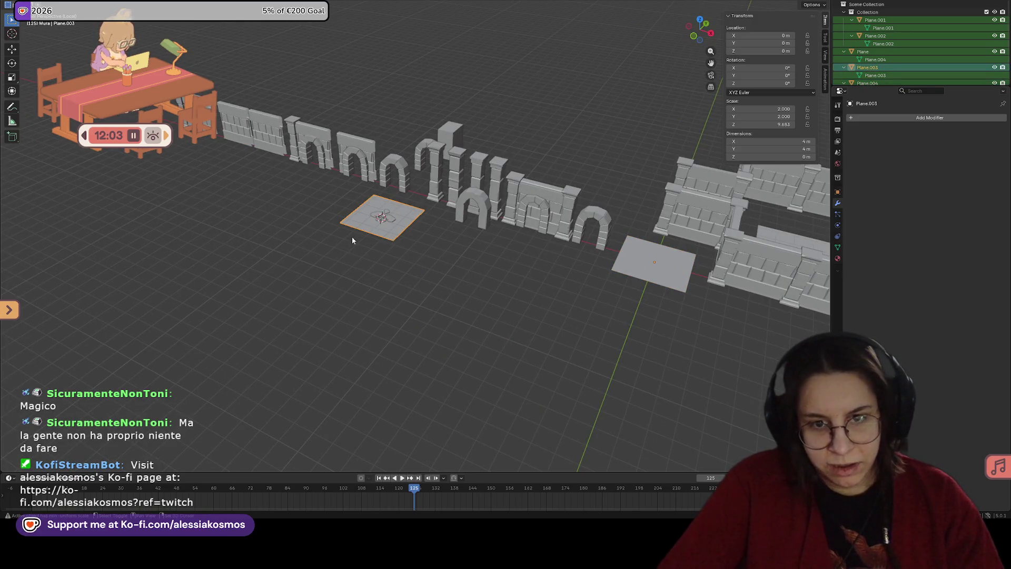
{"action": "scroll", "coordinate": [352, 240], "scroll_direction": "up", "scroll_amount": 5}
{"action": "mouse_move", "coordinate": [505, 286]}
{"action": "middle_mouse_down"}
{"action": "mouse_move", "coordinate": [397, 294]}
{"action": "mouse_move", "coordinate": [424, 289]}
{"action": "mouse_move", "coordinate": [311, 258]}
{"action": "middle_mouse_up"}
{"action": "left_click_drag", "start_coordinate": [214, 192], "coordinate": [273, 236]}
{"action": "scroll", "coordinate": [273, 237], "scroll_direction": "down", "scroll_amount": 2}
{"action": "key", "text": "g"}
{"action": "key", "text": "y"}
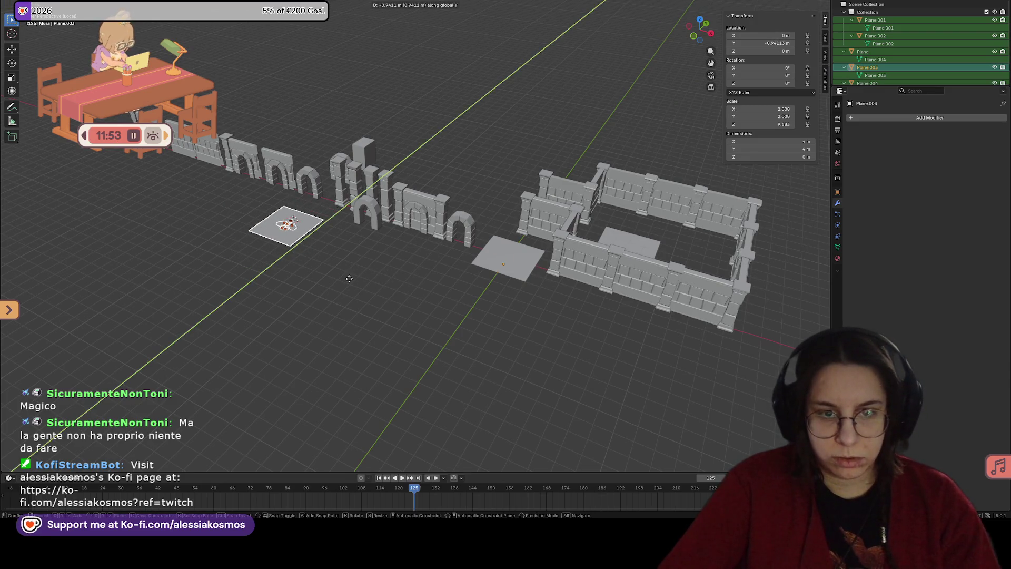
{"action": "key", "text": "shift+y"}
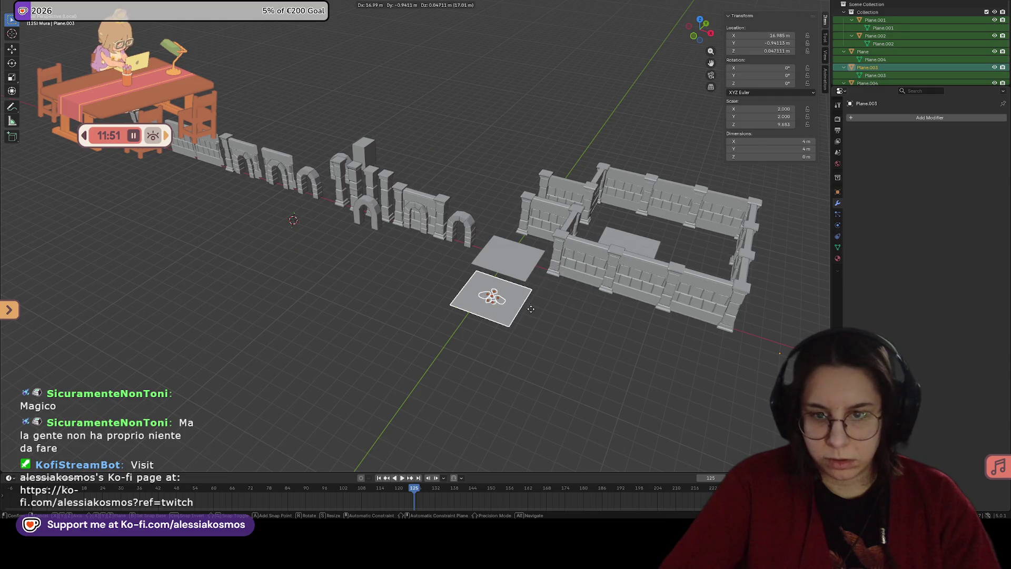
{"action": "left_click", "coordinate": [533, 299]}
Step: Set Plane.003's origin to its geometry, redoing it after an undo
{"action": "mouse_move", "coordinate": [534, 296]}
{"action": "middle_mouse_down"}
{"action": "mouse_move", "coordinate": [489, 315]}
{"action": "mouse_move", "coordinate": [412, 240]}
{"action": "middle_mouse_up"}
{"action": "scroll", "coordinate": [489, 316], "scroll_direction": "up", "scroll_amount": 3}
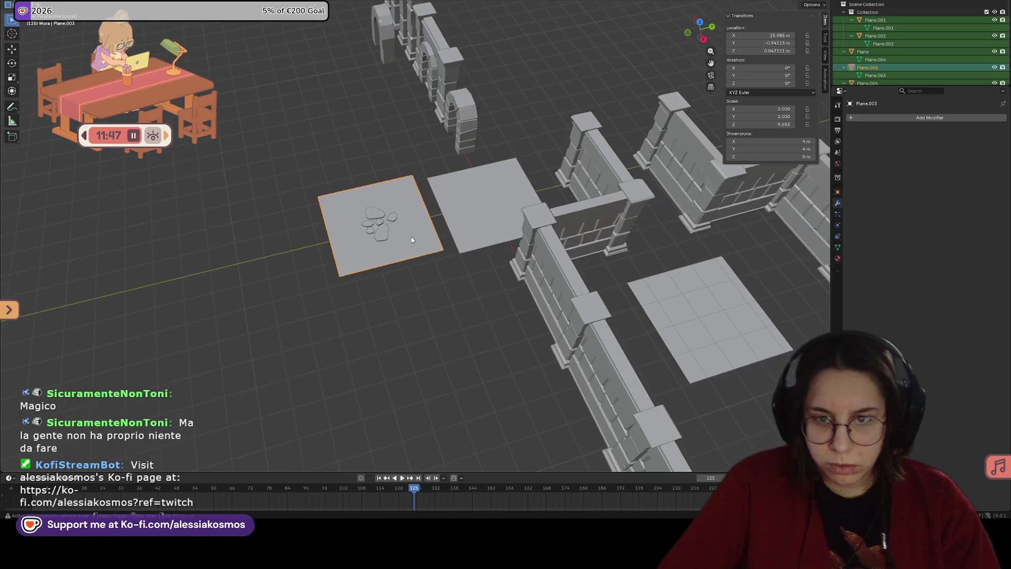
{"action": "right_click", "coordinate": [412, 240]}
{"action": "mouse_move", "coordinate": [416, 237]}
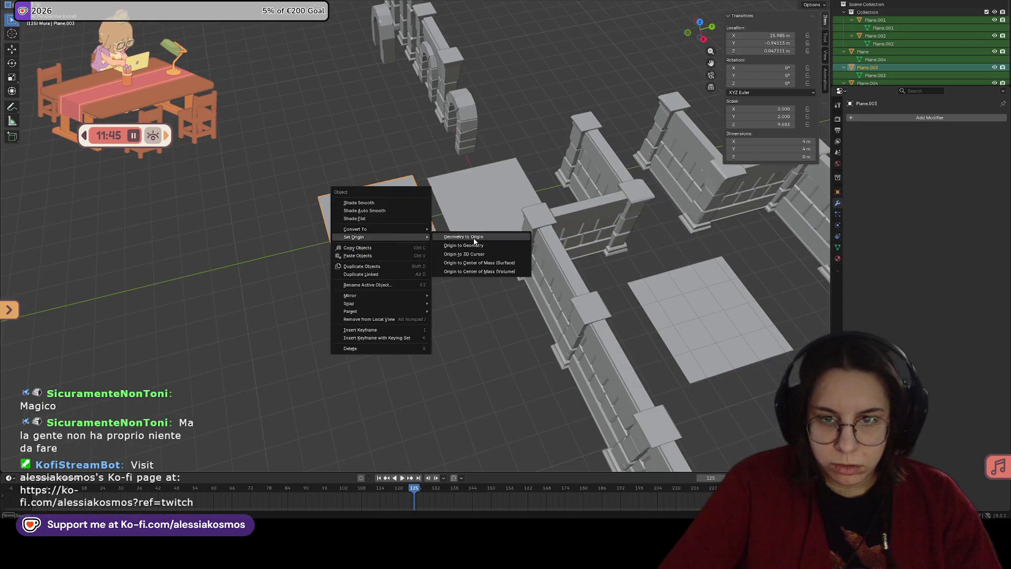
{"action": "left_click", "coordinate": [474, 240]}
{"action": "key", "text": "ctrl+z"}
{"action": "right_click", "coordinate": [412, 241]}
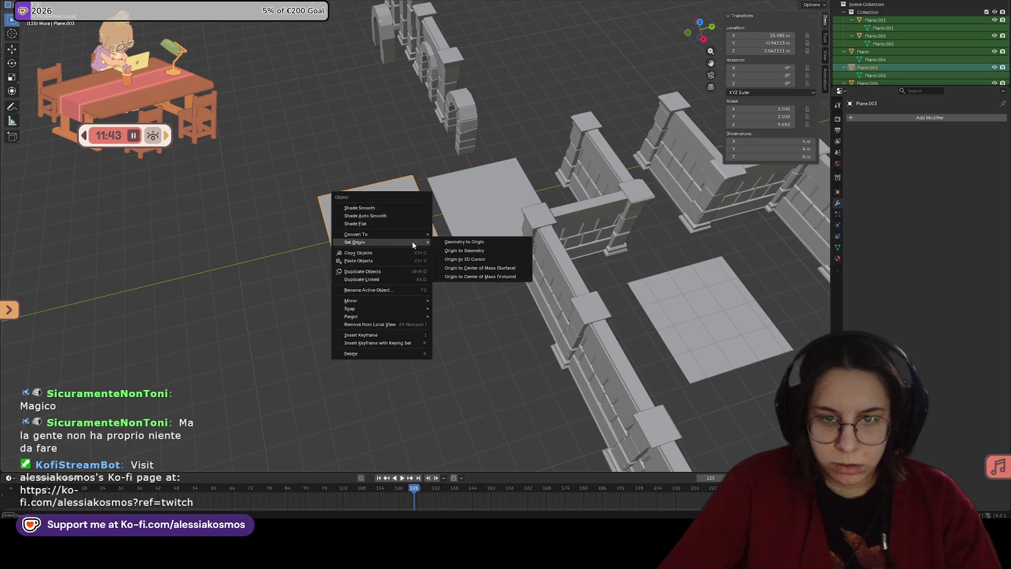
{"action": "left_click", "coordinate": [465, 251]}
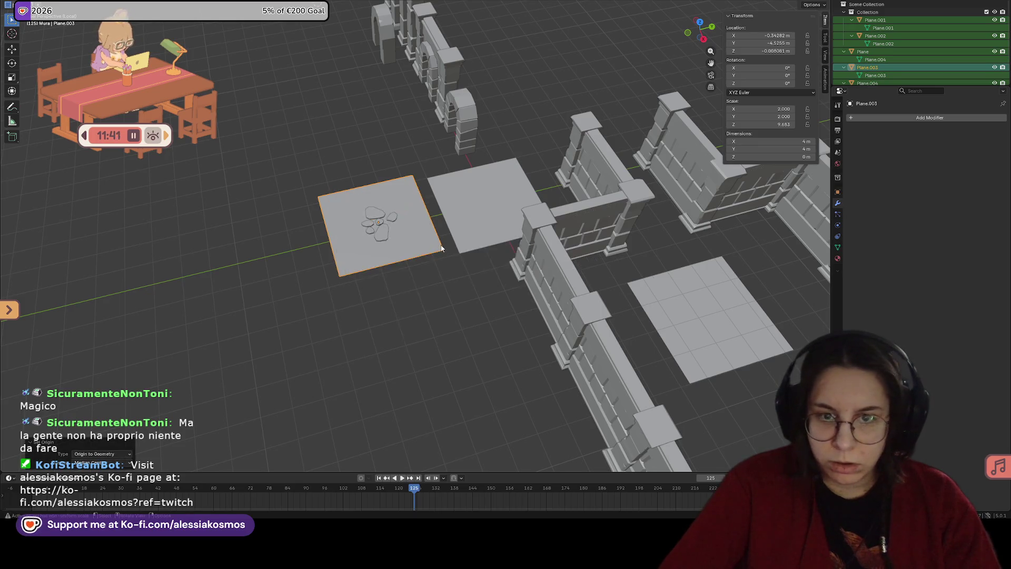
Step: Save Dungeonblend.blend and reselect the stone-slab floor plane
{"action": "right_click", "coordinate": [415, 240]}
{"action": "key", "text": "Escape"}
{"action": "key", "text": "ctrl+s"}
{"action": "left_click", "coordinate": [383, 232]}
{"action": "left_click", "coordinate": [411, 248]}
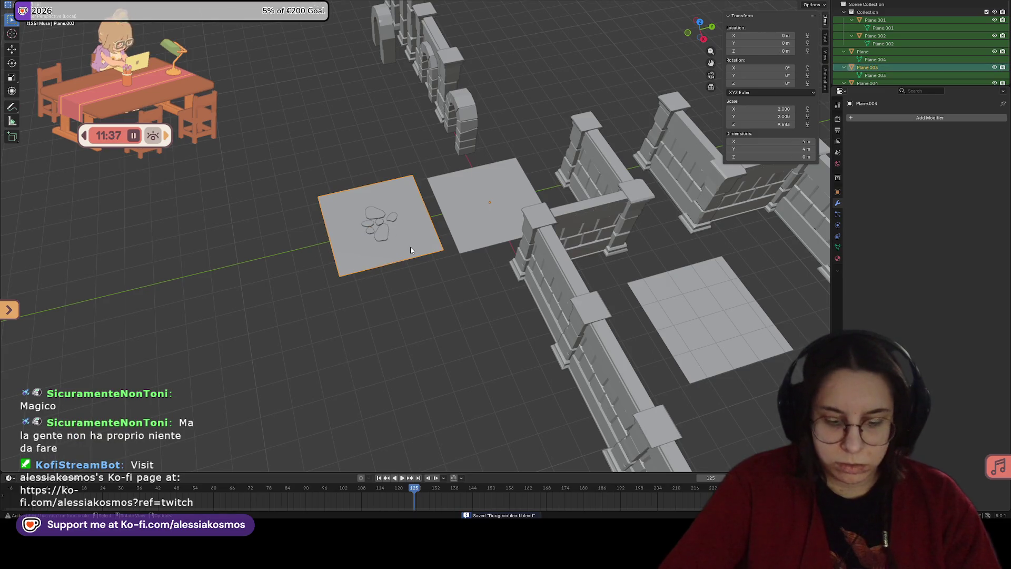
Step: Select the stones and move them along Y onto the right-hand plane
{"action": "left_click", "coordinate": [483, 235]}
{"action": "left_click", "coordinate": [428, 236]}
{"action": "left_click", "coordinate": [377, 235]}
{"action": "left_click", "coordinate": [384, 226]}
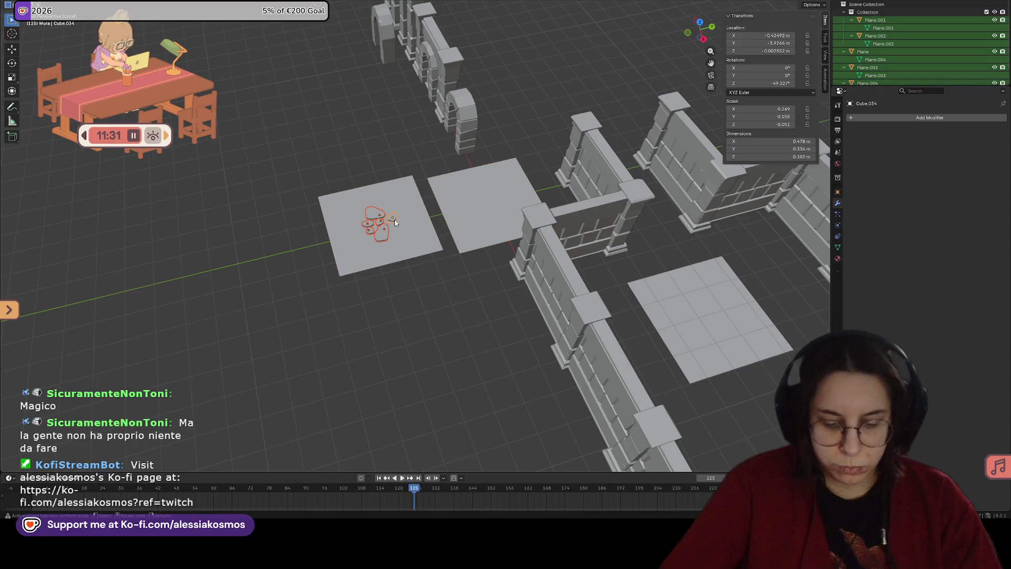
{"action": "key", "text": "g"}
{"action": "key", "text": "y"}
{"action": "left_click", "coordinate": [487, 206]}
Step: Try merging the stone cluster into Plane.004, then undo it
{"action": "left_click", "coordinate": [502, 227]}
{"action": "mouse_move", "coordinate": [502, 227]}
{"action": "middle_mouse_down"}
{"action": "mouse_move", "coordinate": [515, 211]}
{"action": "mouse_move", "coordinate": [584, 216]}
{"action": "mouse_move", "coordinate": [463, 223]}
{"action": "middle_mouse_up"}
{"action": "scroll", "coordinate": [584, 216], "scroll_direction": "up", "scroll_amount": 2}
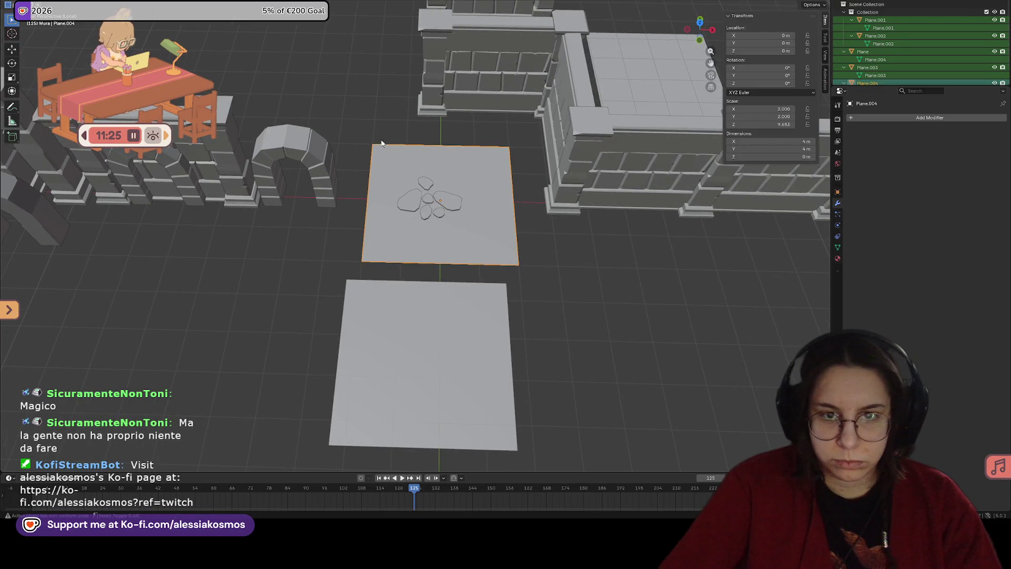
{"action": "left_click_drag", "start_coordinate": [381, 143], "coordinate": [485, 236]}
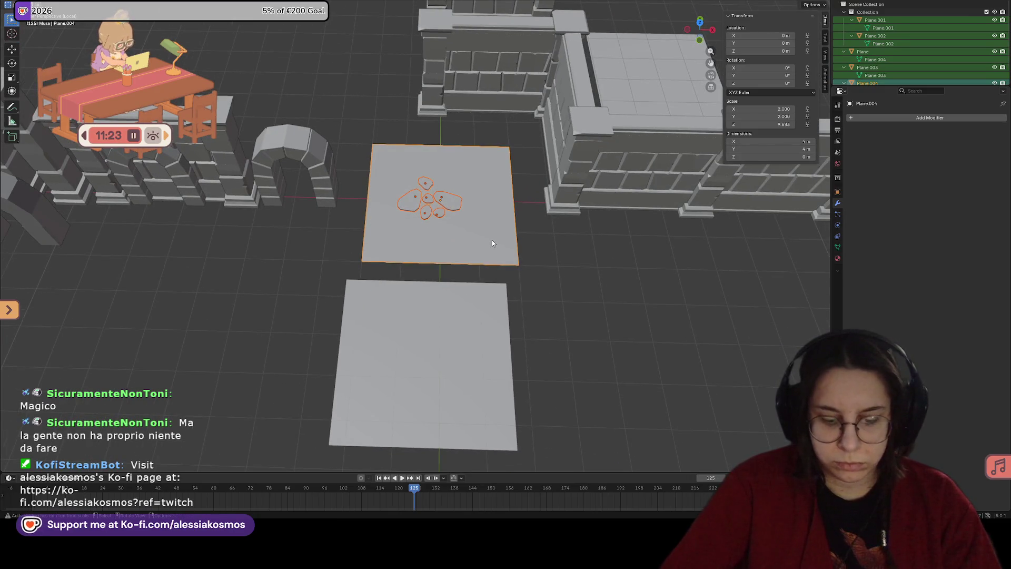
{"action": "key", "text": "e"}
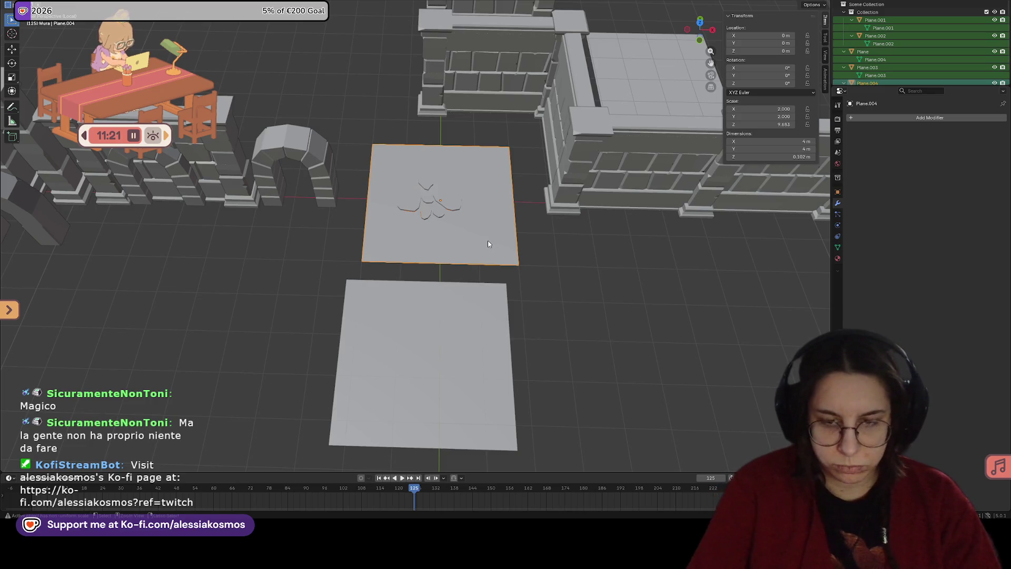
{"action": "mouse_move", "coordinate": [488, 244]}
{"action": "middle_mouse_down"}
{"action": "mouse_move", "coordinate": [510, 219]}
{"action": "mouse_move", "coordinate": [535, 217]}
{"action": "mouse_move", "coordinate": [483, 244]}
{"action": "mouse_move", "coordinate": [445, 229]}
{"action": "mouse_move", "coordinate": [431, 209]}
{"action": "middle_mouse_up"}
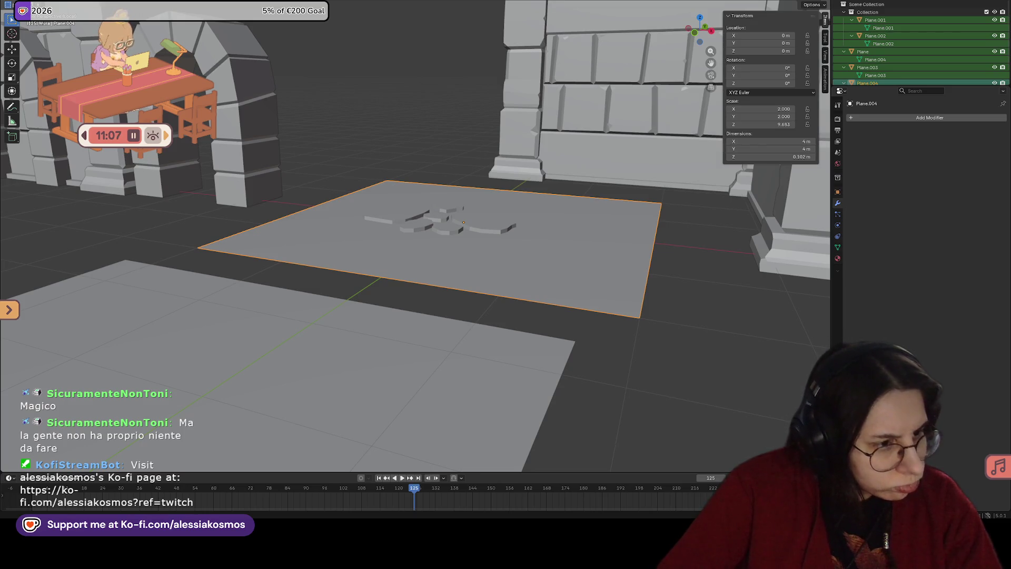
{"action": "mouse_move", "coordinate": [579, 258]}
{"action": "middle_mouse_down"}
{"action": "mouse_move", "coordinate": [511, 243]}
{"action": "mouse_move", "coordinate": [517, 254]}
{"action": "middle_mouse_up"}
{"action": "key", "text": "Tab"}
{"action": "key", "text": "Tab"}
{"action": "key", "text": "Tab"}
{"action": "key", "text": "Tab"}
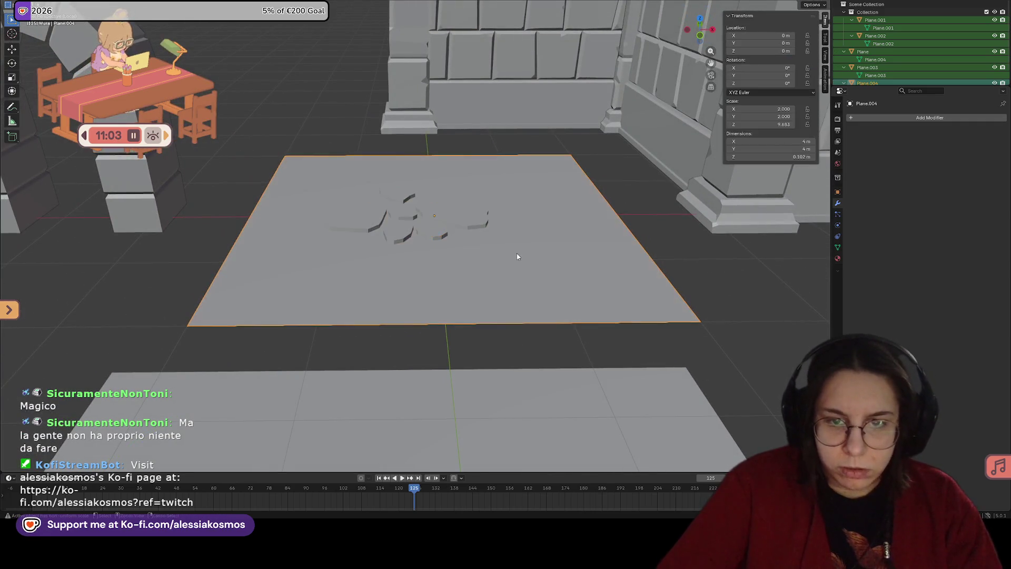
{"action": "key", "text": "ctrl+z"}
Step: Select all six stones of the cluster, leaving their size unchanged
{"action": "left_click", "coordinate": [476, 213]}
{"action": "left_click", "coordinate": [432, 233], "text": "shift"}
{"action": "left_click", "coordinate": [403, 214], "text": "shift"}
{"action": "left_click", "coordinate": [397, 234], "text": "shift"}
{"action": "left_click", "coordinate": [371, 206], "text": "shift"}
{"action": "left_click", "coordinate": [392, 194], "text": "shift"}
{"action": "mouse_move", "coordinate": [393, 195]}
{"action": "middle_mouse_down"}
{"action": "mouse_move", "coordinate": [403, 174]}
{"action": "mouse_move", "coordinate": [427, 176]}
{"action": "middle_mouse_up"}
{"action": "key", "text": "s"}
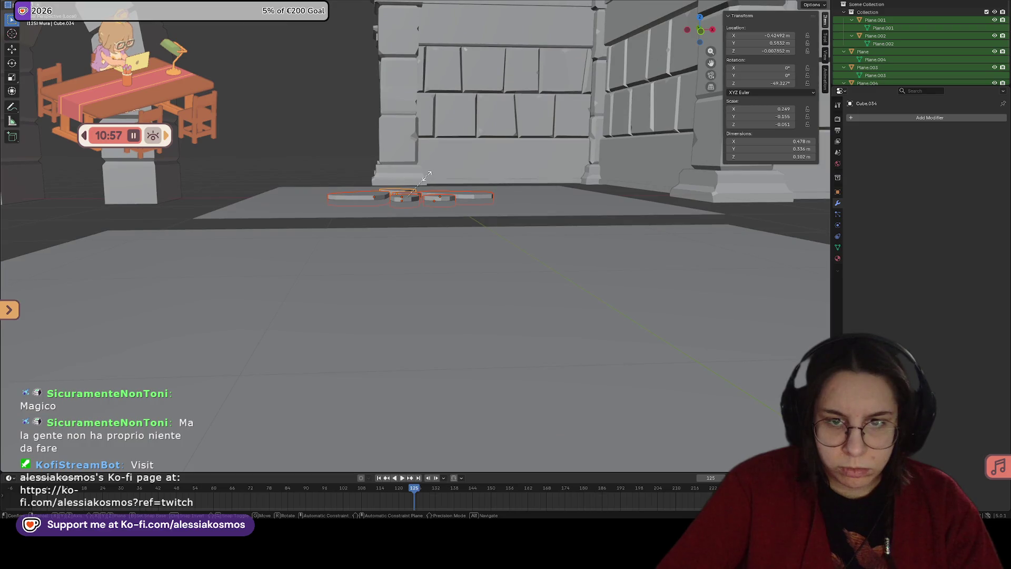
{"action": "key", "text": "z"}
{"action": "key", "text": "Escape"}
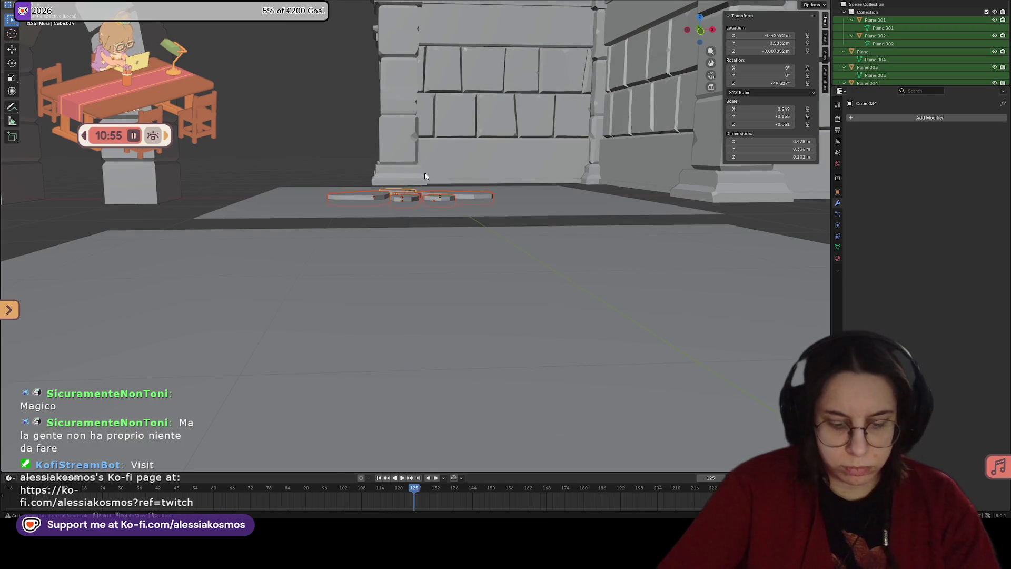
Step: Lower the stones along Z in two moves so they sink partly into the plane
{"action": "key", "text": "g"}
{"action": "key", "text": "z"}
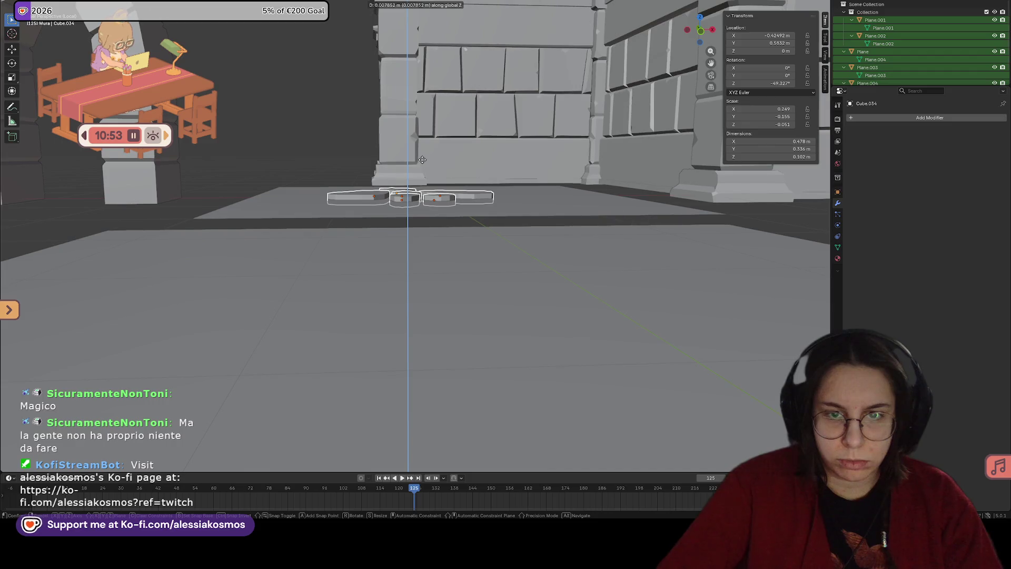
{"action": "left_click", "coordinate": [422, 159]}
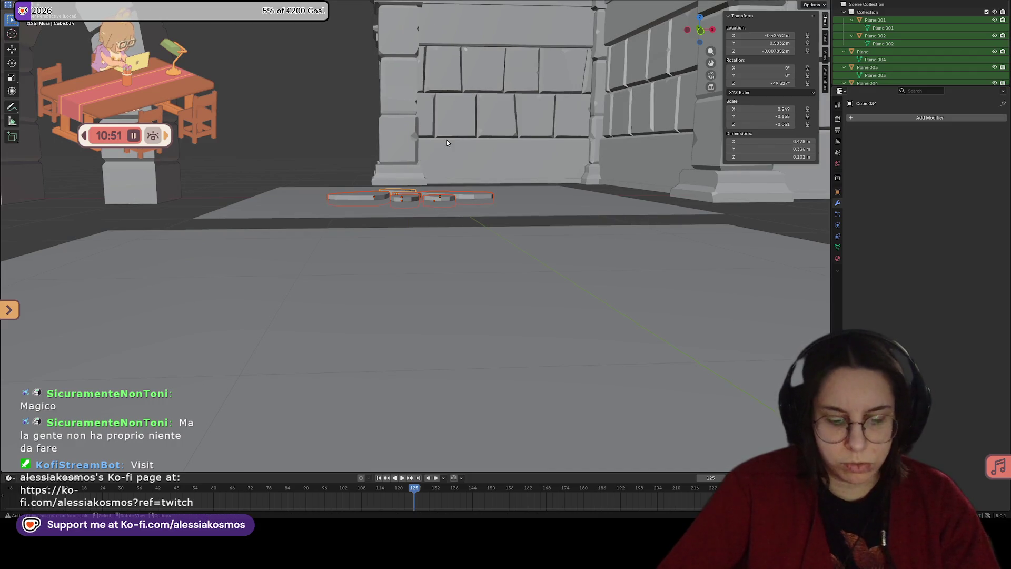
{"action": "key", "text": "g"}
{"action": "key", "text": "z"}
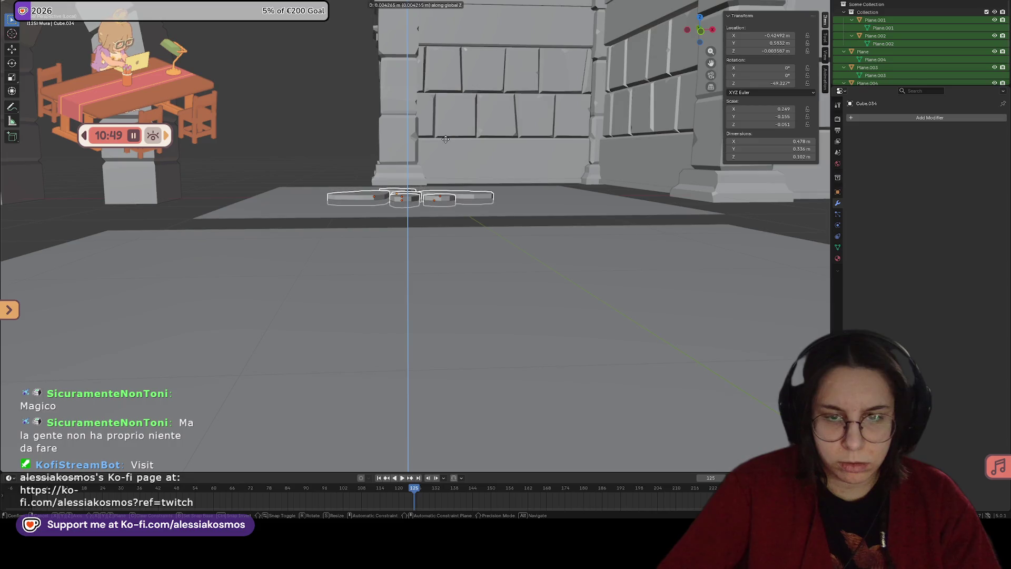
{"action": "left_click", "coordinate": [447, 140]}
Step: Select the stones with Plane.004 active and join them into one tile with Ctrl+J
{"action": "mouse_move", "coordinate": [469, 144]}
{"action": "middle_mouse_down"}
{"action": "mouse_move", "coordinate": [470, 270]}
{"action": "mouse_move", "coordinate": [396, 291]}
{"action": "middle_mouse_up"}
{"action": "left_click", "coordinate": [464, 248]}
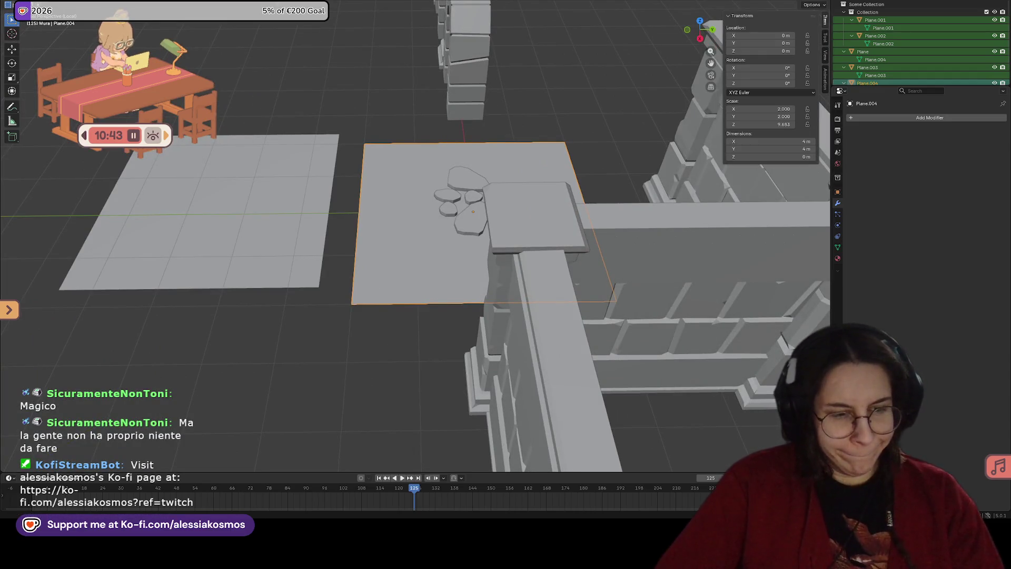
{"action": "middle_click_drag", "start_coordinate": [396, 290], "coordinate": [525, 233]}
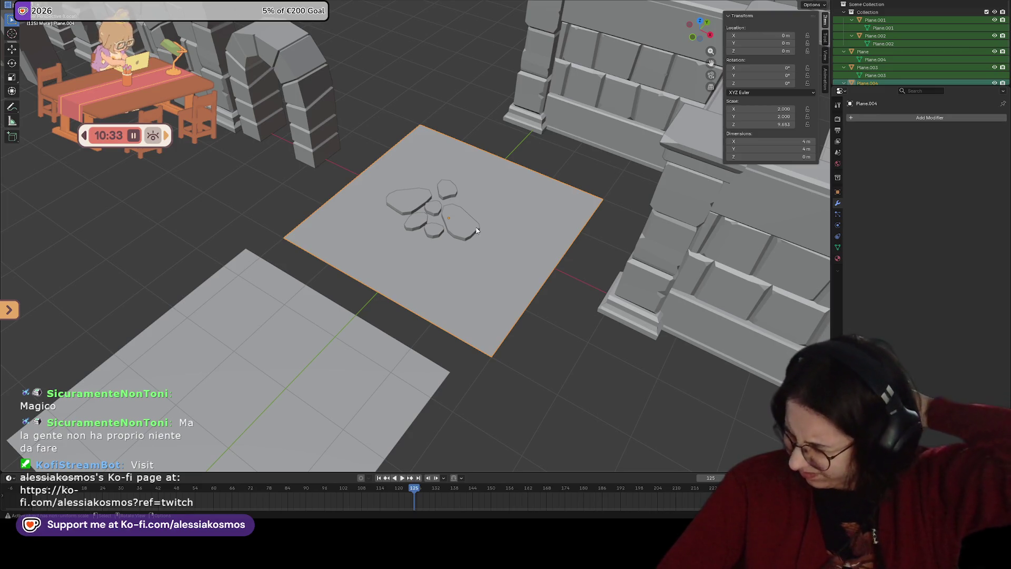
{"action": "middle_click_drag", "start_coordinate": [478, 234], "coordinate": [464, 238]}
{"action": "left_click", "coordinate": [442, 237]}
{"action": "left_click", "coordinate": [409, 235], "text": "shift"}
{"action": "left_click", "coordinate": [425, 219], "text": "shift"}
{"action": "left_click", "coordinate": [397, 213], "text": "shift"}
{"action": "left_click", "coordinate": [479, 202], "text": "shift"}
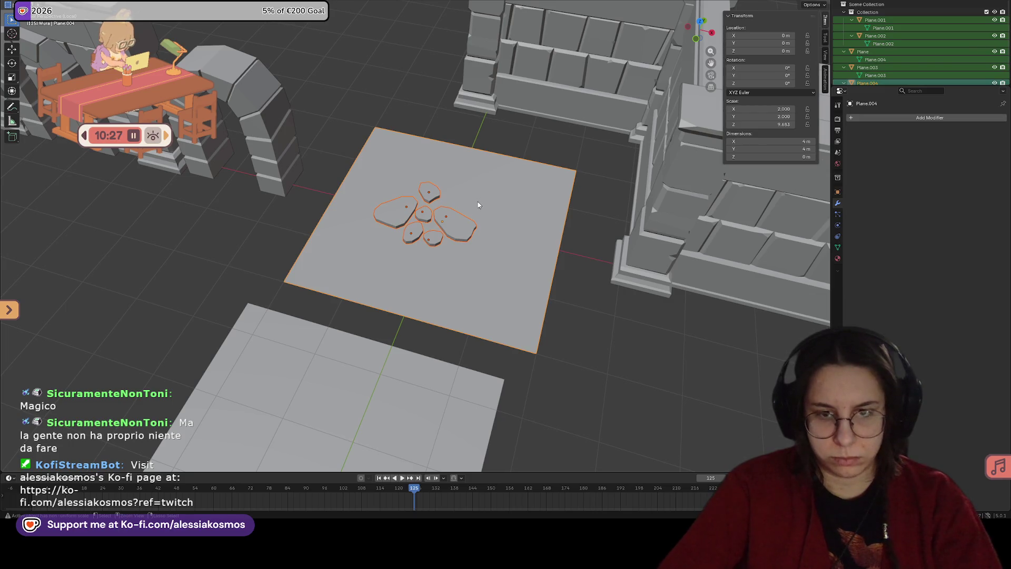
{"action": "key", "text": "ctrl+j"}
{"action": "mouse_move", "coordinate": [484, 217]}
{"action": "middle_mouse_down"}
{"action": "mouse_move", "coordinate": [502, 228]}
{"action": "mouse_move", "coordinate": [441, 212]}
{"action": "mouse_move", "coordinate": [476, 224]}
{"action": "mouse_move", "coordinate": [436, 251]}
{"action": "mouse_move", "coordinate": [443, 244]}
{"action": "mouse_move", "coordinate": [346, 250]}
{"action": "mouse_move", "coordinate": [499, 173]}
{"action": "middle_mouse_up"}
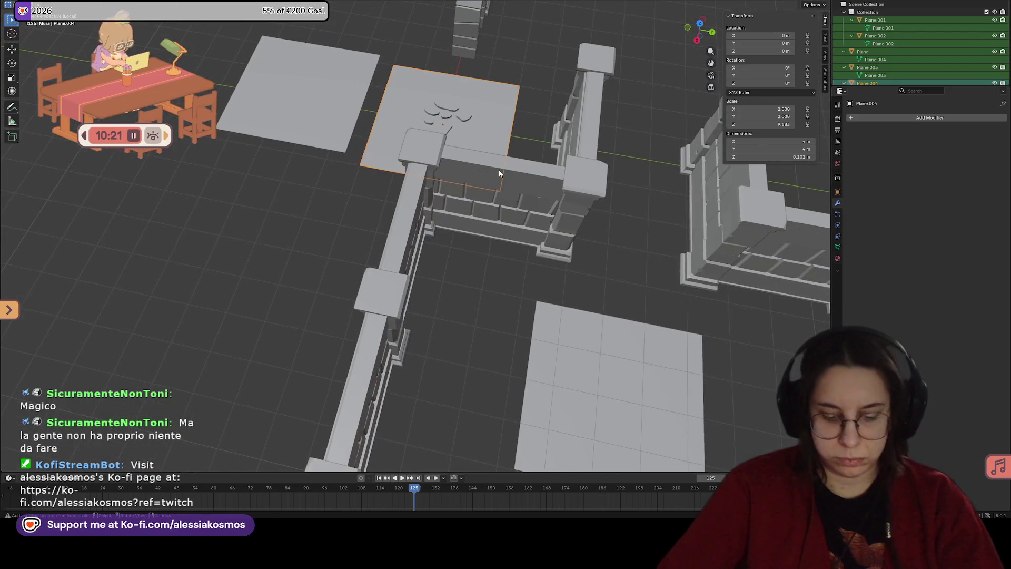
Step: Place the stone-slab tile Plane.004 inside the walled corner
{"action": "key", "text": "g"}
{"action": "key", "text": "Escape"}
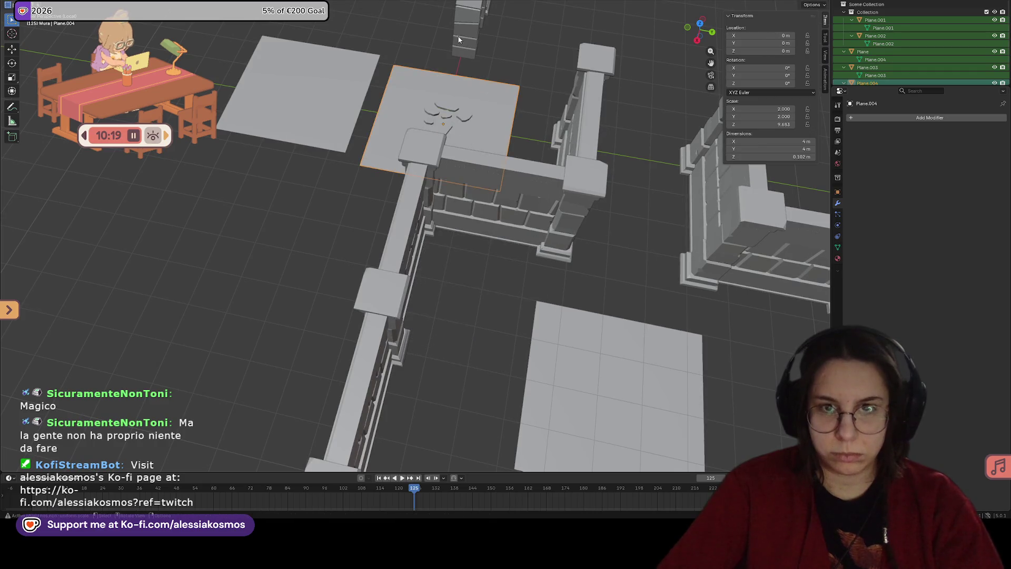
{"action": "left_click", "coordinate": [436, 17]}
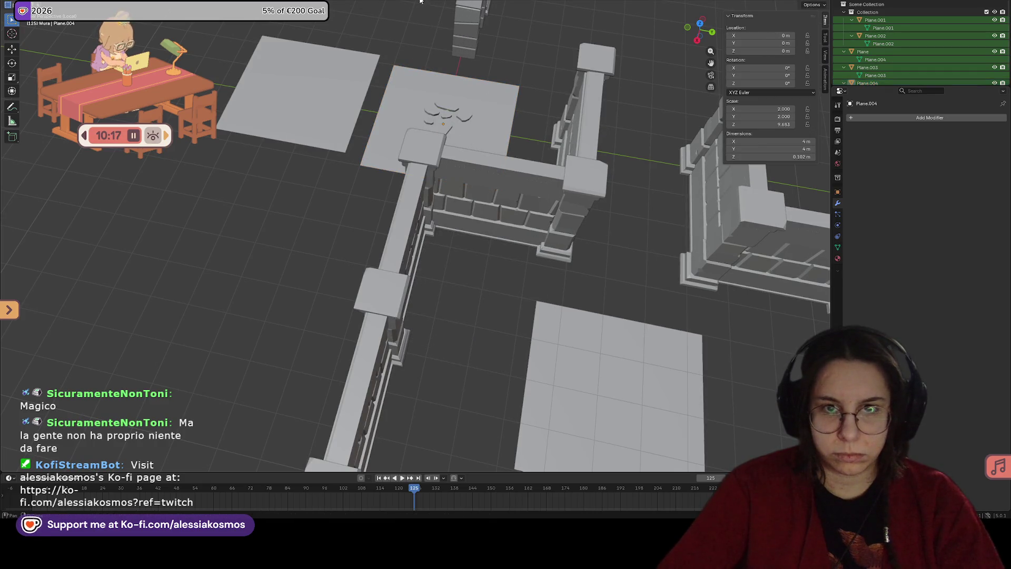
{"action": "left_click", "coordinate": [471, 96]}
{"action": "key", "text": "g"}
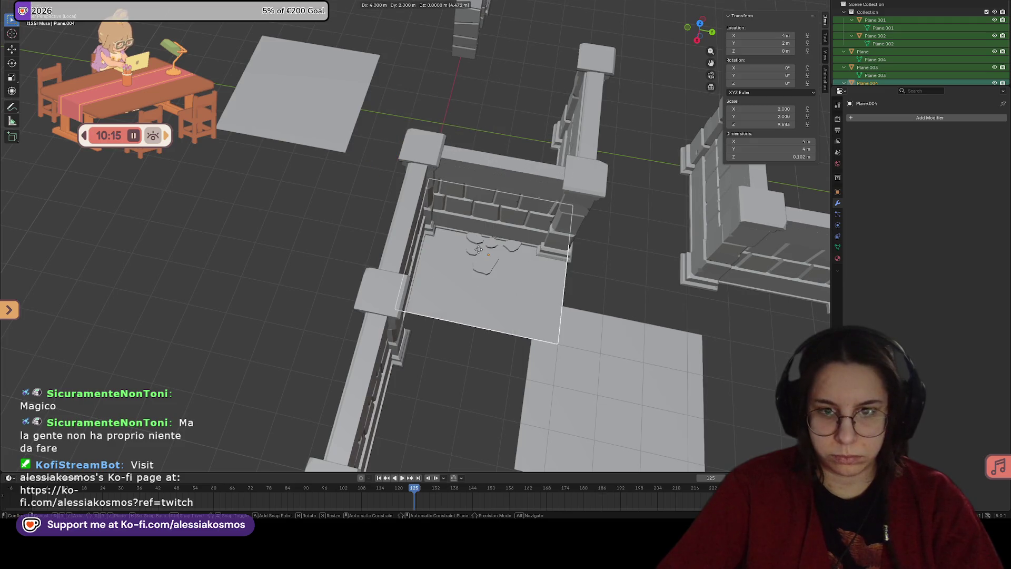
{"action": "left_click", "coordinate": [478, 278]}
Step: Try placing the plain grid tile beside the stone tile, then undo that move
{"action": "mouse_move", "coordinate": [558, 276]}
{"action": "middle_mouse_down"}
{"action": "mouse_move", "coordinate": [495, 328]}
{"action": "mouse_move", "coordinate": [631, 286]}
{"action": "mouse_move", "coordinate": [521, 343]}
{"action": "middle_mouse_up"}
{"action": "left_click", "coordinate": [495, 327]}
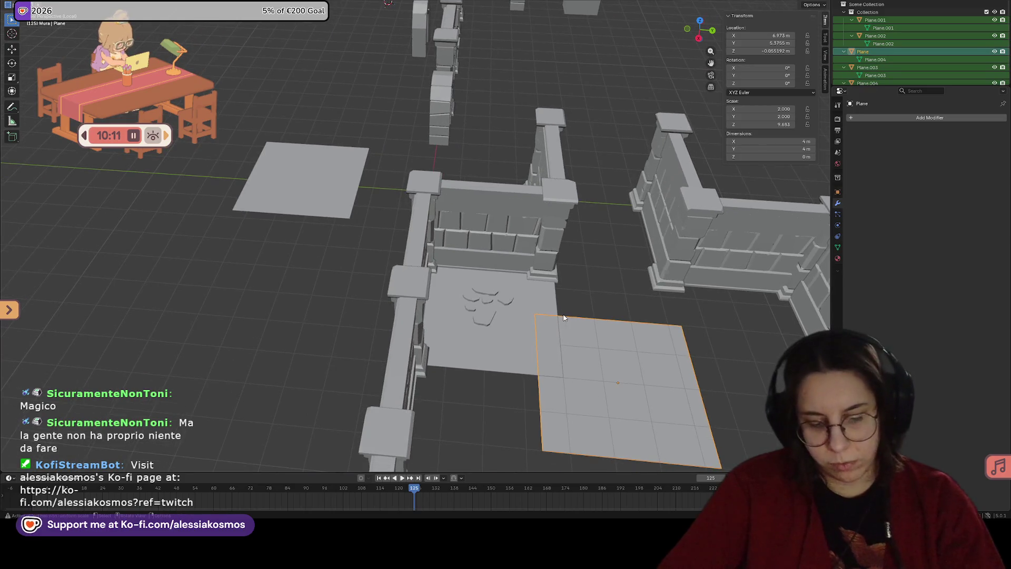
{"action": "key", "text": "g"}
{"action": "left_click", "coordinate": [437, 208]}
{"action": "mouse_move", "coordinate": [437, 208]}
{"action": "middle_mouse_down"}
{"action": "mouse_move", "coordinate": [494, 191]}
{"action": "mouse_move", "coordinate": [543, 211]}
{"action": "mouse_move", "coordinate": [500, 272]}
{"action": "mouse_move", "coordinate": [471, 279]}
{"action": "mouse_move", "coordinate": [484, 279]}
{"action": "middle_mouse_up"}
{"action": "key", "text": "ctrl+z"}
{"action": "key", "text": "ctrl+z"}
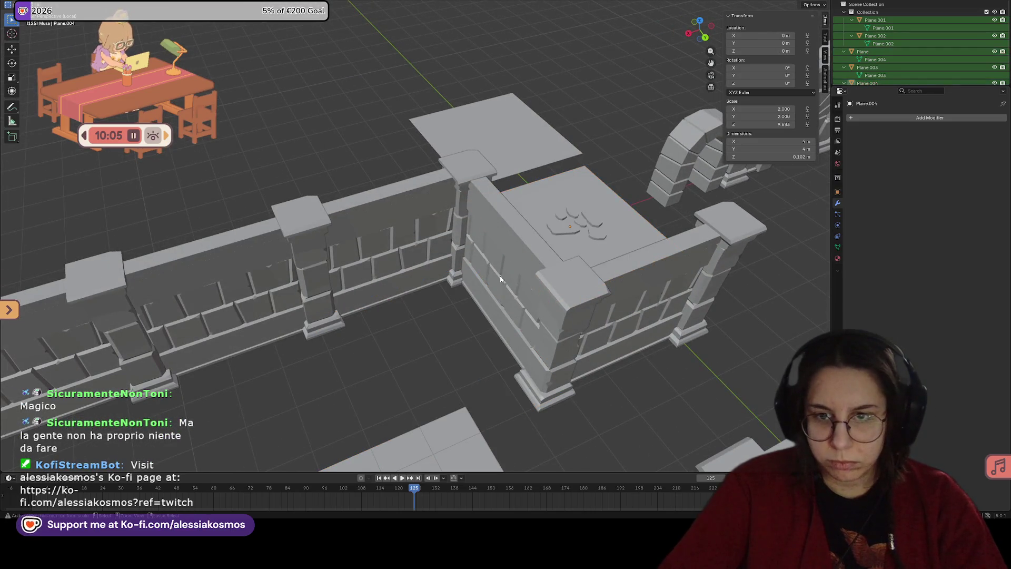
Step: Move the rock group Cube.042 onto the left floor plane
{"action": "left_click", "coordinate": [577, 219]}
{"action": "middle_click_drag", "start_coordinate": [577, 218], "coordinate": [554, 267]}
{"action": "key", "text": "g"}
{"action": "left_click", "coordinate": [246, 237]}
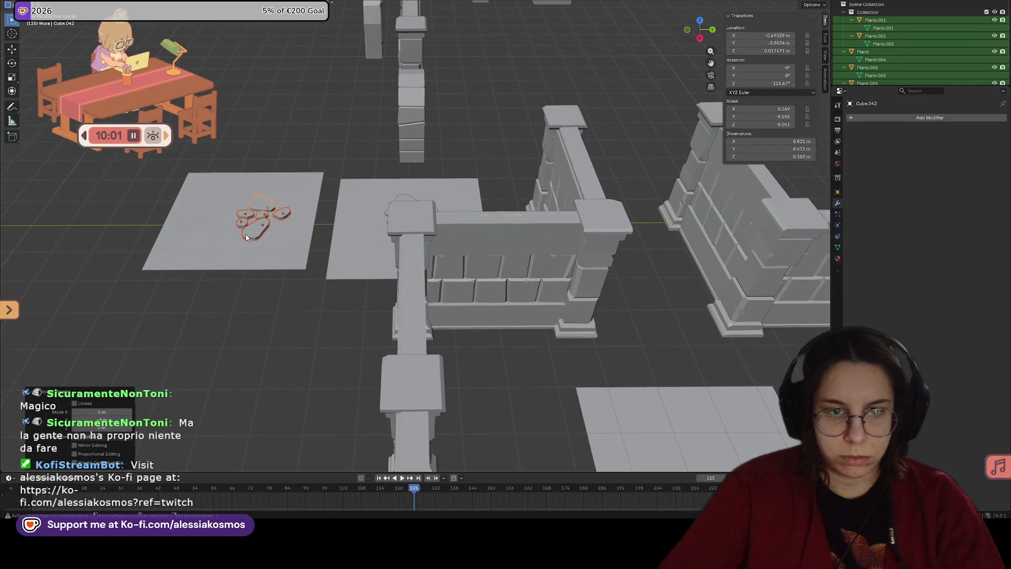
{"action": "scroll", "coordinate": [513, 306], "scroll_direction": "down", "scroll_amount": 3}
Step: Join stone Cube.036 into plane Plane.004 with Ctrl+J and set the tile between the walls
{"action": "left_click", "coordinate": [425, 227]}
{"action": "mouse_move", "coordinate": [425, 228]}
{"action": "middle_mouse_down"}
{"action": "mouse_move", "coordinate": [465, 218]}
{"action": "mouse_move", "coordinate": [458, 232]}
{"action": "middle_mouse_up"}
{"action": "left_click", "coordinate": [458, 232]}
{"action": "left_click", "coordinate": [450, 234], "text": "shift"}
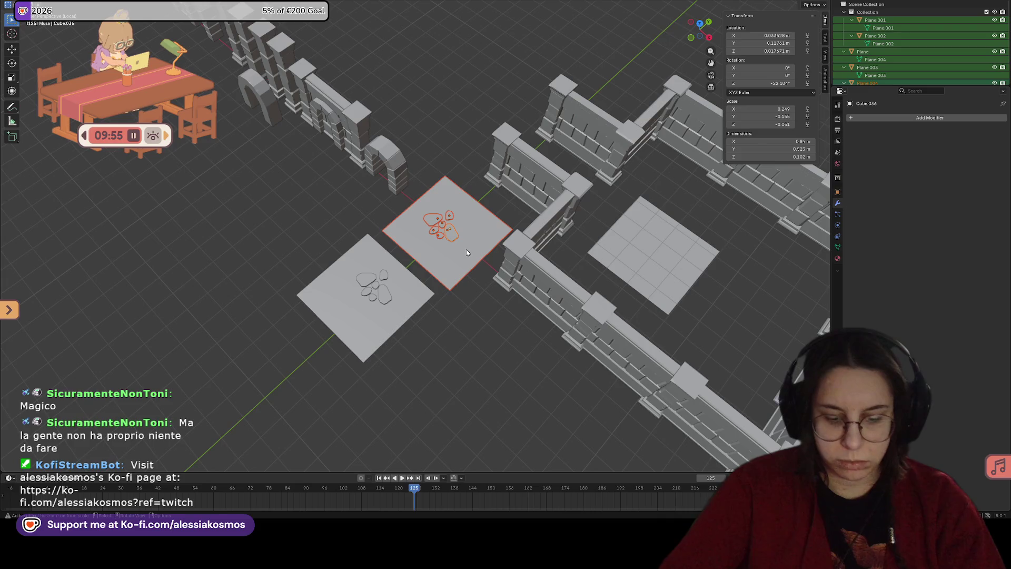
{"action": "key", "text": "ctrl+j"}
{"action": "key", "text": "g"}
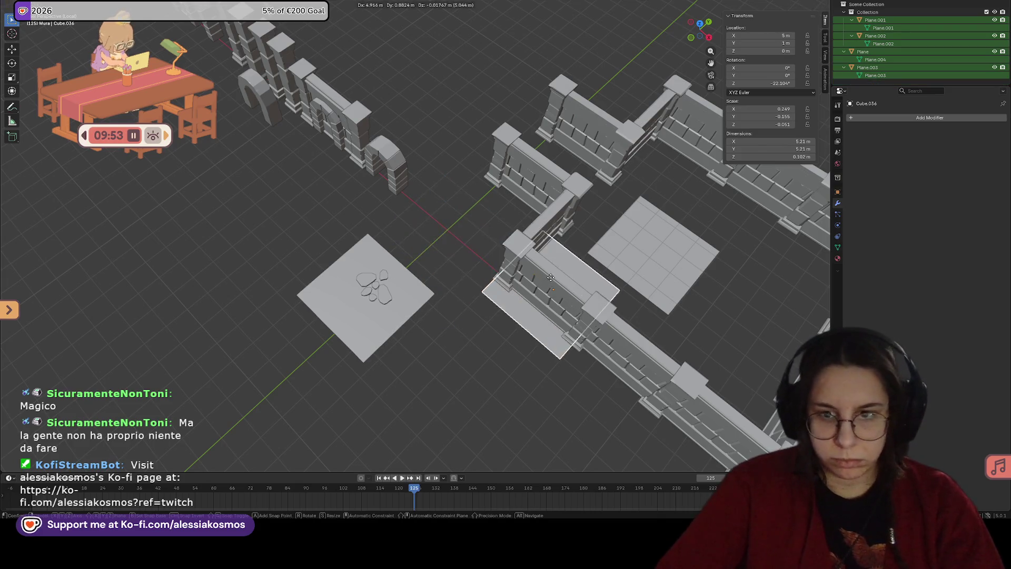
{"action": "left_click", "coordinate": [587, 268]}
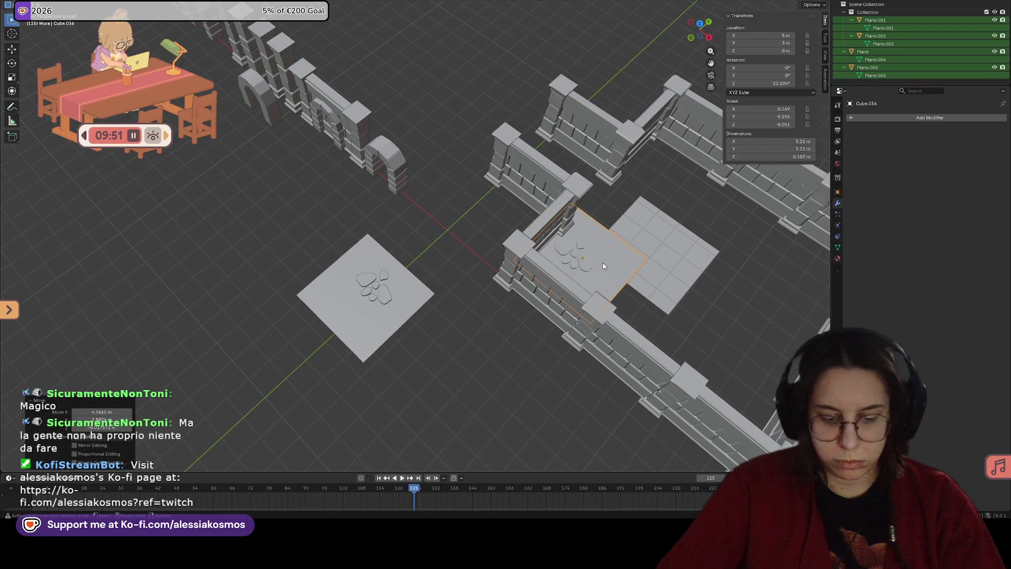
Step: Move the plain floor tile Plane to the world origin at 0,0,0
{"action": "left_click", "coordinate": [640, 267]}
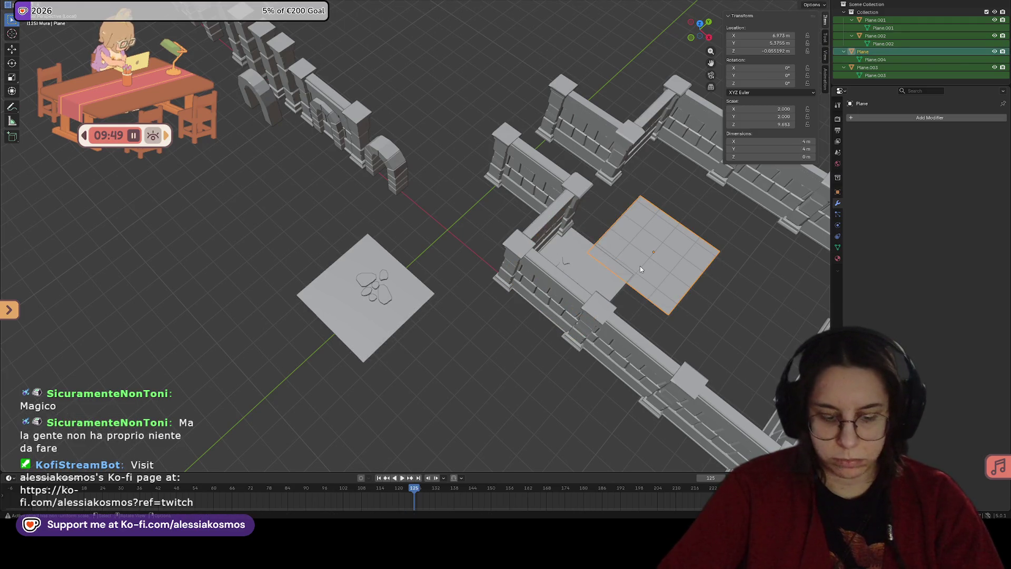
{"action": "key", "text": "g"}
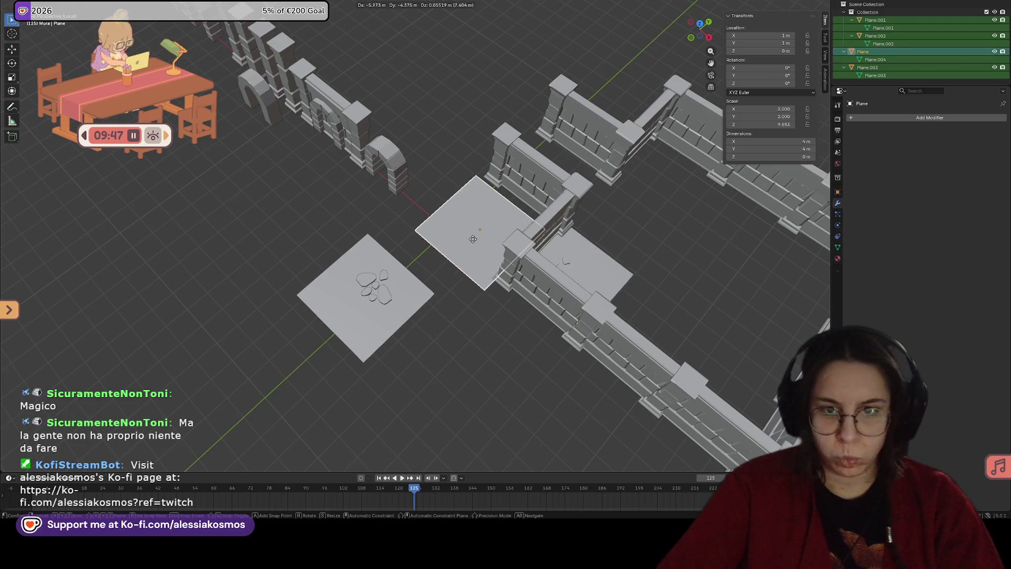
{"action": "left_click", "coordinate": [452, 238]}
{"action": "mouse_move", "coordinate": [453, 238]}
{"action": "middle_mouse_down"}
{"action": "mouse_move", "coordinate": [495, 170]}
{"action": "mouse_move", "coordinate": [449, 225]}
{"action": "mouse_move", "coordinate": [337, 282]}
{"action": "mouse_move", "coordinate": [317, 256]}
{"action": "mouse_move", "coordinate": [301, 282]}
{"action": "middle_mouse_up"}
{"action": "scroll", "coordinate": [448, 225], "scroll_direction": "up", "scroll_amount": 4}
{"action": "left_click", "coordinate": [327, 271]}
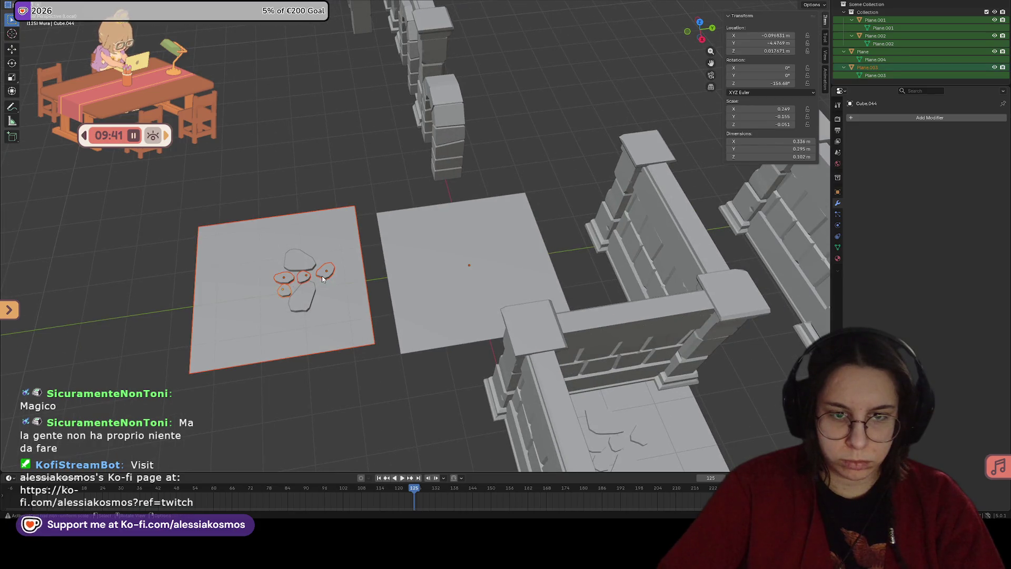
Step: Duplicate the stone cluster onto the empty tile and rotate the copy around Z
{"action": "key", "text": "shift+d"}
{"action": "key", "text": "y"}
{"action": "left_click", "coordinate": [496, 261]}
{"action": "key", "text": "r"}
{"action": "key", "text": "z"}
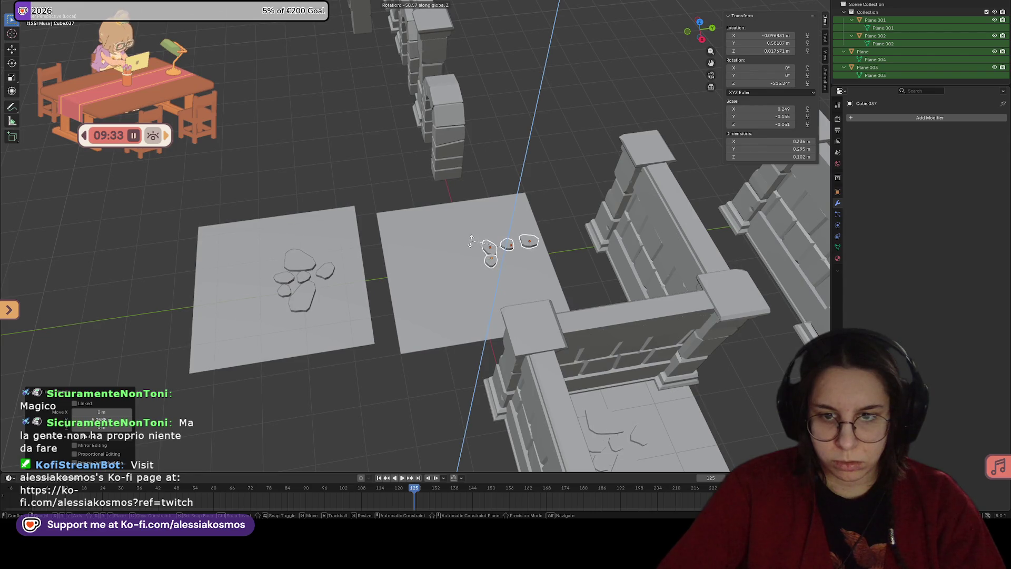
{"action": "left_click", "coordinate": [473, 242]}
{"action": "scroll", "coordinate": [416, 243], "scroll_direction": "up", "scroll_amount": 5}
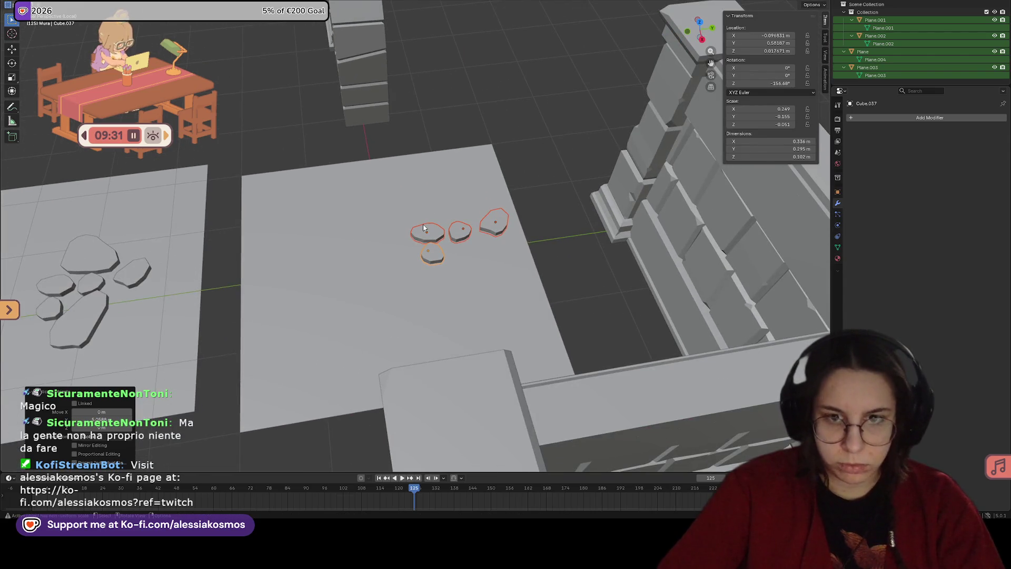
Step: Rotate one stone around Z, adjust its height, and set it beside the others
{"action": "left_click", "coordinate": [424, 227]}
{"action": "key", "text": "r"}
{"action": "key", "text": "z"}
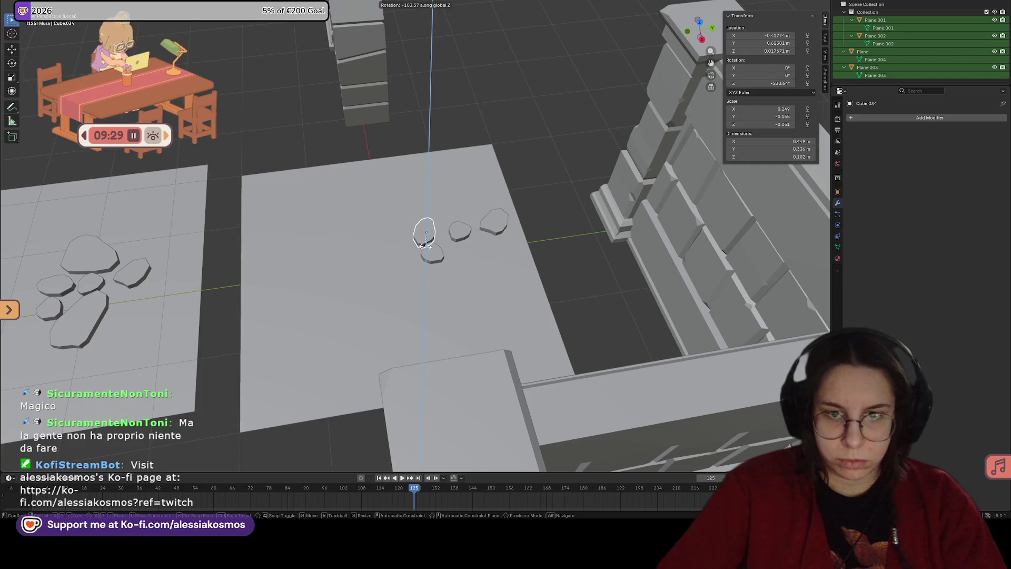
{"action": "left_click", "coordinate": [424, 245]}
{"action": "key", "text": "g"}
{"action": "key", "text": "z"}
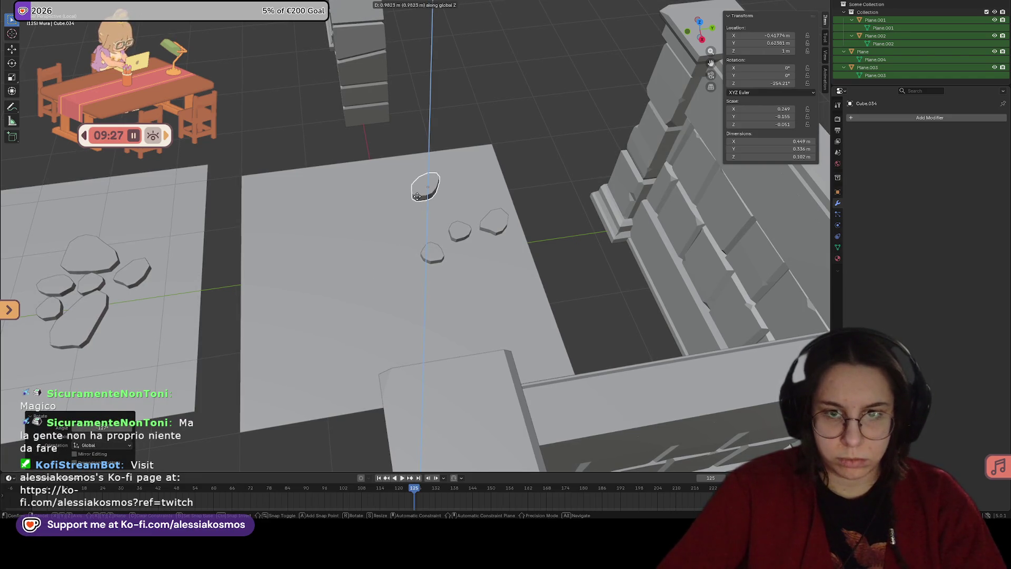
{"action": "left_click", "coordinate": [417, 196]}
{"action": "key", "text": "g"}
{"action": "middle_click_drag", "start_coordinate": [452, 226], "coordinate": [458, 213], "text": "alt"}
{"action": "left_click", "coordinate": [424, 219]}
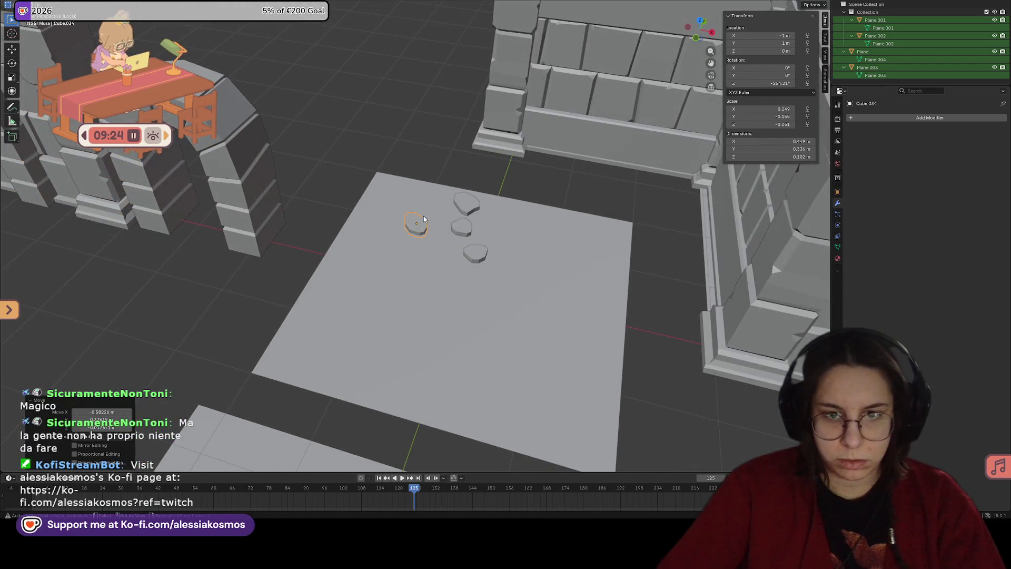
Step: Shift a second stone along X and rotate it around Z
{"action": "left_click", "coordinate": [461, 230]}
{"action": "key", "text": "g"}
{"action": "key", "text": "x"}
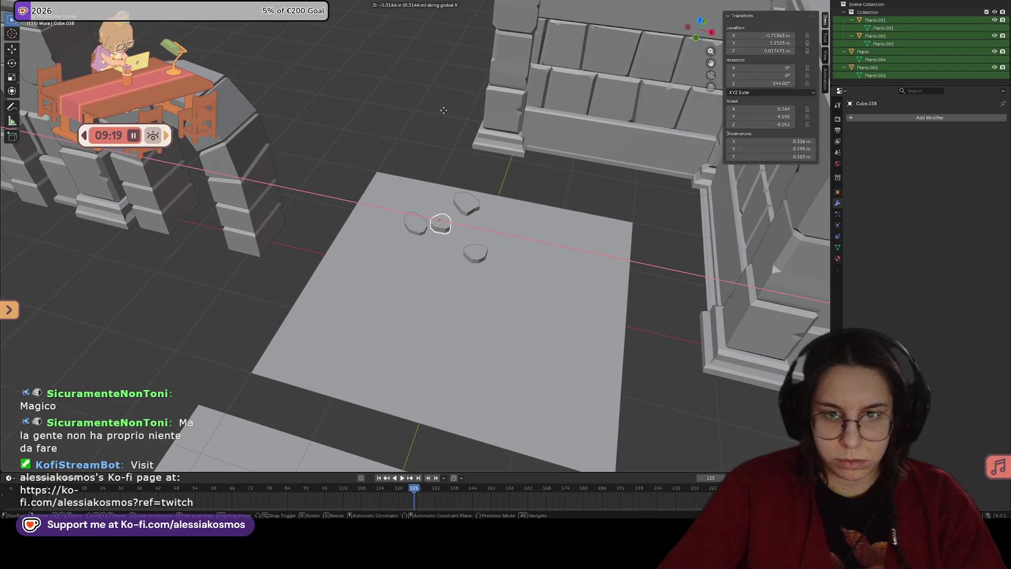
{"action": "left_click", "coordinate": [443, 106]}
{"action": "mouse_move", "coordinate": [443, 105]}
{"action": "middle_mouse_down"}
{"action": "mouse_move", "coordinate": [454, 73]}
{"action": "mouse_move", "coordinate": [434, 115]}
{"action": "mouse_move", "coordinate": [463, 163]}
{"action": "mouse_move", "coordinate": [444, 189]}
{"action": "mouse_move", "coordinate": [408, 195]}
{"action": "mouse_move", "coordinate": [424, 226]}
{"action": "middle_mouse_up"}
{"action": "scroll", "coordinate": [434, 119], "scroll_direction": "up", "scroll_amount": 2}
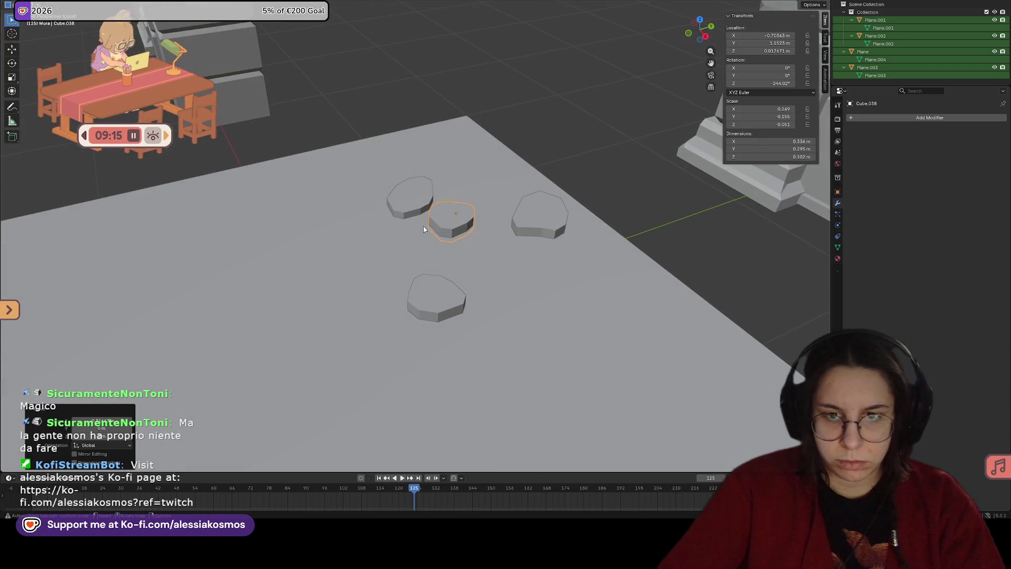
{"action": "key", "text": "r"}
{"action": "key", "text": "z"}
{"action": "left_click", "coordinate": [472, 224]}
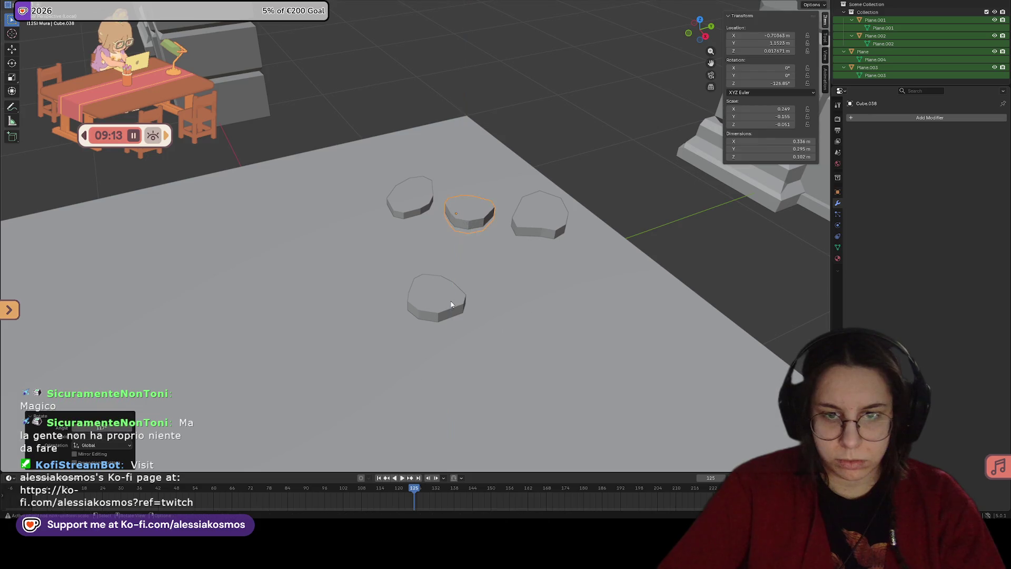
Step: Scale the lower stone narrower in X and shorter in Y, then move it next to the cluster
{"action": "left_click", "coordinate": [452, 299]}
{"action": "key", "text": "s"}
{"action": "key", "text": "x"}
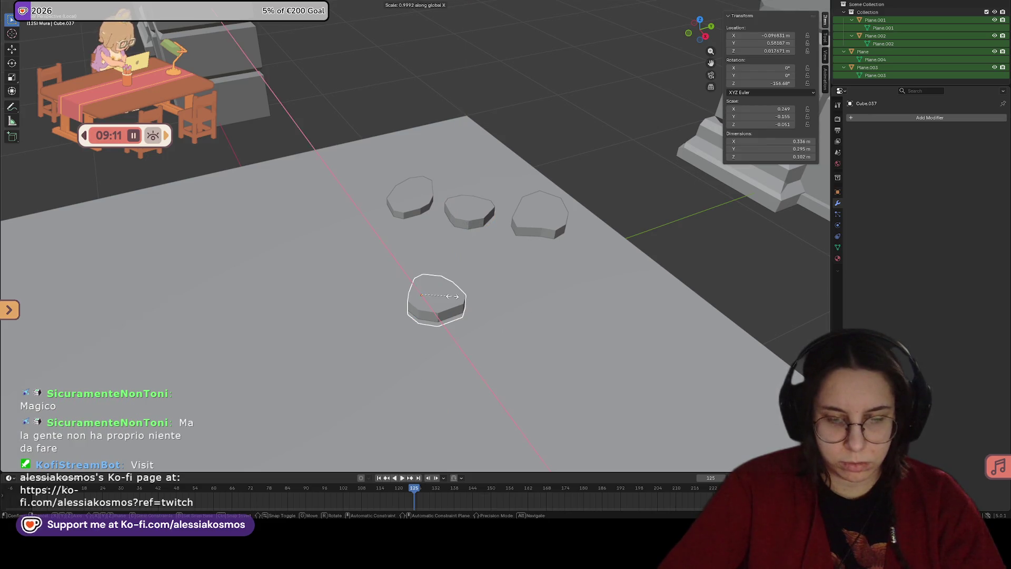
{"action": "left_click", "coordinate": [443, 299]}
{"action": "key", "text": "s"}
{"action": "key", "text": "y"}
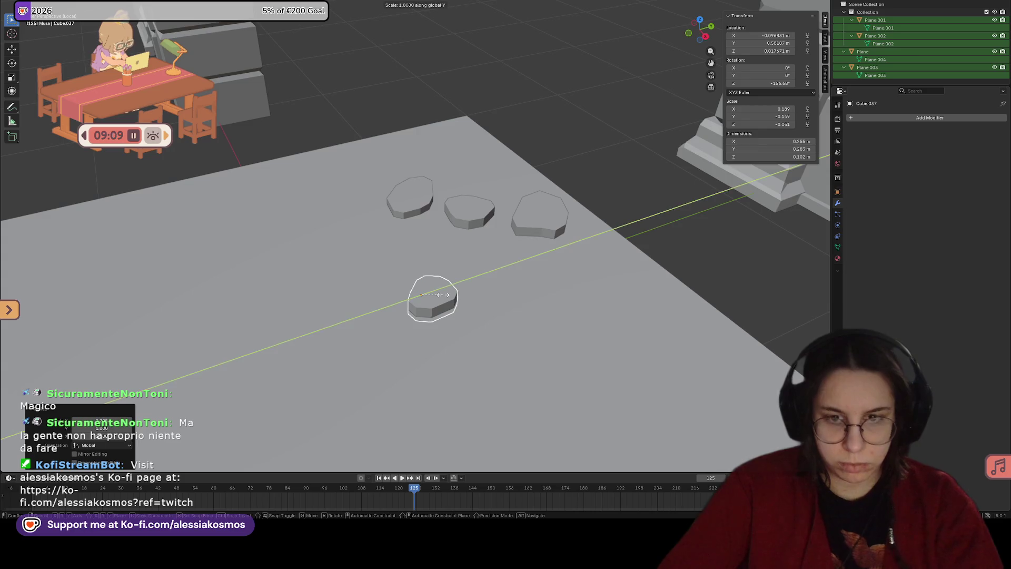
{"action": "left_click", "coordinate": [442, 295]}
{"action": "key", "text": "g"}
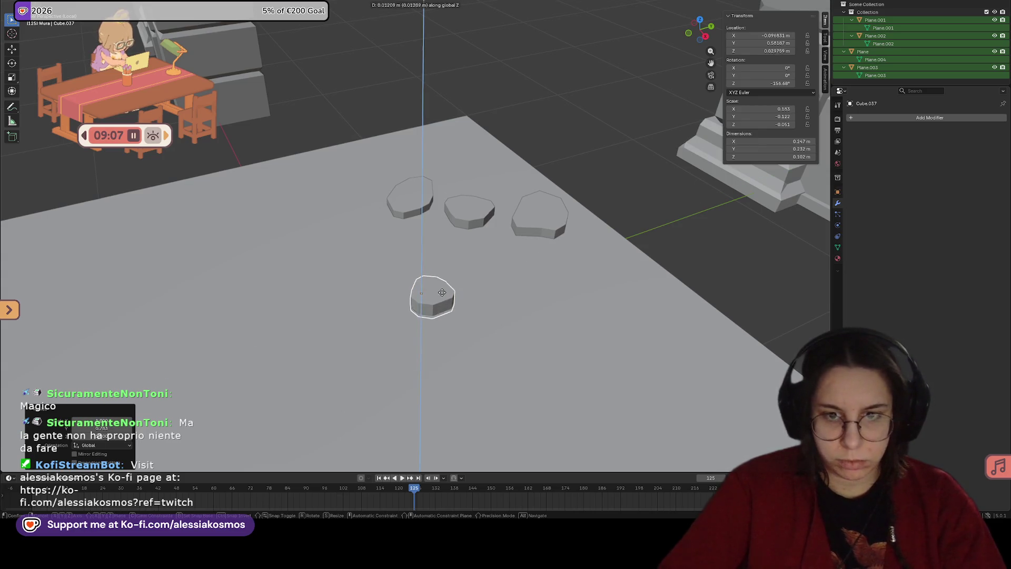
{"action": "left_click", "coordinate": [387, 252]}
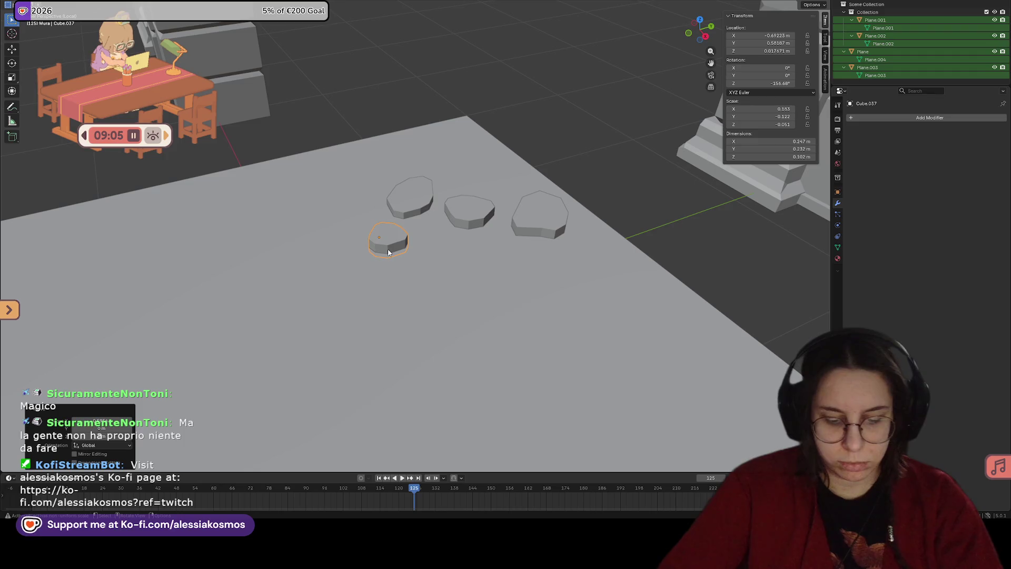
{"action": "key", "text": "g"}
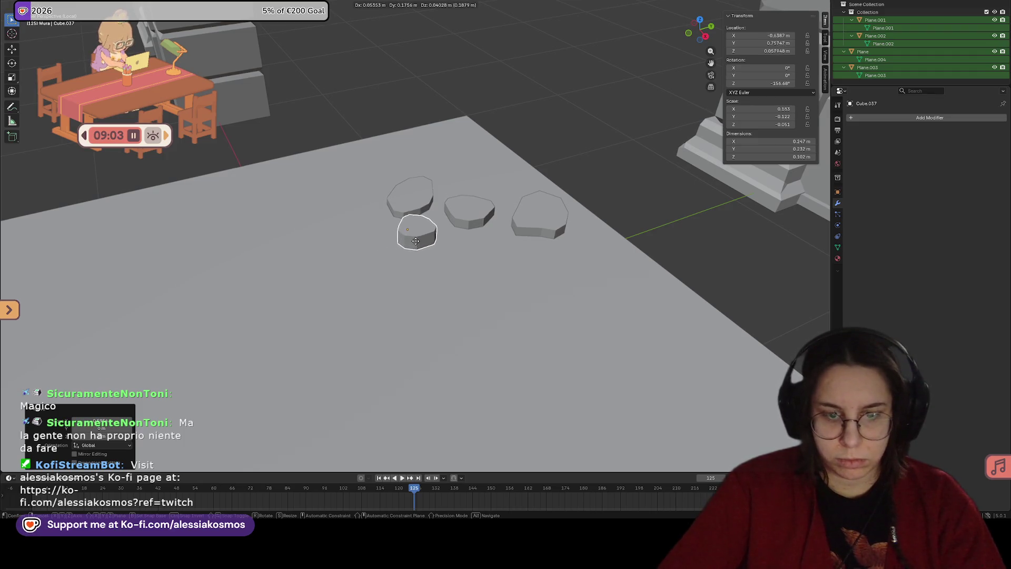
{"action": "left_click", "coordinate": [421, 243]}
Step: Rotate the rightmost stone around Z and tuck it against the cluster
{"action": "left_click", "coordinate": [539, 210]}
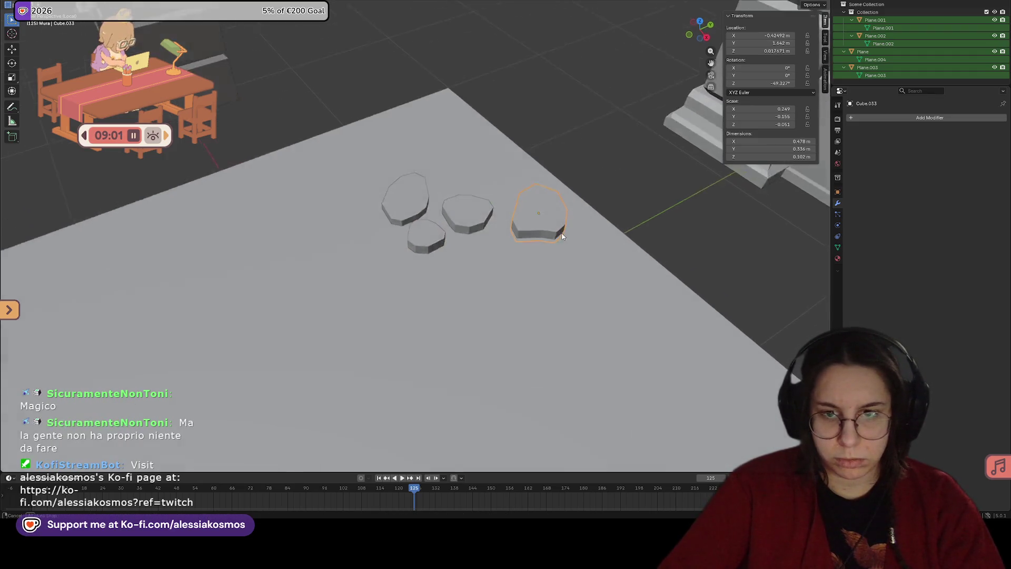
{"action": "middle_click_drag", "start_coordinate": [563, 237], "coordinate": [598, 246]}
{"action": "key", "text": "r"}
{"action": "key", "text": "z"}
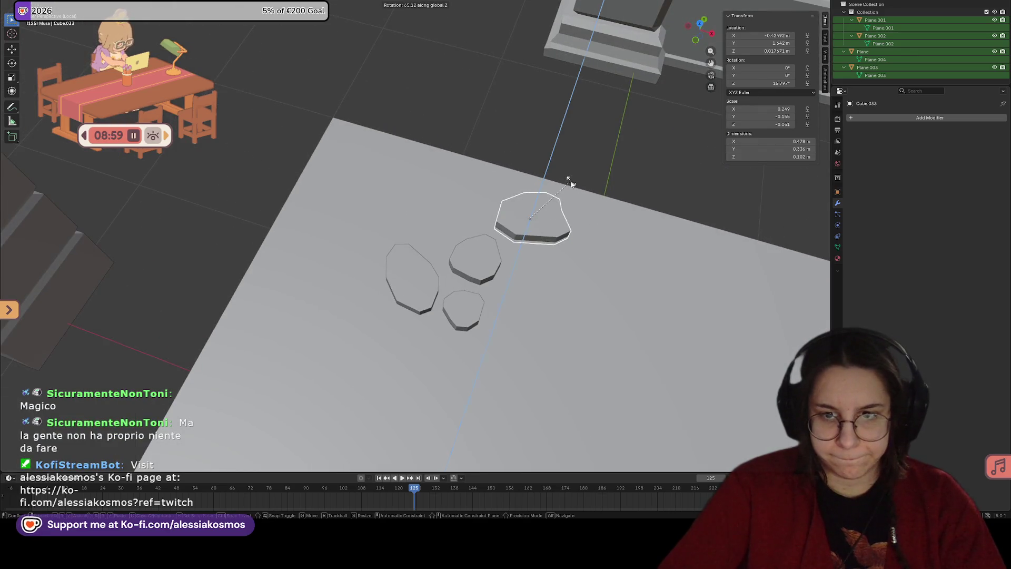
{"action": "left_click", "coordinate": [571, 183]}
{"action": "key", "text": "g"}
{"action": "left_click", "coordinate": [499, 200]}
{"action": "key", "text": "g"}
{"action": "left_click", "coordinate": [396, 185]}
Step: Give the rightmost stone a final Z rotation and add the tile plane to the selection
{"action": "key", "text": "r"}
{"action": "key", "text": "z"}
{"action": "left_click", "coordinate": [401, 184]}
{"action": "mouse_move", "coordinate": [401, 185]}
{"action": "middle_mouse_down"}
{"action": "mouse_move", "coordinate": [351, 154]}
{"action": "mouse_move", "coordinate": [355, 207]}
{"action": "mouse_move", "coordinate": [440, 169]}
{"action": "middle_mouse_up"}
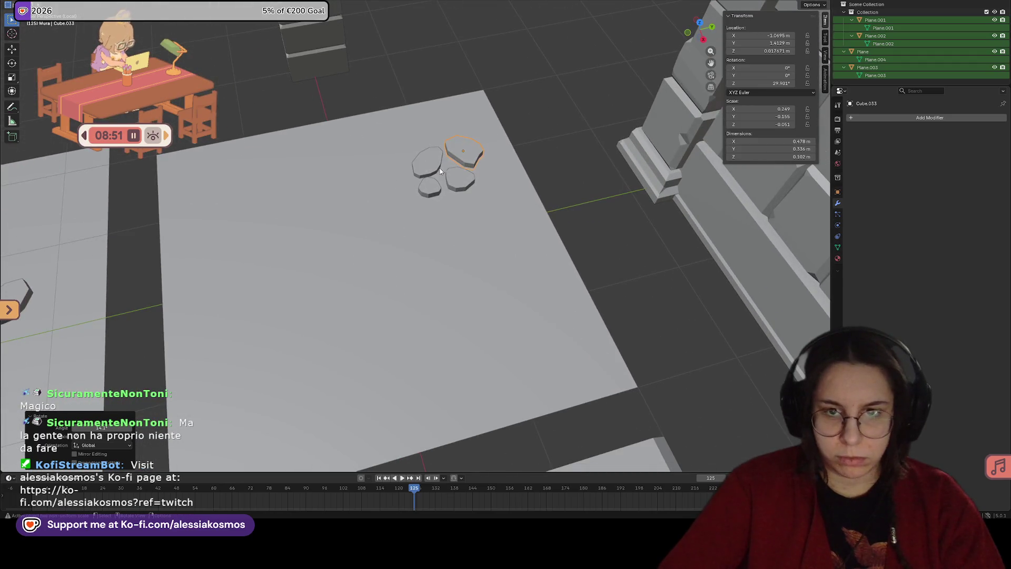
{"action": "left_click", "coordinate": [385, 255]}
{"action": "left_click_drag", "start_coordinate": [354, 96], "coordinate": [498, 234], "text": "shift"}
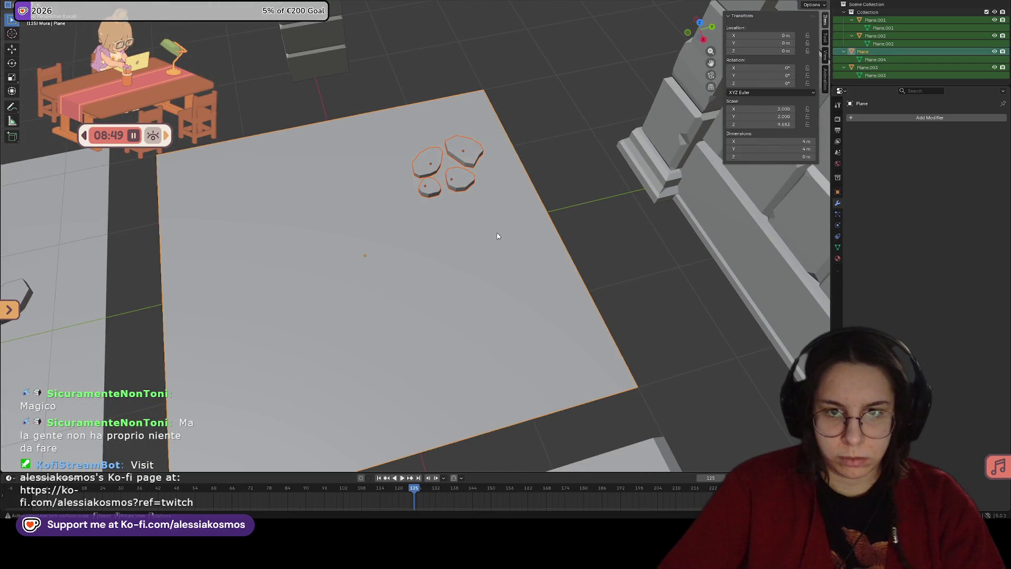
Step: Make two blank copies of the floor tile in a row along the Y axis
{"action": "key", "text": "KP_Decimal"}
{"action": "scroll", "coordinate": [491, 237], "scroll_direction": "down", "scroll_amount": 3}
{"action": "mouse_move", "coordinate": [513, 289]}
{"action": "middle_mouse_down"}
{"action": "mouse_move", "coordinate": [422, 145]}
{"action": "mouse_move", "coordinate": [316, 205]}
{"action": "middle_mouse_up"}
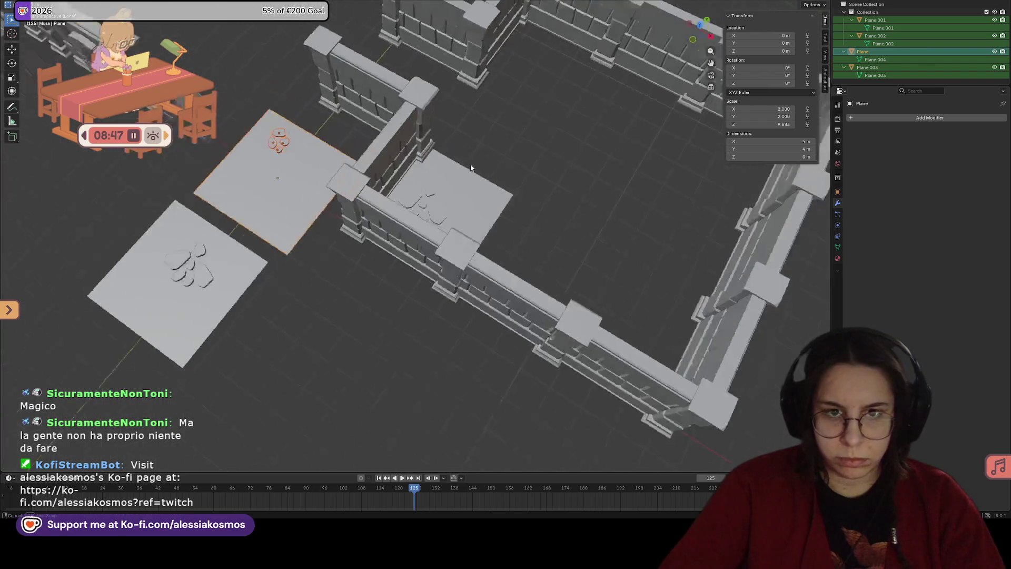
{"action": "scroll", "coordinate": [308, 202], "scroll_direction": "up", "scroll_amount": 2}
{"action": "key", "text": "shift+d"}
{"action": "key", "text": "y"}
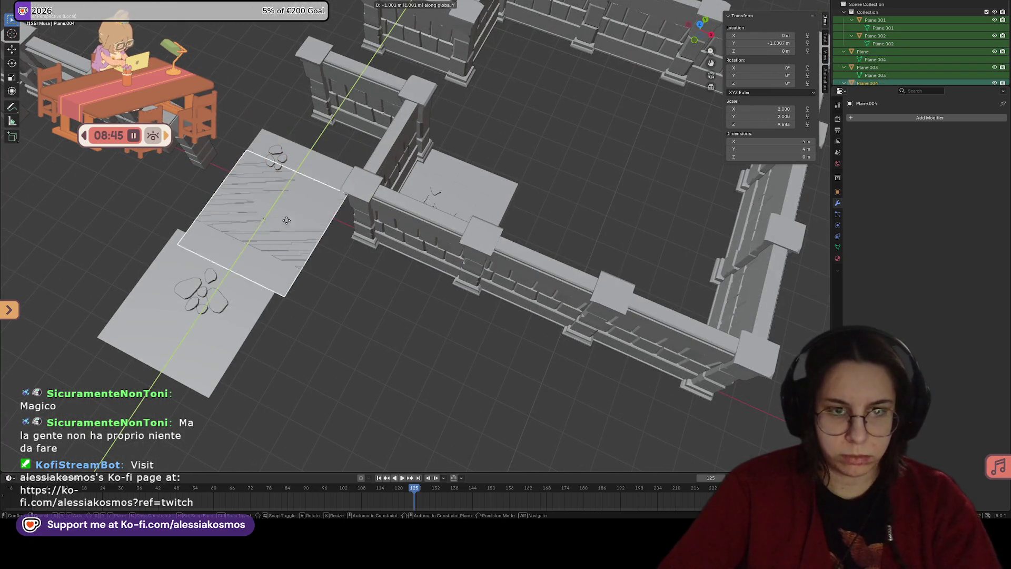
{"action": "left_click", "coordinate": [84, 426]}
{"action": "mouse_move", "coordinate": [310, 206]}
{"action": "middle_mouse_down"}
{"action": "mouse_move", "coordinate": [538, 220]}
{"action": "mouse_move", "coordinate": [419, 234]}
{"action": "middle_mouse_up"}
{"action": "key", "text": "shift+d"}
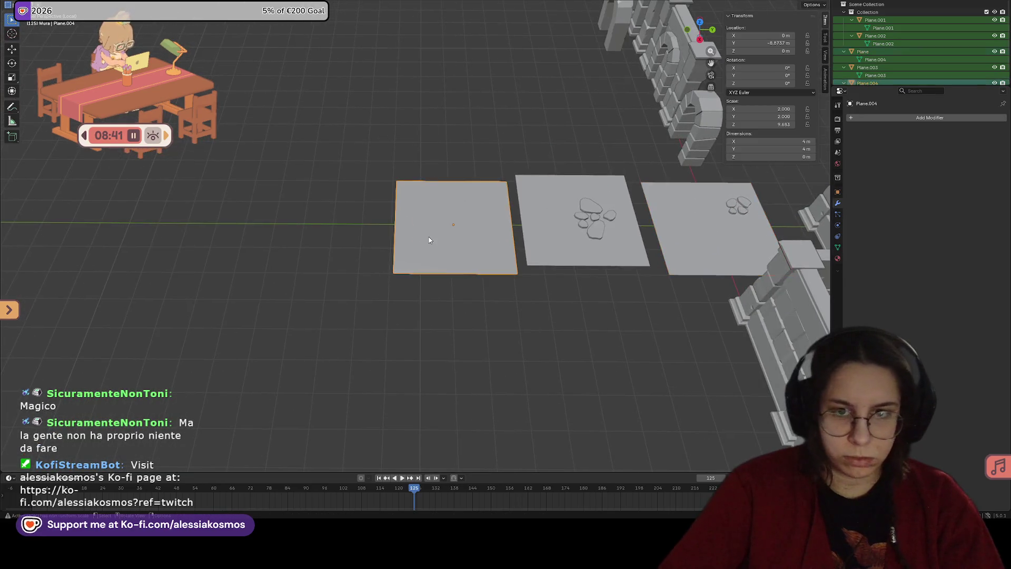
{"action": "key", "text": "y"}
{"action": "left_click", "coordinate": [286, 221]}
Step: Join the four small stones into their floor plane with Ctrl+J
{"action": "mouse_move", "coordinate": [519, 226]}
{"action": "middle_mouse_down"}
{"action": "mouse_move", "coordinate": [454, 228]}
{"action": "mouse_move", "coordinate": [324, 199]}
{"action": "middle_mouse_up"}
{"action": "middle_click_drag", "start_coordinate": [453, 211], "coordinate": [511, 221]}
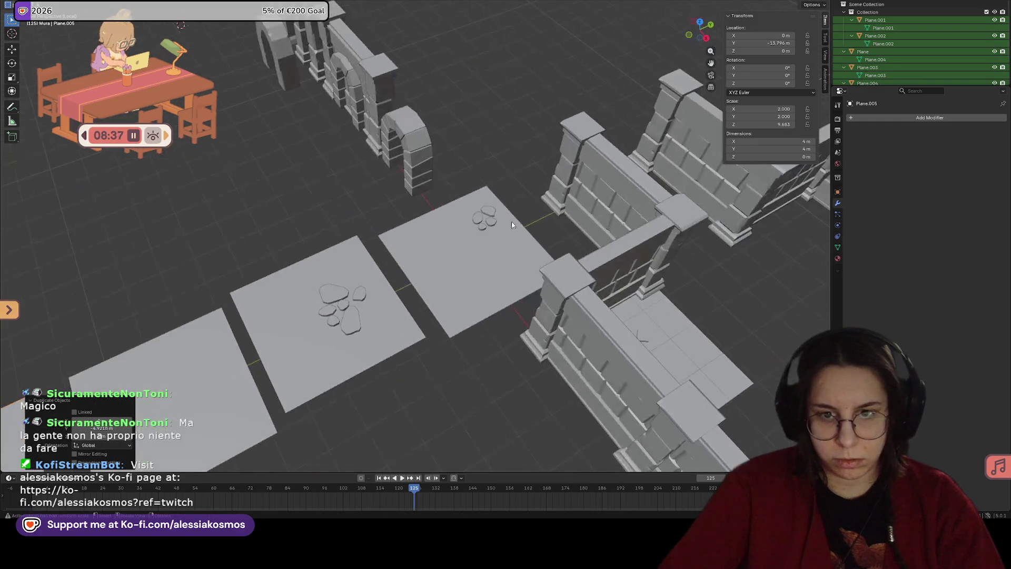
{"action": "left_click", "coordinate": [519, 257]}
{"action": "key", "text": "ctrl+j"}
{"action": "left_click", "coordinate": [491, 245]}
{"action": "scroll", "coordinate": [498, 249], "scroll_direction": "up", "scroll_amount": 1}
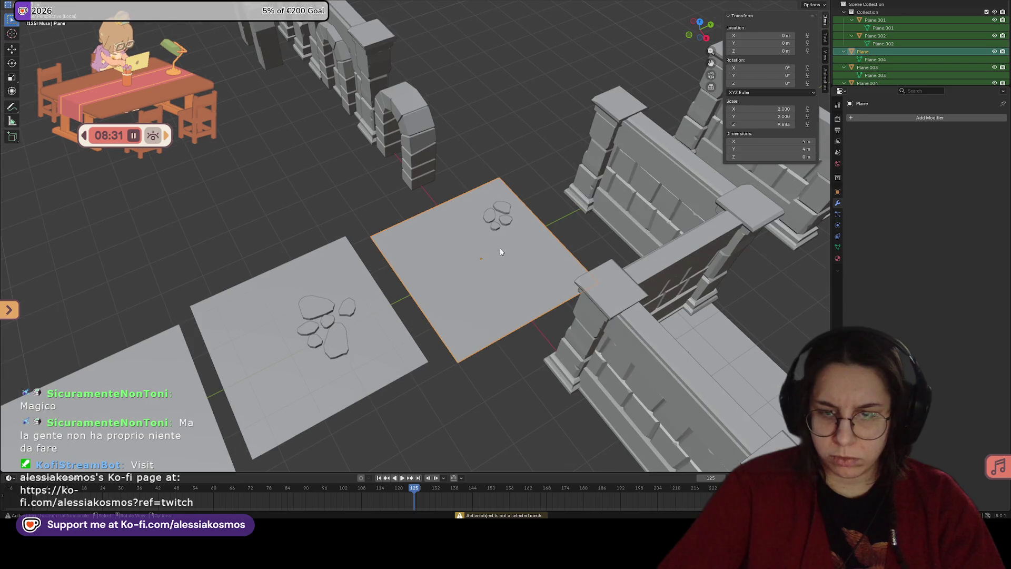
{"action": "mouse_move", "coordinate": [500, 231]}
{"action": "middle_mouse_down"}
{"action": "mouse_move", "coordinate": [527, 235]}
{"action": "mouse_move", "coordinate": [511, 241]}
{"action": "middle_mouse_up"}
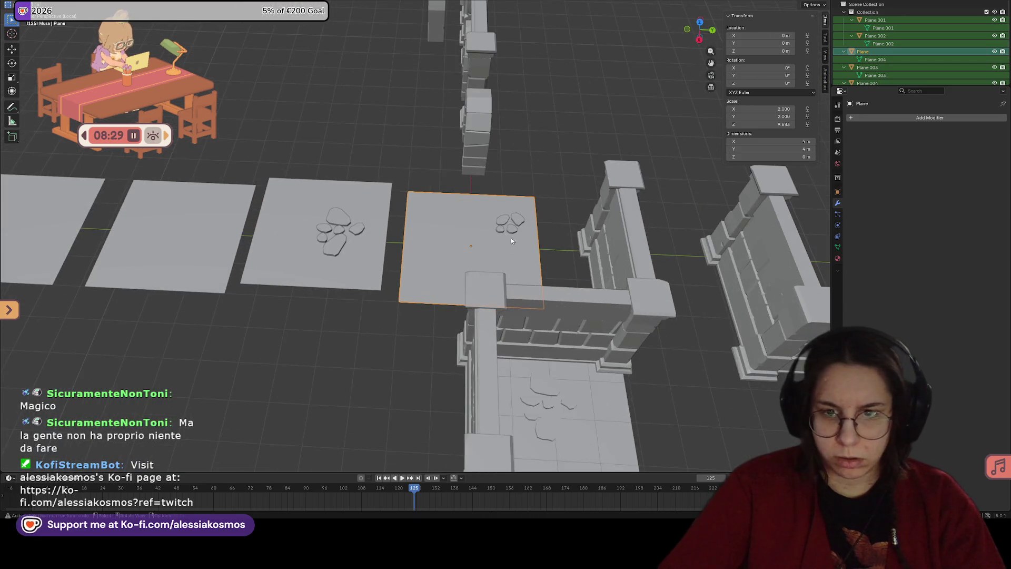
{"action": "left_click", "coordinate": [509, 223], "text": "shift"}
{"action": "left_click", "coordinate": [526, 258], "text": "shift"}
{"action": "key", "text": "ctrl+j"}
{"action": "key", "text": "g"}
{"action": "mouse_move", "coordinate": [526, 258]}
{"action": "middle_mouse_down"}
{"action": "mouse_move", "coordinate": [386, 189]}
{"action": "mouse_move", "coordinate": [526, 315]}
{"action": "middle_mouse_up"}
{"action": "key", "text": "Escape"}
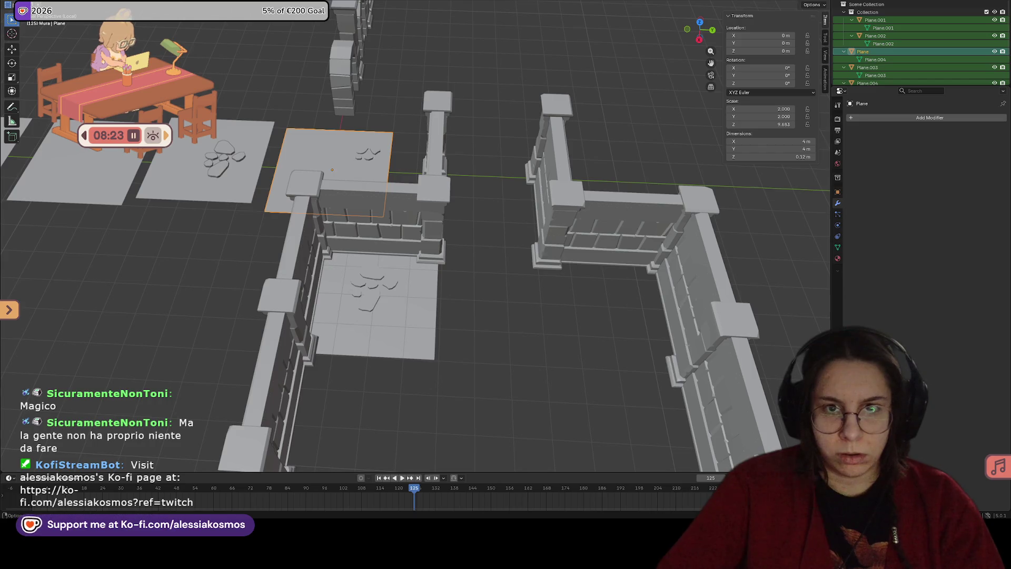
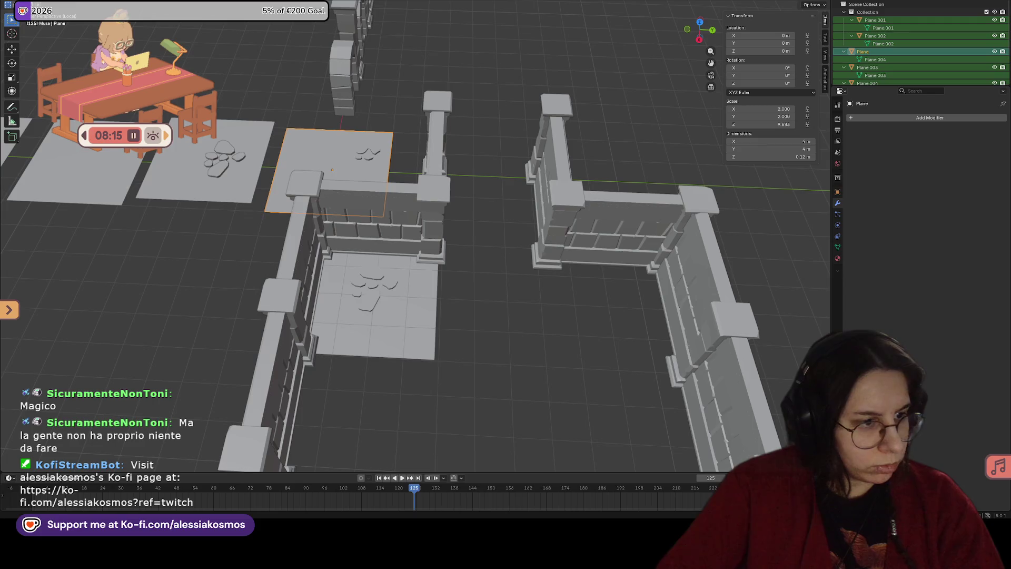
Step: Move the plain plane onto the empty floor spot, then reset its location to the world origin
{"action": "key", "text": "g"}
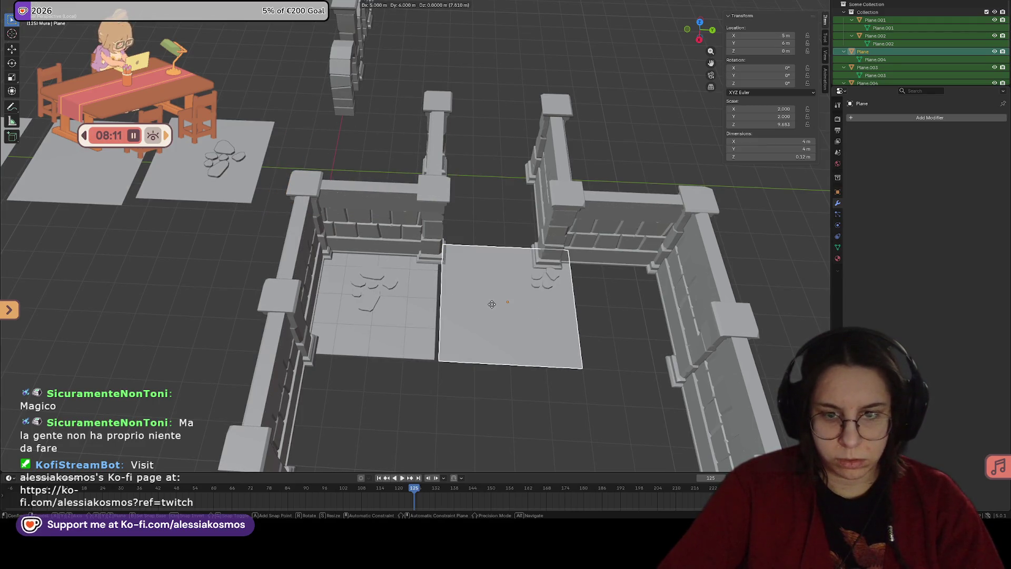
{"action": "left_click", "coordinate": [491, 304]}
{"action": "left_click", "coordinate": [403, 305]}
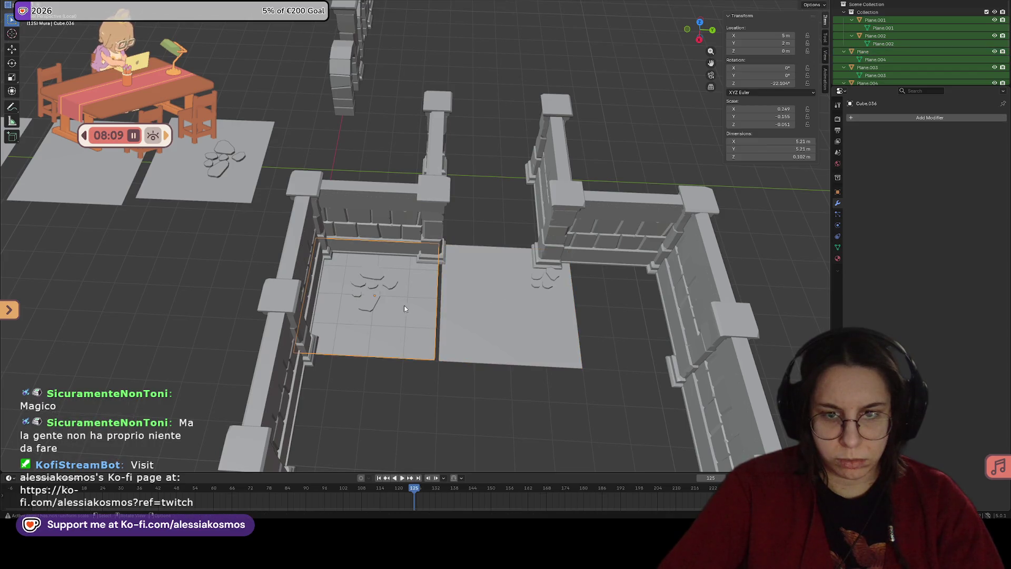
{"action": "middle_click_drag", "start_coordinate": [472, 301], "coordinate": [503, 293]}
{"action": "left_click", "coordinate": [503, 293]}
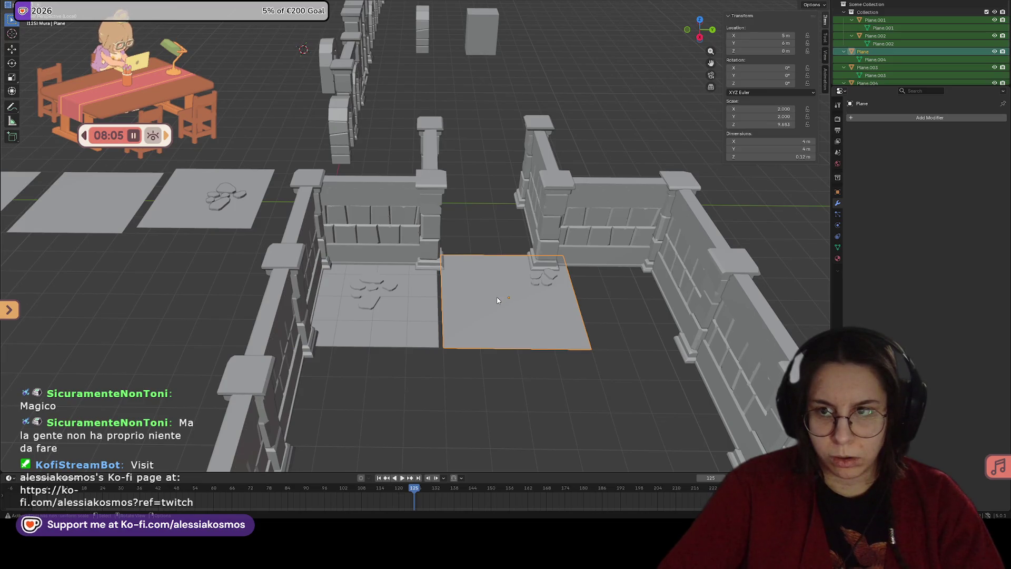
{"action": "key", "text": "ctrl+z"}
{"action": "key", "text": "ctrl+shift+z"}
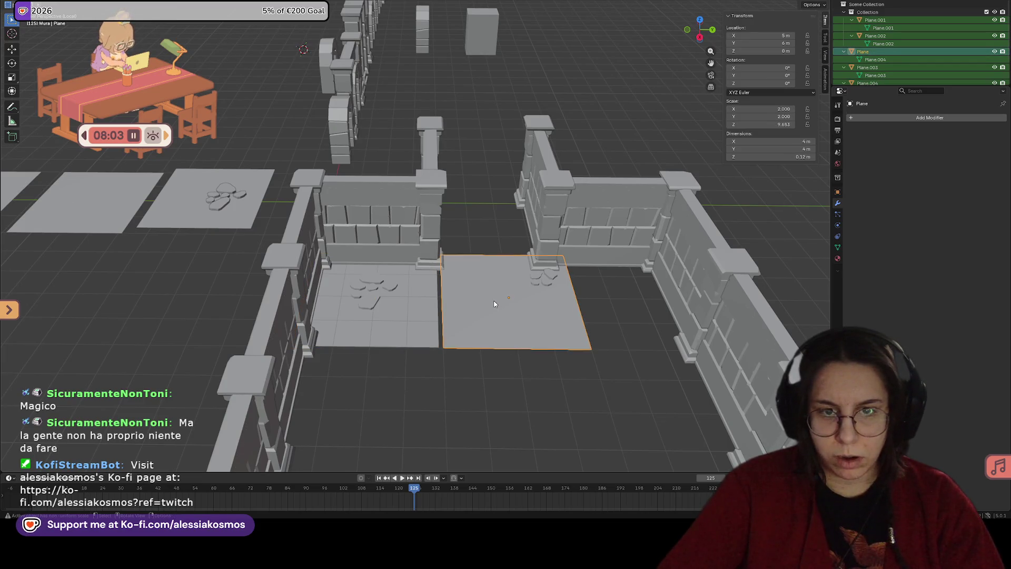
{"action": "key", "text": "alt+g"}
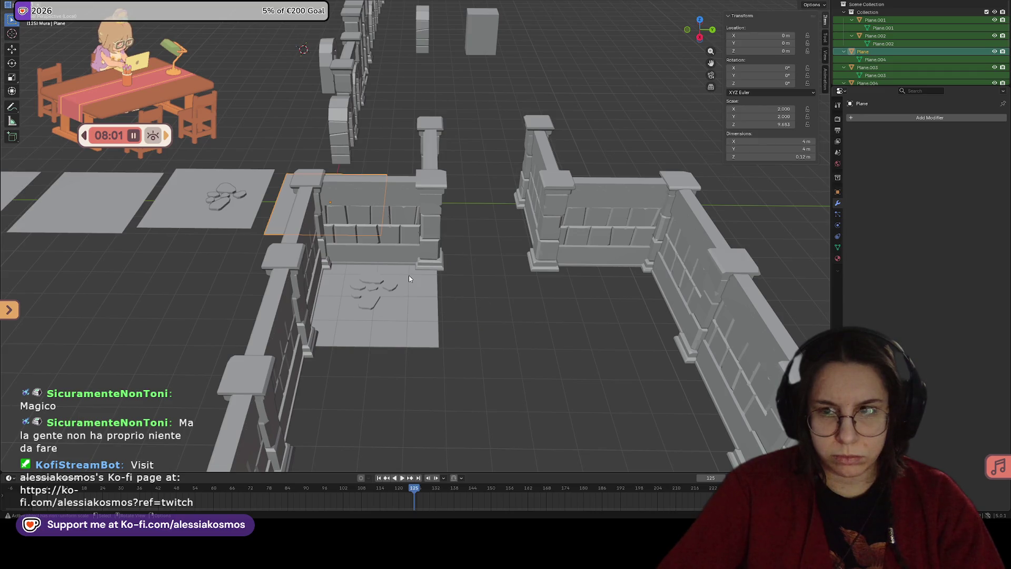
Step: Duplicate the stone-clustered floor tile Cube.036 for the empty spot between the walls
{"action": "left_click", "coordinate": [308, 279]}
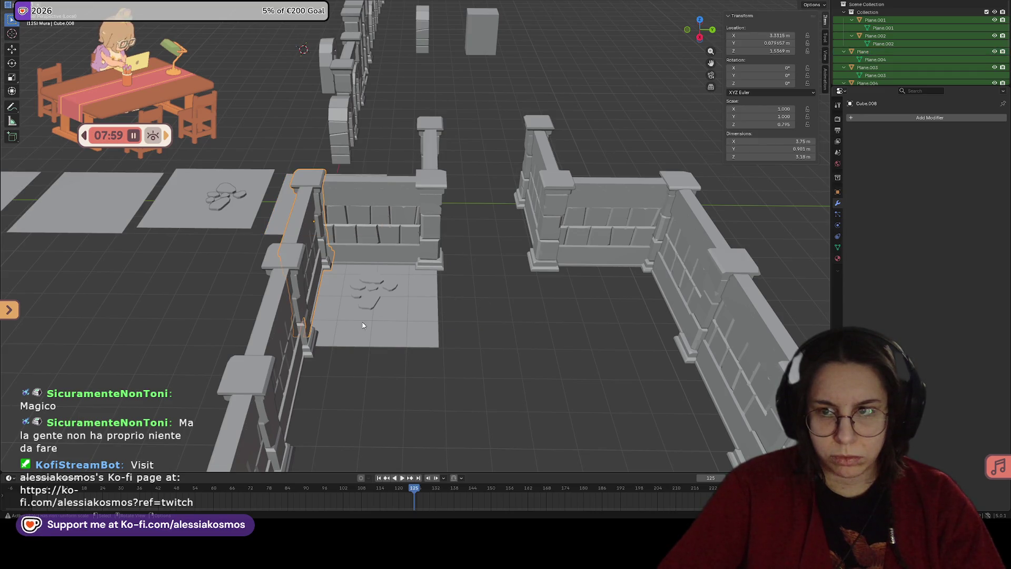
{"action": "left_click", "coordinate": [375, 326]}
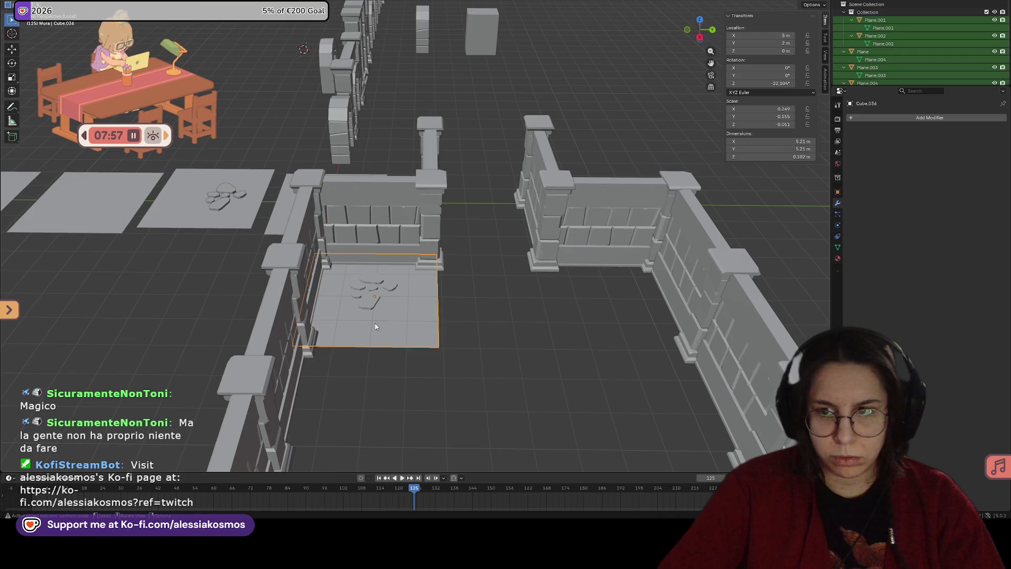
{"action": "key", "text": "shift+d"}
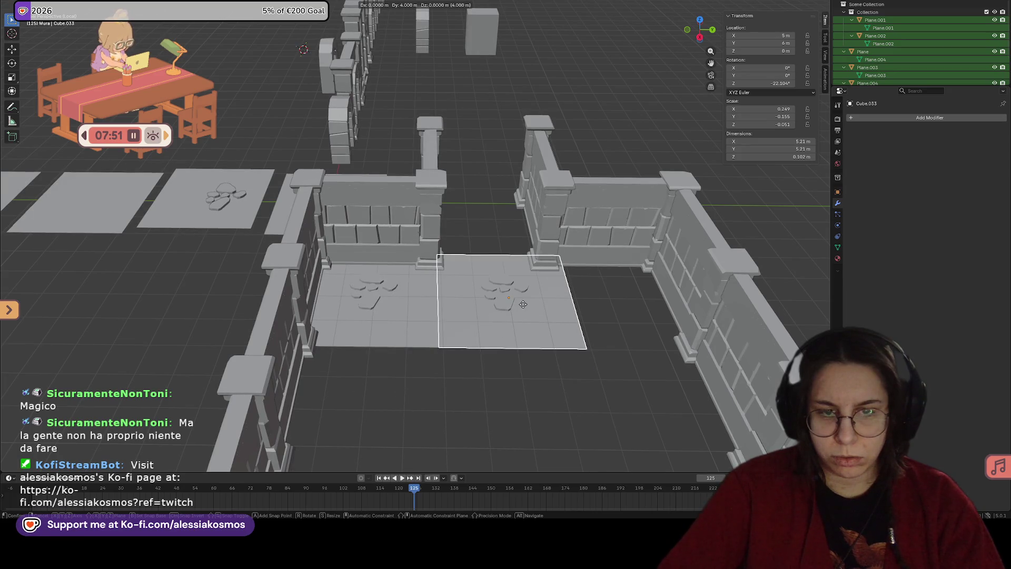
Step: Place the duplicated stone tile beside the original and select the plain plane
{"action": "right_click", "coordinate": [523, 304]}
{"action": "middle_click_drag", "start_coordinate": [523, 304], "coordinate": [236, 325]}
{"action": "left_click", "coordinate": [235, 324]}
{"action": "scroll", "coordinate": [384, 276], "scroll_direction": "up", "scroll_amount": 3}
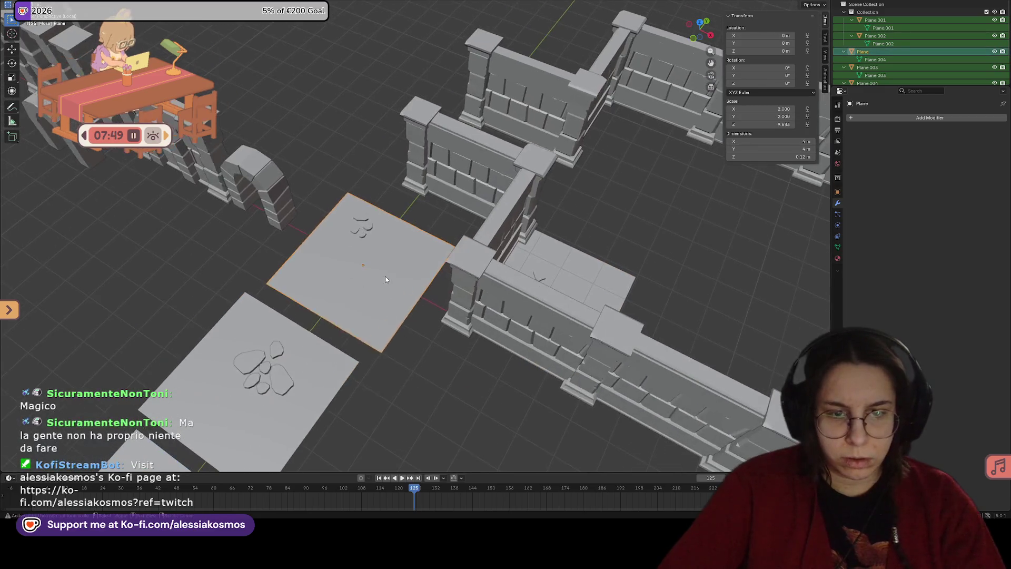
Step: Set the plain plane's origin to its geometry and apply its location
{"action": "right_click", "coordinate": [385, 279]}
{"action": "mouse_move", "coordinate": [385, 279]}
{"action": "left_click", "coordinate": [417, 279]}
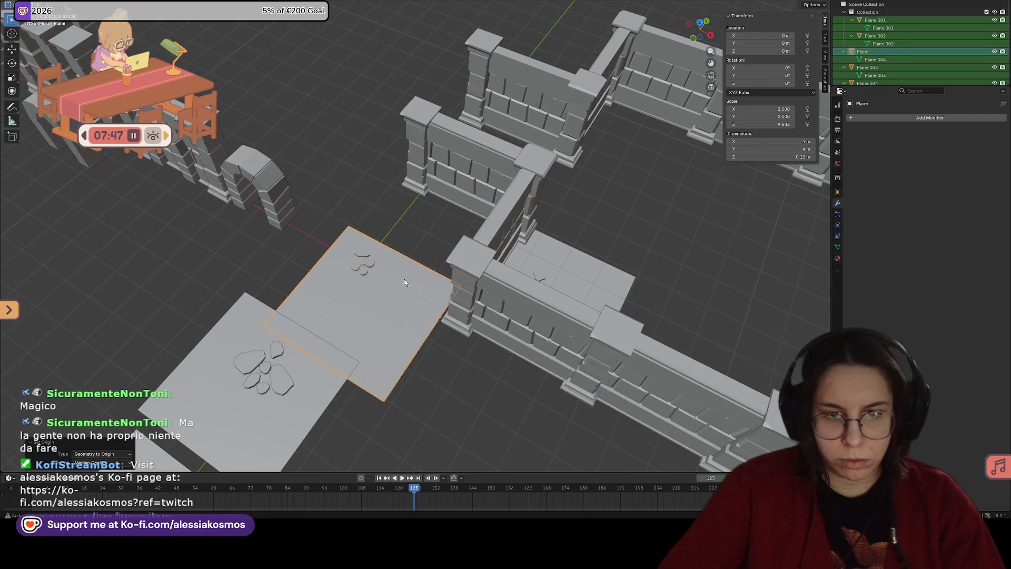
{"action": "right_click", "coordinate": [385, 280]}
{"action": "left_click", "coordinate": [416, 287]}
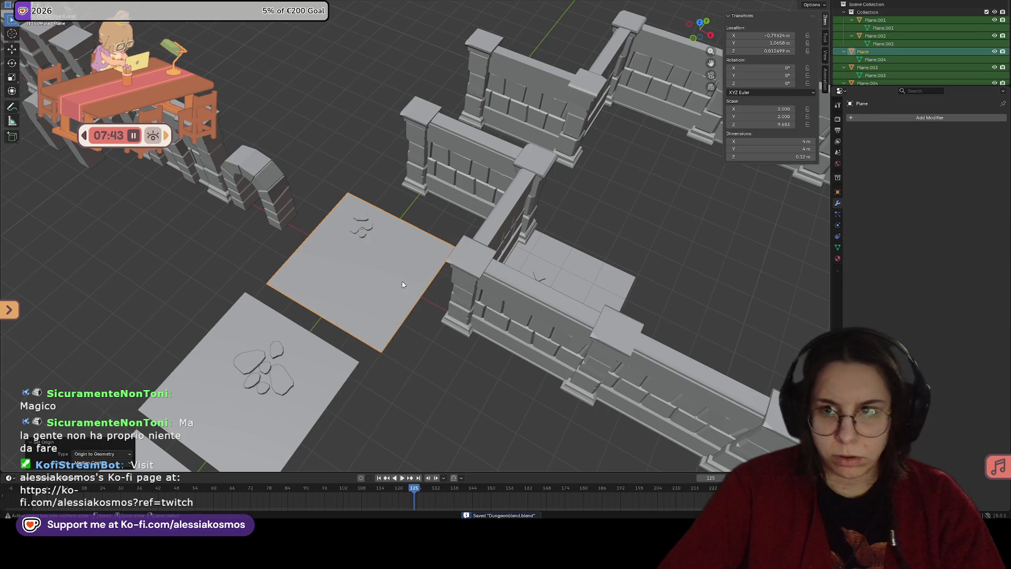
{"action": "key", "text": "ctrl+a"}
{"action": "left_click", "coordinate": [385, 283]}
Step: Try moving the plane into the room, then reset its location to the origin
{"action": "key", "text": "g"}
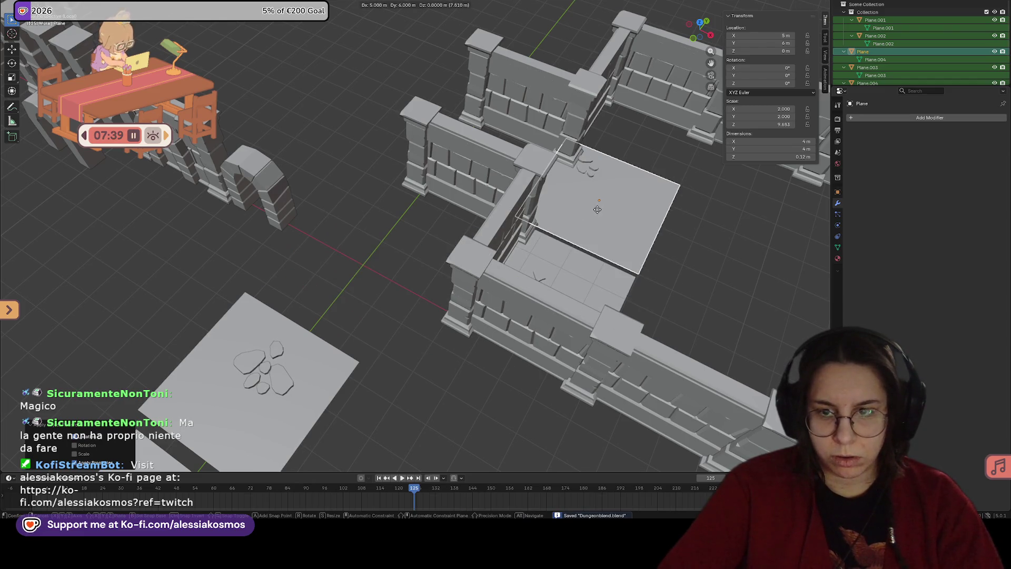
{"action": "left_click", "coordinate": [597, 210]}
{"action": "middle_click_drag", "start_coordinate": [597, 209], "coordinate": [607, 222]}
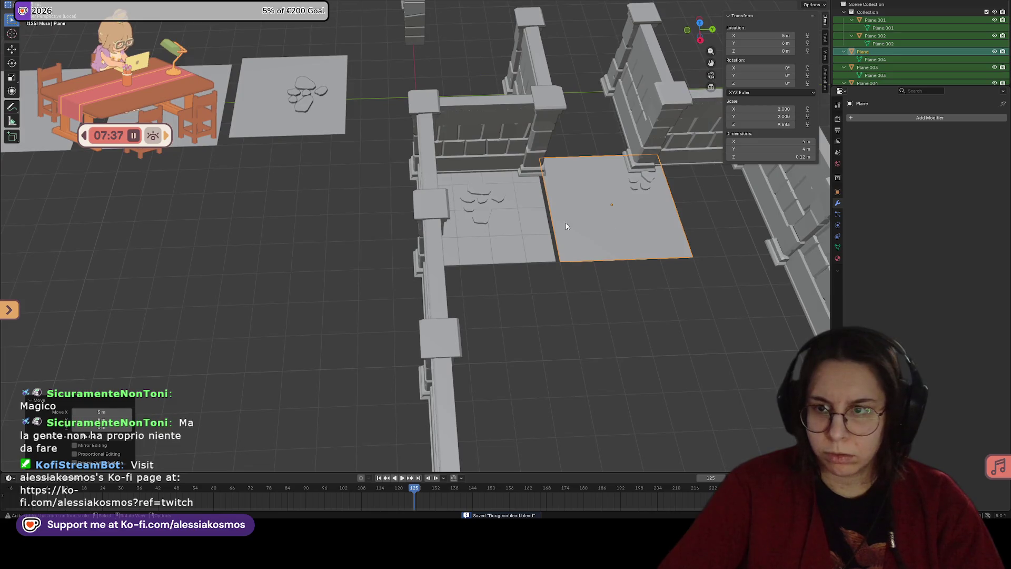
{"action": "left_click", "coordinate": [516, 236]}
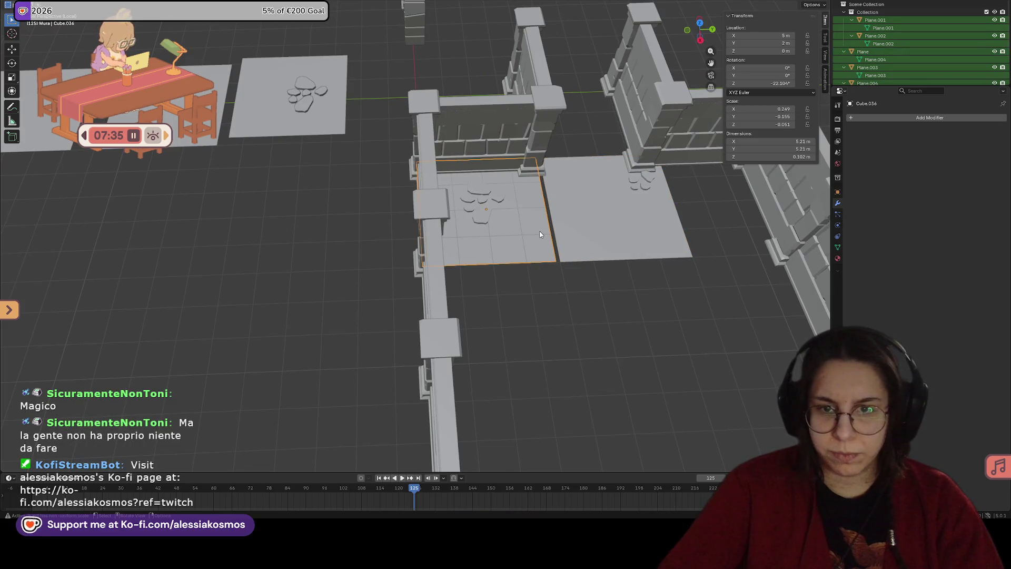
{"action": "left_click", "coordinate": [573, 227]}
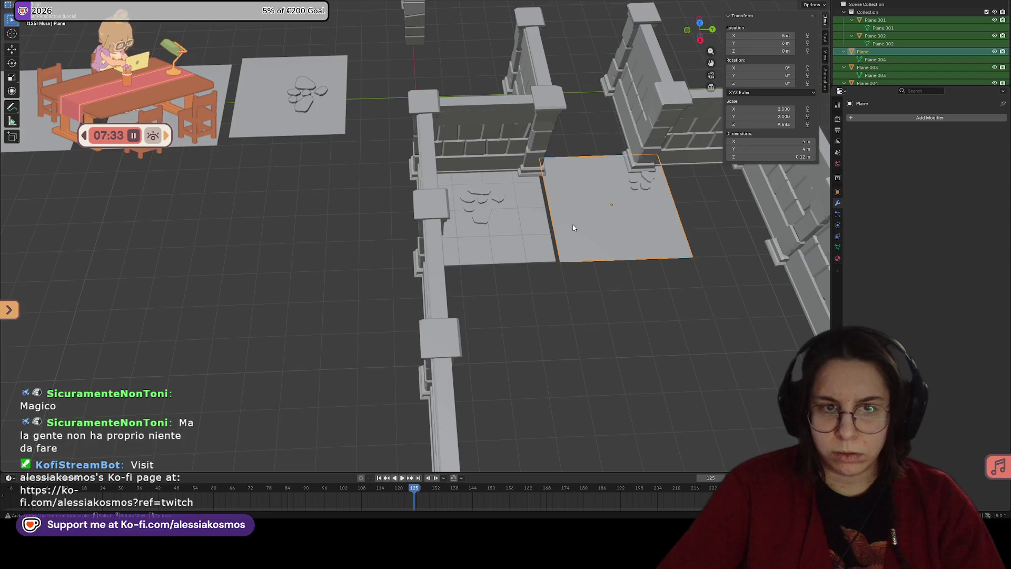
{"action": "key", "text": "alt+g"}
Step: Move the plain plane out beside the row of loose tiles, at 4 m along X
{"action": "mouse_move", "coordinate": [390, 190]}
{"action": "middle_mouse_down"}
{"action": "mouse_move", "coordinate": [506, 225]}
{"action": "mouse_move", "coordinate": [475, 169]}
{"action": "middle_mouse_up"}
{"action": "left_click", "coordinate": [475, 166]}
{"action": "left_click", "coordinate": [573, 174]}
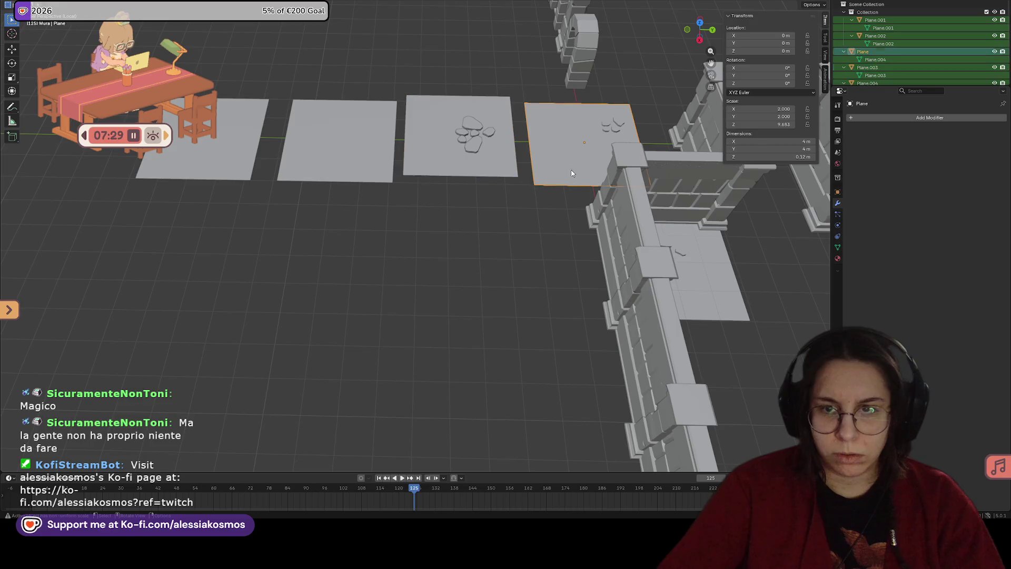
{"action": "key", "text": "g"}
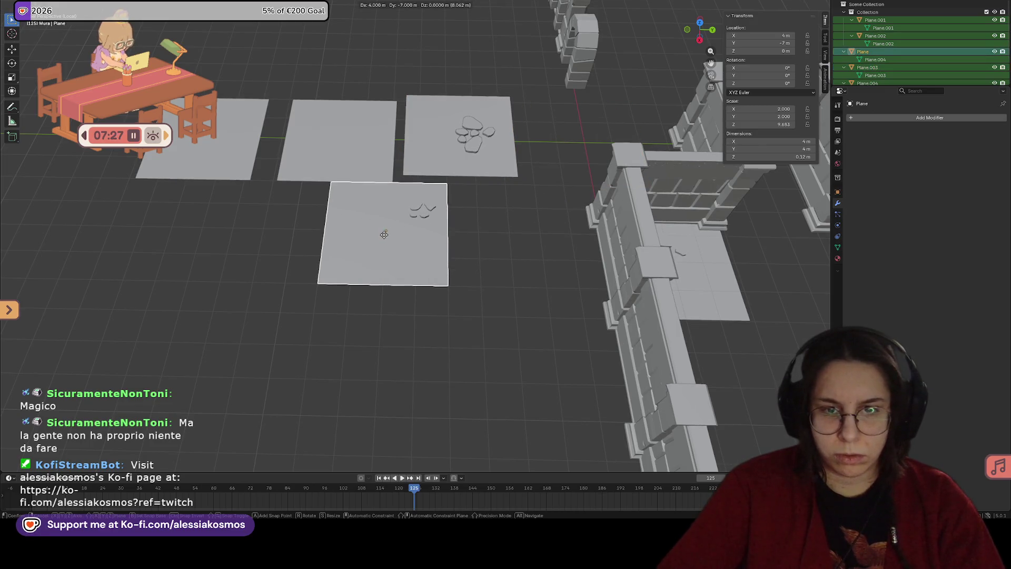
{"action": "left_click", "coordinate": [390, 234]}
{"action": "mouse_move", "coordinate": [390, 234]}
{"action": "middle_mouse_down"}
{"action": "mouse_move", "coordinate": [523, 240]}
{"action": "mouse_move", "coordinate": [511, 243]}
{"action": "mouse_move", "coordinate": [526, 295]}
{"action": "middle_mouse_up"}
{"action": "left_click", "coordinate": [526, 295]}
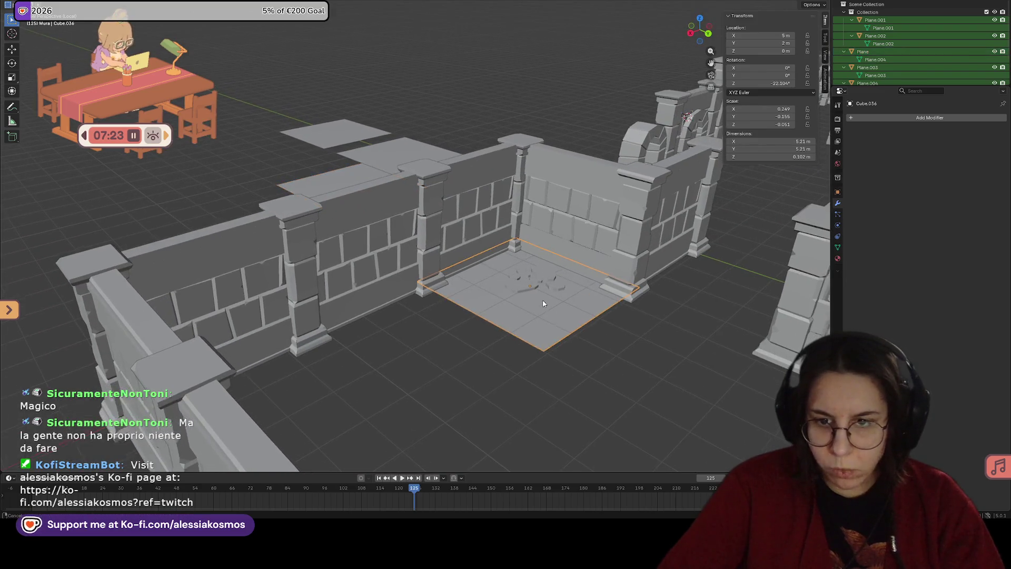
Step: Duplicate the loose stone-cluster floor tile Plane.004 to make a new tile
{"action": "scroll", "coordinate": [467, 266], "scroll_direction": "up", "scroll_amount": 3}
{"action": "middle_click_drag", "start_coordinate": [466, 266], "coordinate": [516, 386]}
{"action": "left_click", "coordinate": [305, 223]}
{"action": "key", "text": "shift+d"}
{"action": "left_click", "coordinate": [422, 221]}
Step: Duplicate the stone cluster 4 m along Y onto the new tile
{"action": "left_click", "coordinate": [423, 222]}
{"action": "middle_click_drag", "start_coordinate": [423, 222], "coordinate": [490, 255]}
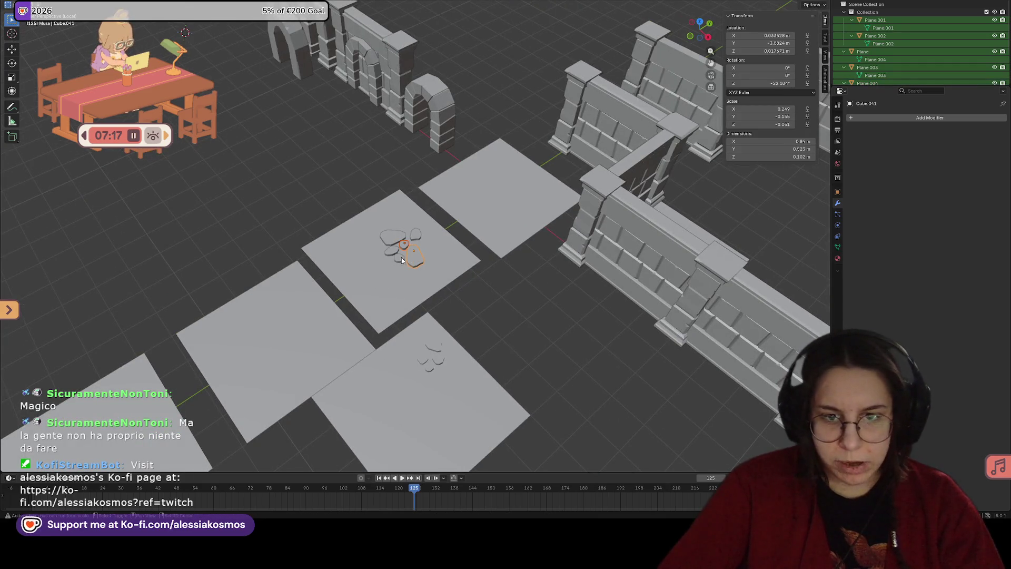
{"action": "key", "text": "shift+d"}
{"action": "left_click", "coordinate": [508, 177]}
{"action": "mouse_move", "coordinate": [508, 176]}
{"action": "middle_mouse_down"}
{"action": "mouse_move", "coordinate": [579, 223]}
{"action": "mouse_move", "coordinate": [365, 3]}
{"action": "middle_mouse_up"}
{"action": "scroll", "coordinate": [504, 166], "scroll_direction": "up", "scroll_amount": 5}
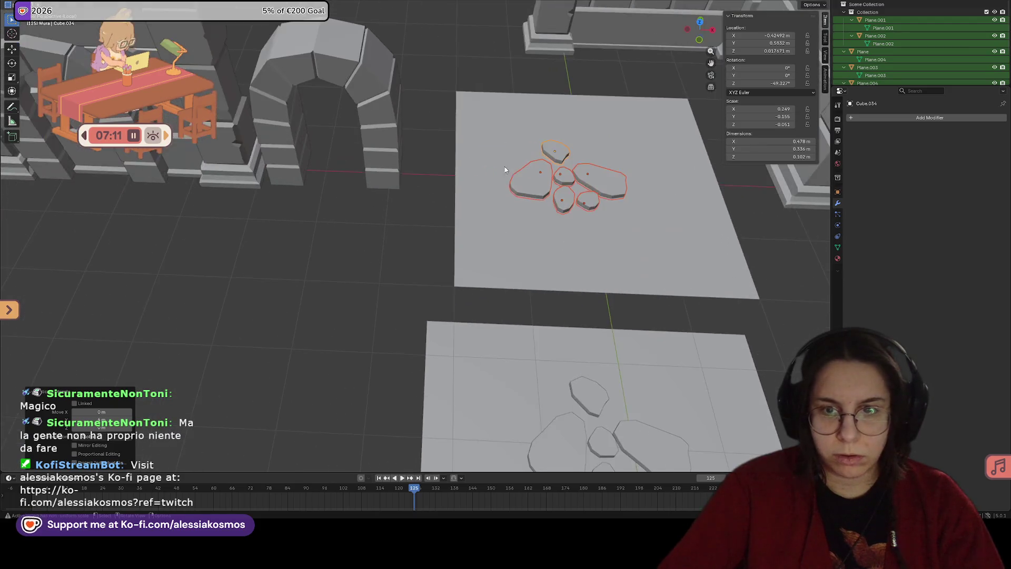
Step: Nudge the copied stones along Y and X to centre them, then add the tile to the selection
{"action": "key", "text": "g"}
{"action": "key", "text": "y"}
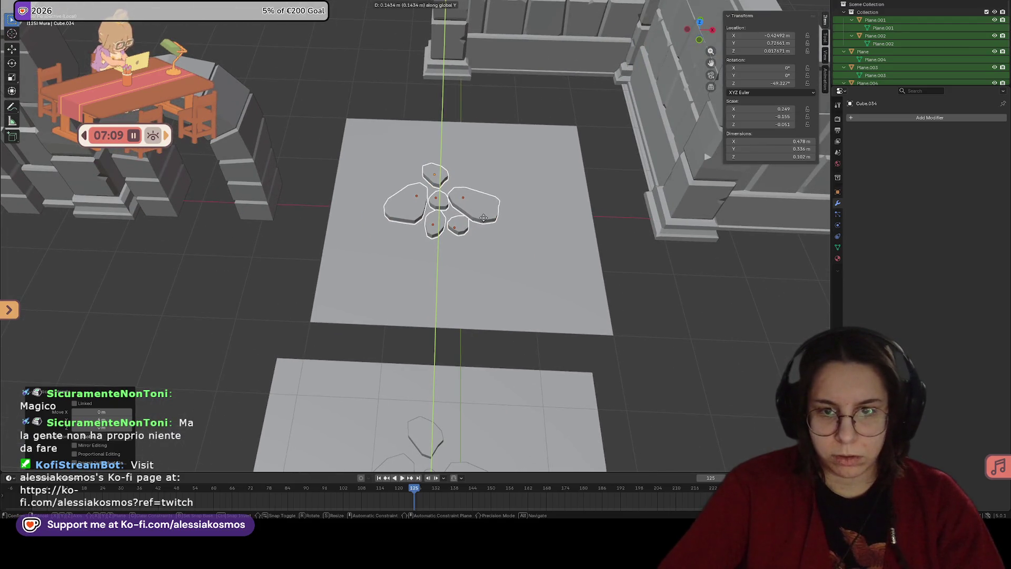
{"action": "left_click", "coordinate": [484, 223]}
{"action": "key", "text": "g"}
{"action": "key", "text": "x"}
{"action": "left_click", "coordinate": [500, 228]}
{"action": "left_click", "coordinate": [523, 228]}
{"action": "middle_click_drag", "start_coordinate": [523, 228], "coordinate": [470, 254]}
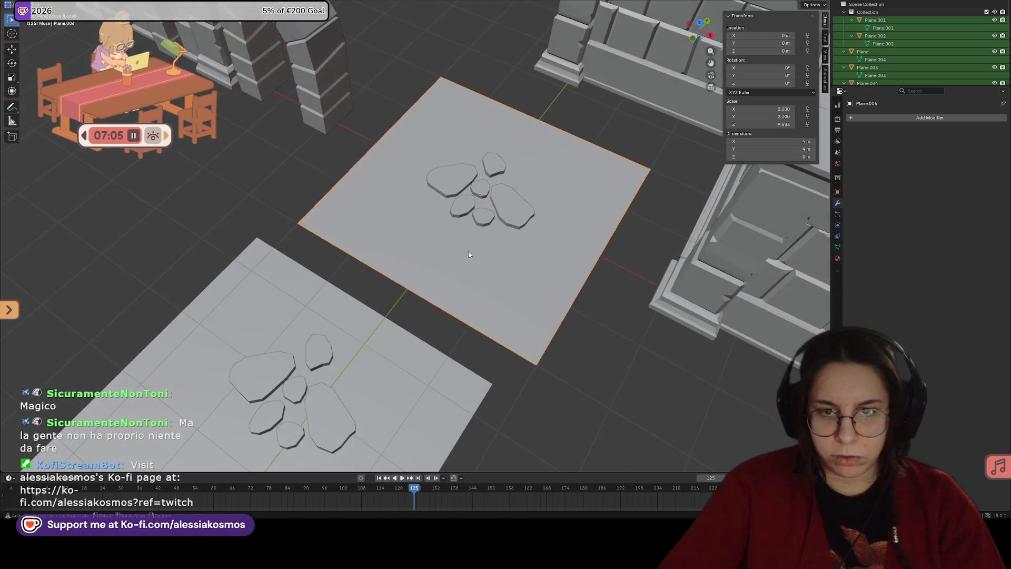
Step: Join the stones into the new tile, apply its transform, and save the file
{"action": "key", "text": "ctrl+j"}
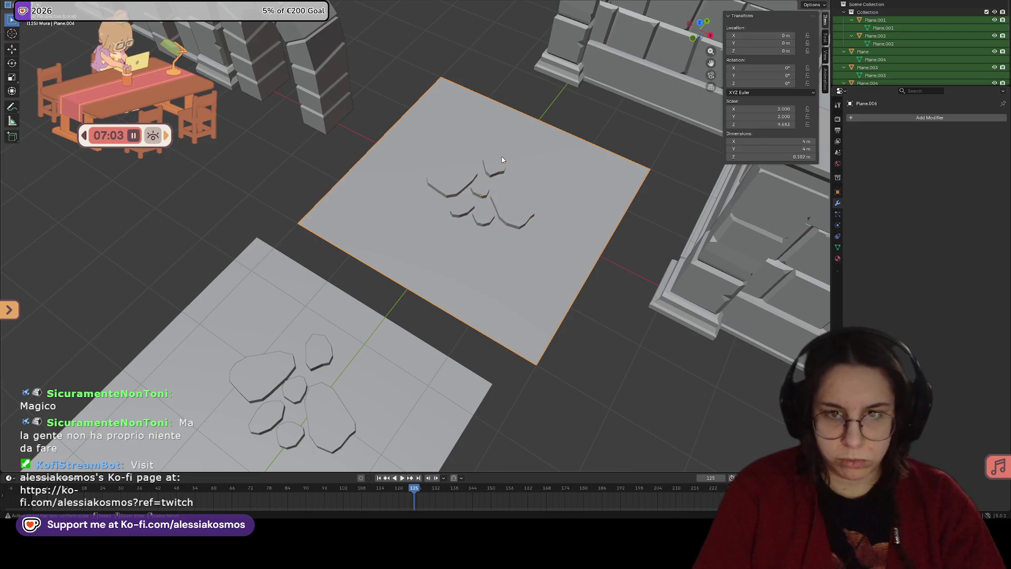
{"action": "key", "text": "ctrl+a"}
{"action": "left_click", "coordinate": [477, 169]}
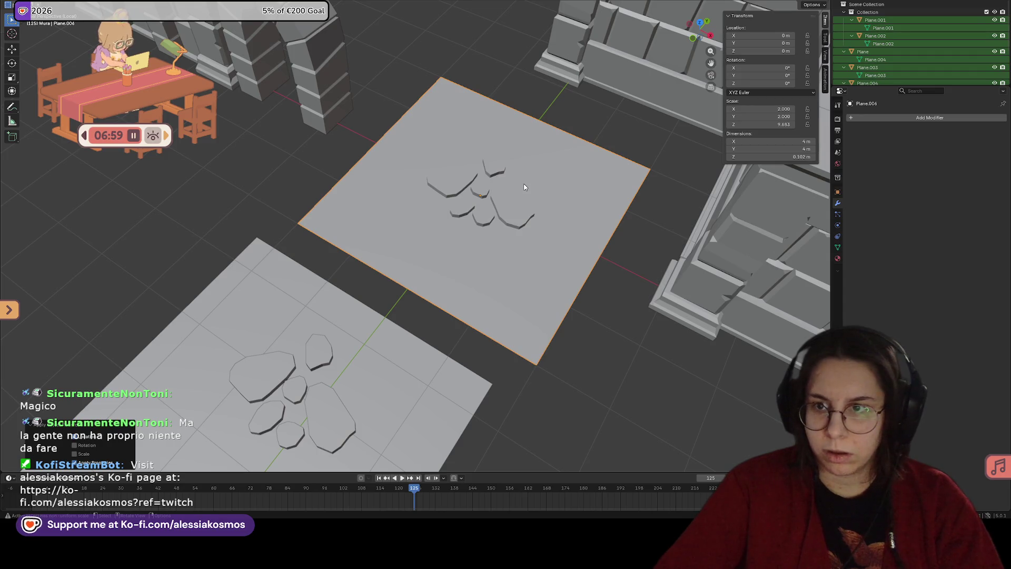
{"action": "key", "text": "ctrl+s"}
Step: Delete the walled room's old floor tile
{"action": "scroll", "coordinate": [524, 187], "scroll_direction": "down", "scroll_amount": 3}
{"action": "mouse_move", "coordinate": [524, 187]}
{"action": "middle_mouse_down"}
{"action": "mouse_move", "coordinate": [450, 195]}
{"action": "mouse_move", "coordinate": [503, 216]}
{"action": "mouse_move", "coordinate": [528, 279]}
{"action": "mouse_move", "coordinate": [541, 288]}
{"action": "middle_mouse_up"}
{"action": "left_click", "coordinate": [418, 309]}
{"action": "left_click", "coordinate": [416, 307]}
{"action": "key", "text": "ctrl+z"}
{"action": "key", "text": "x"}
{"action": "left_click", "coordinate": [399, 299]}
Step: Move the new stone-cluster tile into the room's corner
{"action": "left_click", "coordinate": [472, 178]}
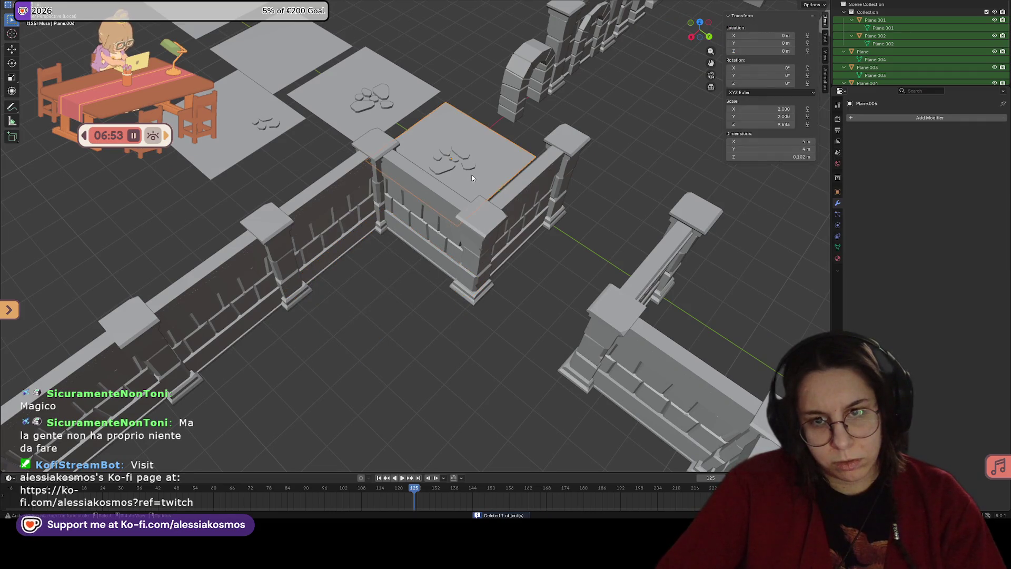
{"action": "key", "text": "g"}
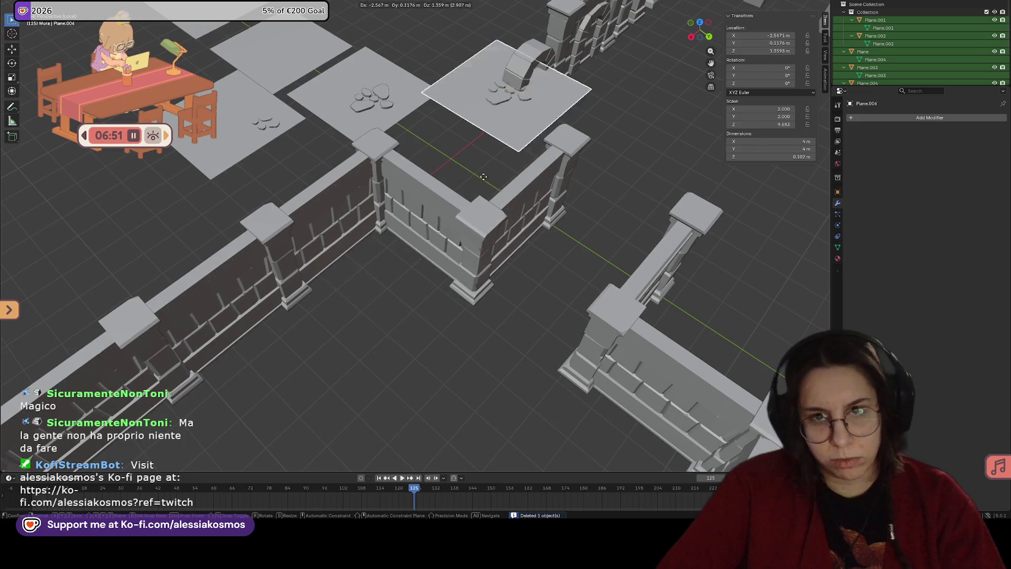
{"action": "key", "text": "Escape"}
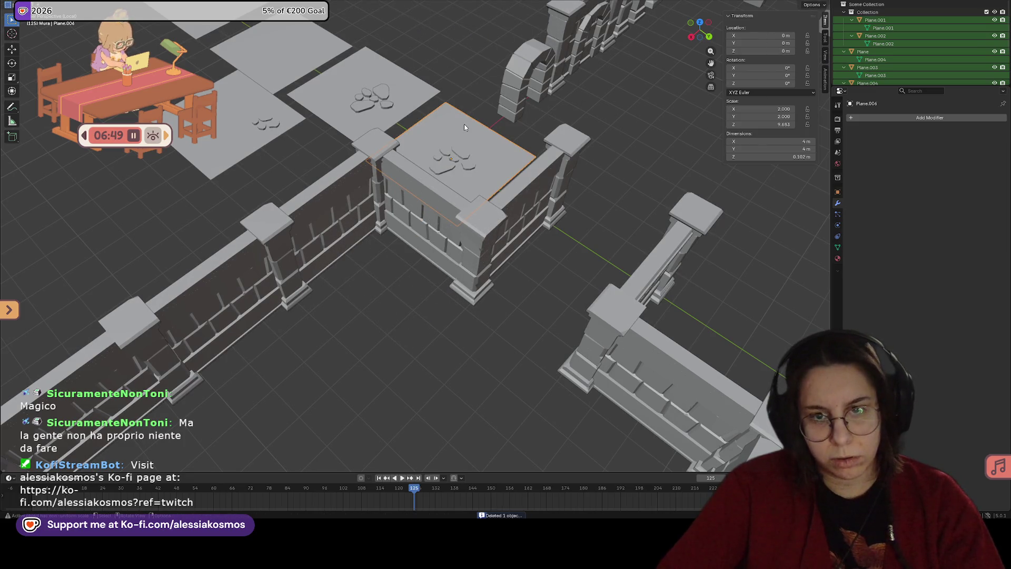
{"action": "key", "text": "g"}
{"action": "left_click", "coordinate": [384, 296]}
{"action": "middle_click_drag", "start_coordinate": [384, 296], "coordinate": [231, 236]}
{"action": "left_click", "coordinate": [231, 236]}
Step: Move the plain tile onto the room floor next to the stone-cluster tile, at X 5 m
{"action": "key", "text": "g"}
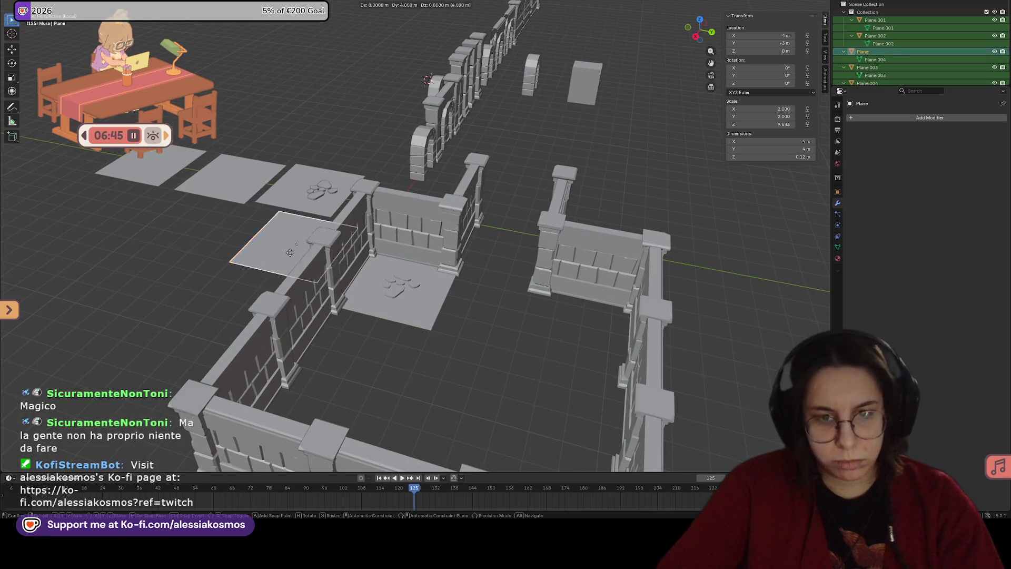
{"action": "left_click", "coordinate": [510, 347]}
{"action": "scroll", "coordinate": [560, 396], "scroll_direction": "up", "scroll_amount": 8}
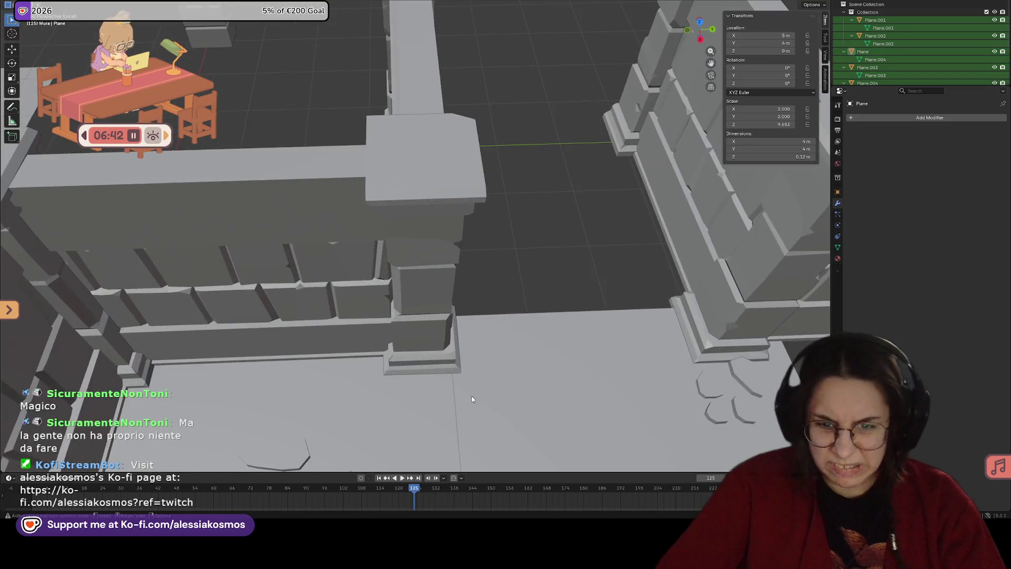
{"action": "middle_click_drag", "start_coordinate": [472, 399], "coordinate": [390, 103]}
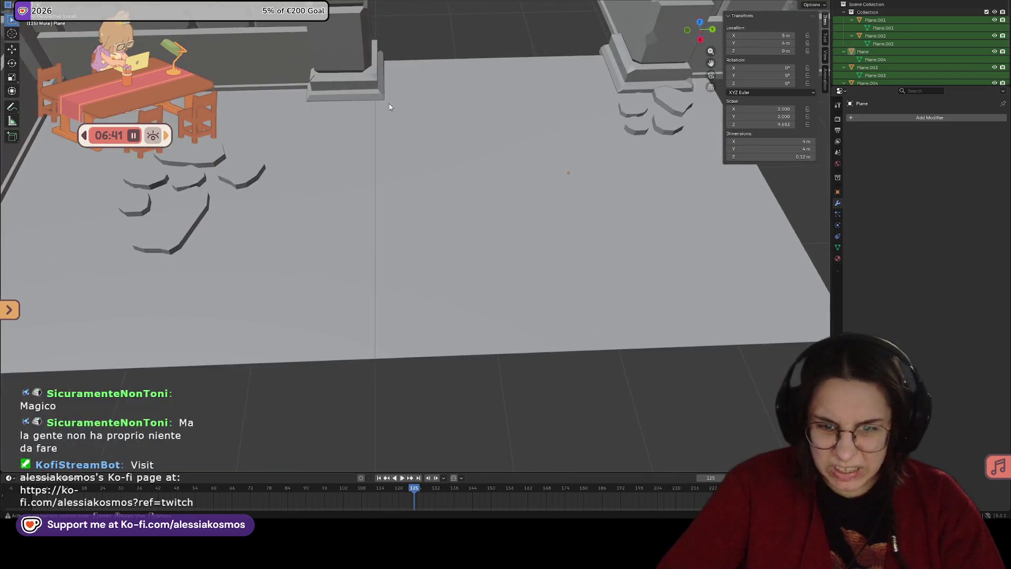
{"action": "scroll", "coordinate": [363, 185], "scroll_direction": "up", "scroll_amount": 5}
{"action": "scroll", "coordinate": [530, 104], "scroll_direction": "down", "scroll_amount": 8}
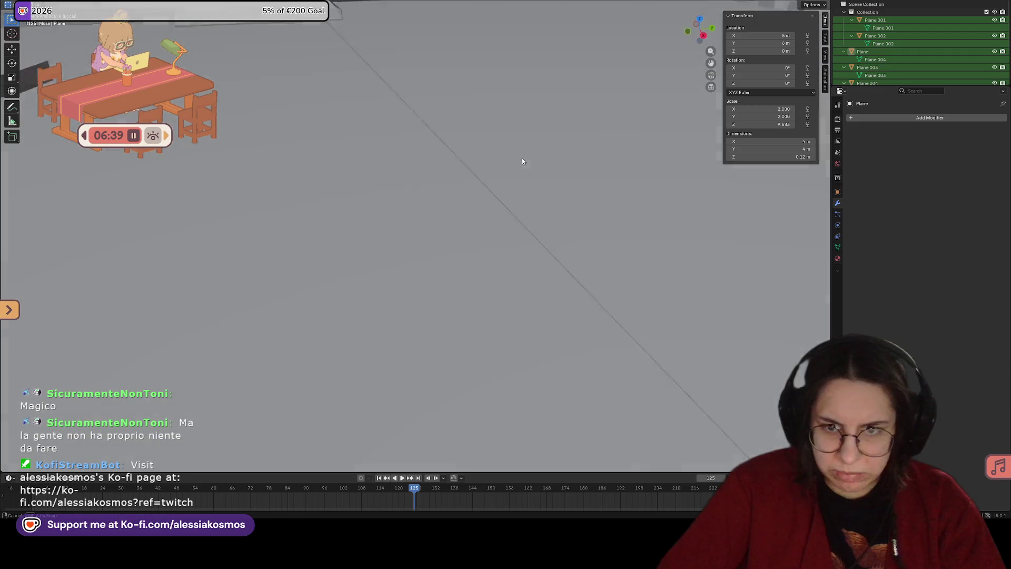
{"action": "scroll", "coordinate": [495, 141], "scroll_direction": "down", "scroll_amount": 3}
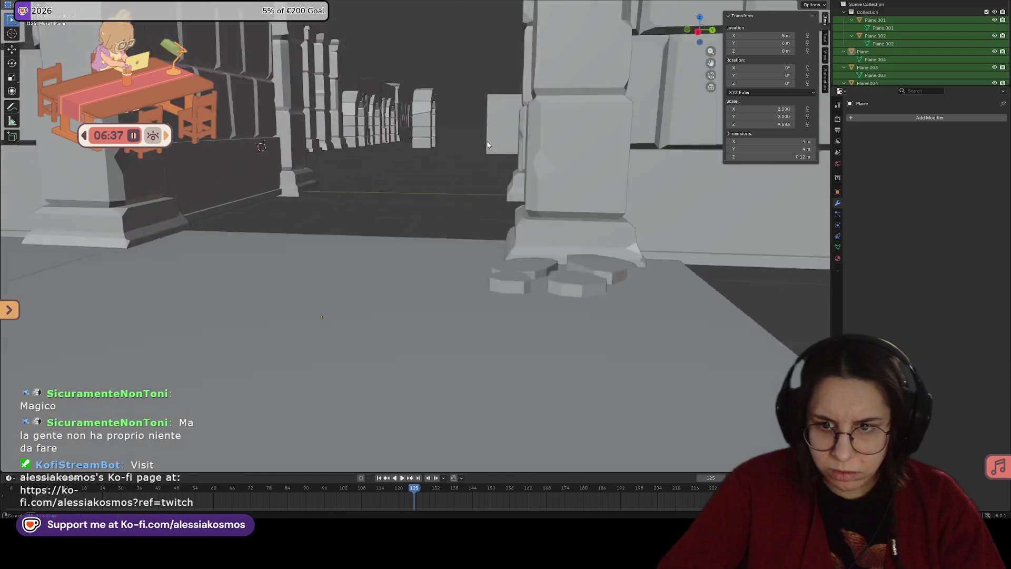
{"action": "scroll", "coordinate": [473, 174], "scroll_direction": "up", "scroll_amount": 6}
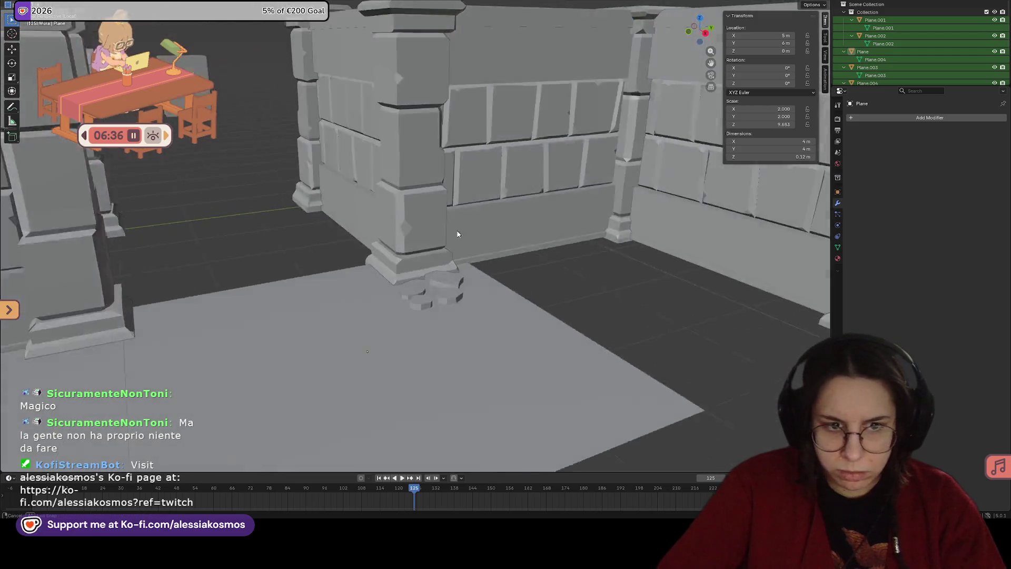
Step: Orbit and zoom to inspect the stone clusters, then select the plain floor tile
{"action": "middle_click_drag", "start_coordinate": [458, 234], "coordinate": [542, 165]}
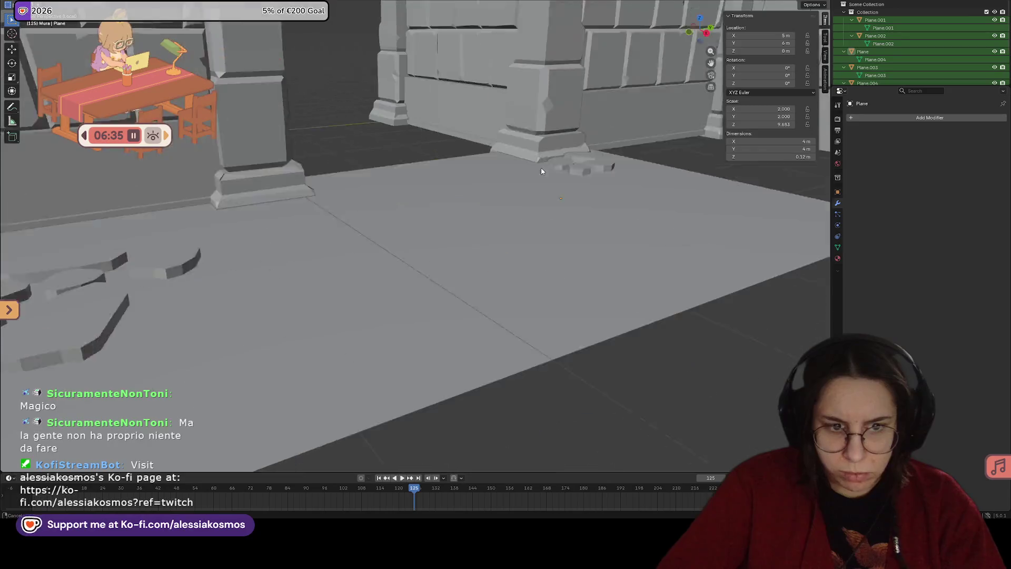
{"action": "scroll", "coordinate": [533, 169], "scroll_direction": "up", "scroll_amount": 5}
{"action": "scroll", "coordinate": [525, 204], "scroll_direction": "down", "scroll_amount": 4}
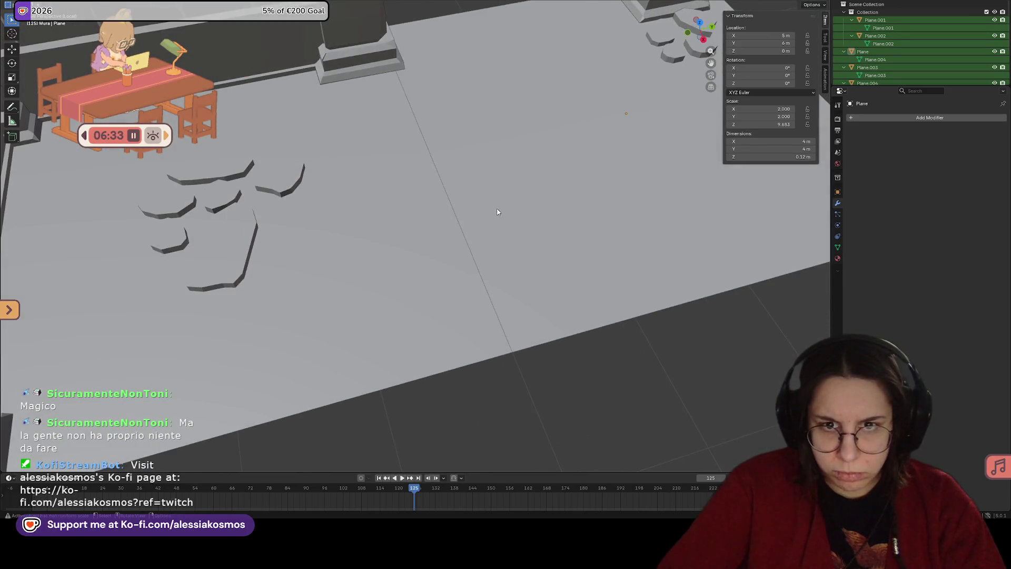
{"action": "left_click", "coordinate": [465, 182]}
{"action": "scroll", "coordinate": [466, 182], "scroll_direction": "down", "scroll_amount": 2}
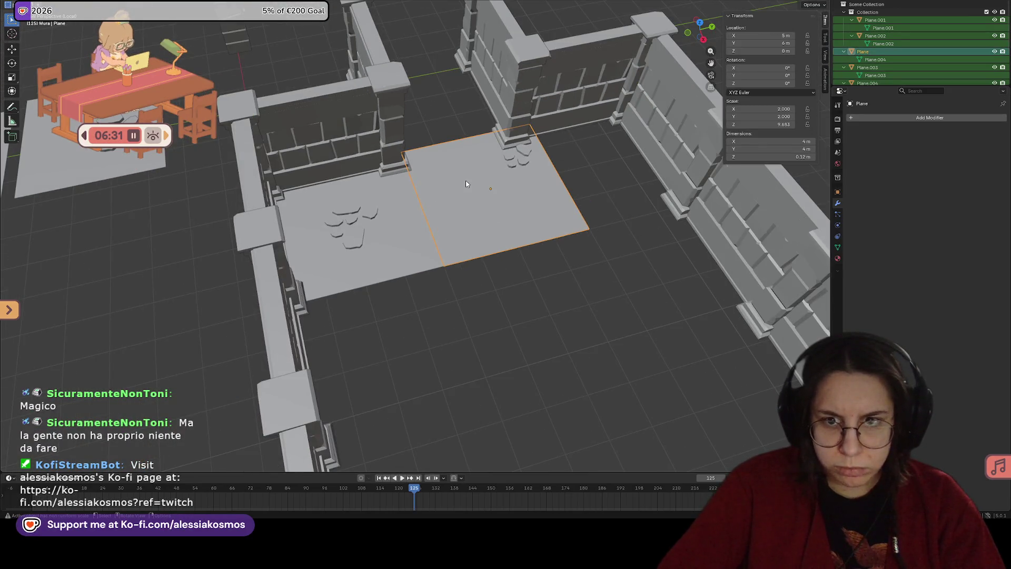
Step: Undo the plain tile's move into the room and select the stone-cluster tile
{"action": "key", "text": "ctrl+z"}
{"action": "key", "text": "ctrl+z"}
{"action": "key", "text": "ctrl+z"}
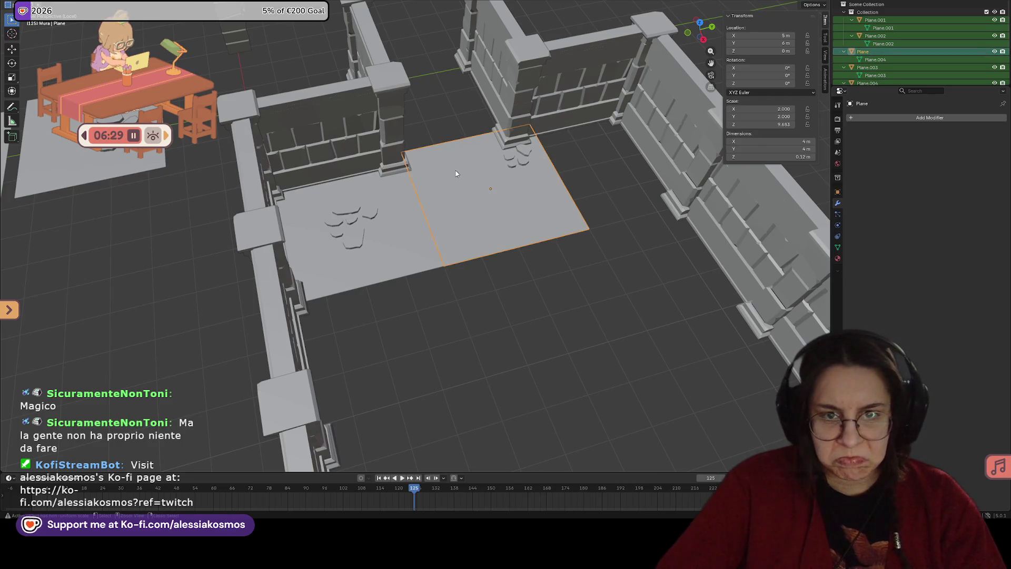
{"action": "middle_click_drag", "start_coordinate": [472, 172], "coordinate": [460, 234], "text": "shift"}
{"action": "left_click", "coordinate": [373, 223]}
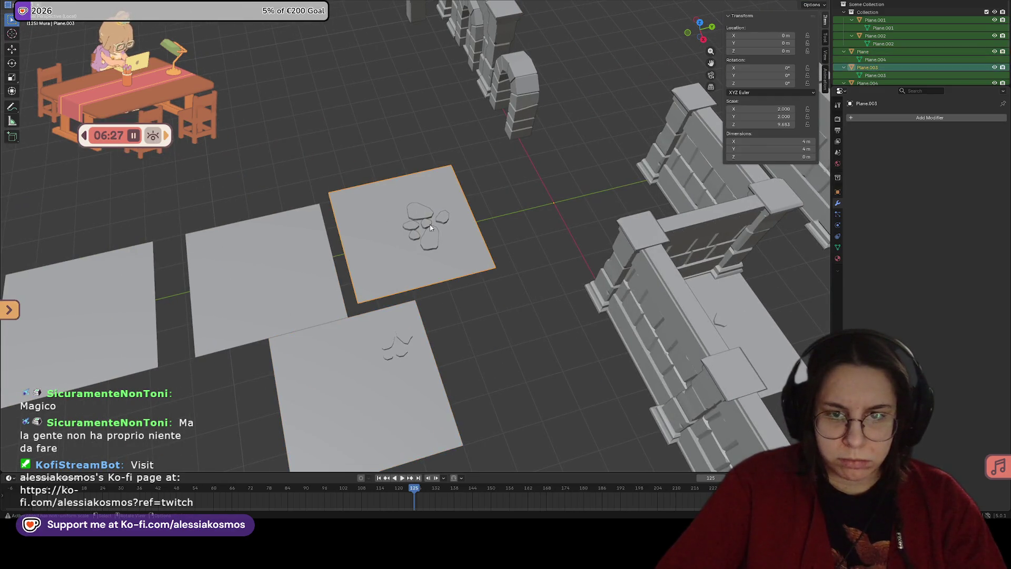
{"action": "scroll", "coordinate": [447, 227], "scroll_direction": "down", "scroll_amount": 1}
Step: Move the stone-cluster tile to Y 4 m and apply its location
{"action": "key", "text": "g"}
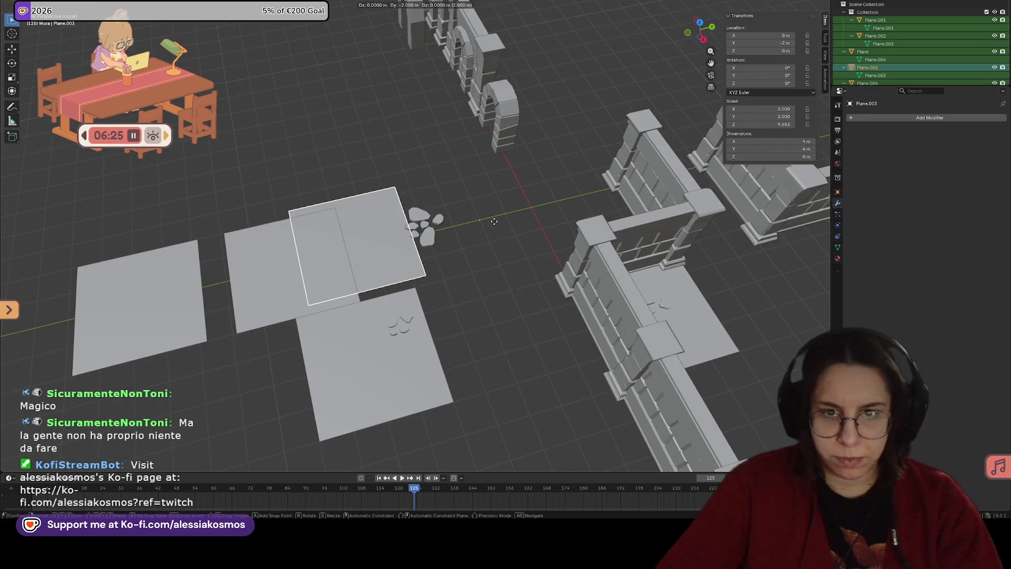
{"action": "left_click", "coordinate": [648, 192]}
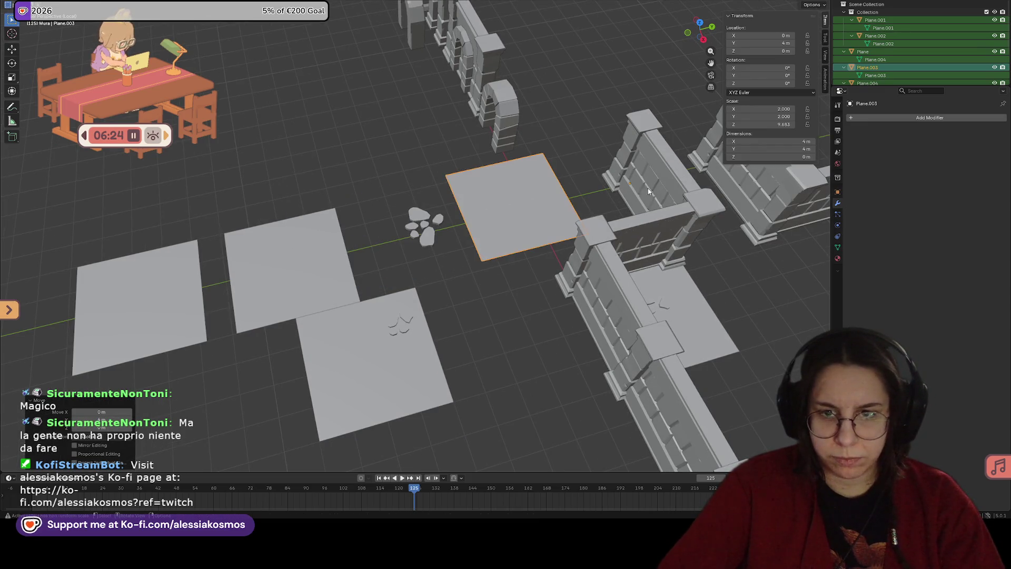
{"action": "key", "text": "ctrl+a"}
{"action": "left_click", "coordinate": [522, 211]}
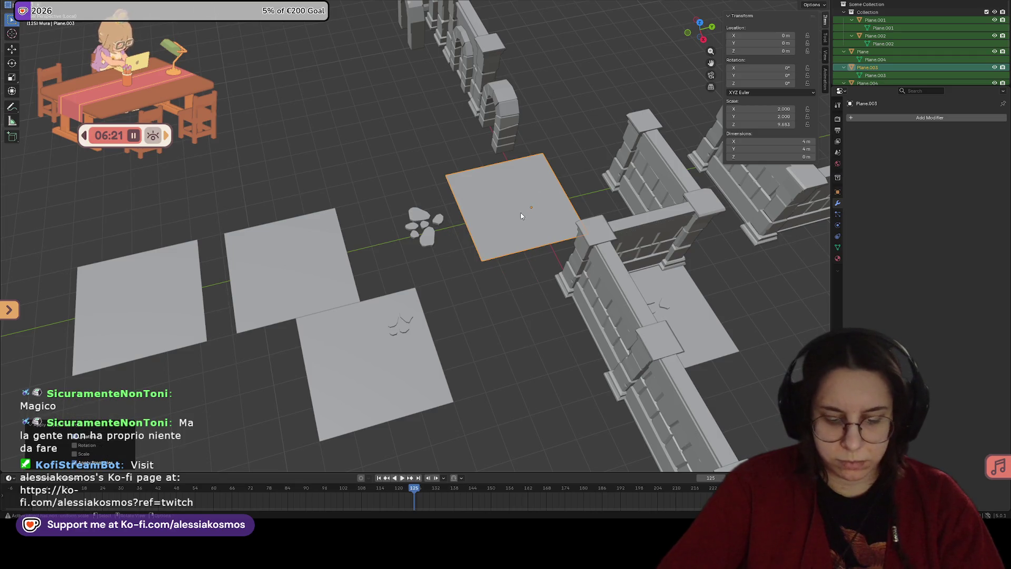
{"action": "key", "text": "g"}
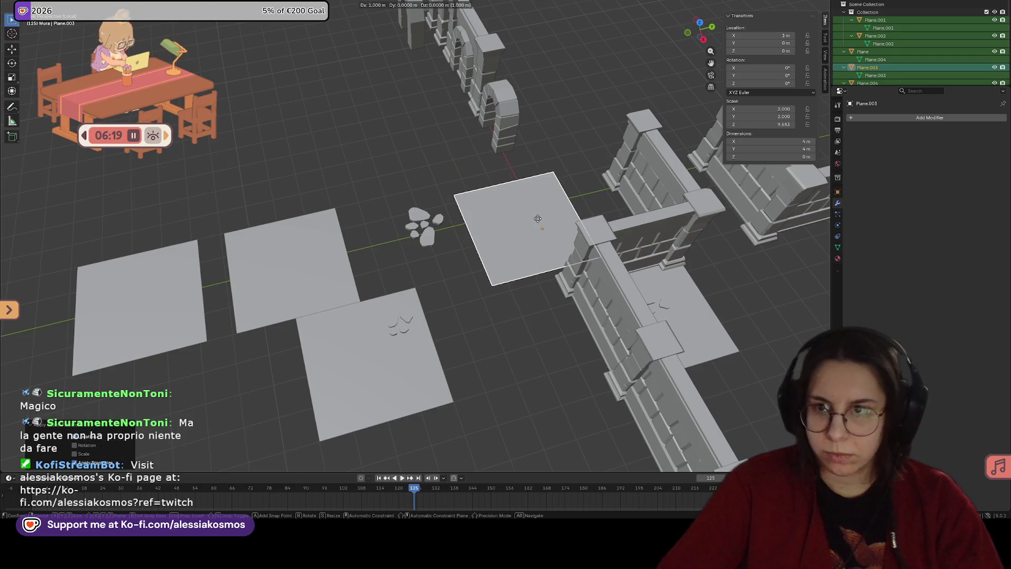
{"action": "left_click", "coordinate": [532, 213]}
Step: Delete the spare floor tile plane
{"action": "mouse_move", "coordinate": [684, 116]}
{"action": "middle_mouse_down"}
{"action": "mouse_move", "coordinate": [547, 192]}
{"action": "mouse_move", "coordinate": [341, 200]}
{"action": "middle_mouse_up"}
{"action": "scroll", "coordinate": [564, 176], "scroll_direction": "up", "scroll_amount": 2}
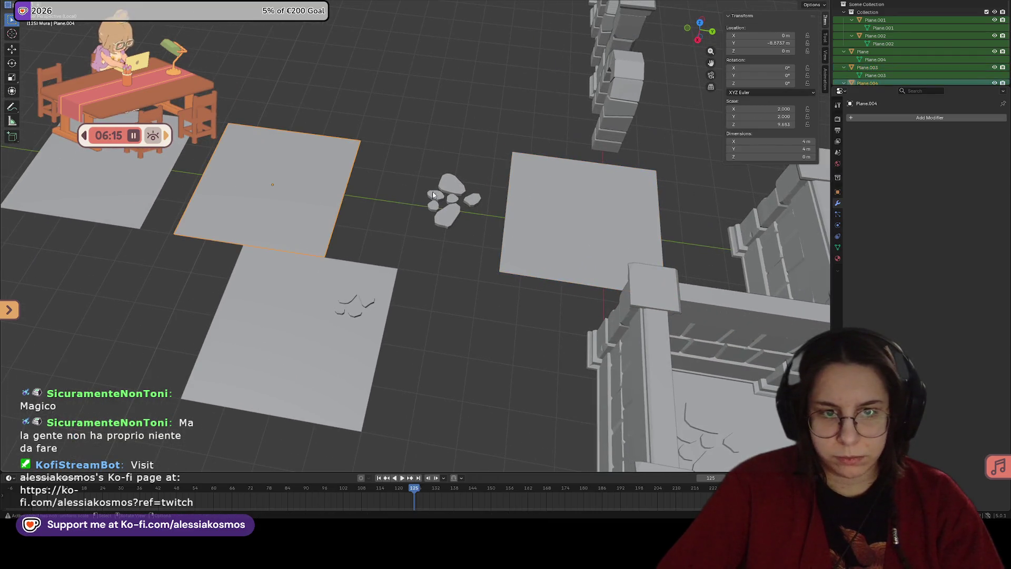
{"action": "key", "text": "x"}
{"action": "left_click", "coordinate": [574, 203]}
Step: Duplicate another floor tile and place the copy at a new position
{"action": "left_click", "coordinate": [302, 191]}
{"action": "key", "text": "shift+d"}
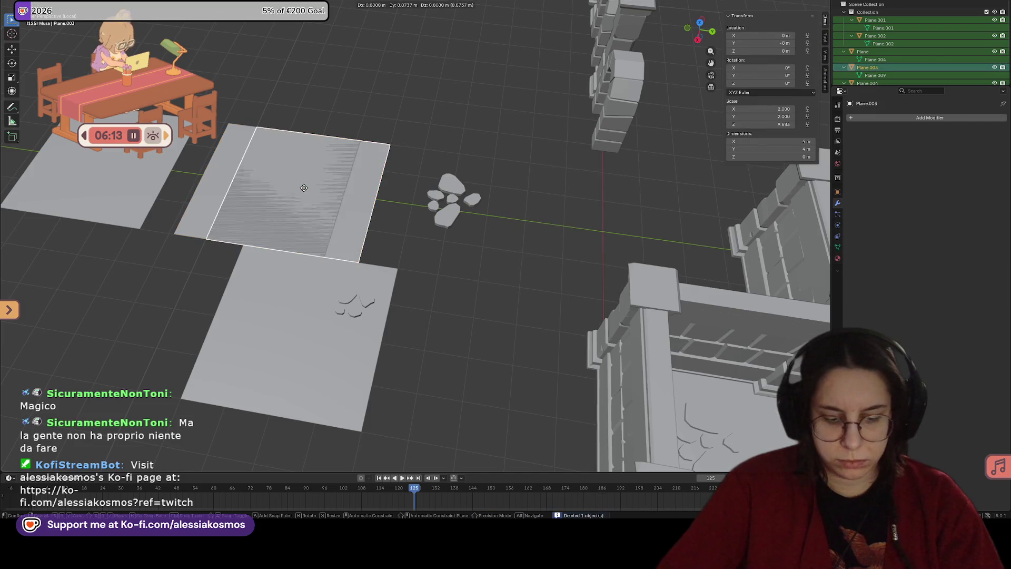
{"action": "left_click", "coordinate": [599, 216]}
Step: Save, then duplicate two rocks from the stone cluster along Y onto the empty floor tile
{"action": "mouse_move", "coordinate": [600, 219]}
{"action": "middle_mouse_down"}
{"action": "mouse_move", "coordinate": [618, 211]}
{"action": "mouse_move", "coordinate": [484, 236]}
{"action": "middle_mouse_up"}
{"action": "key", "text": "ctrl+s"}
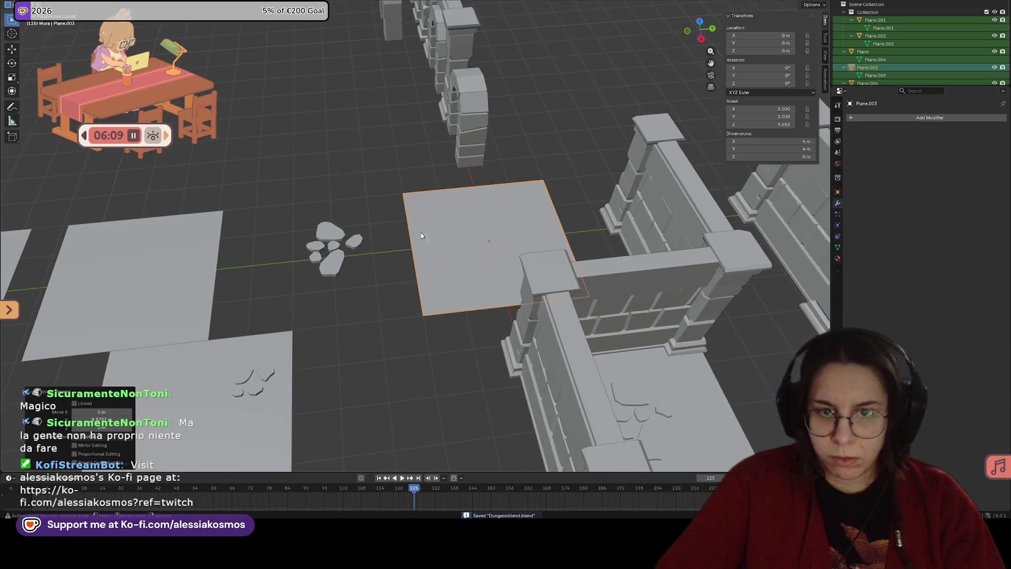
{"action": "left_click", "coordinate": [333, 267]}
{"action": "key", "text": "shift+d"}
{"action": "key", "text": "y"}
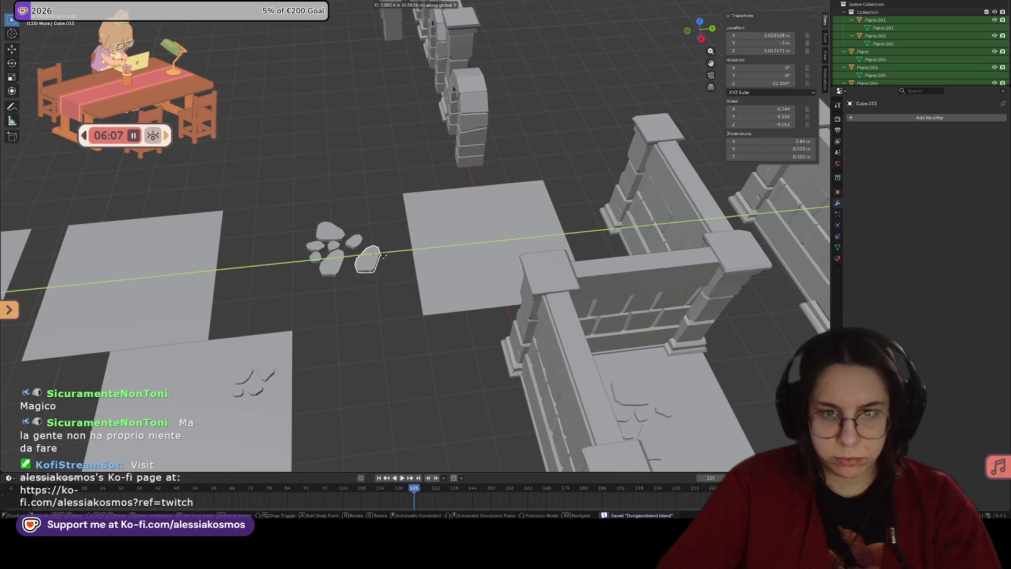
{"action": "left_click", "coordinate": [495, 256]}
{"action": "scroll", "coordinate": [522, 256], "scroll_direction": "up", "scroll_amount": 2}
{"action": "middle_click_drag", "start_coordinate": [521, 256], "coordinate": [437, 227], "text": "shift"}
{"action": "scroll", "coordinate": [439, 247], "scroll_direction": "up", "scroll_amount": 3}
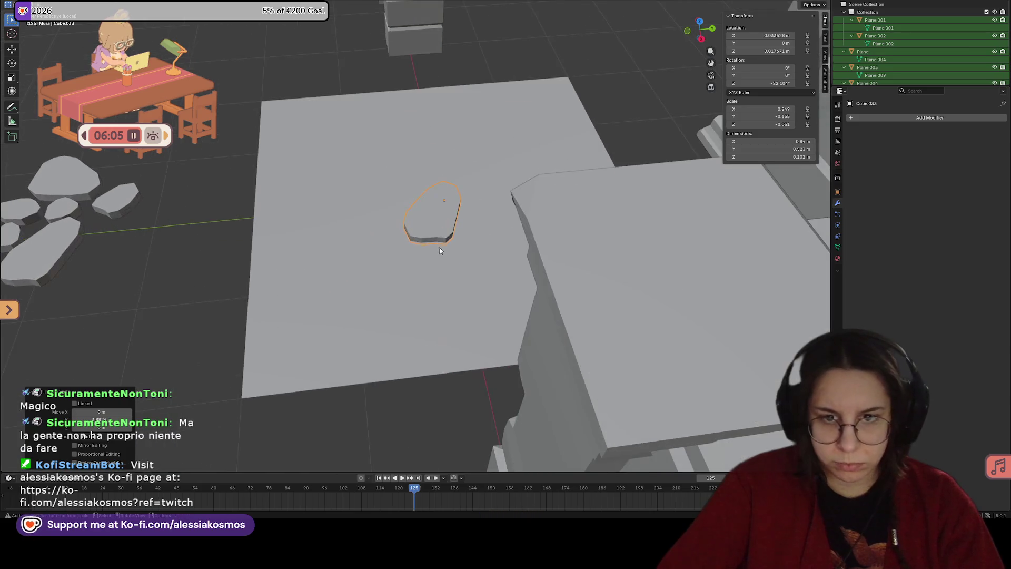
{"action": "left_click", "coordinate": [111, 231]}
{"action": "key", "text": "shift+d"}
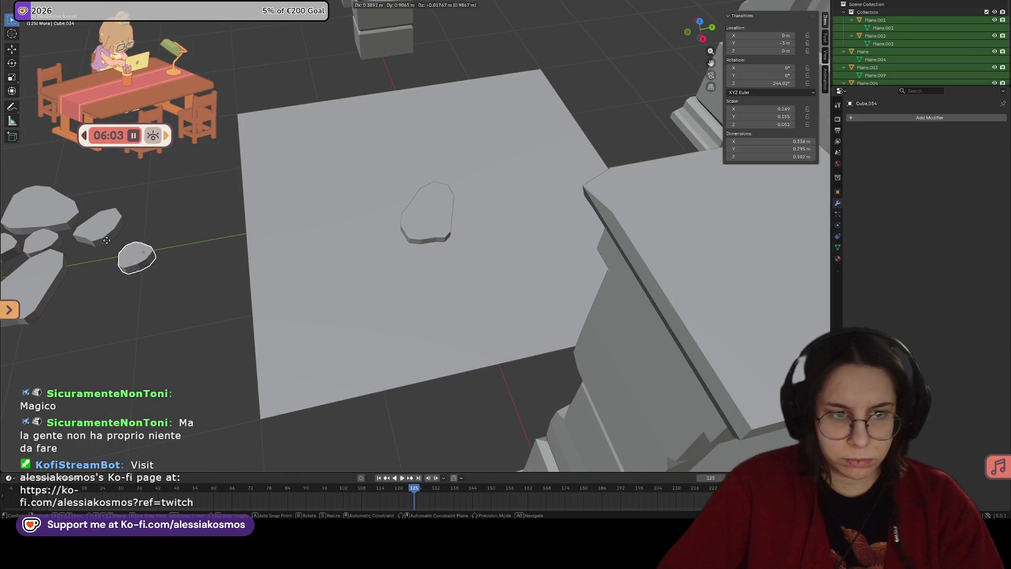
{"action": "key", "text": "y"}
{"action": "left_click", "coordinate": [400, 227]}
Step: Rotate the first rock copy and rescale it along Y, X and its local X
{"action": "left_click", "coordinate": [401, 229]}
{"action": "key", "text": "r"}
{"action": "left_click", "coordinate": [401, 233]}
{"action": "key", "text": "s"}
{"action": "key", "text": "y"}
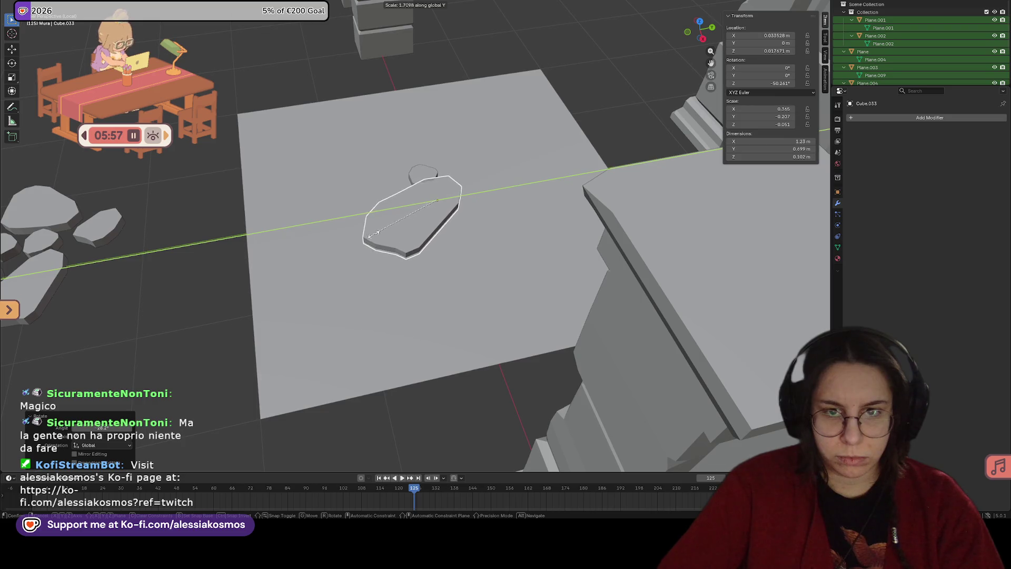
{"action": "left_click", "coordinate": [384, 230]}
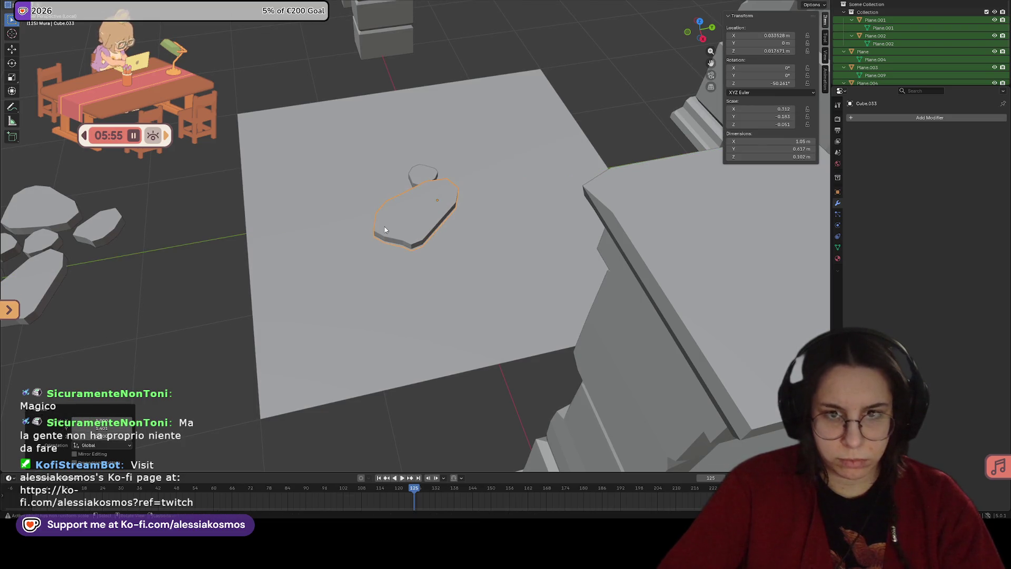
{"action": "key", "text": "s"}
{"action": "key", "text": "x"}
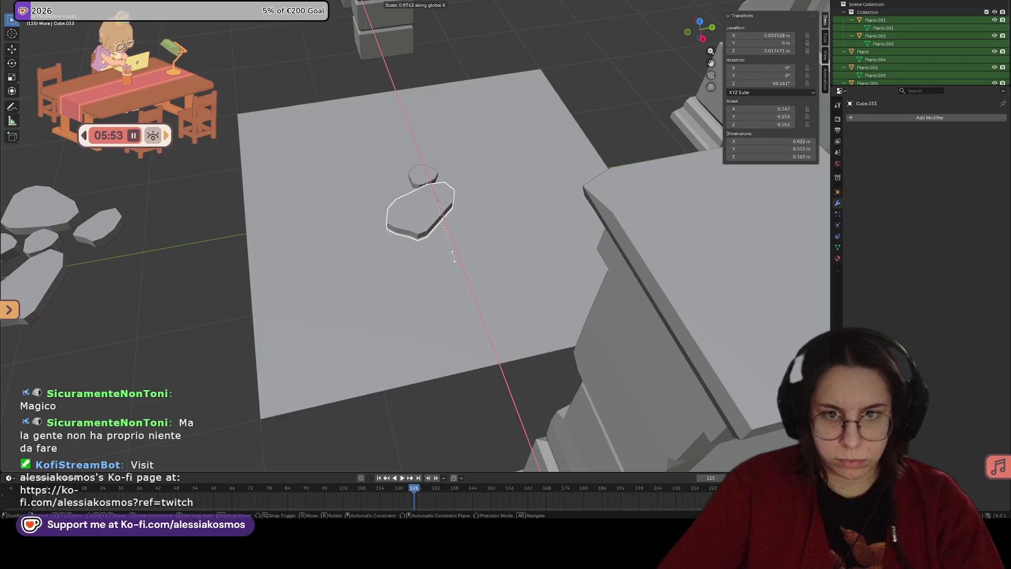
{"action": "left_click", "coordinate": [474, 252]}
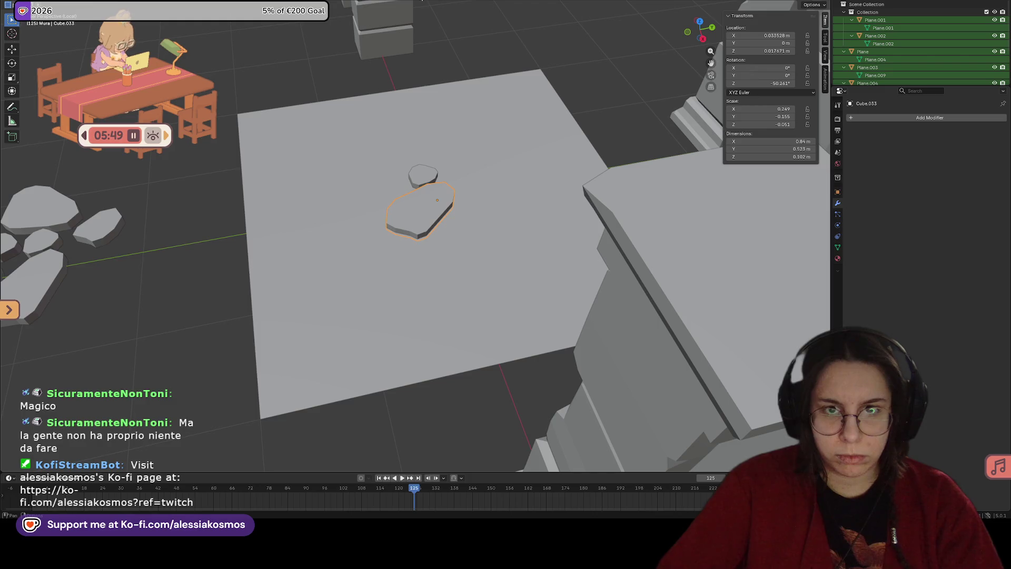
{"action": "key", "text": "s"}
{"action": "key", "text": "x"}
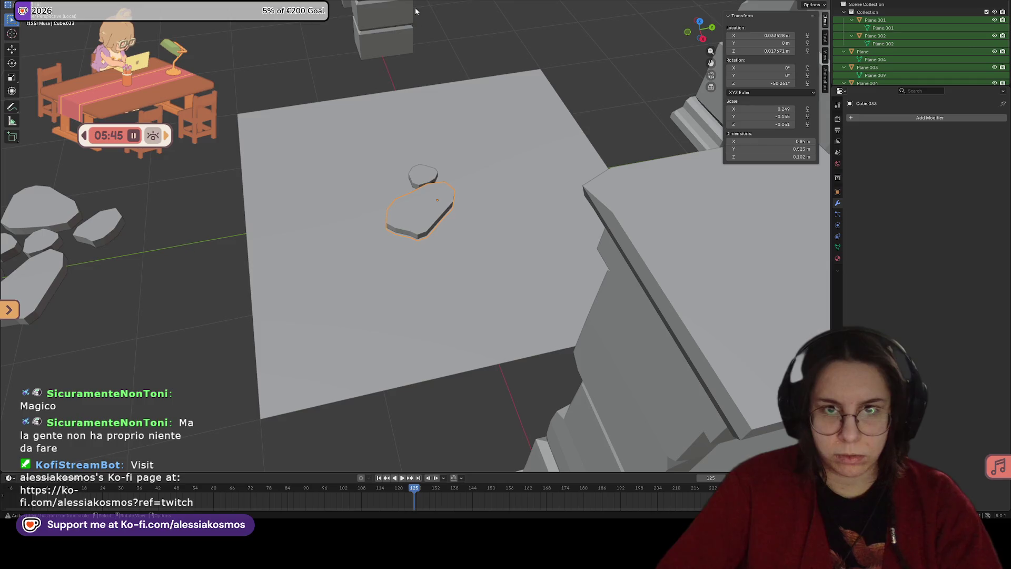
{"action": "key", "text": "x"}
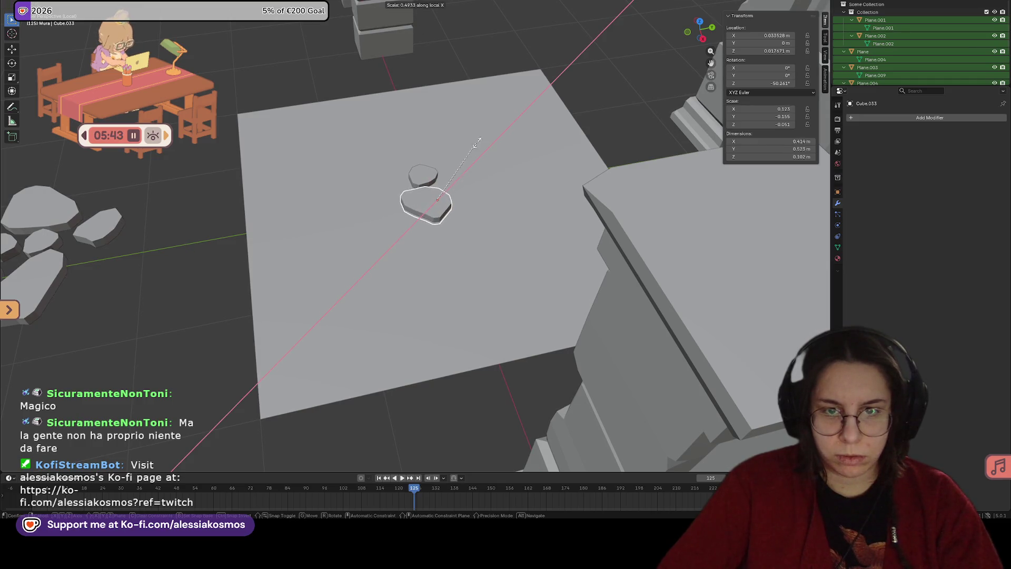
{"action": "left_click", "coordinate": [509, 114]}
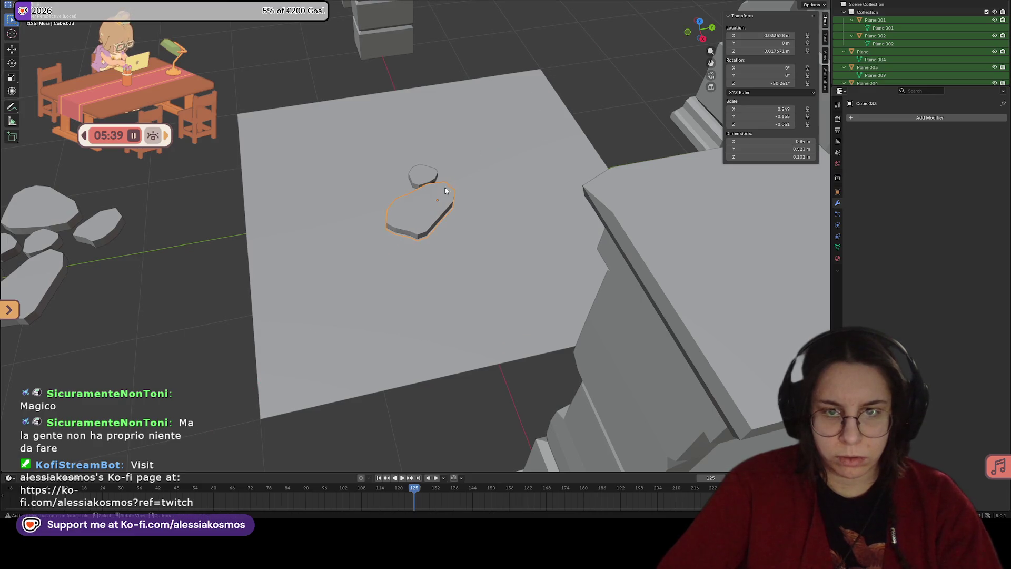
Step: Stretch the rock along its local Y and set it down on the tile
{"action": "middle_click_drag", "start_coordinate": [445, 191], "coordinate": [478, 182]}
{"action": "key", "text": "s"}
{"action": "key", "text": "y"}
{"action": "key", "text": "y"}
{"action": "left_click", "coordinate": [496, 191]}
{"action": "key", "text": "g"}
{"action": "right_click", "coordinate": [502, 190]}
{"action": "key", "text": "g"}
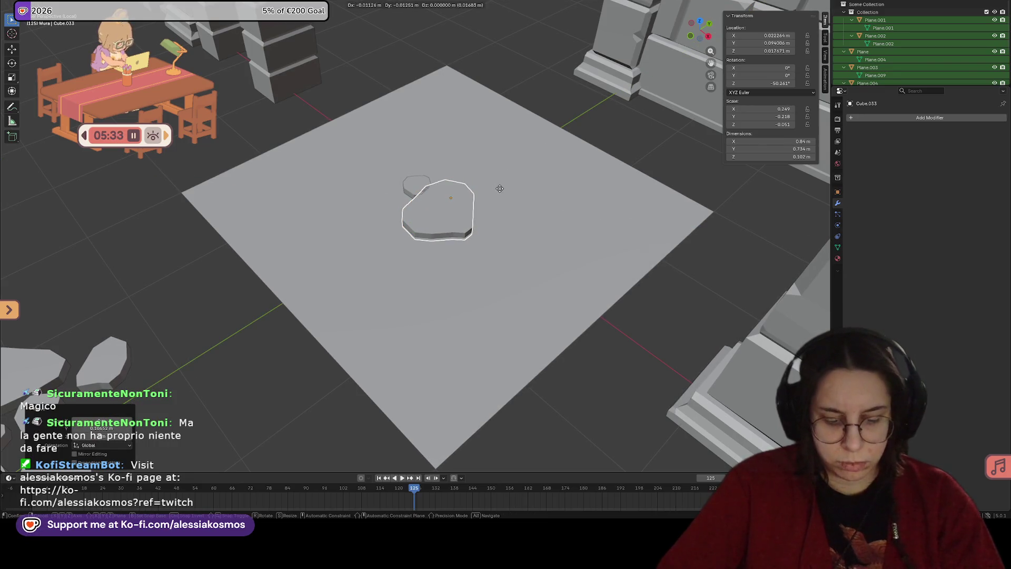
{"action": "left_click", "coordinate": [506, 189]}
Step: Shift both rocks along Y, then join them into the floor tile with Ctrl+J
{"action": "mouse_move", "coordinate": [507, 187]}
{"action": "middle_mouse_down"}
{"action": "mouse_move", "coordinate": [532, 180]}
{"action": "mouse_move", "coordinate": [427, 211]}
{"action": "mouse_move", "coordinate": [453, 199]}
{"action": "middle_mouse_up"}
{"action": "left_click", "coordinate": [458, 197], "text": "shift"}
{"action": "key", "text": "g"}
{"action": "key", "text": "y"}
{"action": "left_click", "coordinate": [458, 193]}
{"action": "middle_click_drag", "start_coordinate": [458, 193], "coordinate": [459, 192]}
{"action": "left_click", "coordinate": [459, 192], "text": "shift"}
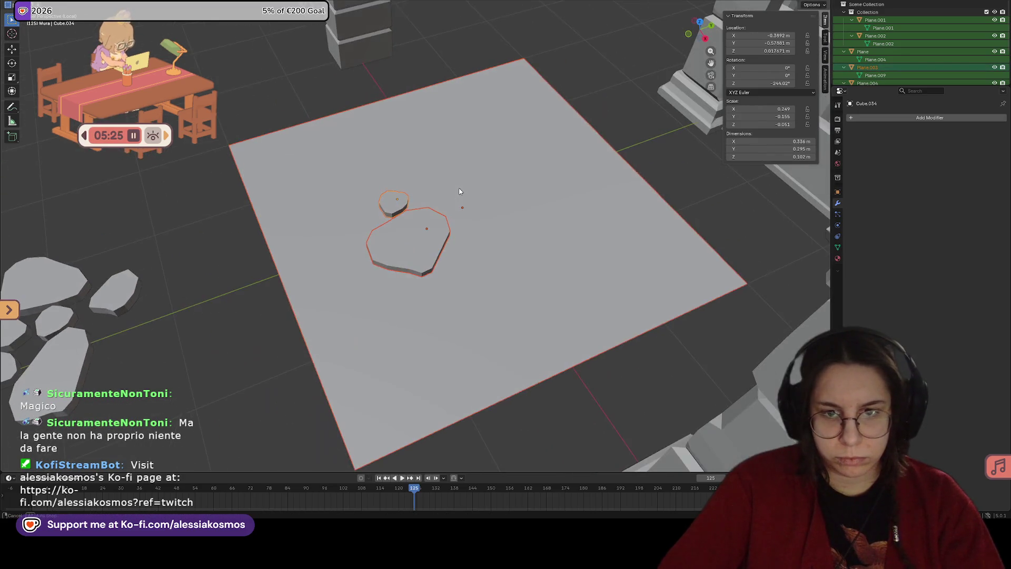
{"action": "key", "text": "ctrl+j"}
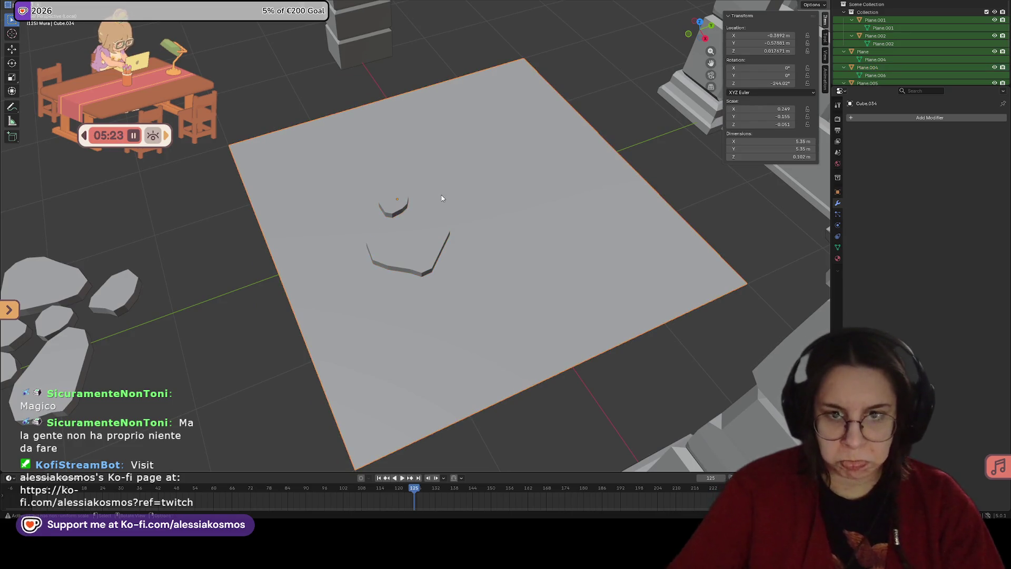
Step: Apply the joined stone tile's location and save the file
{"action": "key", "text": "ctrl+a"}
{"action": "left_click", "coordinate": [445, 194]}
{"action": "key", "text": "ctrl+s"}
{"action": "scroll", "coordinate": [458, 198], "scroll_direction": "down", "scroll_amount": 4}
{"action": "middle_click_drag", "start_coordinate": [482, 223], "coordinate": [463, 248], "text": "shift"}
Step: Move the plain plane from the bottom left to sit beside the stone floor tile
{"action": "key", "text": "g"}
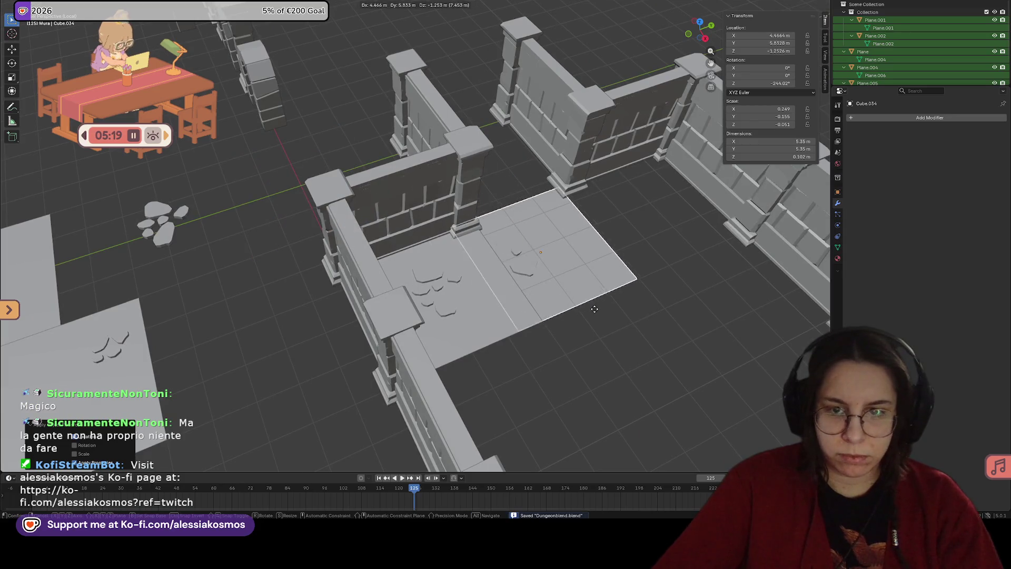
{"action": "right_click", "coordinate": [214, 264]}
{"action": "middle_click_drag", "start_coordinate": [213, 264], "coordinate": [239, 292]}
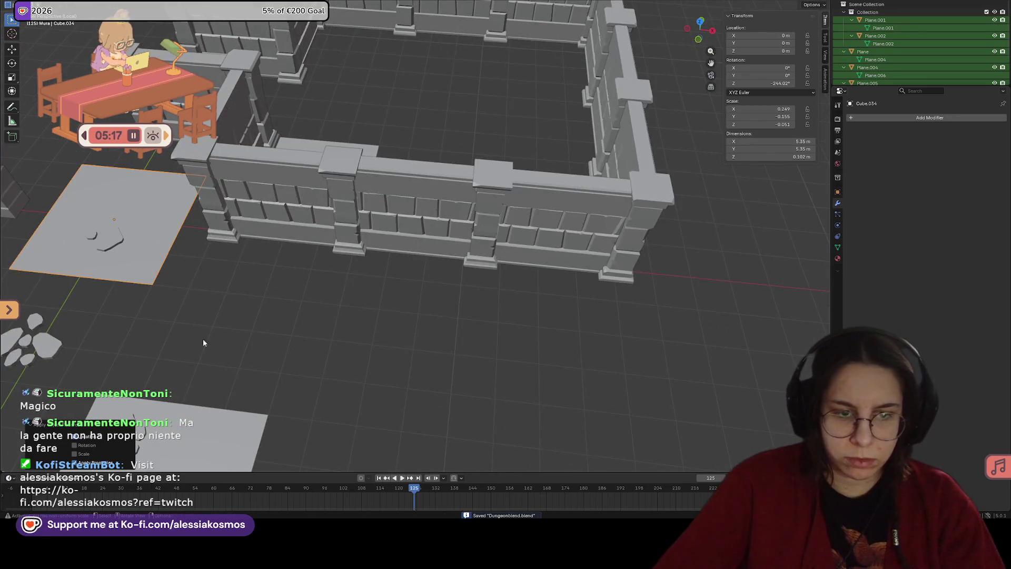
{"action": "left_click", "coordinate": [202, 426]}
{"action": "mouse_move", "coordinate": [203, 426]}
{"action": "middle_mouse_down"}
{"action": "mouse_move", "coordinate": [245, 355]}
{"action": "mouse_move", "coordinate": [408, 319]}
{"action": "mouse_move", "coordinate": [373, 306]}
{"action": "middle_mouse_up"}
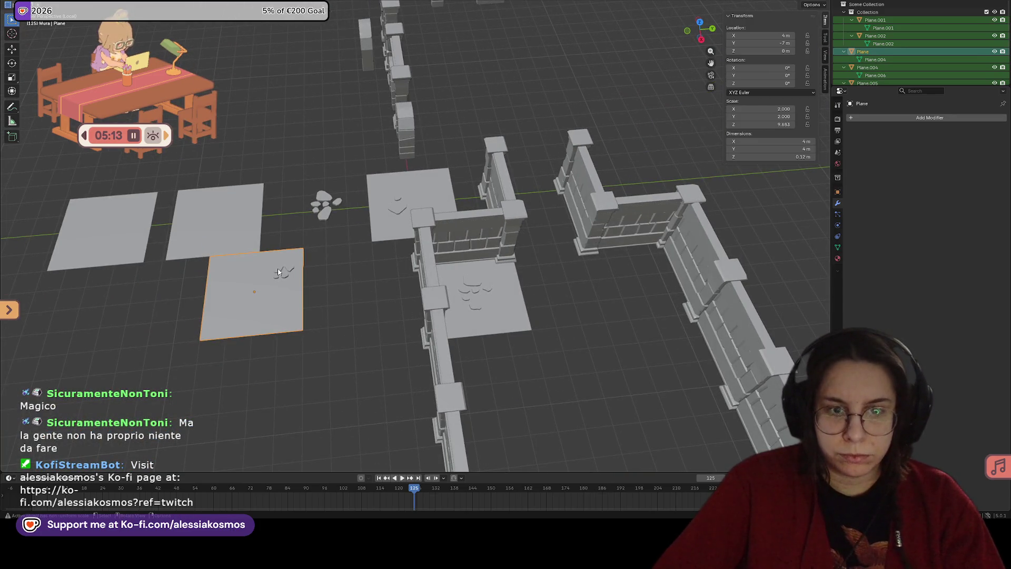
{"action": "key", "text": "g"}
{"action": "left_click", "coordinate": [578, 289]}
Step: Move the stone tile near the top wall to X 9 m, Y 2 m
{"action": "left_click", "coordinate": [407, 196]}
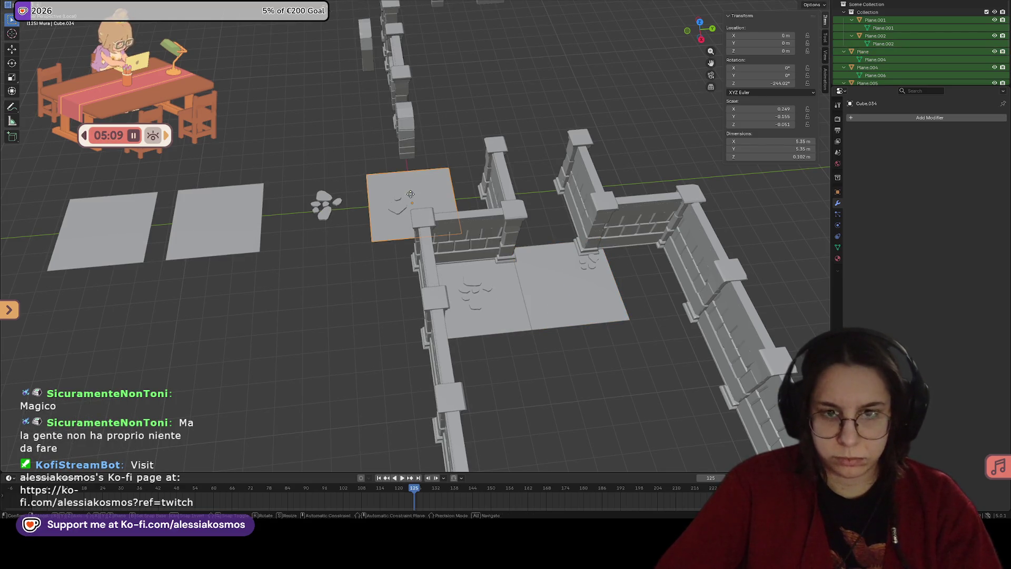
{"action": "key", "text": "g"}
{"action": "left_click", "coordinate": [476, 353]}
{"action": "mouse_move", "coordinate": [477, 353]}
{"action": "middle_mouse_down"}
{"action": "mouse_move", "coordinate": [597, 368]}
{"action": "mouse_move", "coordinate": [519, 326]}
{"action": "middle_mouse_up"}
Step: Duplicate the stone tile 8 m along Y, then shift the copy to X 5 m
{"action": "key", "text": "shift+d"}
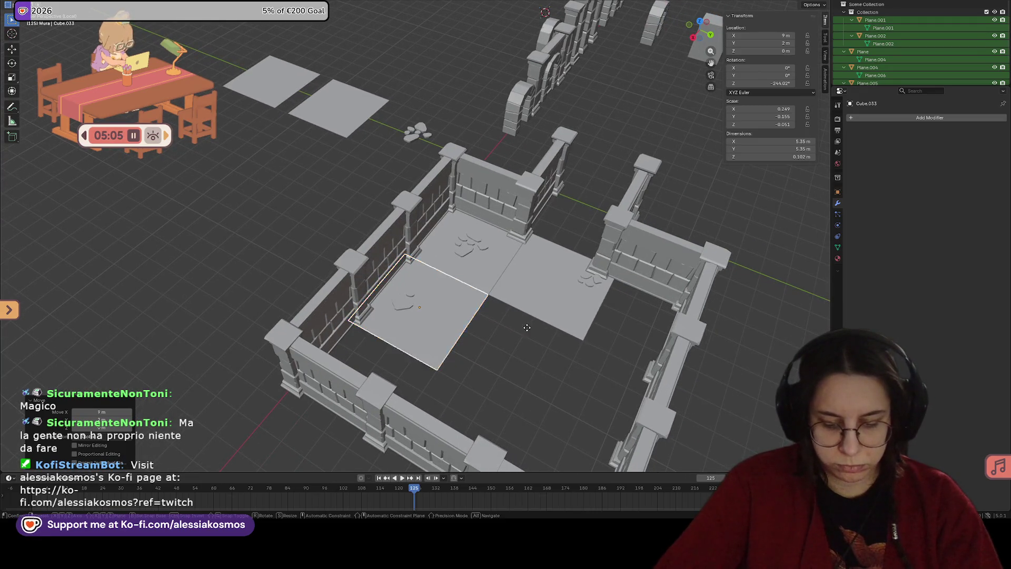
{"action": "key", "text": "y"}
{"action": "left_click", "coordinate": [667, 318]}
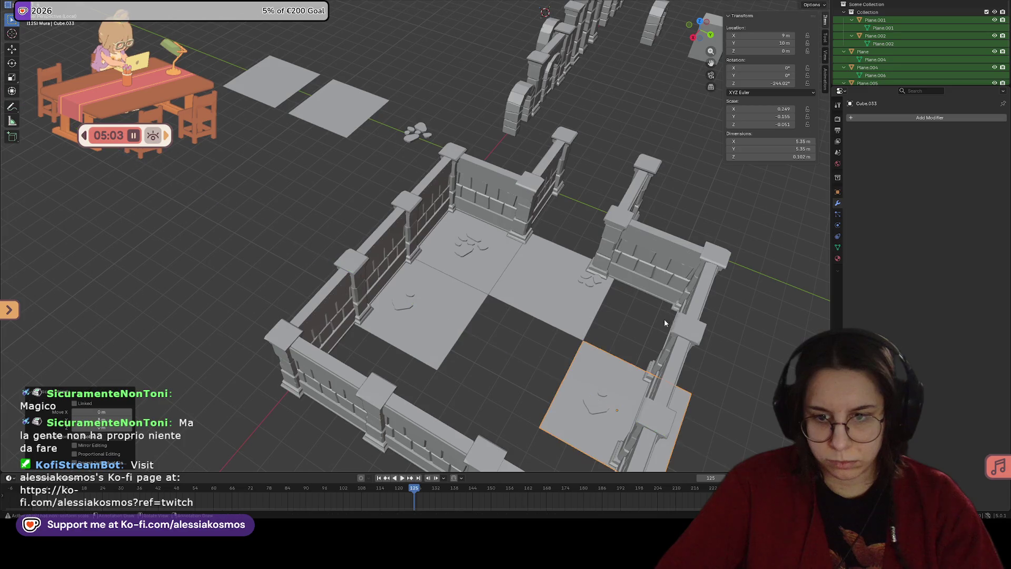
{"action": "key", "text": "g"}
{"action": "key", "text": "x"}
{"action": "left_click", "coordinate": [655, 318]}
{"action": "mouse_move", "coordinate": [655, 318]}
{"action": "middle_mouse_down"}
{"action": "mouse_move", "coordinate": [648, 361]}
{"action": "mouse_move", "coordinate": [537, 251]}
{"action": "middle_mouse_up"}
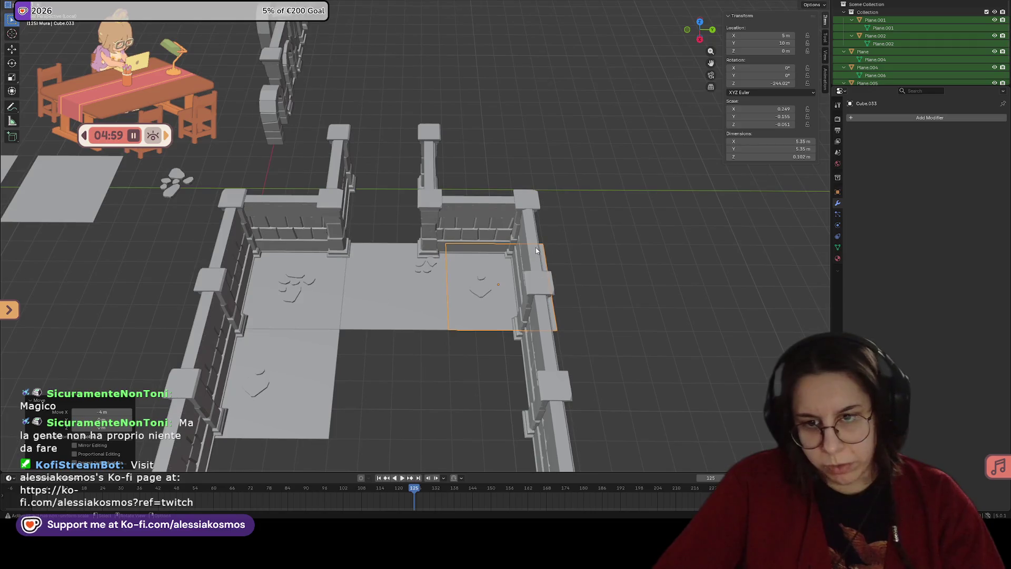
{"action": "left_click", "coordinate": [486, 196]}
Step: Move the four stone floor tiles along Y outside the walls to Y -14 m
{"action": "left_click", "coordinate": [463, 299]}
{"action": "left_click", "coordinate": [395, 287], "text": "shift"}
{"action": "left_click", "coordinate": [304, 296], "text": "shift"}
{"action": "left_click", "coordinate": [303, 345], "text": "shift"}
{"action": "scroll", "coordinate": [302, 327], "scroll_direction": "down", "scroll_amount": 2}
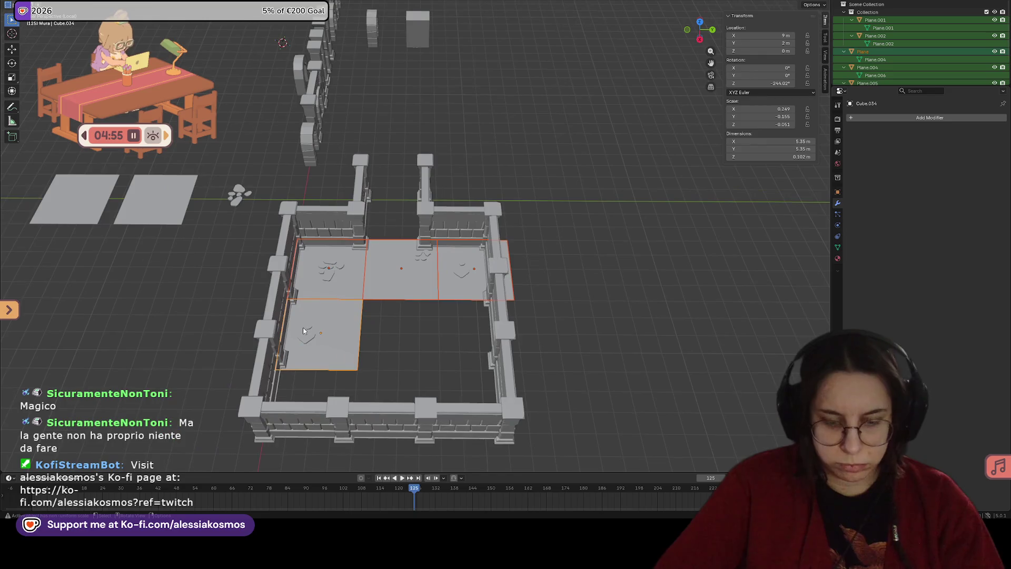
{"action": "key", "text": "g"}
{"action": "key", "text": "y"}
{"action": "left_click", "coordinate": [211, 302]}
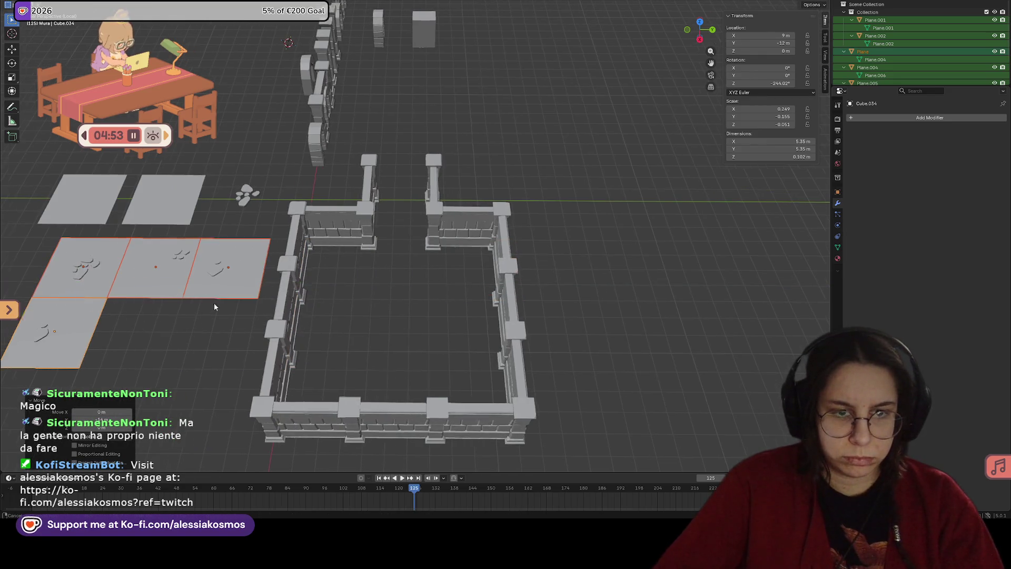
{"action": "middle_click_drag", "start_coordinate": [214, 306], "coordinate": [472, 303], "text": "shift"}
{"action": "key", "text": "g"}
{"action": "key", "text": "y"}
{"action": "left_click", "coordinate": [445, 247]}
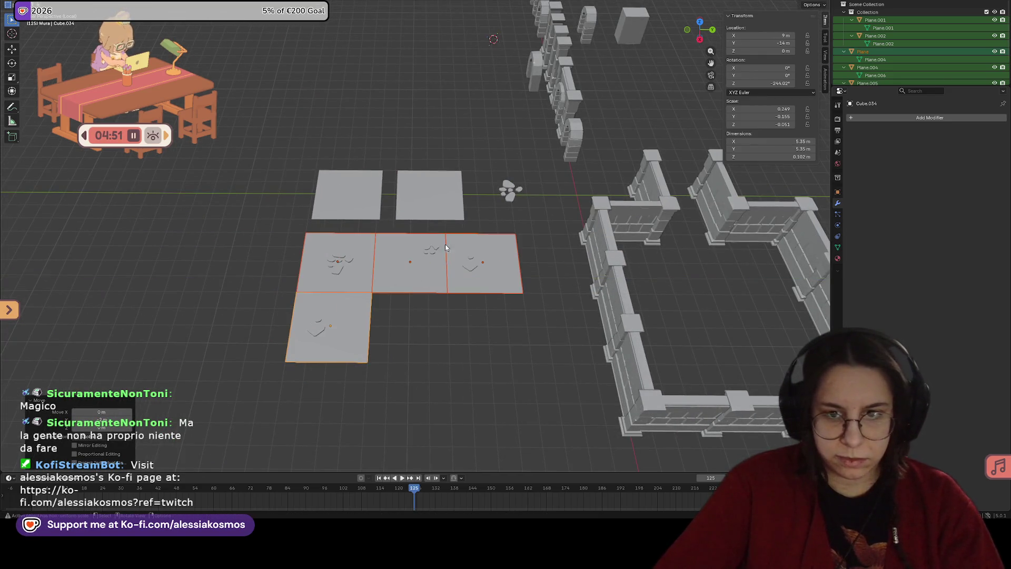
Step: Apply location on the plain plane, move it near the walls, then delete it
{"action": "left_click", "coordinate": [376, 203]}
{"action": "key", "text": "ctrl+a"}
{"action": "left_click", "coordinate": [548, 201]}
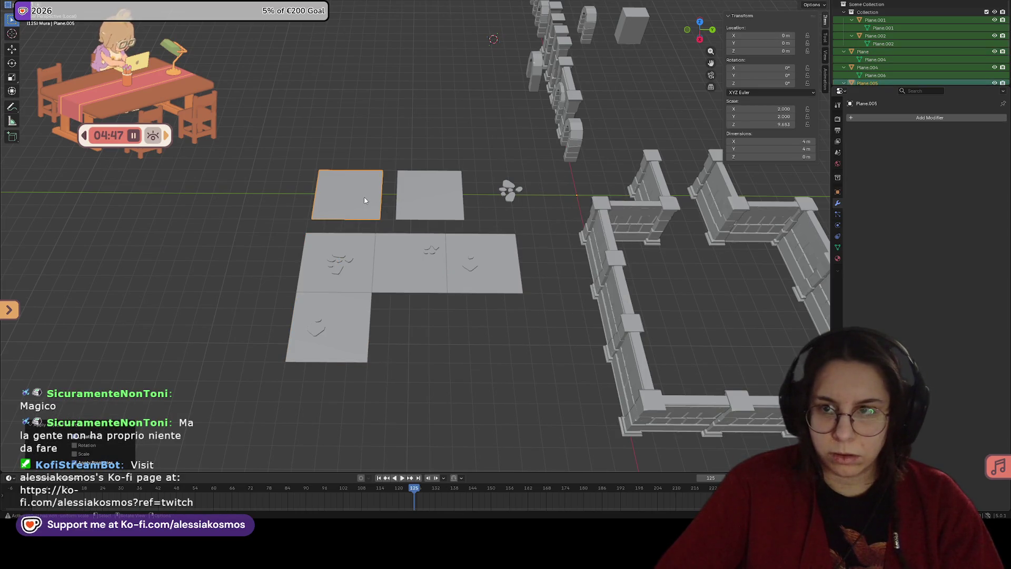
{"action": "key", "text": "g"}
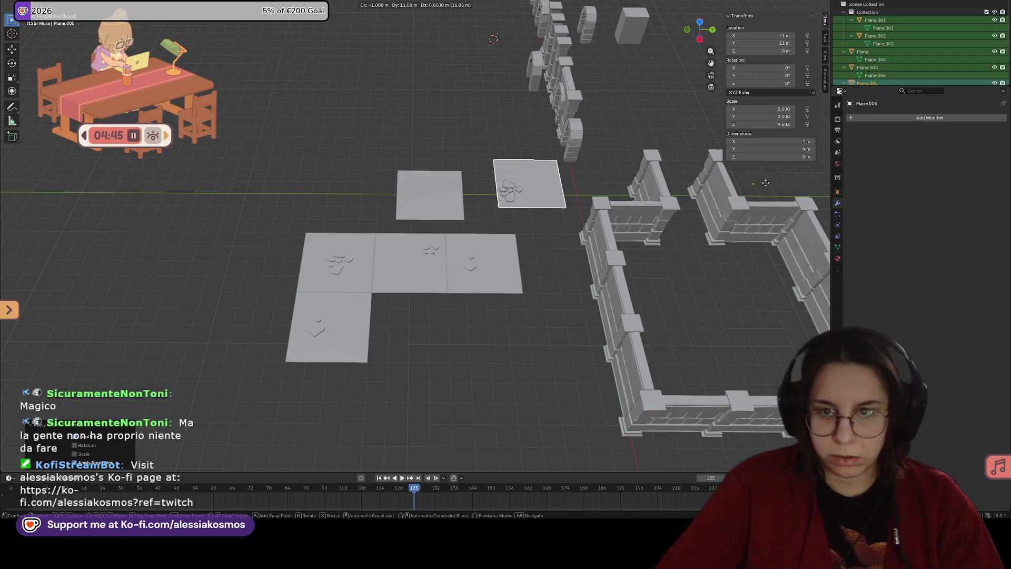
{"action": "left_click", "coordinate": [798, 201]}
{"action": "scroll", "coordinate": [508, 254], "scroll_direction": "up", "scroll_amount": 3}
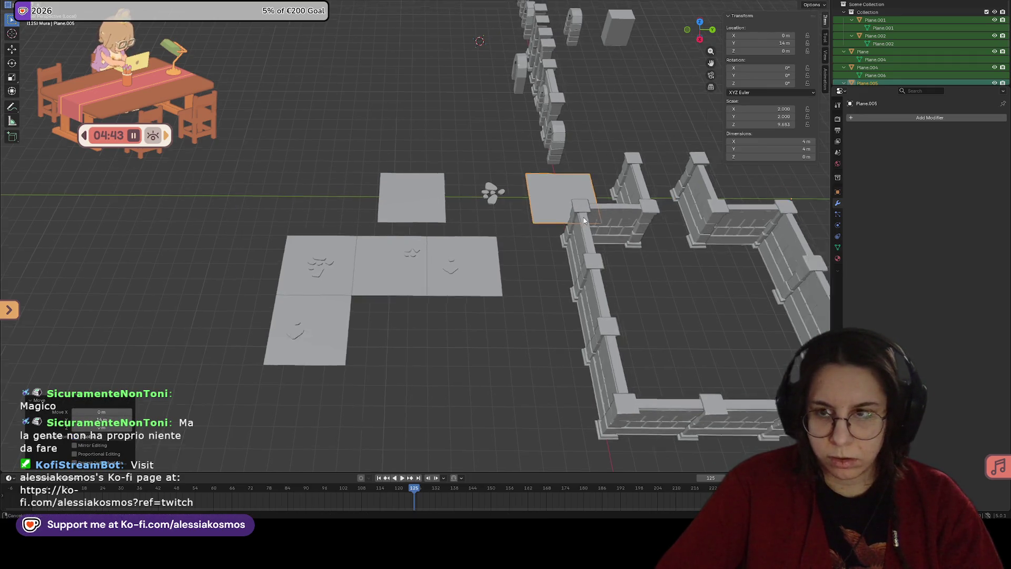
{"action": "key", "text": "ctrl+a"}
{"action": "left_click", "coordinate": [525, 238]}
{"action": "mouse_move", "coordinate": [525, 238]}
{"action": "middle_mouse_down"}
{"action": "mouse_move", "coordinate": [580, 229]}
{"action": "mouse_move", "coordinate": [549, 229]}
{"action": "middle_mouse_up"}
{"action": "key", "text": "x"}
{"action": "left_click", "coordinate": [523, 230]}
Step: Alt+D copy the left plain plane to the X axis, reposition the original, and save
{"action": "left_click", "coordinate": [189, 240]}
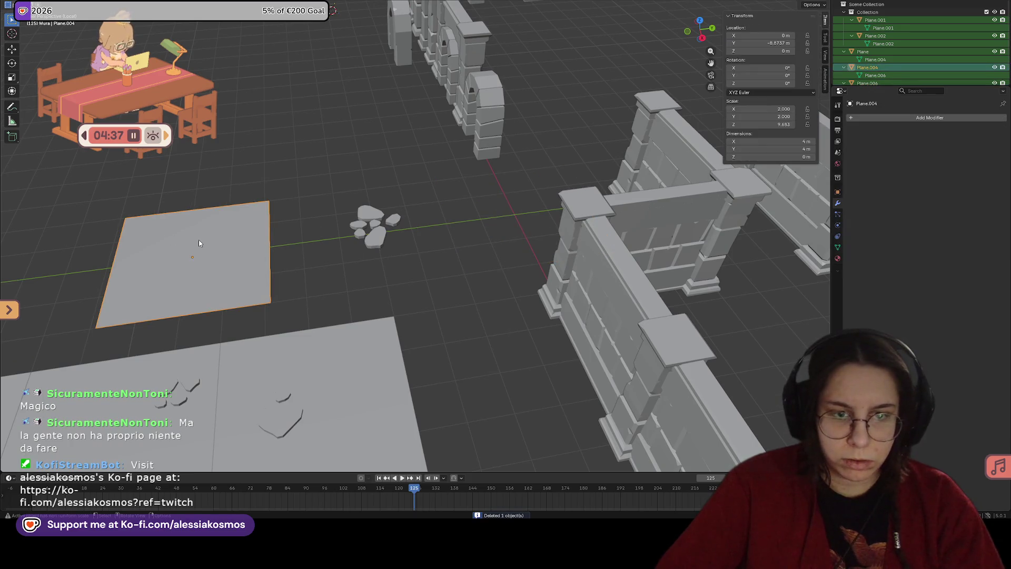
{"action": "key", "text": "alt+d"}
{"action": "left_click", "coordinate": [491, 243]}
{"action": "left_click", "coordinate": [236, 274]}
{"action": "key", "text": "g"}
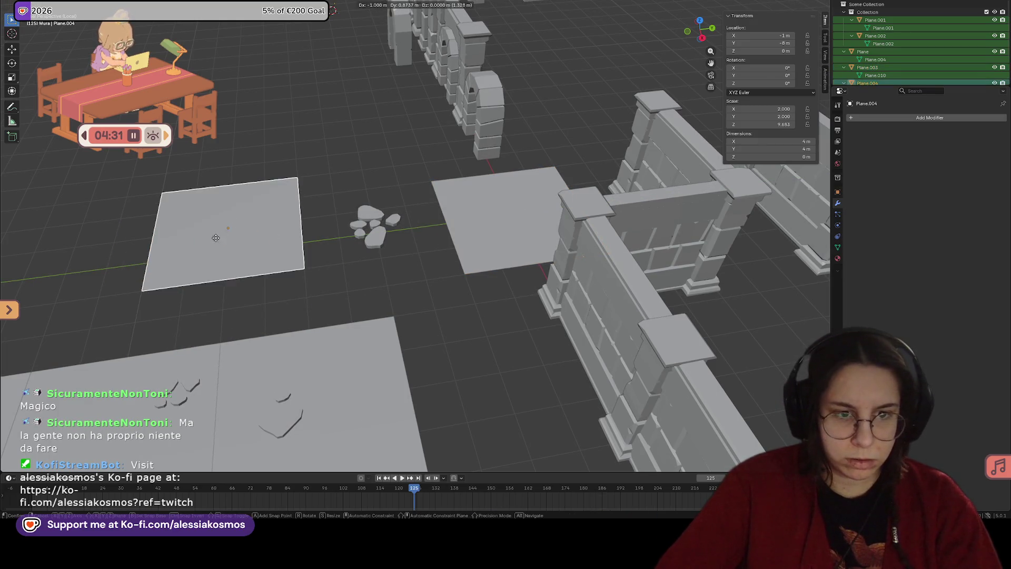
{"action": "left_click", "coordinate": [280, 254]}
{"action": "mouse_move", "coordinate": [280, 254]}
{"action": "middle_mouse_down"}
{"action": "mouse_move", "coordinate": [283, 268]}
{"action": "mouse_move", "coordinate": [431, 258]}
{"action": "middle_mouse_up"}
{"action": "key", "text": "ctrl+s"}
Step: Duplicate the top plain plane into the empty slot of the tile grid
{"action": "left_click", "coordinate": [523, 179]}
{"action": "mouse_move", "coordinate": [523, 179]}
{"action": "middle_mouse_down"}
{"action": "mouse_move", "coordinate": [475, 176]}
{"action": "mouse_move", "coordinate": [422, 263]}
{"action": "mouse_move", "coordinate": [395, 287]}
{"action": "middle_mouse_up"}
{"action": "scroll", "coordinate": [390, 287], "scroll_direction": "up", "scroll_amount": 4}
{"action": "scroll", "coordinate": [331, 279], "scroll_direction": "down", "scroll_amount": 3}
{"action": "mouse_move", "coordinate": [336, 277]}
{"action": "middle_mouse_down"}
{"action": "mouse_move", "coordinate": [353, 285]}
{"action": "mouse_move", "coordinate": [417, 245]}
{"action": "middle_mouse_up"}
{"action": "left_click", "coordinate": [369, 149]}
{"action": "key", "text": "shift+d"}
{"action": "left_click", "coordinate": [243, 342]}
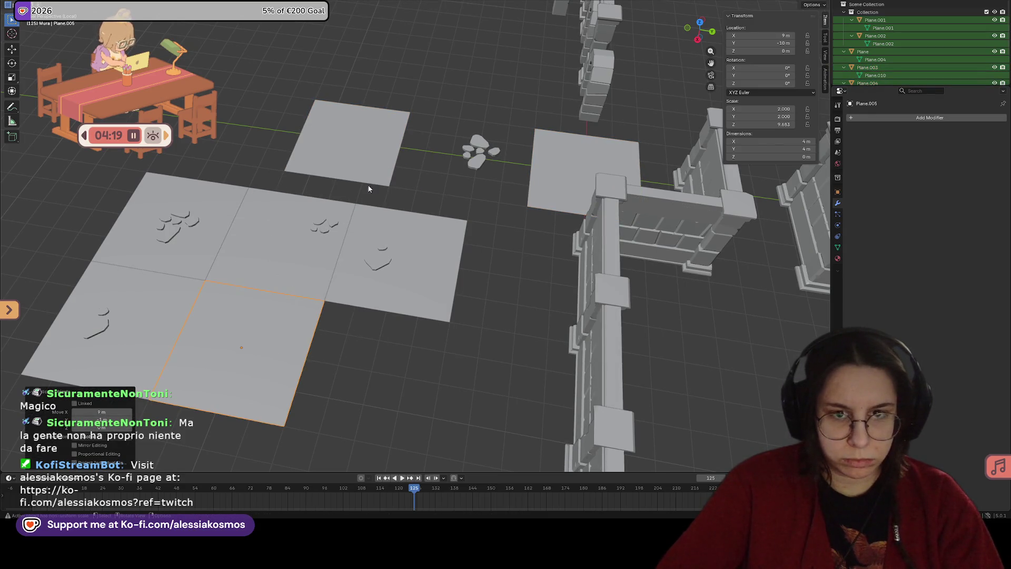
Step: Duplicate the top plain floor plane and place the copy to the right of the tile grid
{"action": "left_click", "coordinate": [368, 186]}
{"action": "scroll", "coordinate": [368, 185], "scroll_direction": "down", "scroll_amount": 3}
{"action": "middle_click_drag", "start_coordinate": [368, 210], "coordinate": [363, 294]}
{"action": "key", "text": "shift+d"}
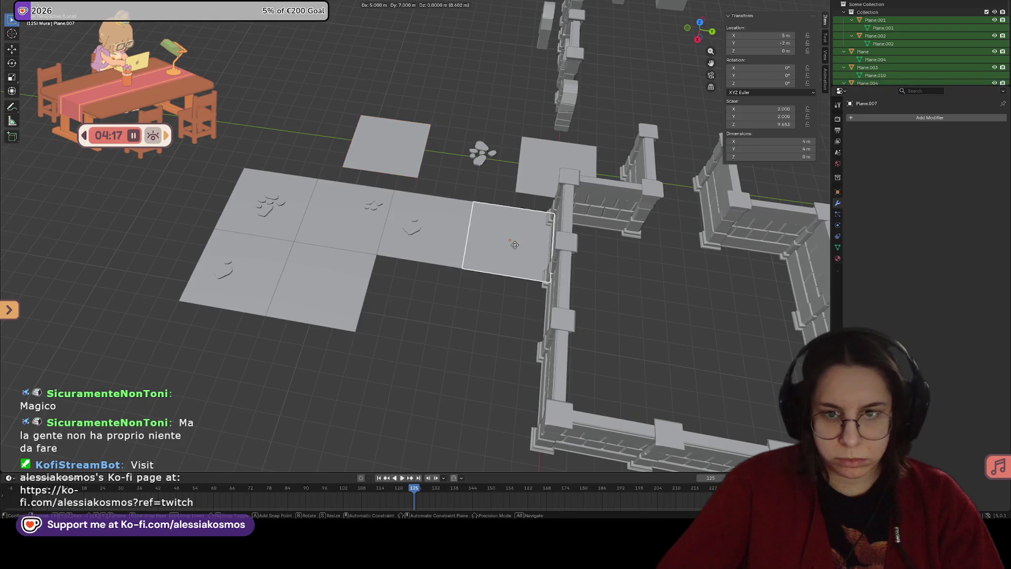
{"action": "left_click", "coordinate": [455, 272]}
Step: Duplicate the top-left stone tile, turn it 90° about Z, and set it beside the wall
{"action": "left_click", "coordinate": [293, 197]}
{"action": "key", "text": "shift+d"}
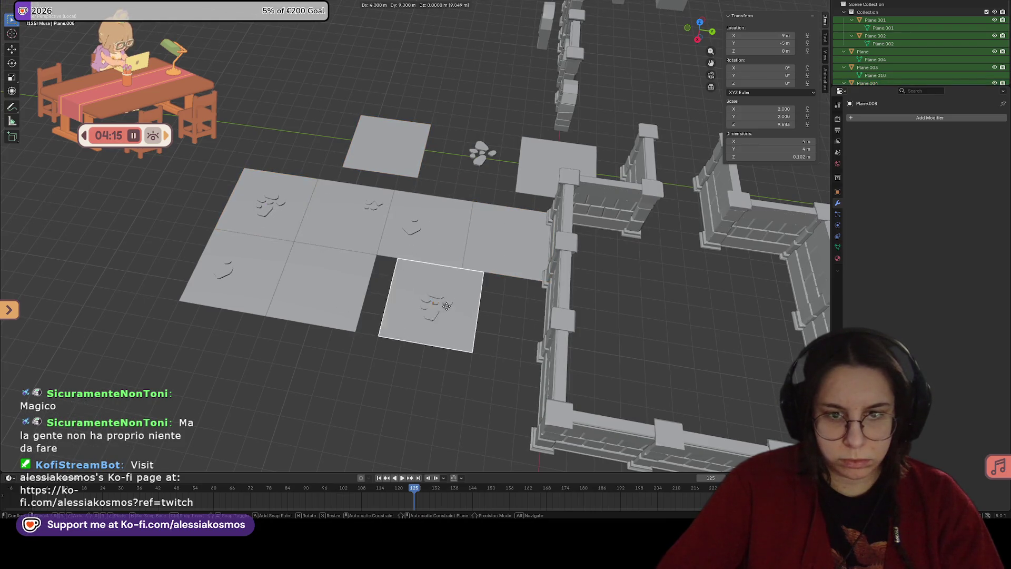
{"action": "key", "text": "r"}
{"action": "key", "text": "x"}
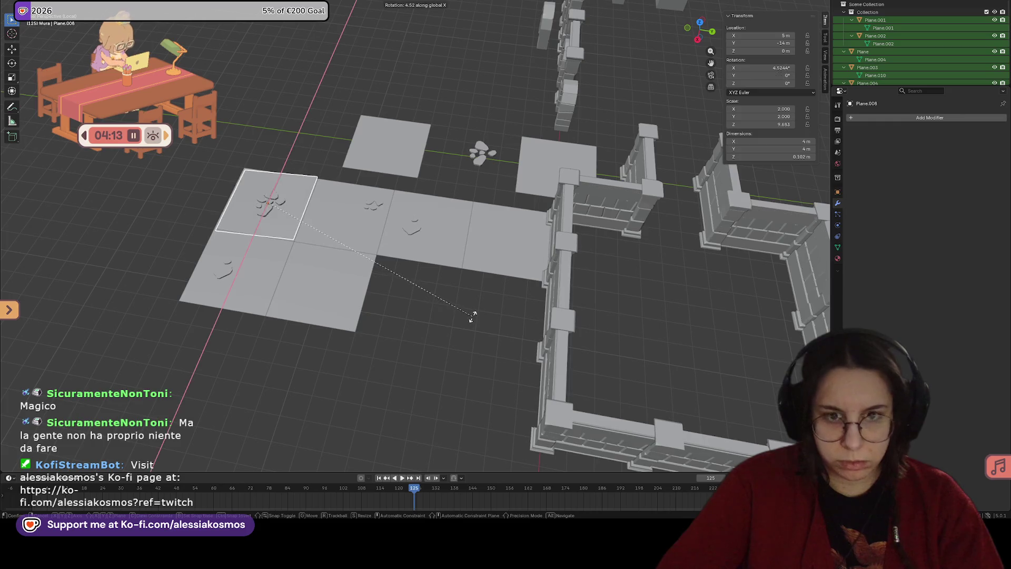
{"action": "type", "text": "z90"}
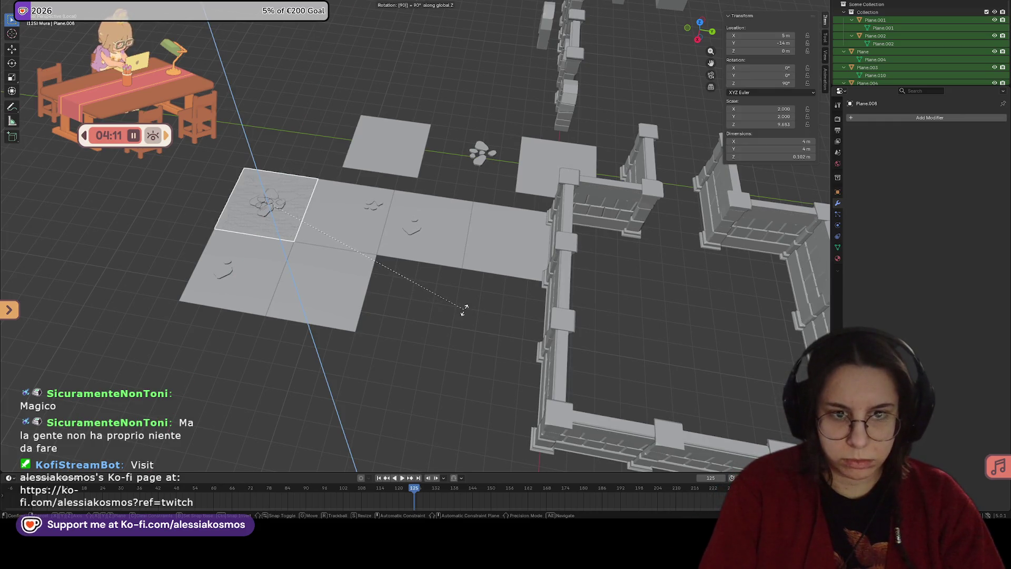
{"action": "key", "text": "Return"}
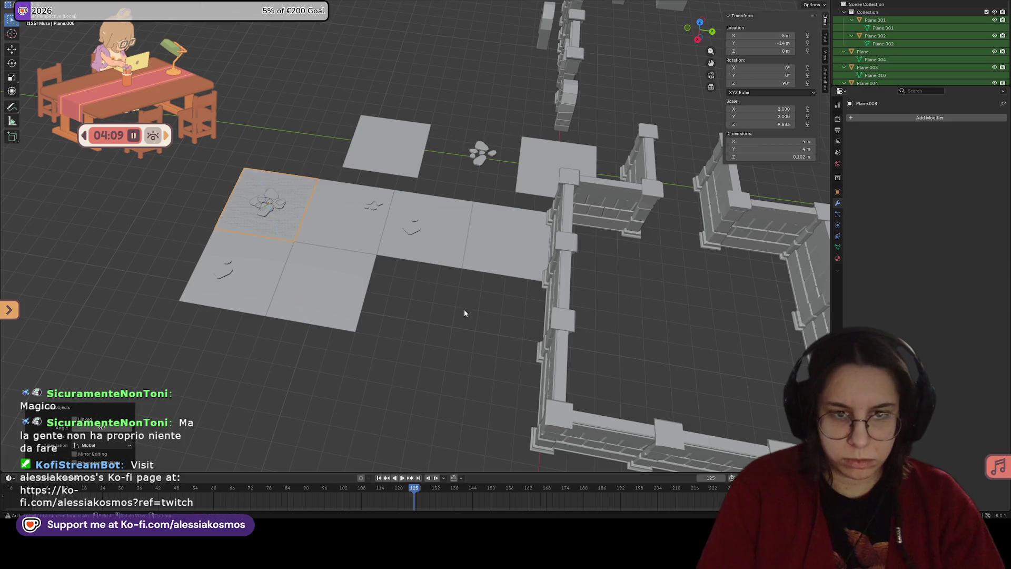
{"action": "key", "text": "g"}
{"action": "left_click", "coordinate": [493, 314]}
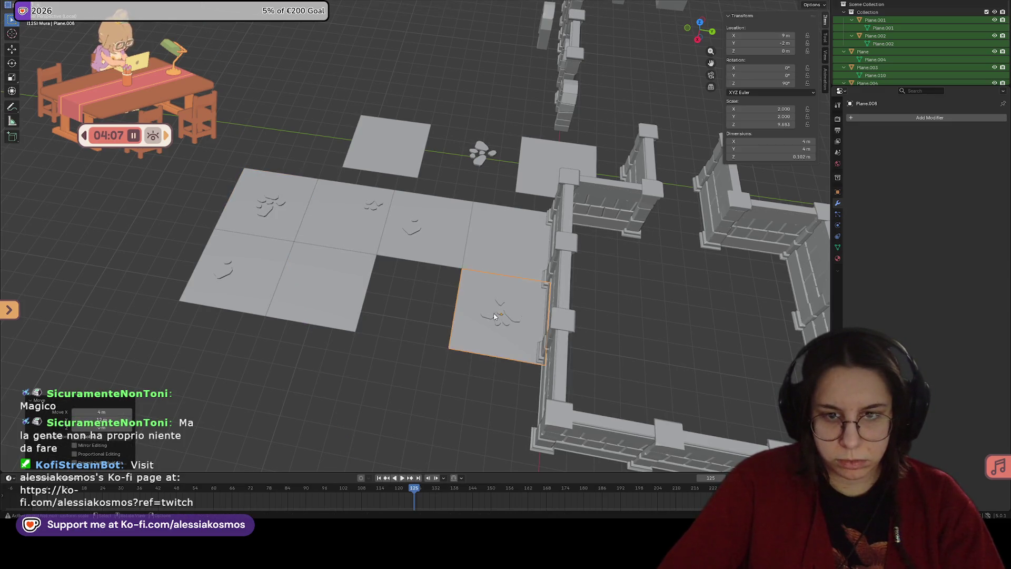
Step: Duplicate another stone tile below the grid and rotate it 90° about Z
{"action": "left_click", "coordinate": [355, 217]}
{"action": "key", "text": "shift+d"}
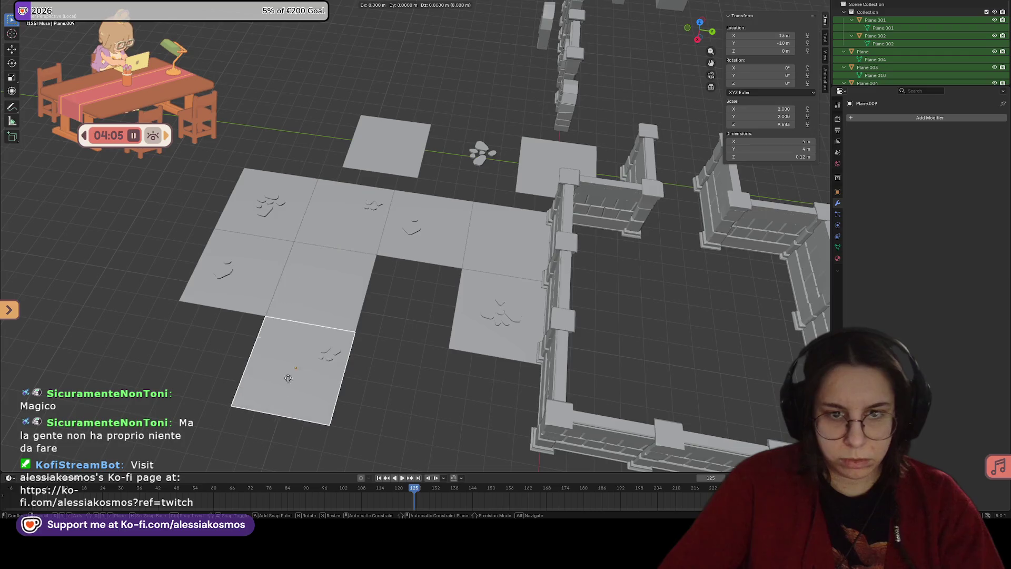
{"action": "left_click", "coordinate": [287, 365]}
{"action": "type", "text": "rx90z"}
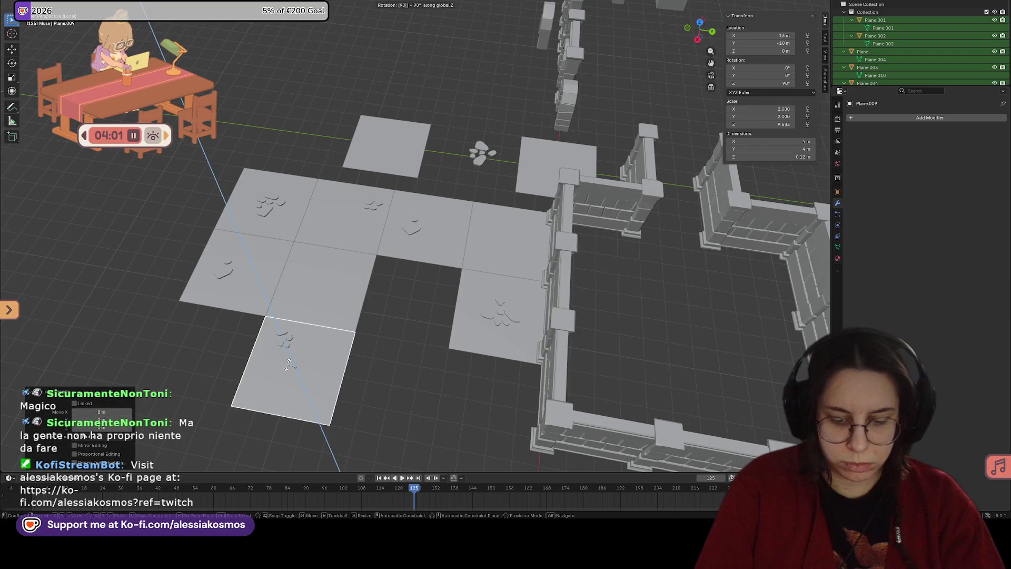
{"action": "key", "text": "Return"}
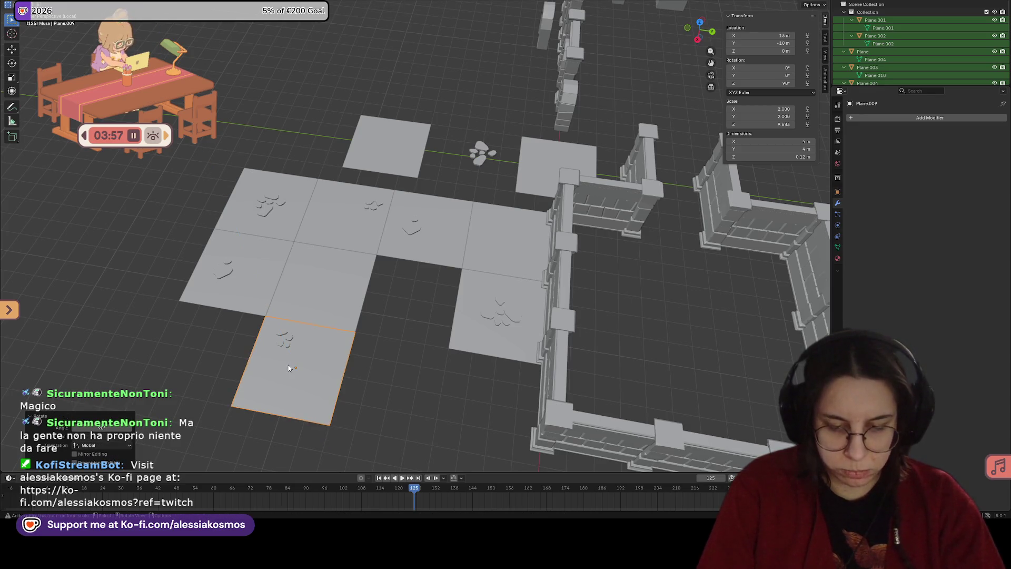
{"action": "type", "text": "r"}
{"action": "type", "text": "45"}
{"action": "type", "text": "xz"}
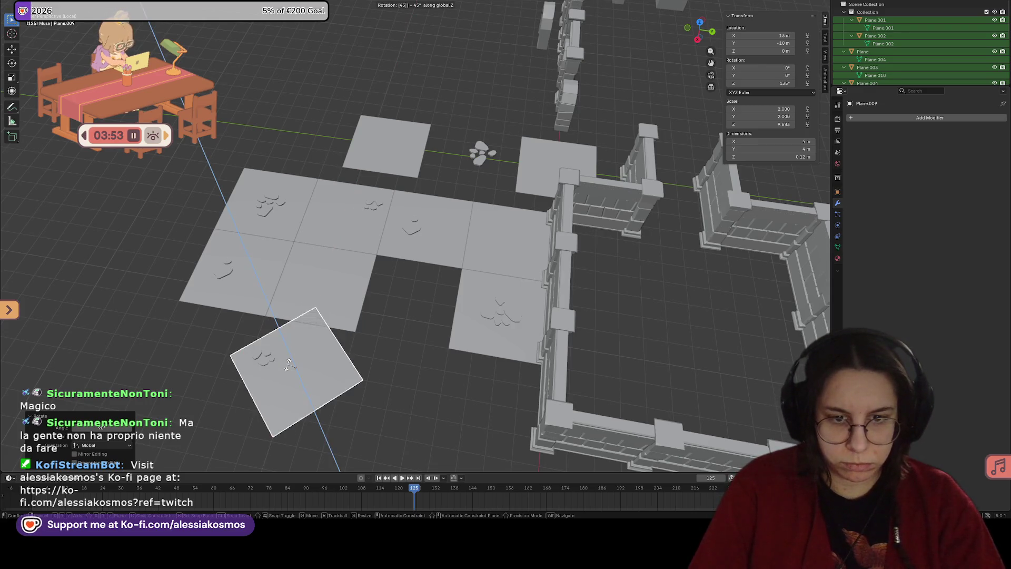
{"action": "key", "text": "Escape"}
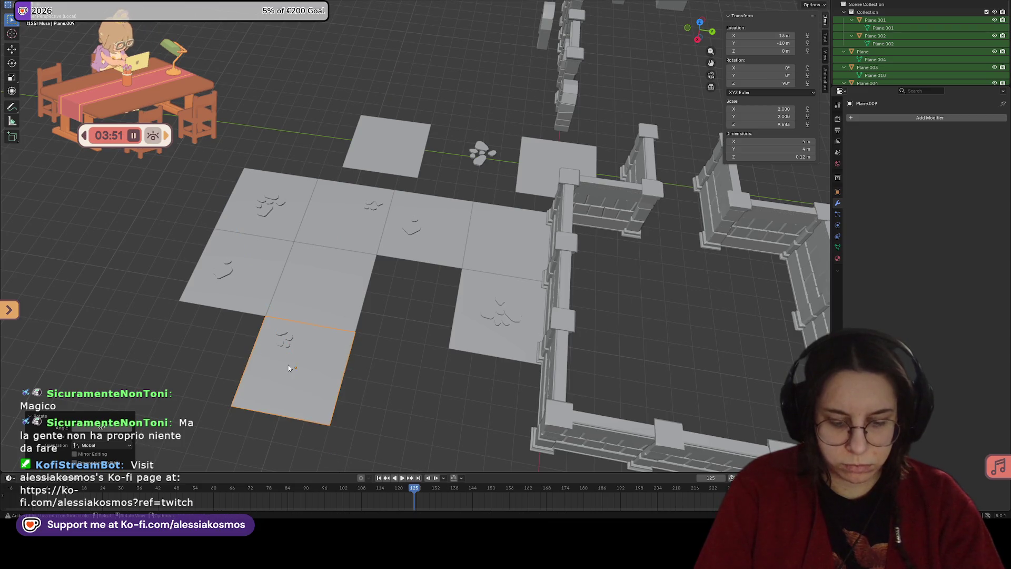
Step: Redo the copied tile's 90° Z rotation and drop it into the lower slot beside the wall
{"action": "key", "text": "r"}
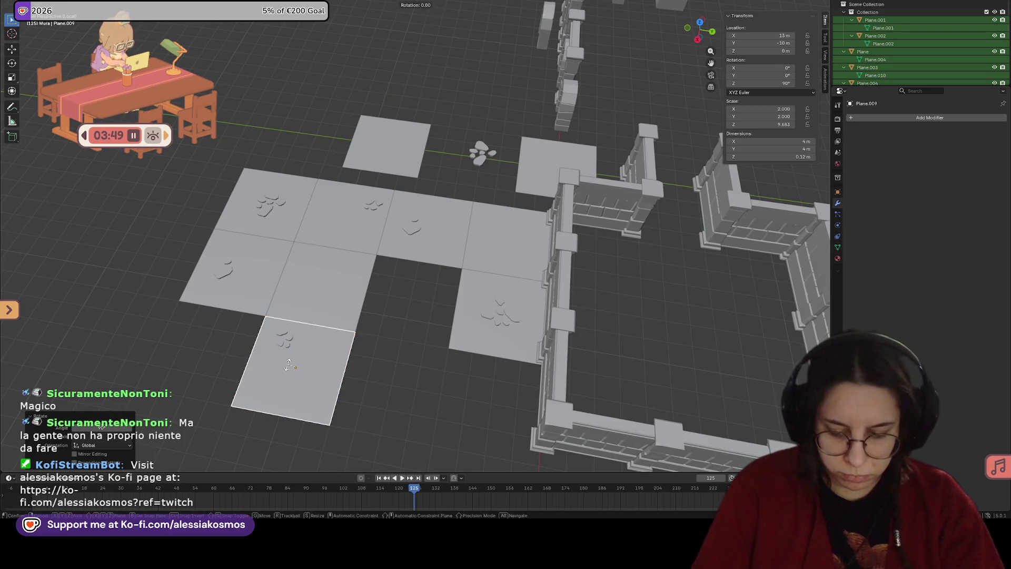
{"action": "key", "text": "r"}
{"action": "key", "text": "minus"}
{"action": "type", "text": "z.90"}
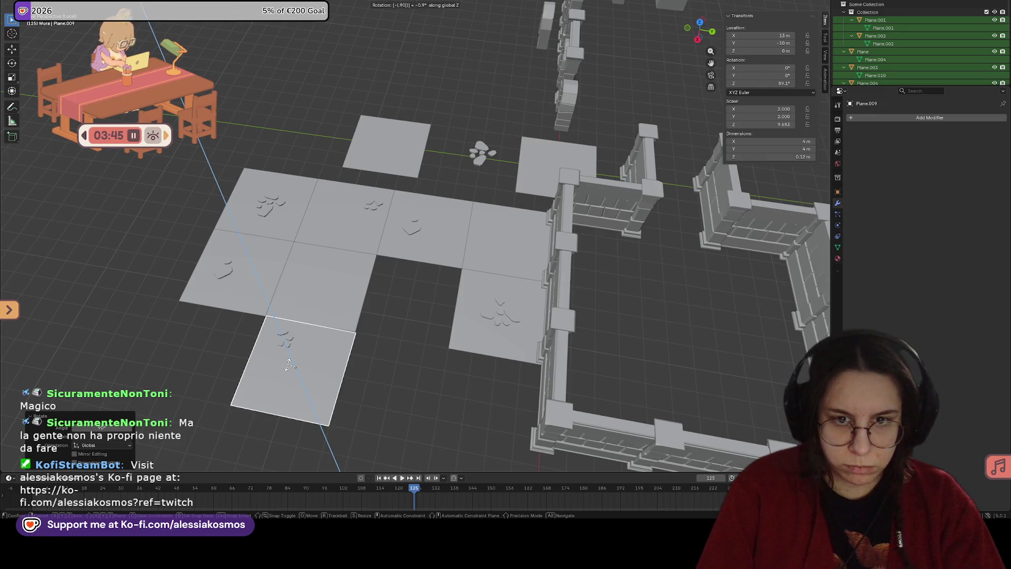
{"action": "key", "text": "Escape"}
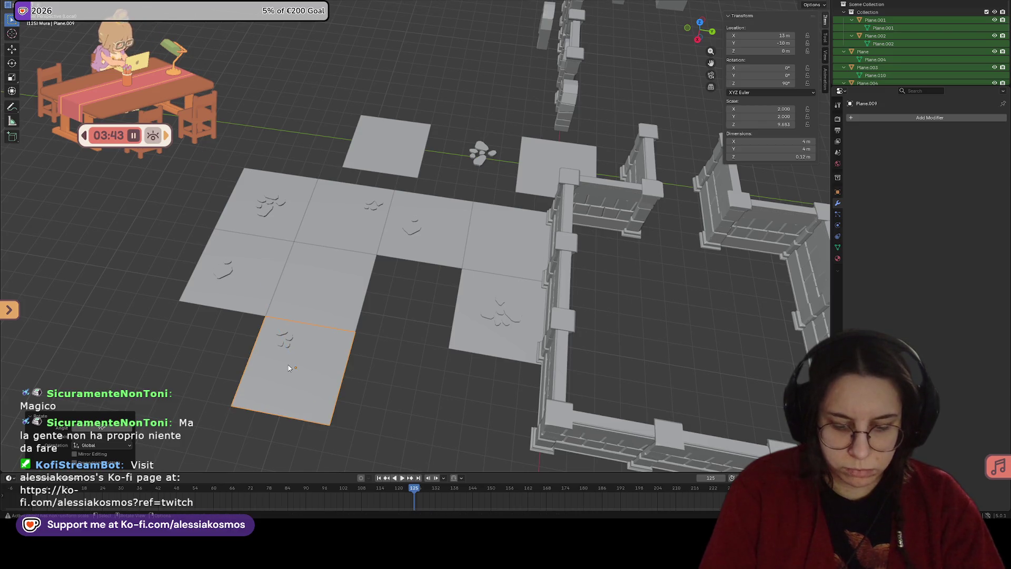
{"action": "type", "text": "r90z"}
{"action": "key", "text": "Return"}
{"action": "key", "text": "g"}
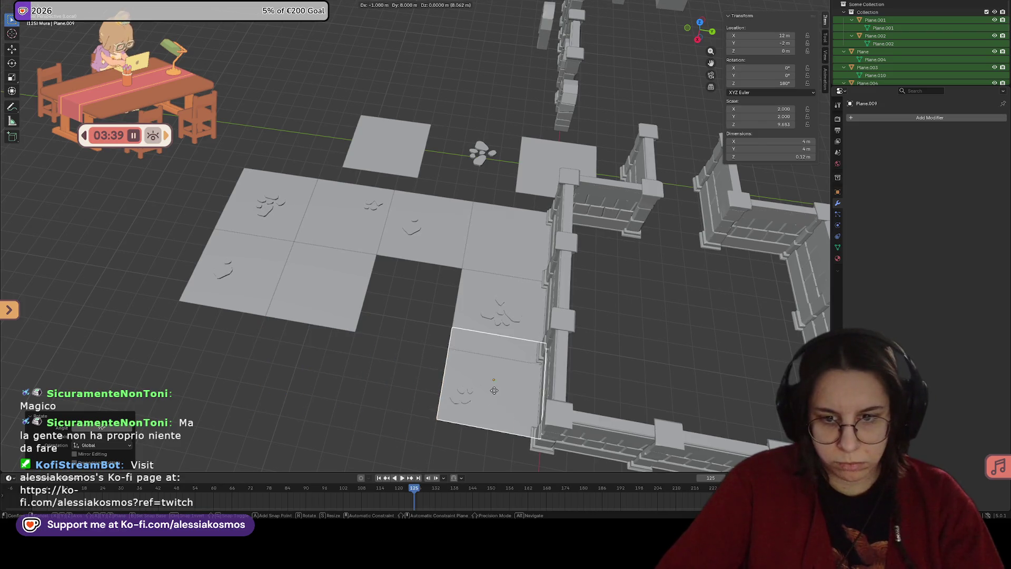
{"action": "left_click", "coordinate": [494, 391]}
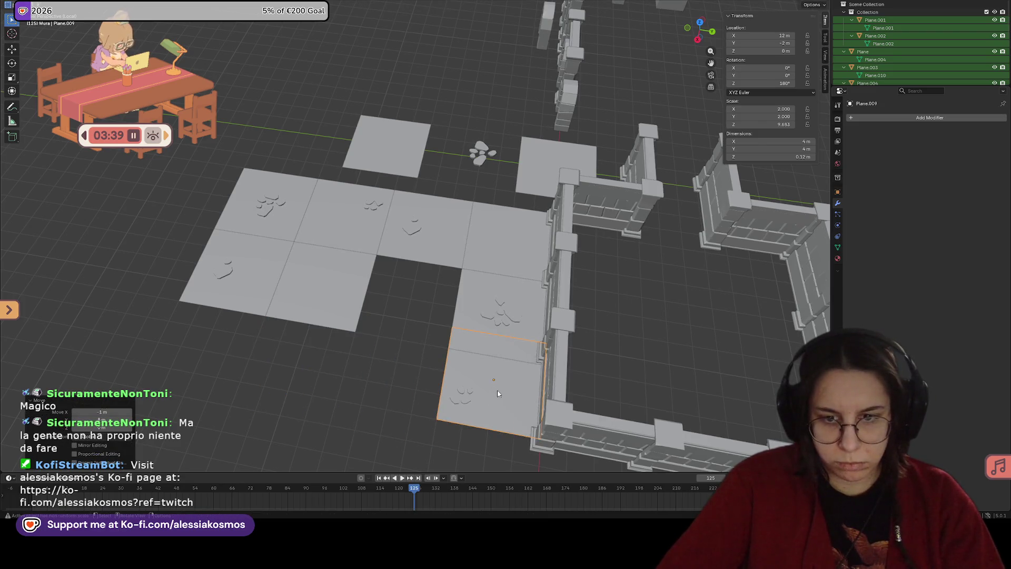
Step: Move the next floor tile into the empty lower-left slot
{"action": "left_click", "coordinate": [329, 302]}
{"action": "key", "text": "g"}
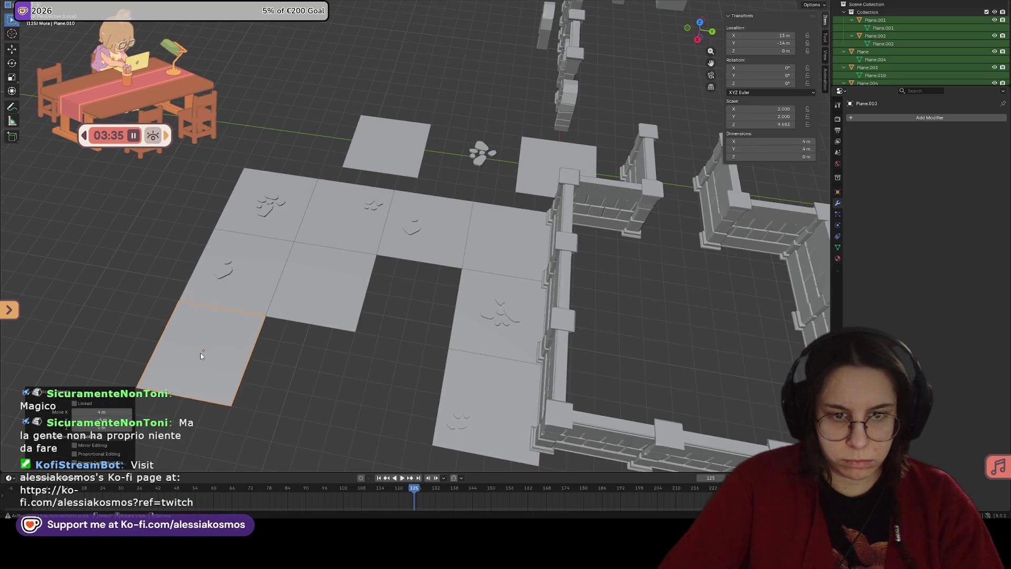
{"action": "left_click", "coordinate": [200, 352]}
{"action": "left_click", "coordinate": [484, 324]}
{"action": "left_click", "coordinate": [434, 256]}
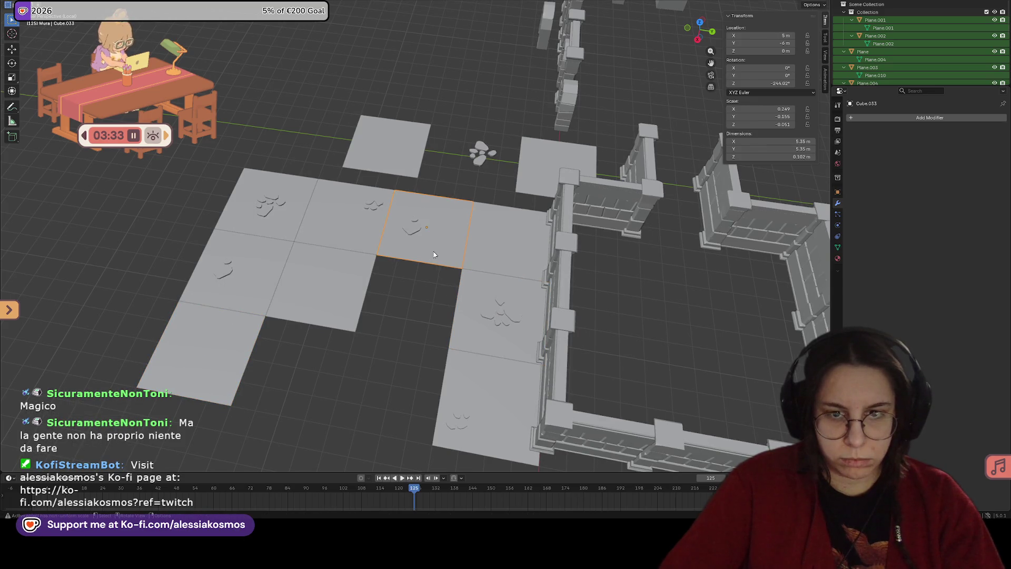
Step: Turn the left stone tile 90° about Z
{"action": "left_click", "coordinate": [268, 286]}
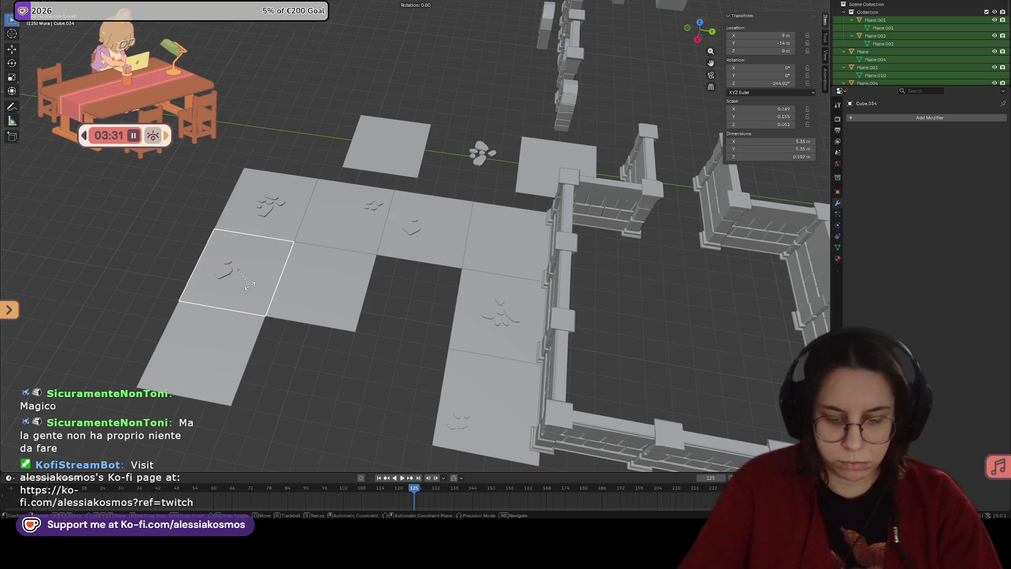
{"action": "type", "text": "rz90"}
{"action": "key", "text": "Return"}
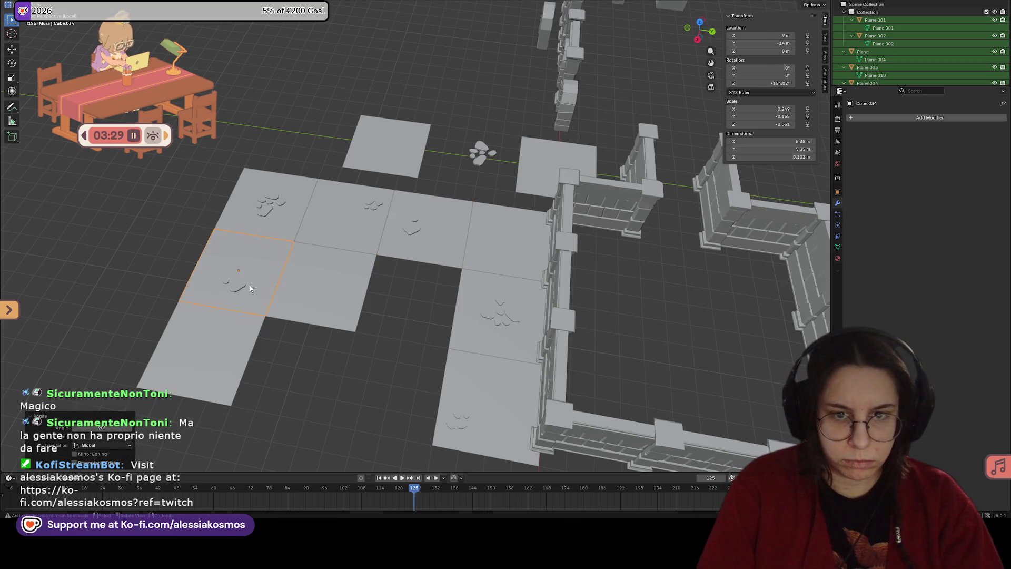
{"action": "left_click", "coordinate": [445, 237]}
{"action": "scroll", "coordinate": [429, 284], "scroll_direction": "down", "scroll_amount": 2}
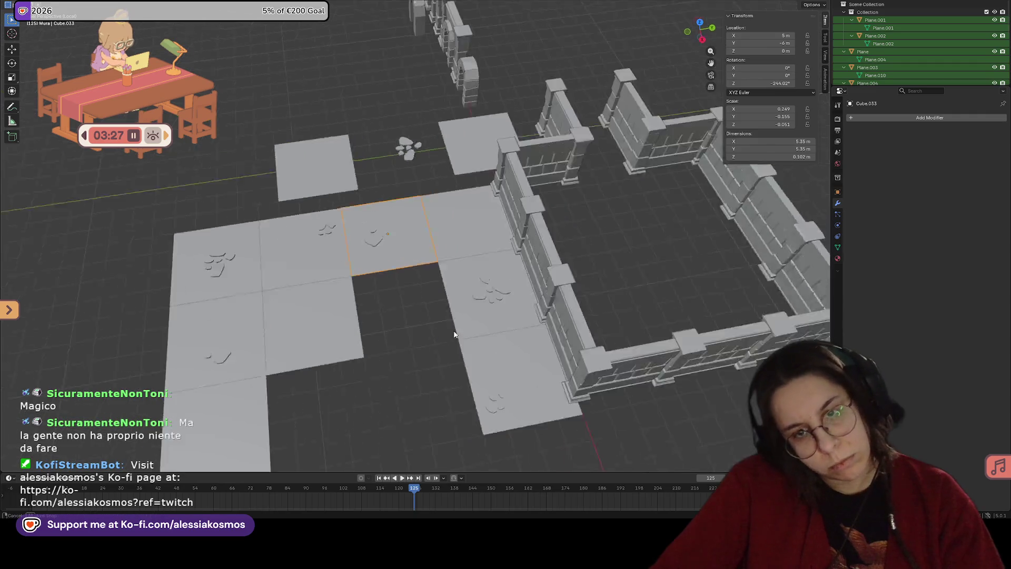
{"action": "middle_click_drag", "start_coordinate": [428, 283], "coordinate": [434, 256]}
{"action": "scroll", "coordinate": [434, 256], "scroll_direction": "up", "scroll_amount": 6}
{"action": "scroll", "coordinate": [432, 168], "scroll_direction": "down", "scroll_amount": 3}
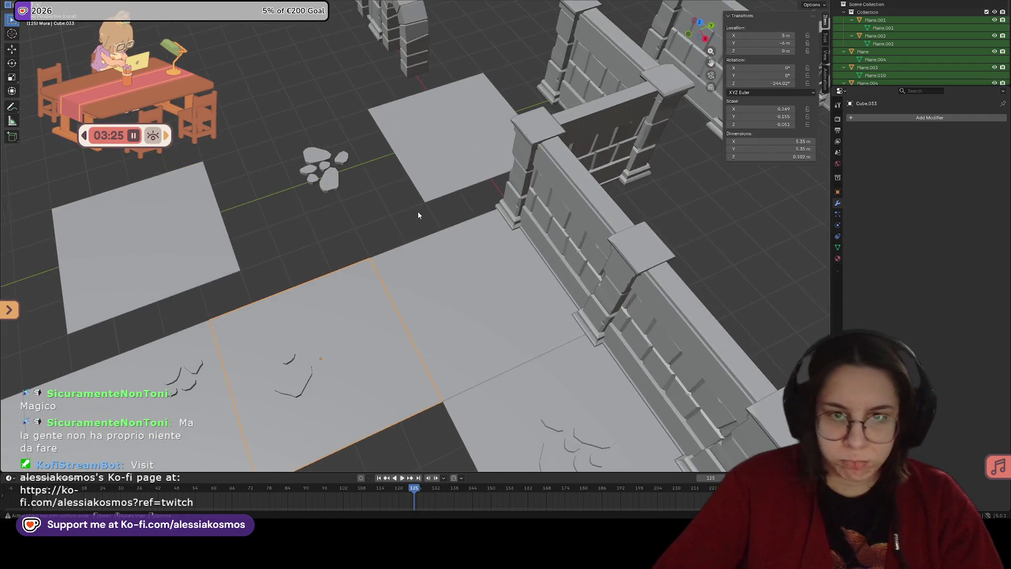
{"action": "scroll", "coordinate": [369, 184], "scroll_direction": "up", "scroll_amount": 4}
Step: Move a single stone to the floor tile's edge and stretch it along Y
{"action": "left_click", "coordinate": [289, 151]}
{"action": "key", "text": "g"}
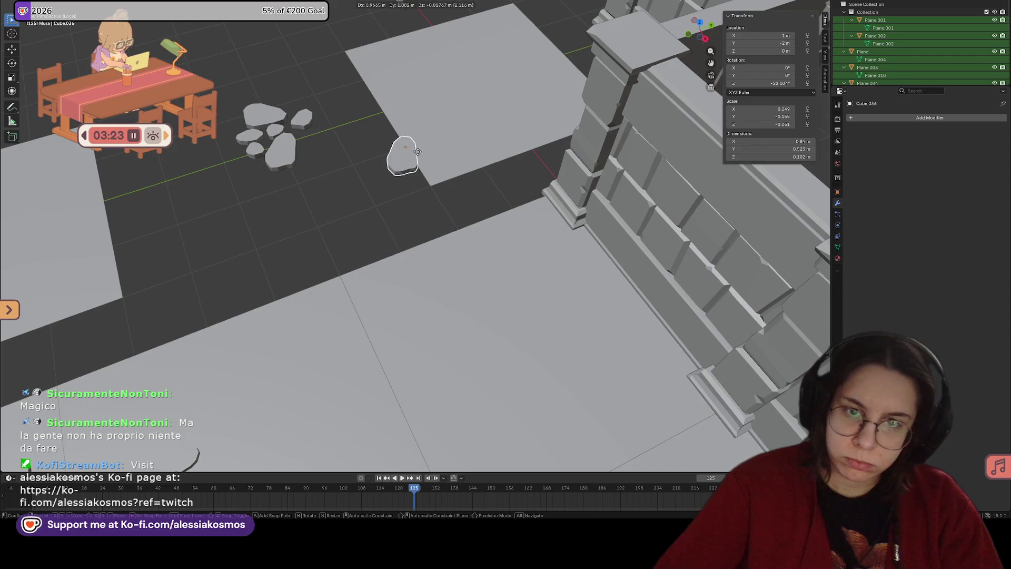
{"action": "left_click", "coordinate": [440, 150]}
{"action": "mouse_move", "coordinate": [437, 112]}
{"action": "middle_mouse_down"}
{"action": "mouse_move", "coordinate": [428, 207]}
{"action": "mouse_move", "coordinate": [411, 199]}
{"action": "middle_mouse_up"}
{"action": "scroll", "coordinate": [429, 208], "scroll_direction": "up", "scroll_amount": 3}
{"action": "key", "text": "s"}
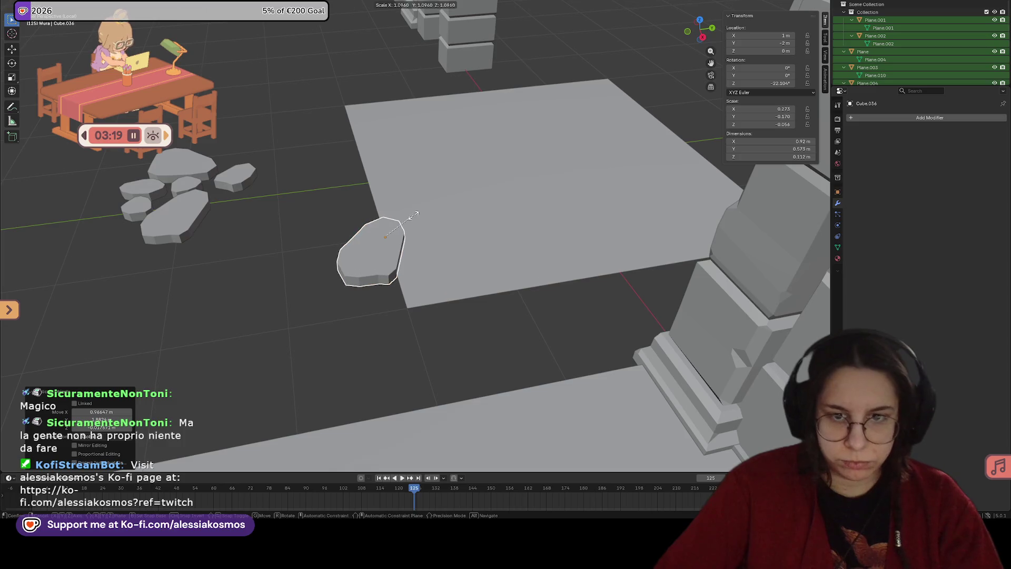
{"action": "key", "text": "y"}
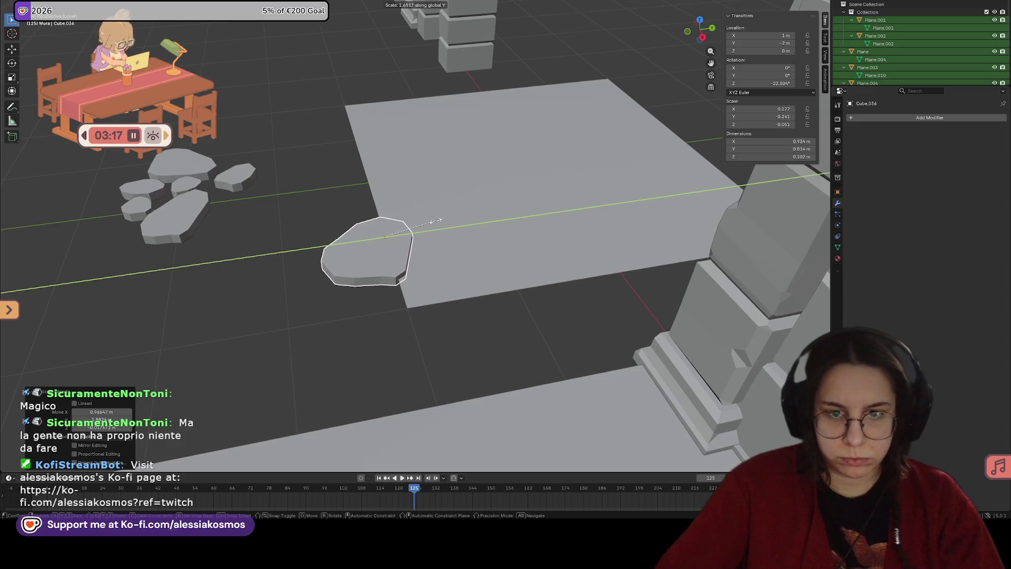
{"action": "left_click", "coordinate": [434, 223]}
Step: In Edit Mode, lower the stone's bottom edge vertically to floor level
{"action": "key", "text": "Tab"}
{"action": "middle_click_drag", "start_coordinate": [405, 275], "coordinate": [385, 287]}
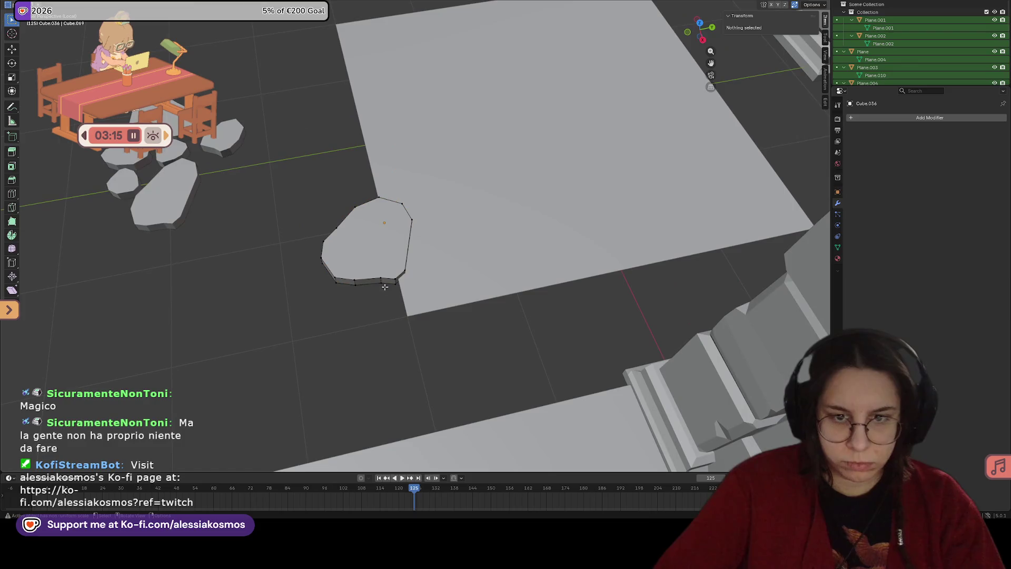
{"action": "left_click_drag", "start_coordinate": [343, 264], "coordinate": [381, 287]}
{"action": "key", "text": "g"}
{"action": "key", "text": "x"}
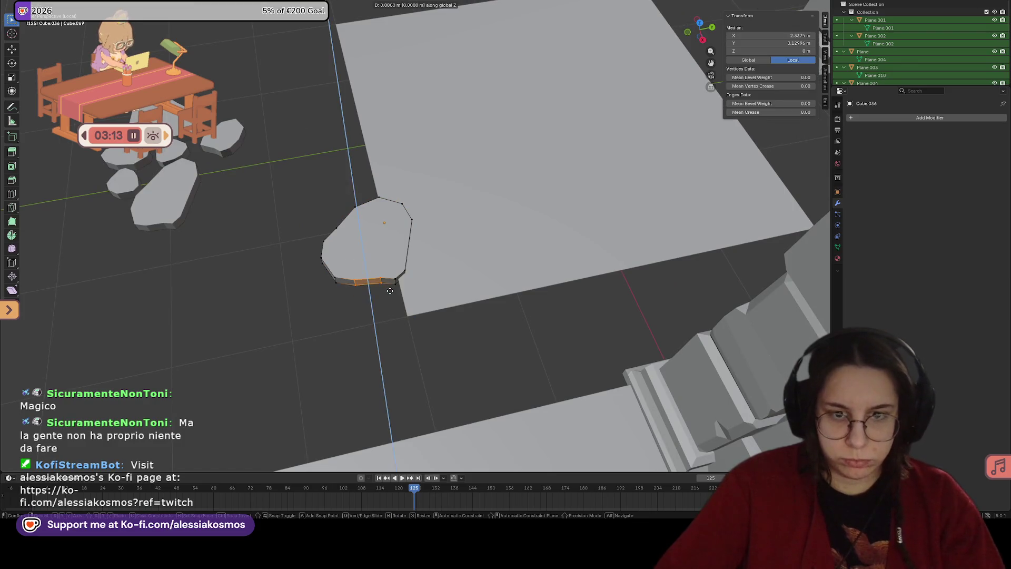
{"action": "key", "text": "Escape"}
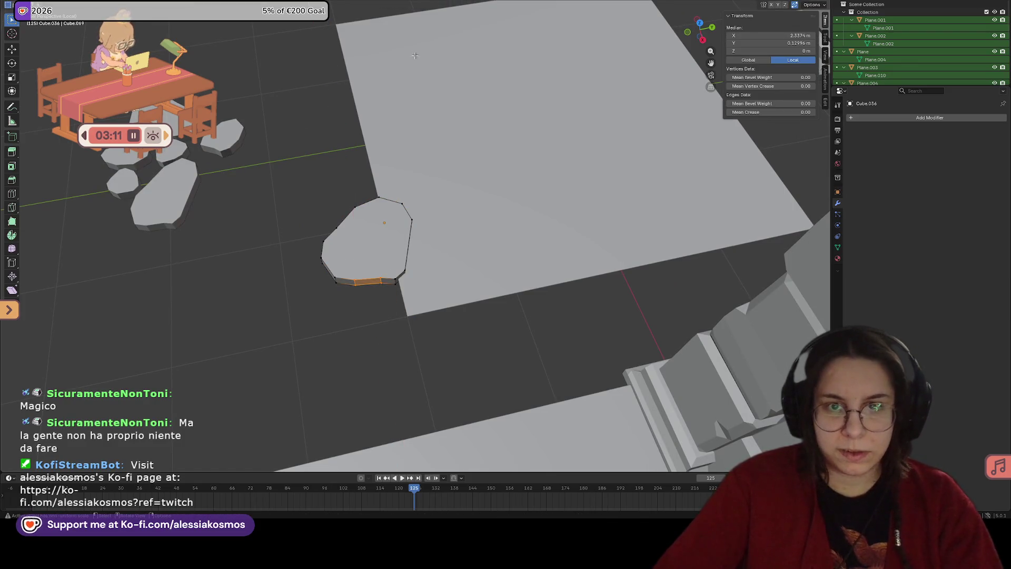
{"action": "key", "text": "alt+a"}
{"action": "middle_click_drag", "start_coordinate": [420, 1], "coordinate": [466, 105]}
{"action": "left_click", "coordinate": [392, 293]}
{"action": "middle_click_drag", "start_coordinate": [392, 294], "coordinate": [420, 292]}
{"action": "key", "text": "g"}
{"action": "key", "text": "z"}
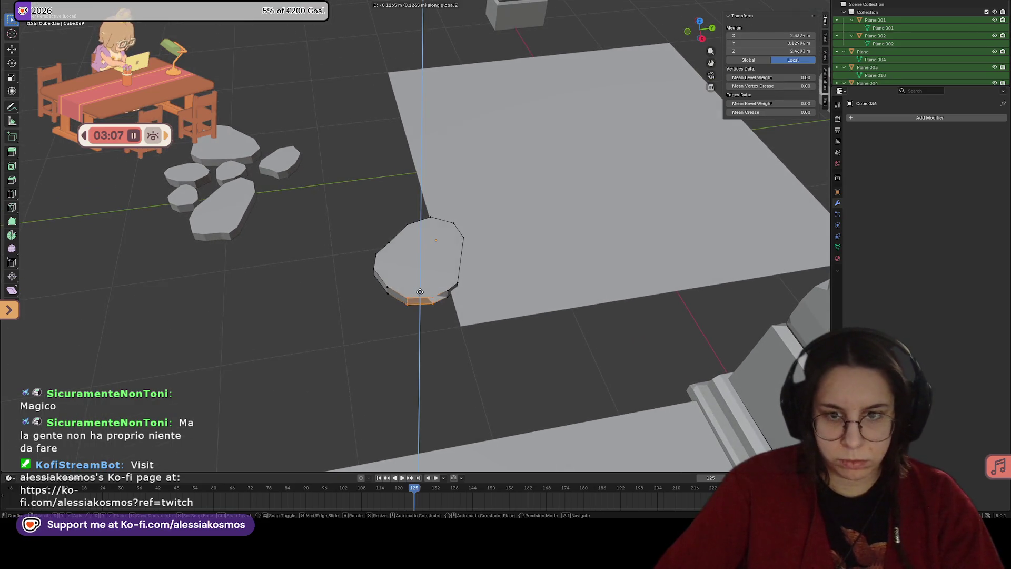
{"action": "left_click", "coordinate": [420, 277]}
Step: Shift the selected edge along Y in several moves to reshape the outline
{"action": "mouse_move", "coordinate": [444, 274]}
{"action": "middle_mouse_down"}
{"action": "mouse_move", "coordinate": [463, 248]}
{"action": "mouse_move", "coordinate": [423, 276]}
{"action": "middle_mouse_up"}
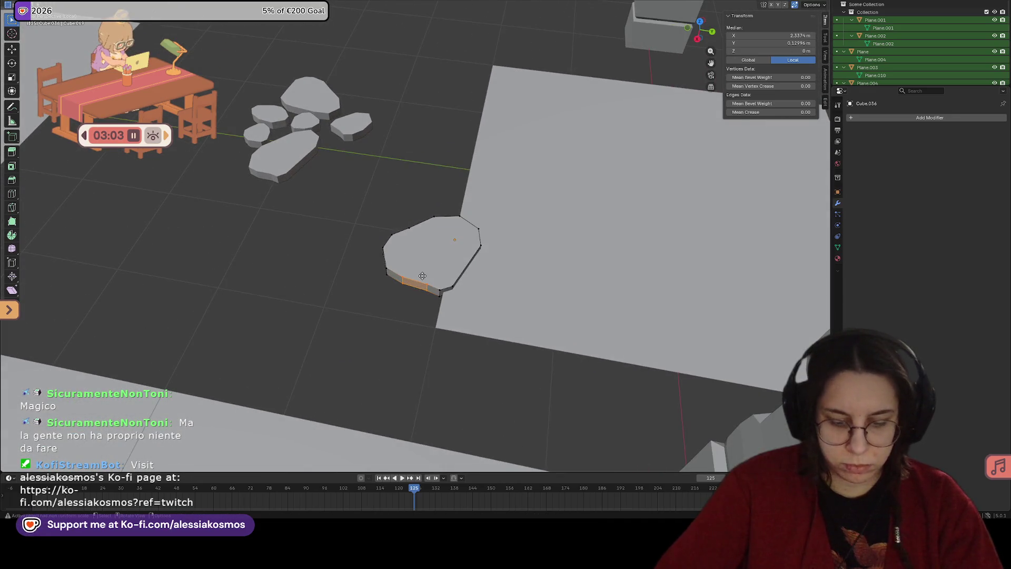
{"action": "key", "text": "g"}
{"action": "key", "text": "y"}
{"action": "left_click", "coordinate": [399, 290]}
{"action": "key", "text": "g"}
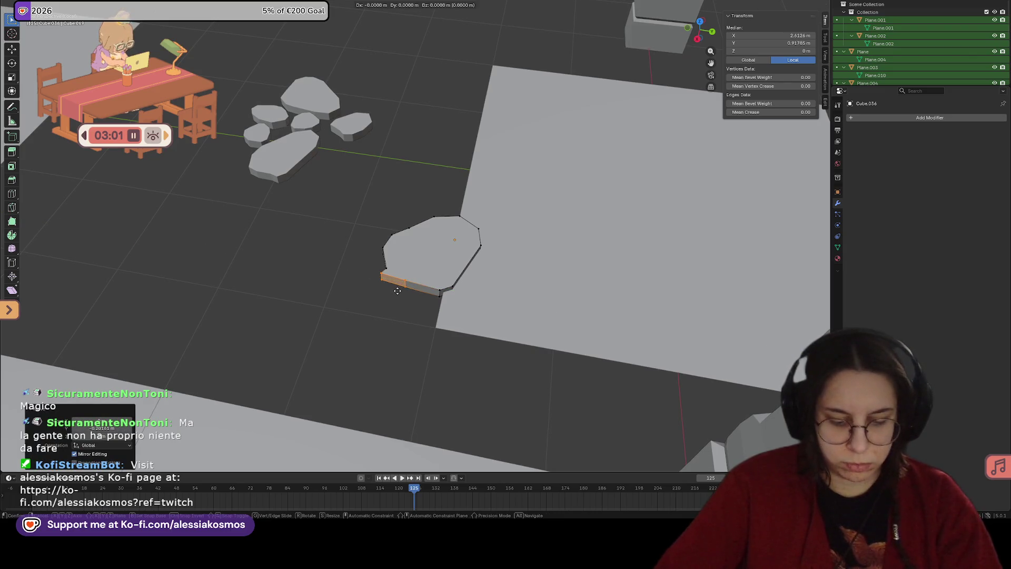
{"action": "left_click", "coordinate": [416, 309]}
{"action": "key", "text": "g"}
{"action": "key", "text": "y"}
{"action": "left_click", "coordinate": [428, 310]}
Step: Bevel one rim edge of the stone
{"action": "middle_click_drag", "start_coordinate": [430, 313], "coordinate": [452, 321]}
{"action": "left_click", "coordinate": [436, 342]}
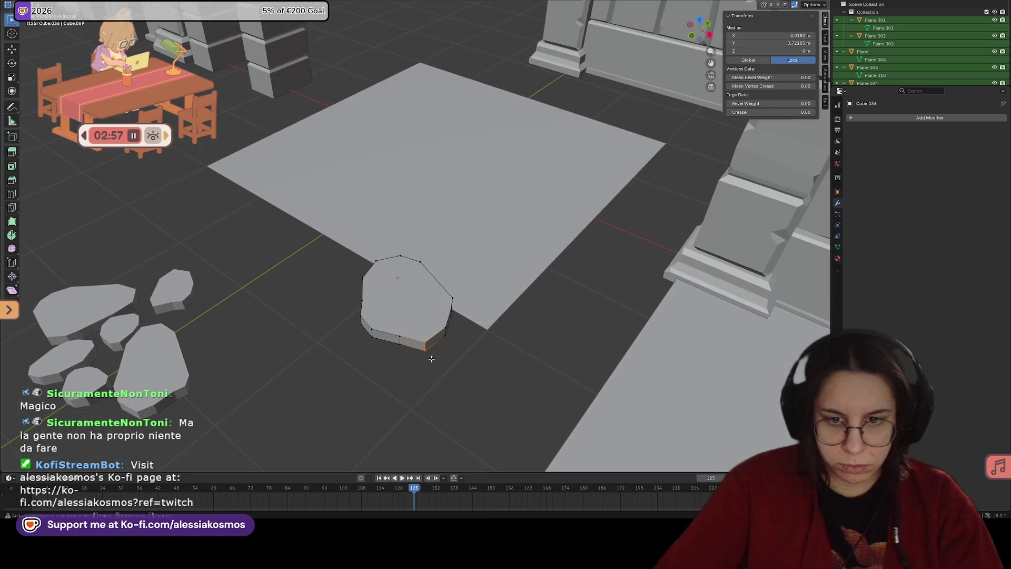
{"action": "key", "text": "ctrl+b"}
{"action": "left_click", "coordinate": [467, 349]}
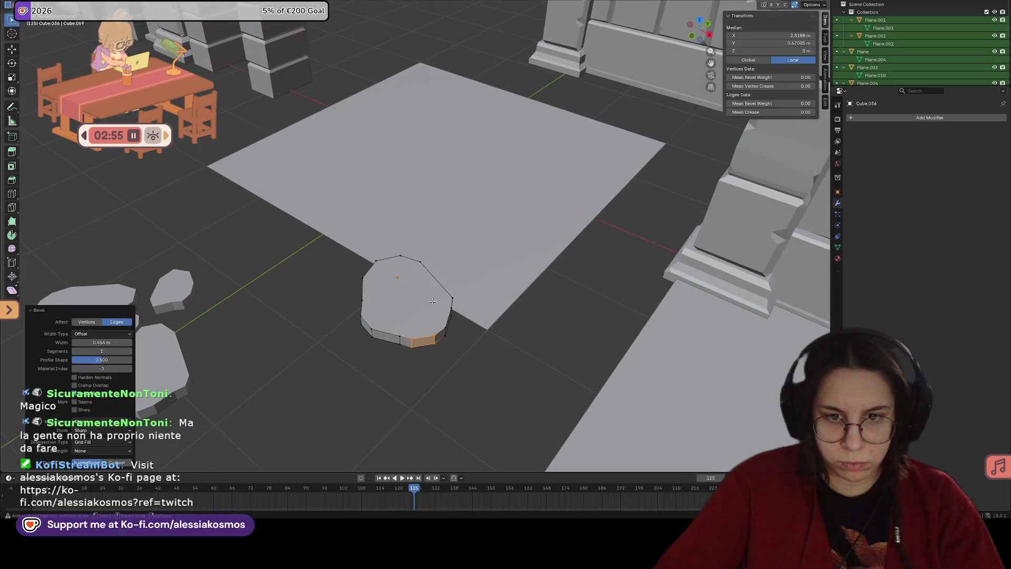
Step: Push the lower-left rim edges outward and bevel the lower-left edge
{"action": "middle_click_drag", "start_coordinate": [468, 349], "coordinate": [483, 294]}
{"action": "left_click", "coordinate": [390, 344]}
{"action": "middle_click_drag", "start_coordinate": [400, 363], "coordinate": [393, 358]}
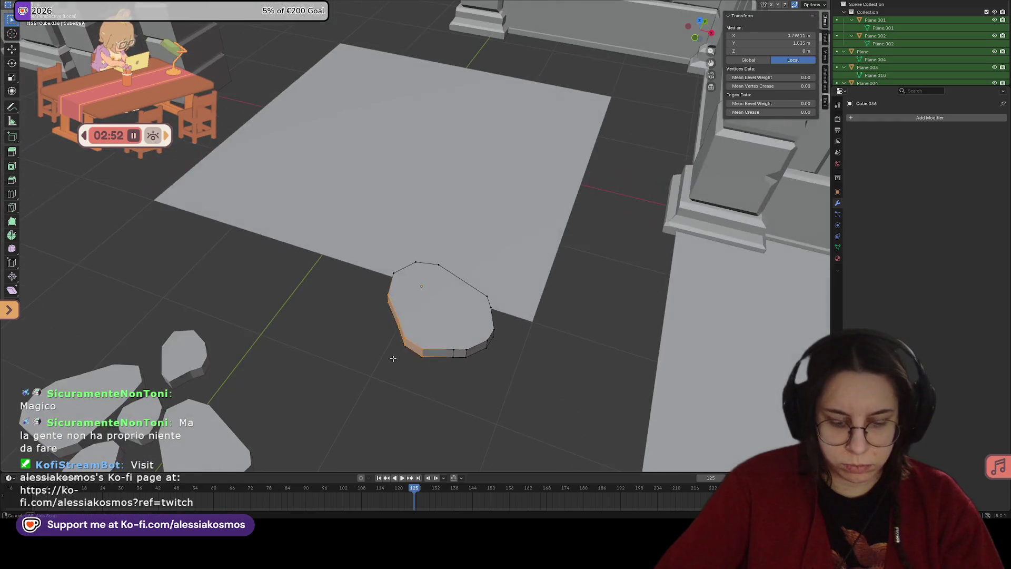
{"action": "left_click", "coordinate": [366, 358]}
{"action": "key", "text": "g"}
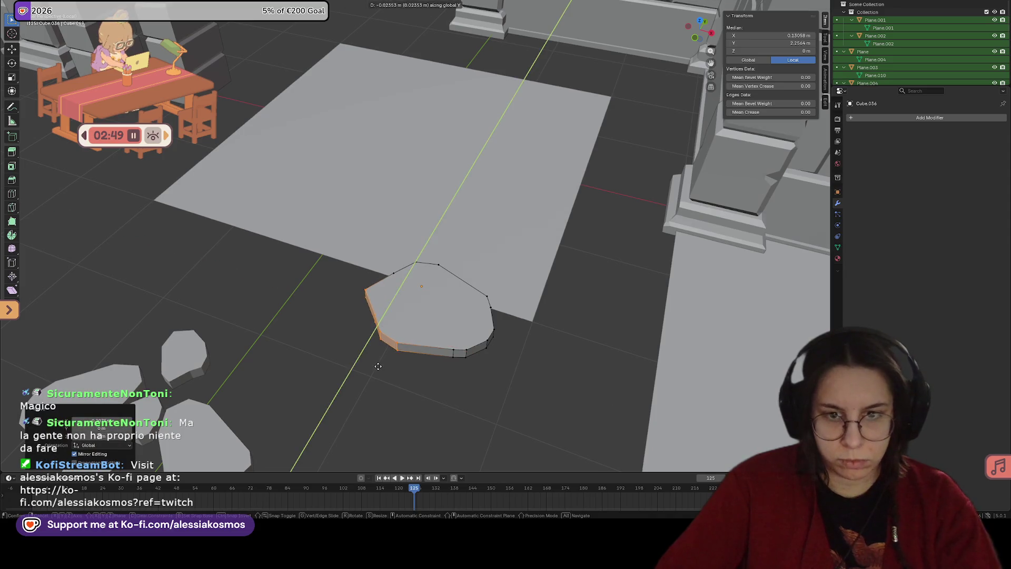
{"action": "mouse_move", "coordinate": [411, 337]}
{"action": "middle_mouse_down"}
{"action": "mouse_move", "coordinate": [484, 321]}
{"action": "mouse_move", "coordinate": [463, 332]}
{"action": "middle_mouse_up"}
{"action": "left_click", "coordinate": [363, 367]}
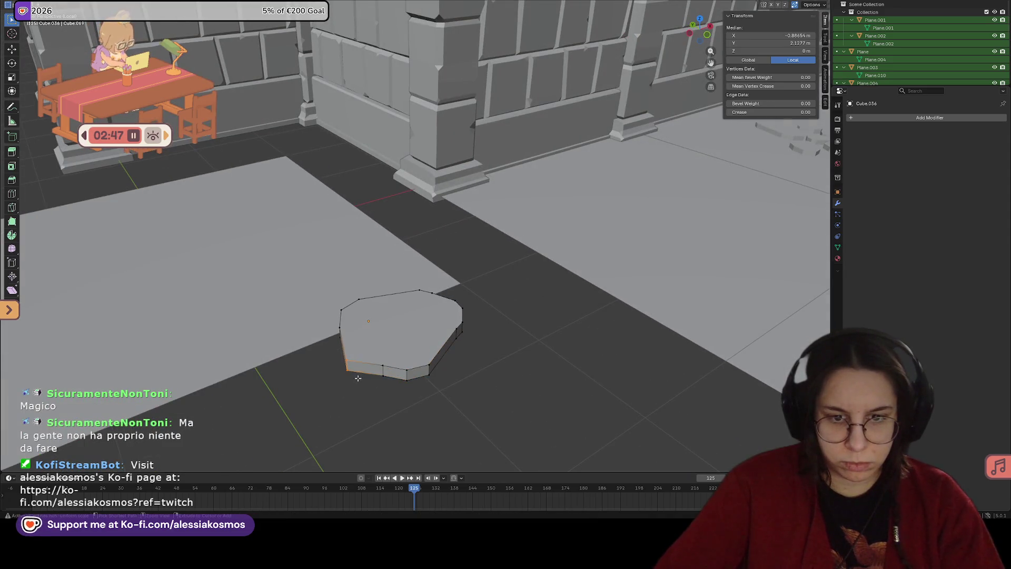
{"action": "key", "text": "ctrl+b"}
{"action": "right_click", "coordinate": [388, 364]}
{"action": "mouse_move", "coordinate": [388, 364]}
{"action": "middle_mouse_down"}
{"action": "mouse_move", "coordinate": [386, 349]}
{"action": "mouse_move", "coordinate": [502, 312]}
{"action": "mouse_move", "coordinate": [352, 326]}
{"action": "middle_mouse_up"}
{"action": "key", "text": "ctrl+b"}
{"action": "left_click", "coordinate": [373, 365]}
Step: Move the stone's left edge along Y and rotate it around Z
{"action": "left_click_drag", "start_coordinate": [367, 373], "coordinate": [367, 373]}
{"action": "key", "text": "g"}
{"action": "key", "text": "y"}
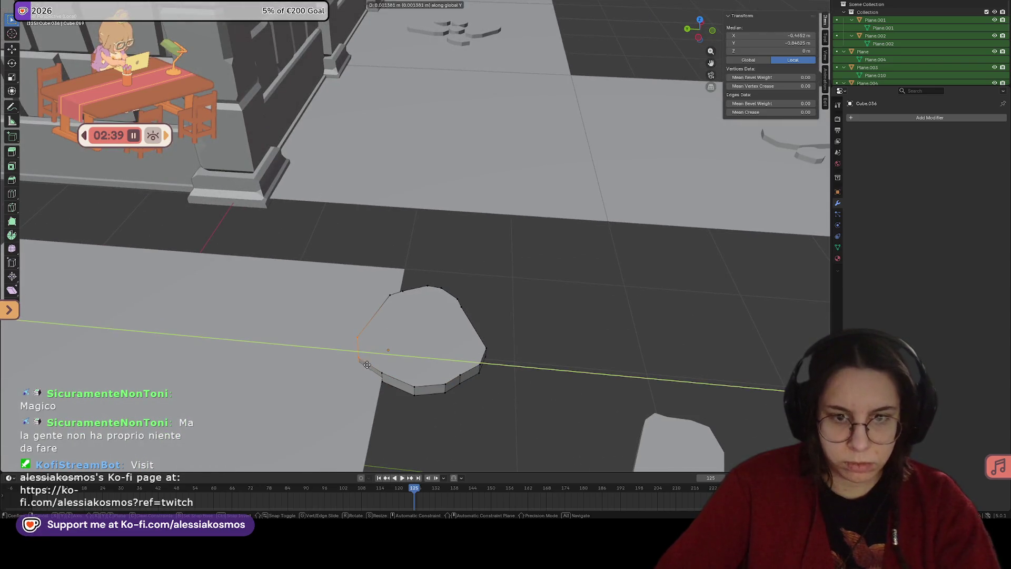
{"action": "left_click", "coordinate": [389, 358]}
{"action": "middle_click_drag", "start_coordinate": [389, 359], "coordinate": [424, 351]}
{"action": "key", "text": "g"}
{"action": "key", "text": "x"}
{"action": "key", "text": "r"}
{"action": "key", "text": "z"}
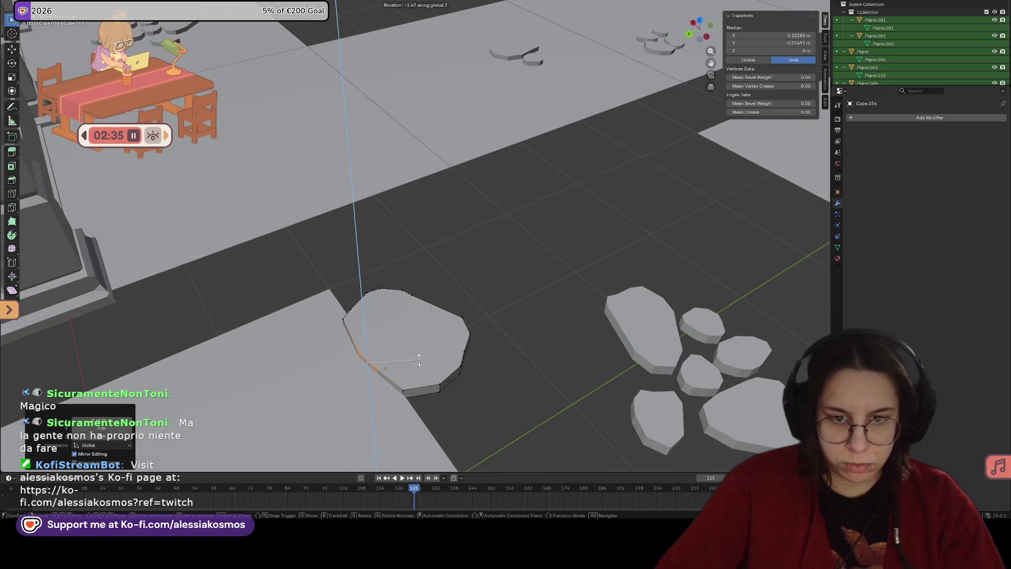
{"action": "left_click", "coordinate": [372, 363]}
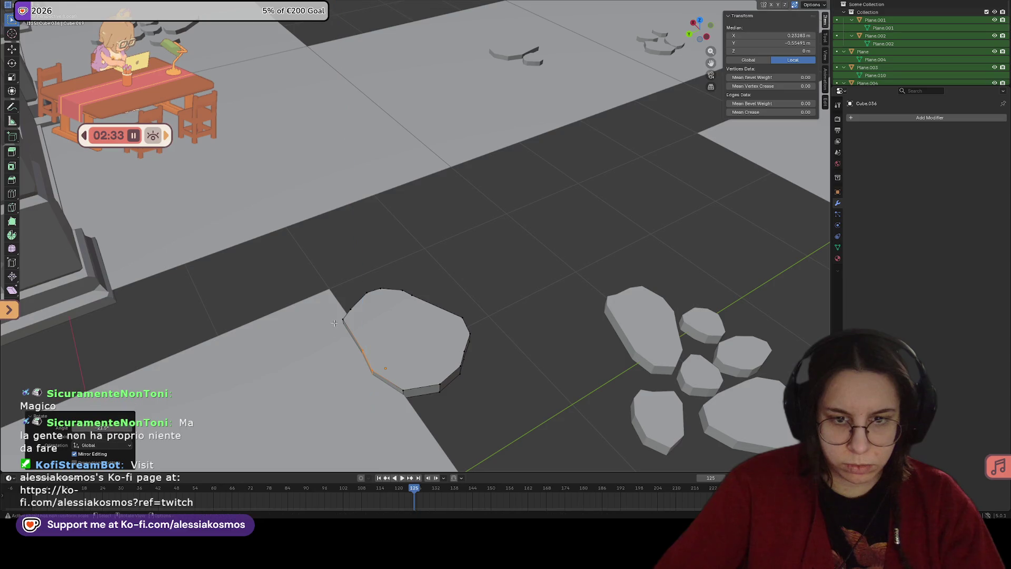
Step: Round the lower-left corner with a 5-segment bevel, leaving a 1.06 × 0.956 m stone
{"action": "left_click", "coordinate": [336, 323]}
{"action": "middle_click_drag", "start_coordinate": [352, 335], "coordinate": [348, 330]}
{"action": "left_click", "coordinate": [344, 334]}
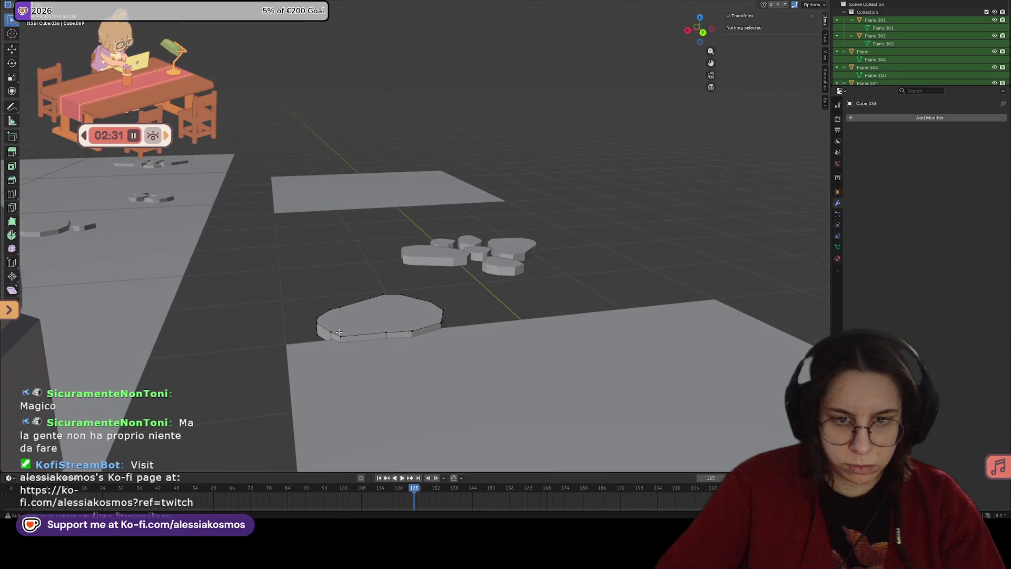
{"action": "key", "text": "ctrl+b"}
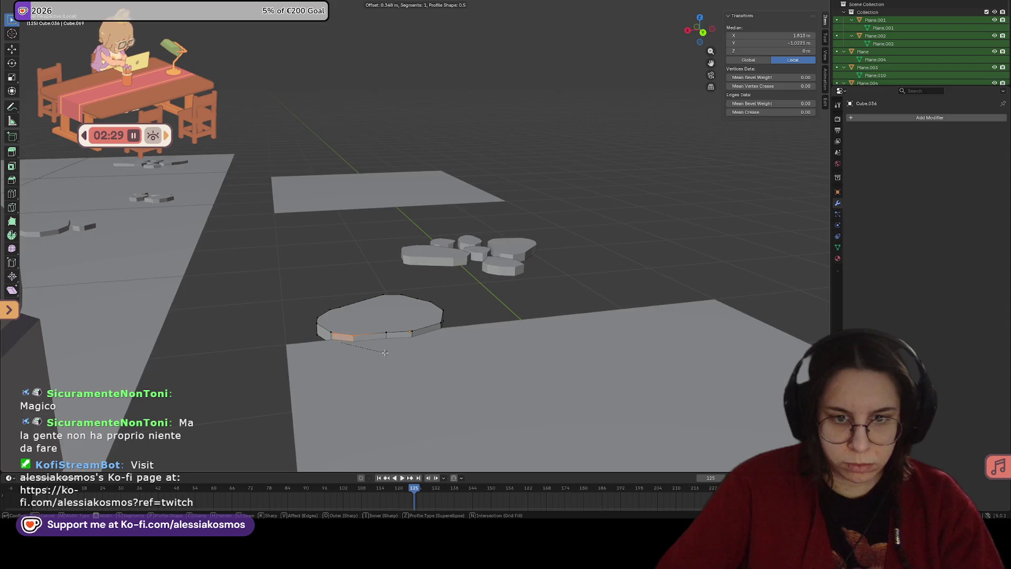
{"action": "left_click", "coordinate": [387, 352]}
{"action": "middle_click_drag", "start_coordinate": [387, 352], "coordinate": [435, 373]}
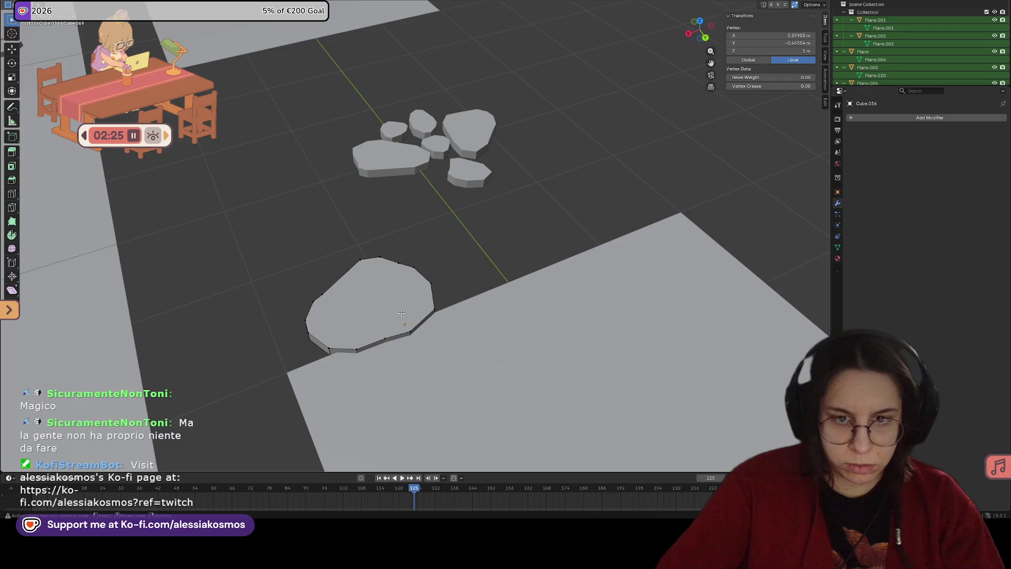
{"action": "key", "text": "Tab"}
{"action": "middle_click_drag", "start_coordinate": [402, 316], "coordinate": [467, 315]}
Step: Set the large rock on the tile edge and place a lowered copy of a small rock beside it
{"action": "key", "text": "g"}
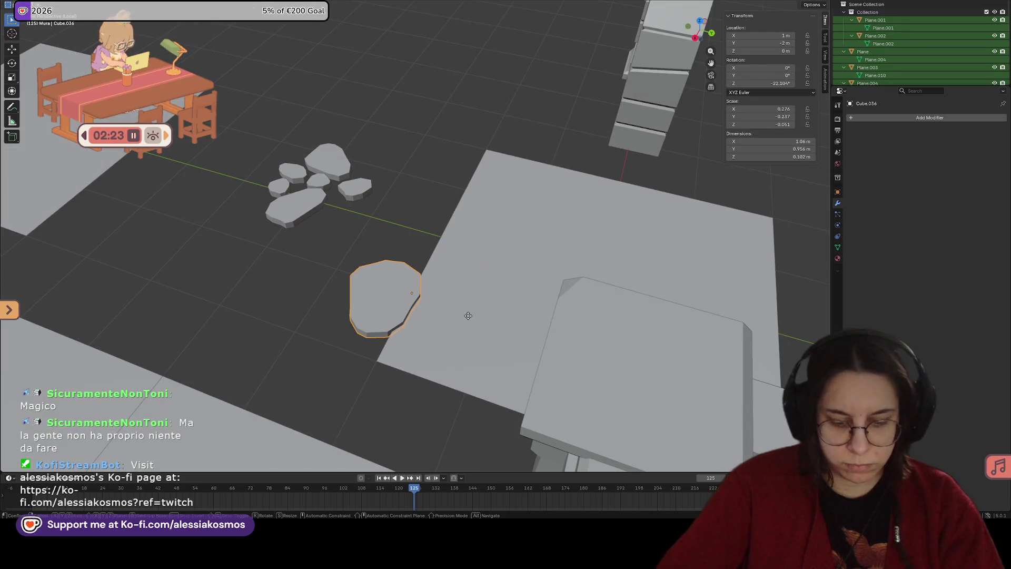
{"action": "left_click", "coordinate": [500, 329]}
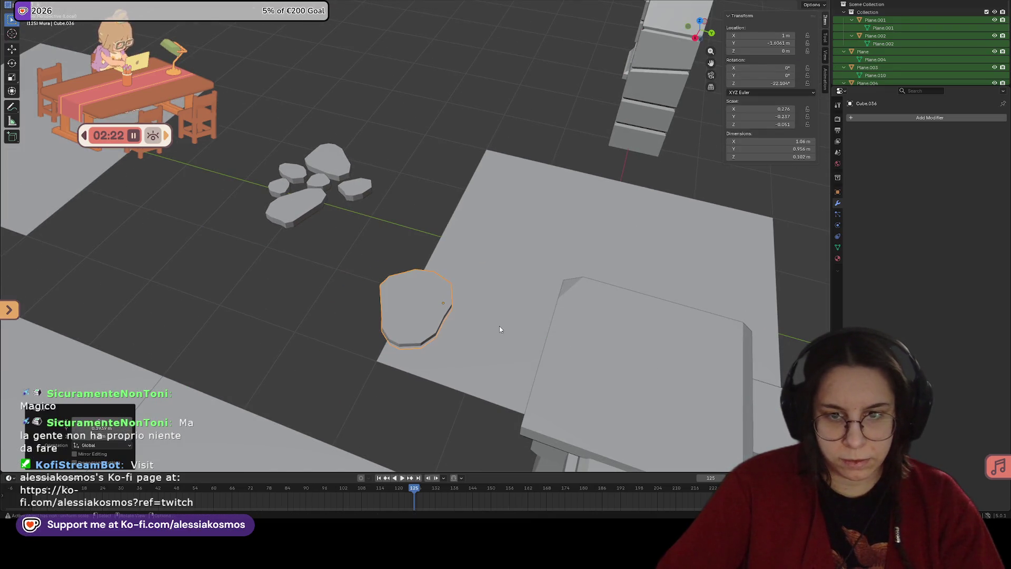
{"action": "left_click", "coordinate": [320, 192]}
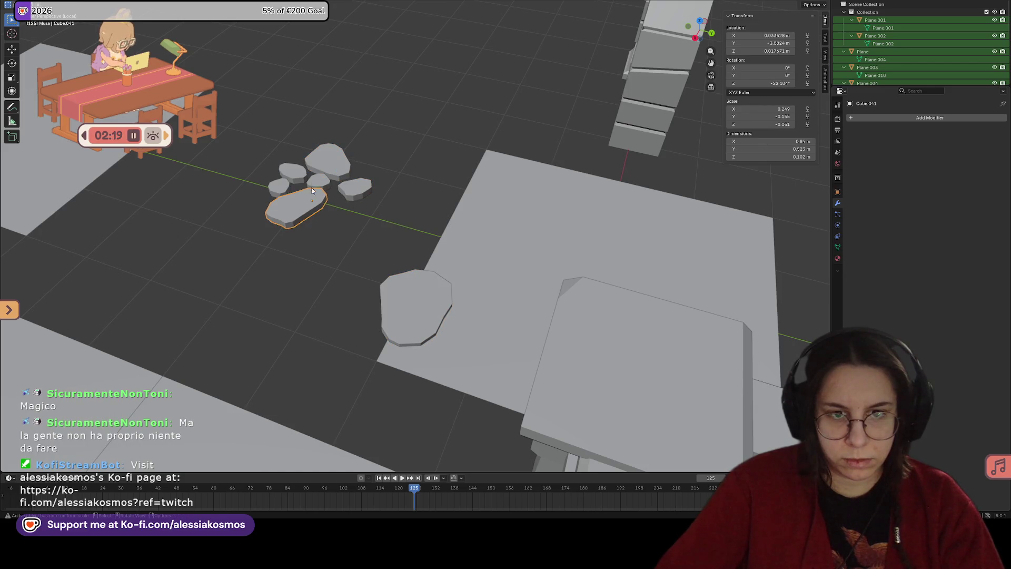
{"action": "left_click", "coordinate": [294, 174]}
{"action": "key", "text": "shift+d"}
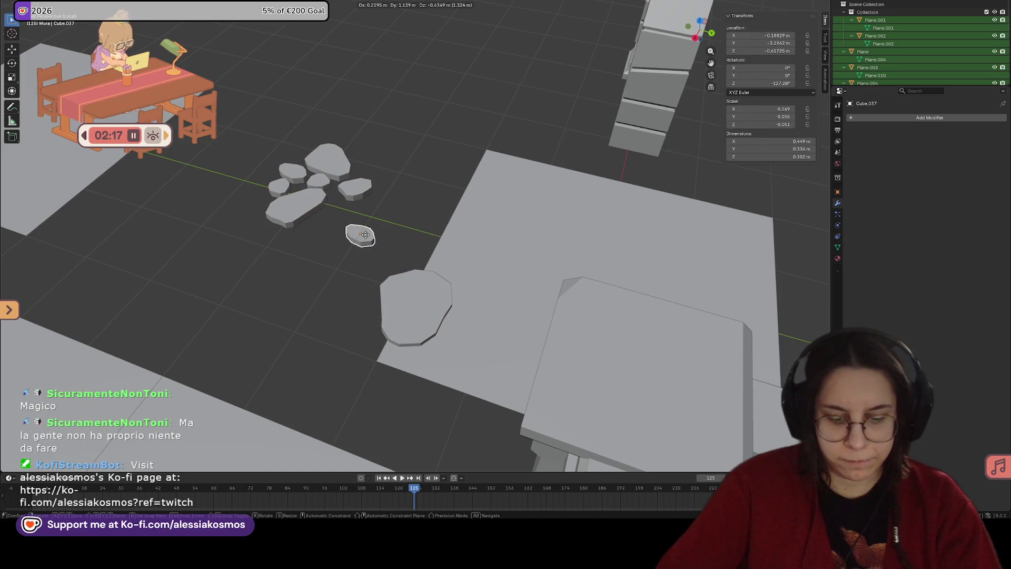
{"action": "left_click", "coordinate": [461, 294]}
{"action": "key", "text": "g"}
{"action": "key", "text": "z"}
{"action": "left_click", "coordinate": [387, 311]}
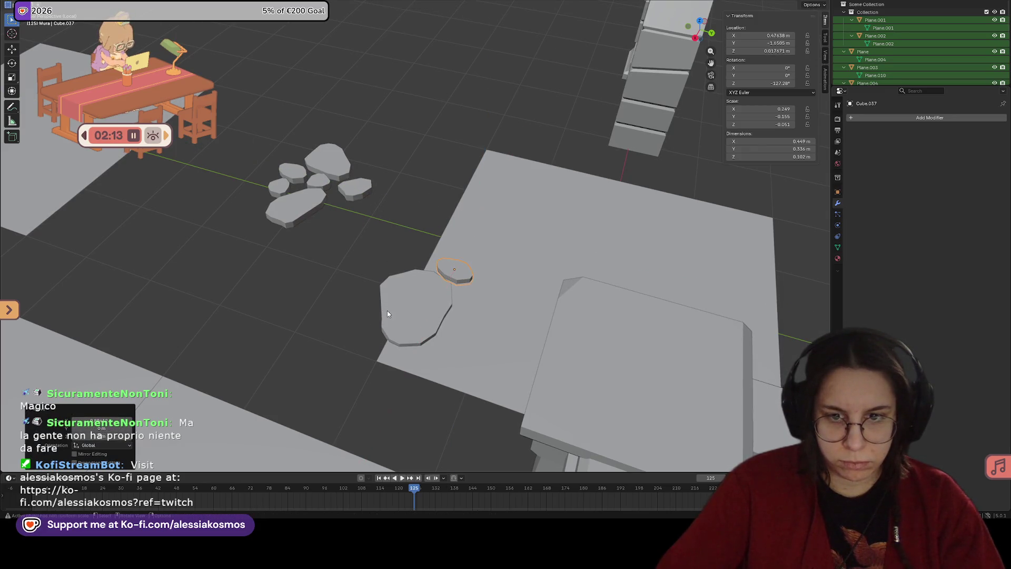
Step: Rotate the small rock about Z and shift it along Y
{"action": "key", "text": "r"}
{"action": "key", "text": "z"}
{"action": "left_click", "coordinate": [310, 303]}
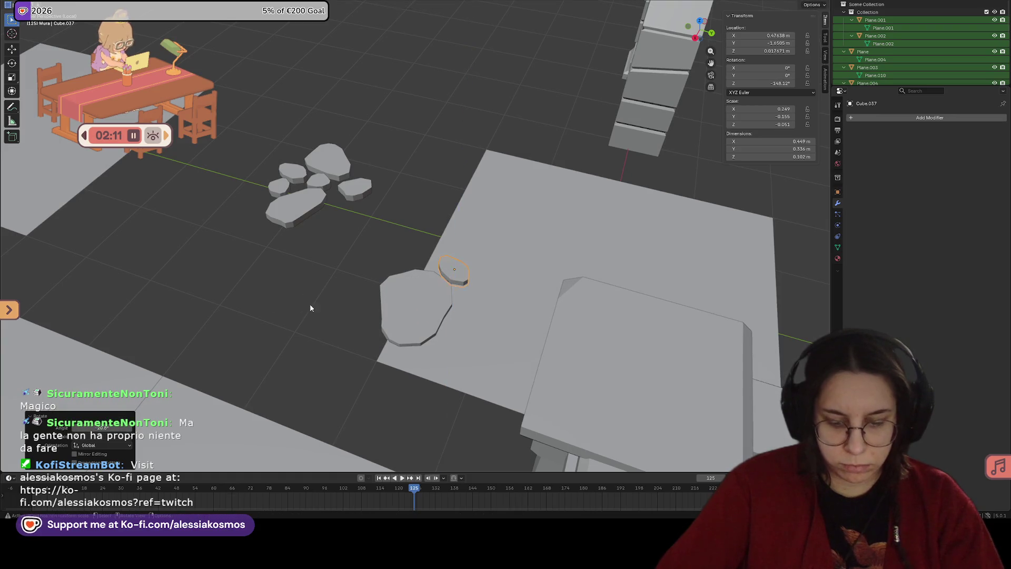
{"action": "key", "text": "h"}
{"action": "key", "text": "alt+h"}
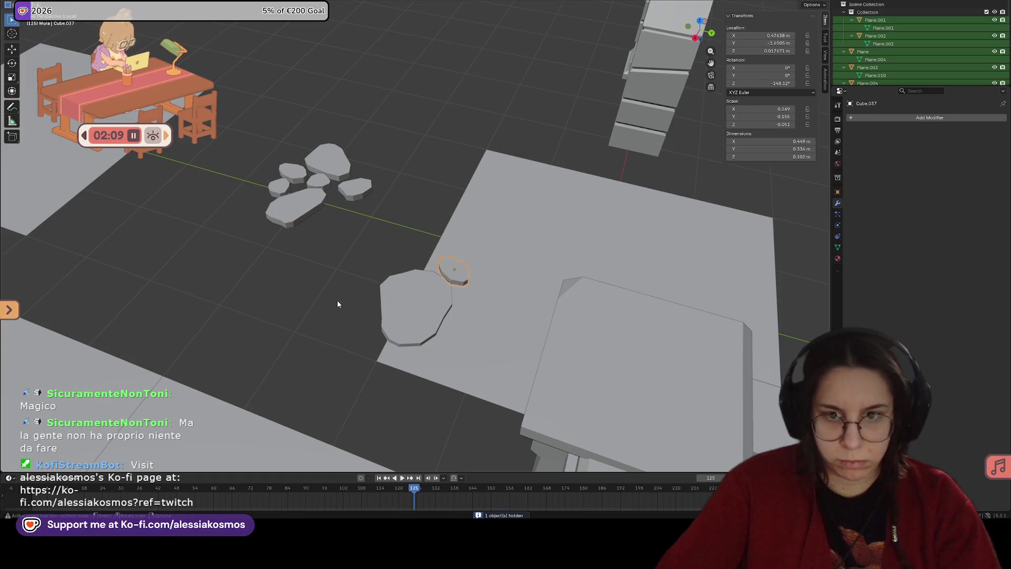
{"action": "mouse_move", "coordinate": [459, 276]}
{"action": "middle_mouse_down"}
{"action": "mouse_move", "coordinate": [516, 269]}
{"action": "mouse_move", "coordinate": [474, 285]}
{"action": "mouse_move", "coordinate": [468, 273]}
{"action": "middle_mouse_up"}
{"action": "key", "text": "g"}
{"action": "key", "text": "y"}
{"action": "left_click", "coordinate": [448, 285]}
Step: Shift the small rock along X and turn it again about Z
{"action": "key", "text": "g"}
{"action": "key", "text": "x"}
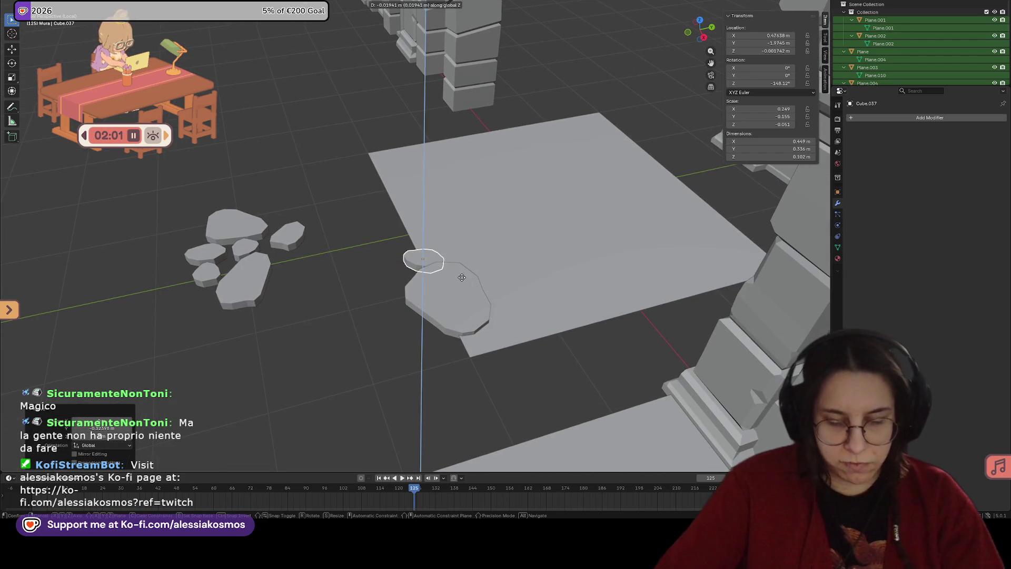
{"action": "left_click", "coordinate": [453, 275]}
{"action": "mouse_move", "coordinate": [453, 275]}
{"action": "middle_mouse_down"}
{"action": "mouse_move", "coordinate": [504, 268]}
{"action": "mouse_move", "coordinate": [449, 268]}
{"action": "mouse_move", "coordinate": [489, 282]}
{"action": "mouse_move", "coordinate": [416, 332]}
{"action": "middle_mouse_up"}
{"action": "scroll", "coordinate": [489, 281], "scroll_direction": "up", "scroll_amount": 1}
{"action": "key", "text": "r"}
{"action": "key", "text": "z"}
{"action": "left_click", "coordinate": [433, 306]}
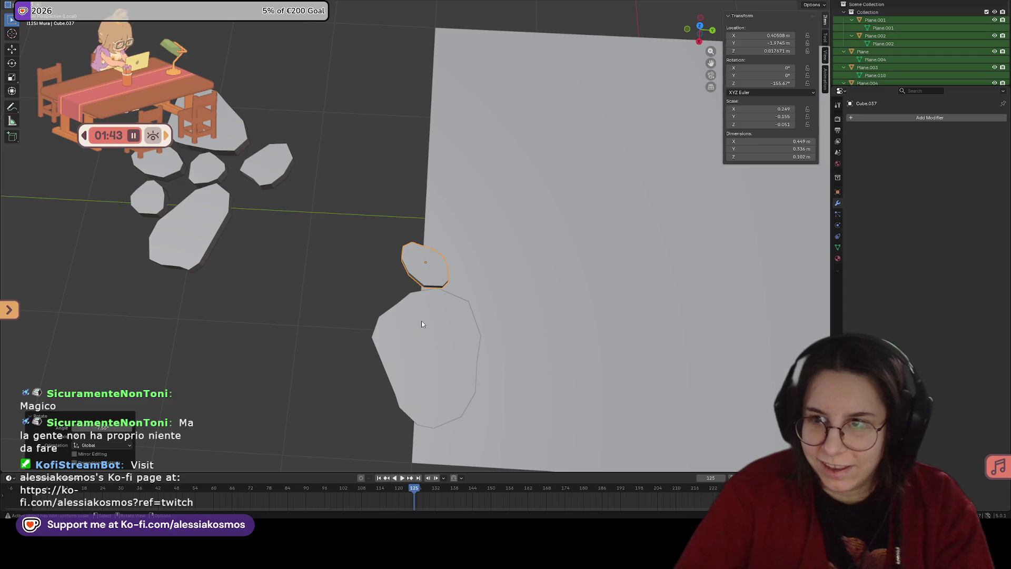
Step: Inspect the stones from several angles and select the large stone on the tile
{"action": "mouse_move", "coordinate": [351, 376]}
{"action": "middle_mouse_down"}
{"action": "mouse_move", "coordinate": [393, 275]}
{"action": "mouse_move", "coordinate": [354, 300]}
{"action": "mouse_move", "coordinate": [350, 314]}
{"action": "mouse_move", "coordinate": [478, 277]}
{"action": "mouse_move", "coordinate": [474, 258]}
{"action": "mouse_move", "coordinate": [503, 250]}
{"action": "middle_mouse_up"}
{"action": "scroll", "coordinate": [503, 250], "scroll_direction": "up", "scroll_amount": 2}
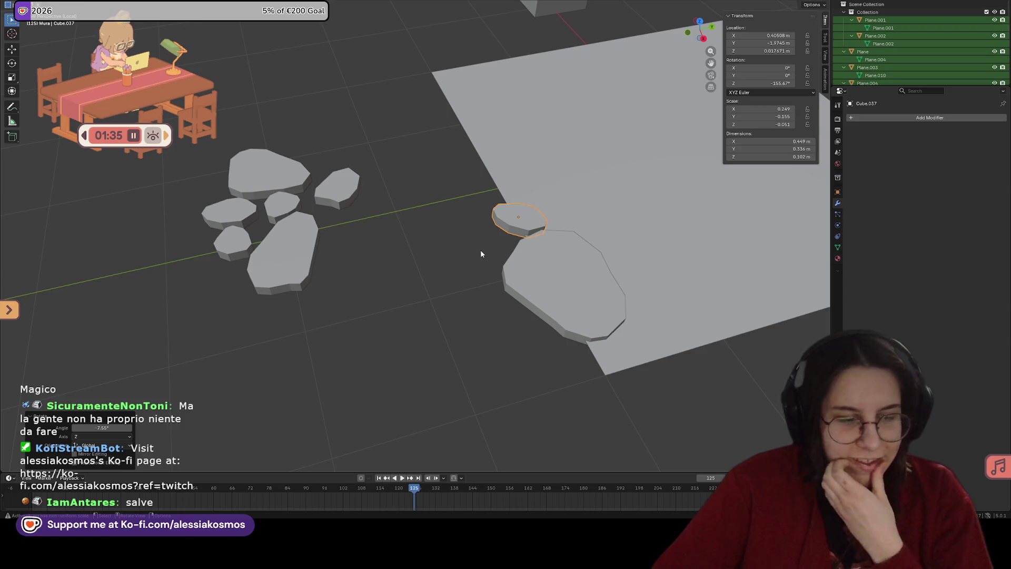
{"action": "mouse_move", "coordinate": [466, 252]}
{"action": "middle_mouse_down"}
{"action": "mouse_move", "coordinate": [519, 251]}
{"action": "mouse_move", "coordinate": [528, 279]}
{"action": "mouse_move", "coordinate": [492, 282]}
{"action": "mouse_move", "coordinate": [522, 261]}
{"action": "mouse_move", "coordinate": [402, 275]}
{"action": "middle_mouse_up"}
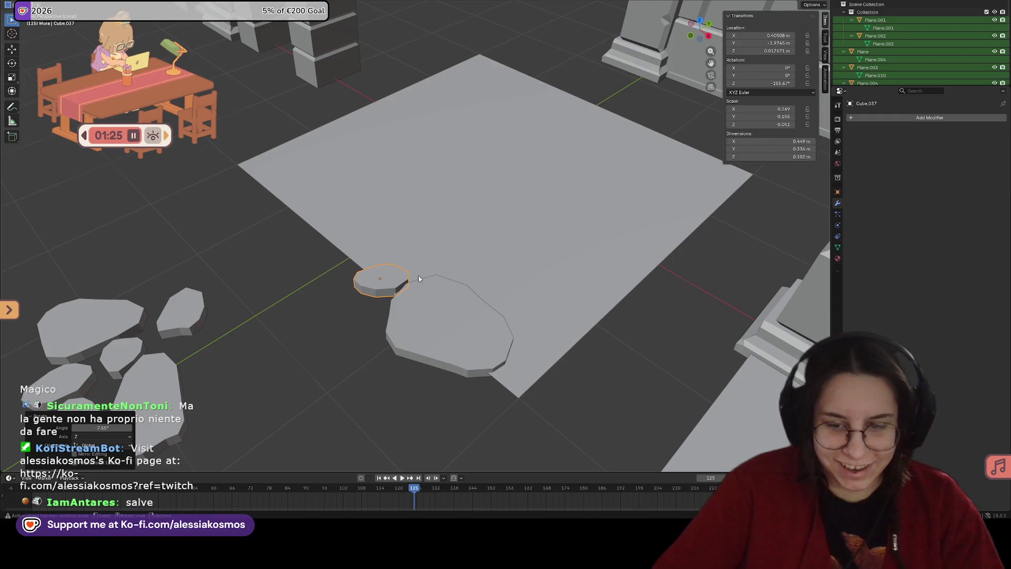
{"action": "scroll", "coordinate": [416, 275], "scroll_direction": "down", "scroll_amount": 1}
{"action": "mouse_move", "coordinate": [413, 276]}
{"action": "middle_mouse_down"}
{"action": "mouse_move", "coordinate": [463, 289]}
{"action": "mouse_move", "coordinate": [459, 297]}
{"action": "mouse_move", "coordinate": [442, 280]}
{"action": "mouse_move", "coordinate": [324, 274]}
{"action": "middle_mouse_up"}
{"action": "left_click", "coordinate": [460, 297]}
{"action": "left_click", "coordinate": [416, 274]}
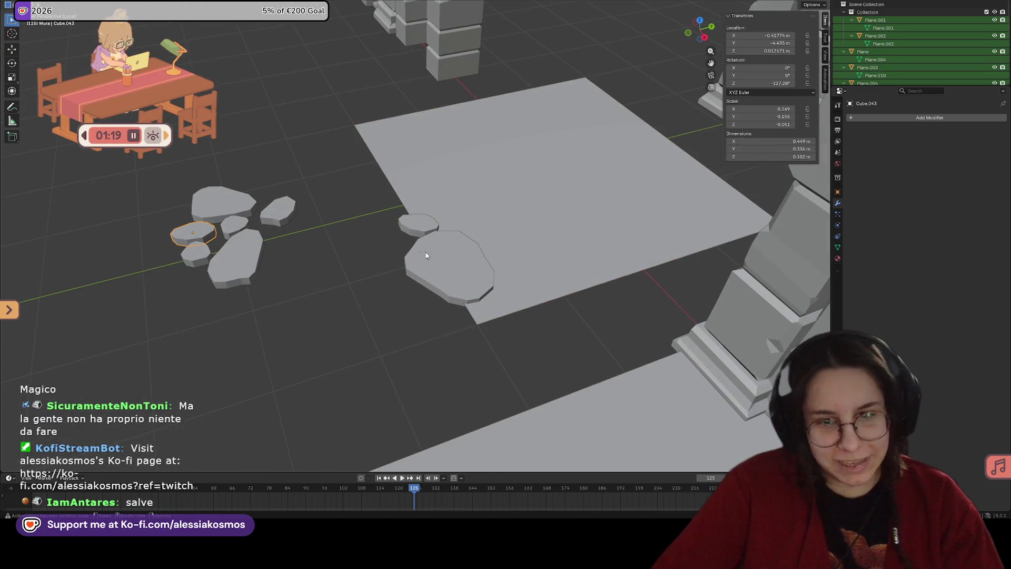
{"action": "middle_click_drag", "start_coordinate": [426, 256], "coordinate": [442, 264]}
{"action": "left_click", "coordinate": [443, 263]}
Step: Duplicate another small stone, slide it along X beside the tile stones, and narrow it in Y and X
{"action": "left_click", "coordinate": [228, 217]}
{"action": "key", "text": "shift+d"}
{"action": "left_click", "coordinate": [421, 253]}
{"action": "key", "text": "g"}
{"action": "key", "text": "x"}
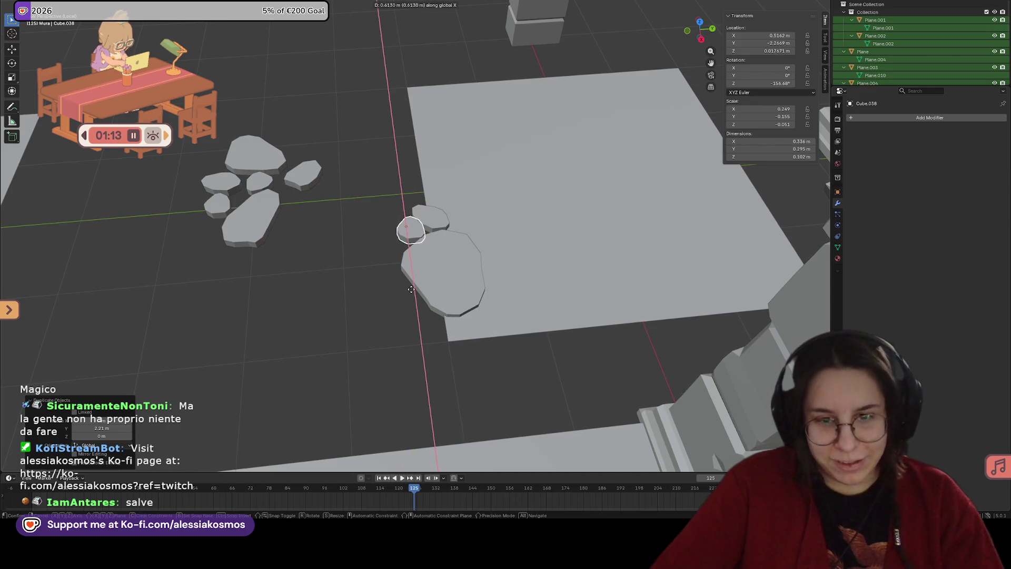
{"action": "left_click", "coordinate": [411, 289]}
{"action": "key", "text": "s"}
{"action": "key", "text": "y"}
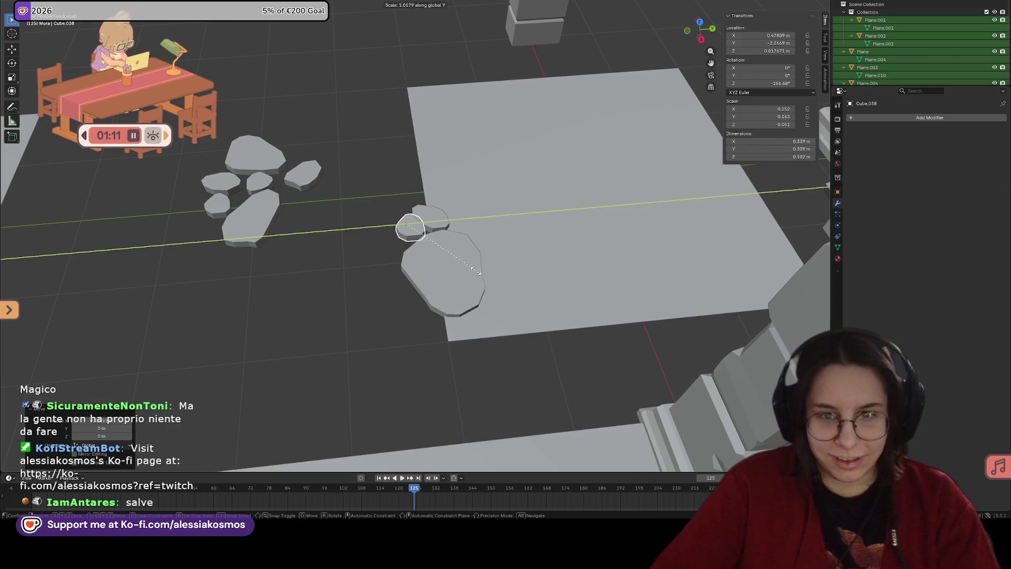
{"action": "left_click", "coordinate": [458, 270]}
{"action": "key", "text": "s"}
{"action": "key", "text": "x"}
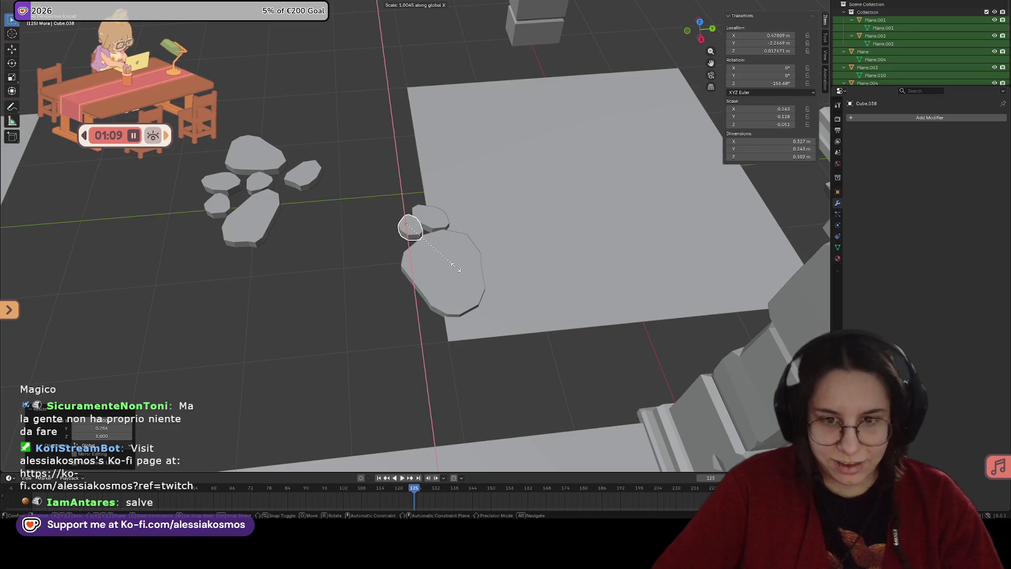
{"action": "left_click", "coordinate": [446, 253]}
Step: Shift the three stones together along the Y axis
{"action": "mouse_move", "coordinate": [445, 251]}
{"action": "middle_mouse_down"}
{"action": "mouse_move", "coordinate": [508, 204]}
{"action": "mouse_move", "coordinate": [436, 230]}
{"action": "middle_mouse_up"}
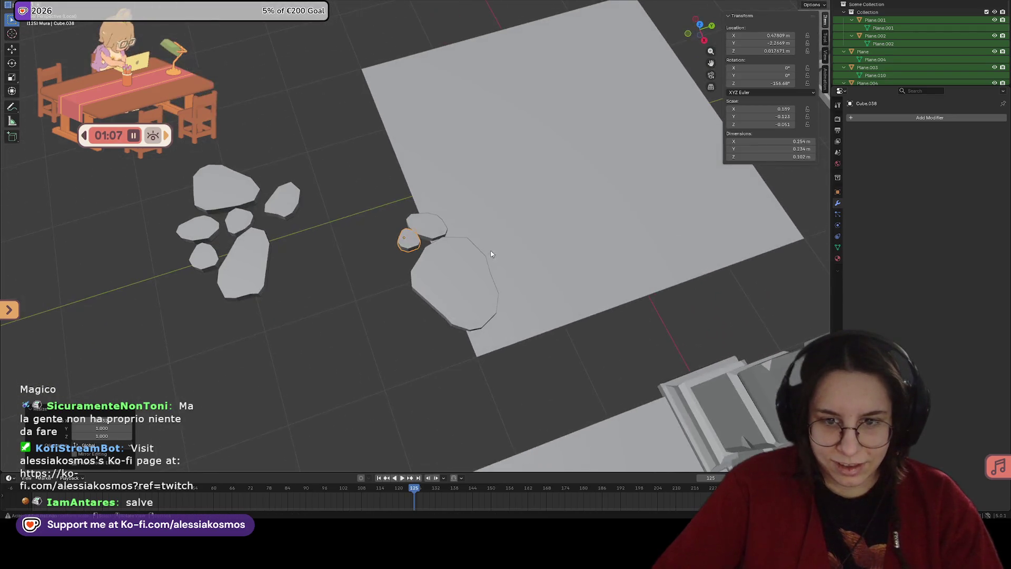
{"action": "left_click", "coordinate": [436, 229], "text": "shift"}
{"action": "left_click", "coordinate": [440, 264], "text": "shift"}
{"action": "key", "text": "g"}
{"action": "key", "text": "y"}
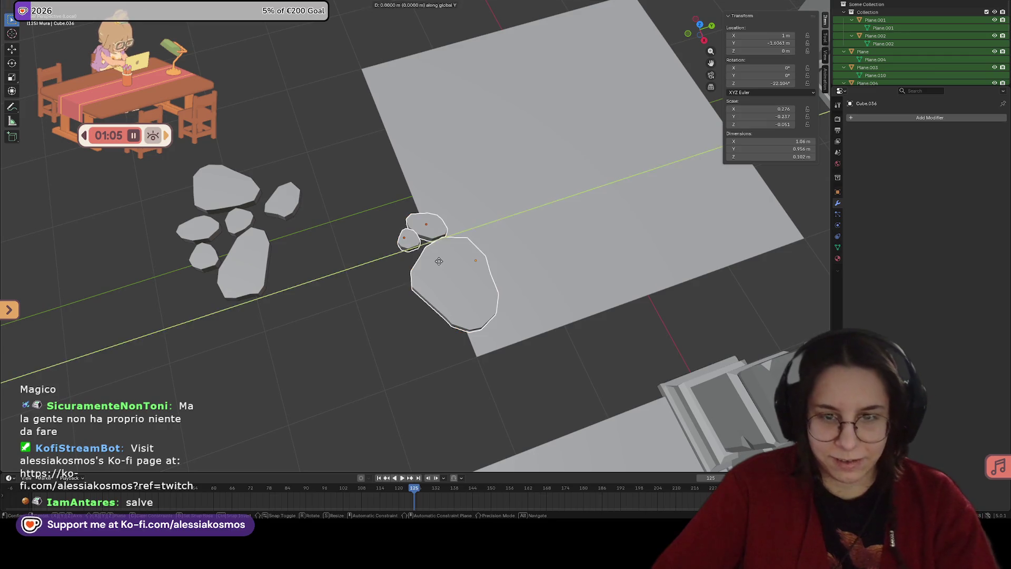
{"action": "left_click", "coordinate": [465, 259]}
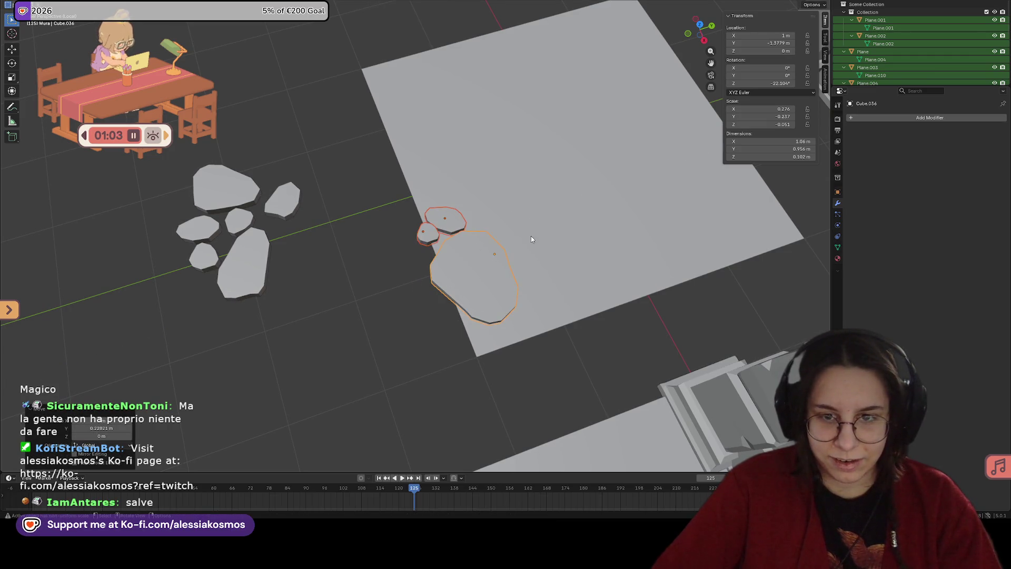
Step: Nudge one small stone along X and rotate it about Z
{"action": "middle_click_drag", "start_coordinate": [530, 239], "coordinate": [437, 218]}
{"action": "left_click", "coordinate": [437, 218]}
{"action": "middle_click_drag", "start_coordinate": [494, 233], "coordinate": [592, 242]}
{"action": "key", "text": "g"}
{"action": "key", "text": "x"}
{"action": "left_click", "coordinate": [575, 244]}
{"action": "key", "text": "r"}
{"action": "key", "text": "z"}
{"action": "left_click", "coordinate": [556, 225]}
Step: Join the small stone into the floor tile with Ctrl+J
{"action": "mouse_move", "coordinate": [555, 225]}
{"action": "middle_mouse_down"}
{"action": "mouse_move", "coordinate": [532, 194]}
{"action": "mouse_move", "coordinate": [574, 241]}
{"action": "mouse_move", "coordinate": [499, 239]}
{"action": "middle_mouse_up"}
{"action": "left_click", "coordinate": [485, 194], "text": "shift"}
{"action": "left_click", "coordinate": [491, 165], "text": "shift"}
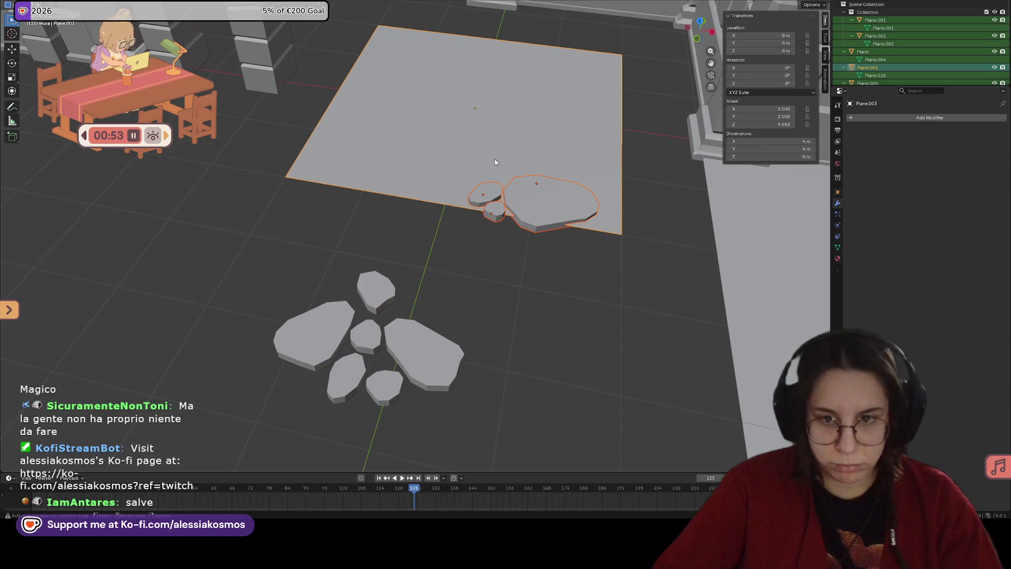
{"action": "key", "text": "ctrl+j"}
{"action": "scroll", "coordinate": [495, 159], "scroll_direction": "down", "scroll_amount": 2}
{"action": "mouse_move", "coordinate": [495, 159]}
{"action": "middle_mouse_down"}
{"action": "mouse_move", "coordinate": [430, 127]}
{"action": "mouse_move", "coordinate": [440, 153]}
{"action": "mouse_move", "coordinate": [457, 157]}
{"action": "mouse_move", "coordinate": [448, 116]}
{"action": "mouse_move", "coordinate": [441, 257]}
{"action": "mouse_move", "coordinate": [485, 217]}
{"action": "mouse_move", "coordinate": [432, 226]}
{"action": "mouse_move", "coordinate": [381, 275]}
{"action": "mouse_move", "coordinate": [353, 264]}
{"action": "mouse_move", "coordinate": [463, 282]}
{"action": "mouse_move", "coordinate": [577, 248]}
{"action": "mouse_move", "coordinate": [368, 300]}
{"action": "mouse_move", "coordinate": [451, 300]}
{"action": "mouse_move", "coordinate": [529, 270]}
{"action": "mouse_move", "coordinate": [433, 247]}
{"action": "middle_mouse_up"}
Step: Lower the large stone along Z and join it and the remaining small stones into the tile
{"action": "left_click", "coordinate": [472, 308]}
{"action": "middle_click_drag", "start_coordinate": [472, 308], "coordinate": [479, 281]}
{"action": "middle_click_drag", "start_coordinate": [479, 292], "coordinate": [535, 331]}
{"action": "key", "text": "g"}
{"action": "key", "text": "z"}
{"action": "left_click", "coordinate": [488, 291]}
{"action": "left_click", "coordinate": [571, 309]}
{"action": "left_click", "coordinate": [509, 351], "text": "shift"}
{"action": "left_click", "coordinate": [553, 292], "text": "shift"}
{"action": "key", "text": "ctrl+j"}
{"action": "middle_click_drag", "start_coordinate": [496, 346], "coordinate": [521, 346]}
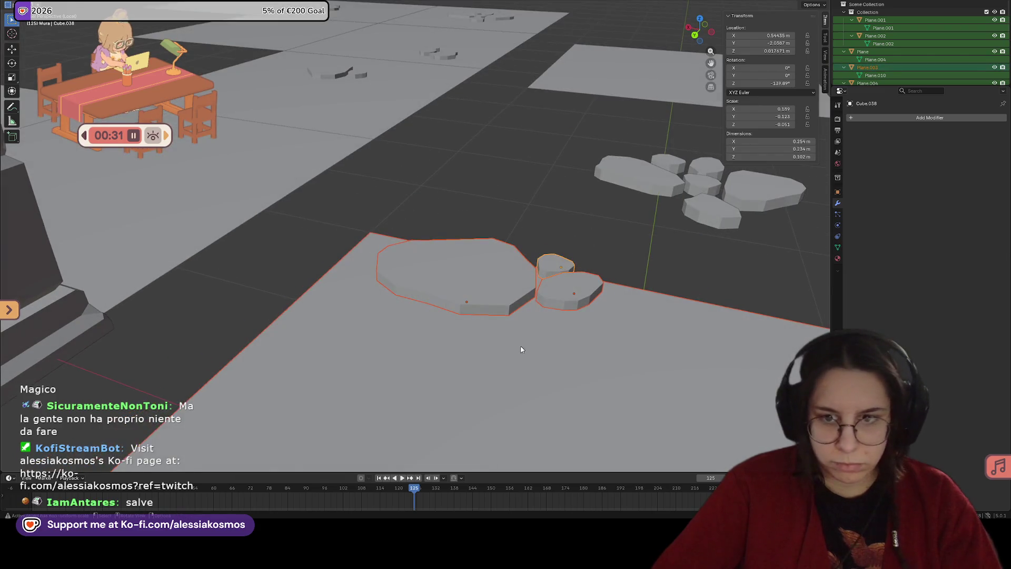
Step: Apply the 5.44 m tile's location and save the file
{"action": "key", "text": "ctrl+a"}
{"action": "left_click", "coordinate": [512, 338]}
{"action": "key", "text": "ctrl+s"}
{"action": "key", "text": "KP_Decimal"}
{"action": "mouse_move", "coordinate": [556, 375]}
{"action": "middle_mouse_down"}
{"action": "mouse_move", "coordinate": [598, 388]}
{"action": "mouse_move", "coordinate": [445, 346]}
{"action": "mouse_move", "coordinate": [578, 326]}
{"action": "mouse_move", "coordinate": [653, 336]}
{"action": "middle_mouse_up"}
{"action": "scroll", "coordinate": [445, 346], "scroll_direction": "down", "scroll_amount": 4}
{"action": "scroll", "coordinate": [445, 346], "scroll_direction": "up", "scroll_amount": 1}
{"action": "scroll", "coordinate": [445, 345], "scroll_direction": "down", "scroll_amount": 2}
{"action": "key", "text": "g"}
{"action": "key", "text": "Escape"}
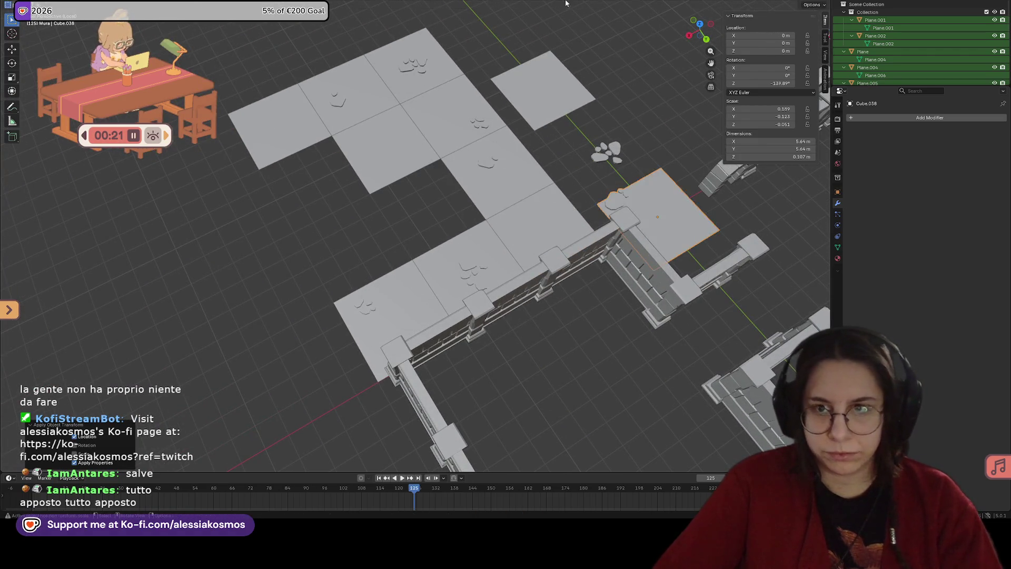
Step: Try dropping the stone tile into the floor-grid gap, then undo the move
{"action": "key", "text": "g"}
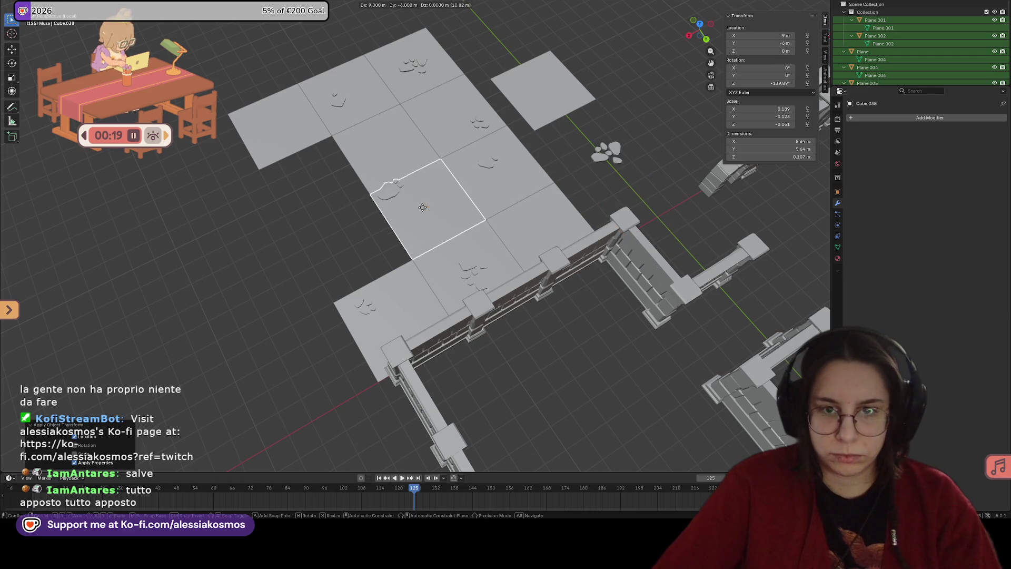
{"action": "left_click", "coordinate": [435, 203]}
{"action": "mouse_move", "coordinate": [434, 204]}
{"action": "middle_mouse_down"}
{"action": "mouse_move", "coordinate": [513, 180]}
{"action": "mouse_move", "coordinate": [458, 210]}
{"action": "middle_mouse_up"}
{"action": "key", "text": "r"}
{"action": "key", "text": "Escape"}
{"action": "middle_click_drag", "start_coordinate": [426, 258], "coordinate": [389, 276]}
{"action": "left_click", "coordinate": [361, 284]}
{"action": "key", "text": "ctrl+z"}
{"action": "key", "text": "ctrl+z"}
{"action": "key", "text": "ctrl+z"}
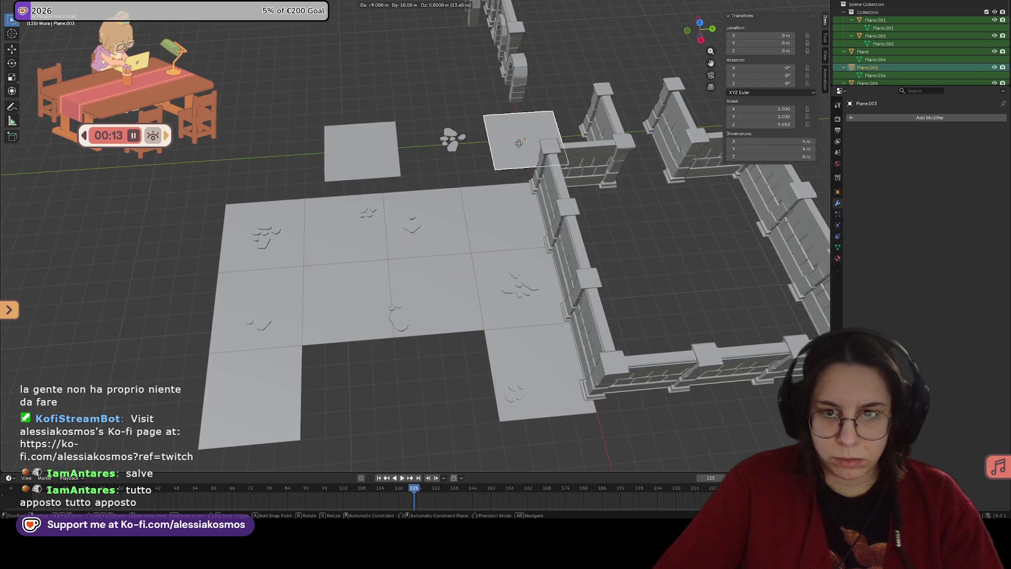
Step: Move a small pebble along Y onto the plain tile's corner at X -1 m, Y 2 m
{"action": "left_click", "coordinate": [461, 148]}
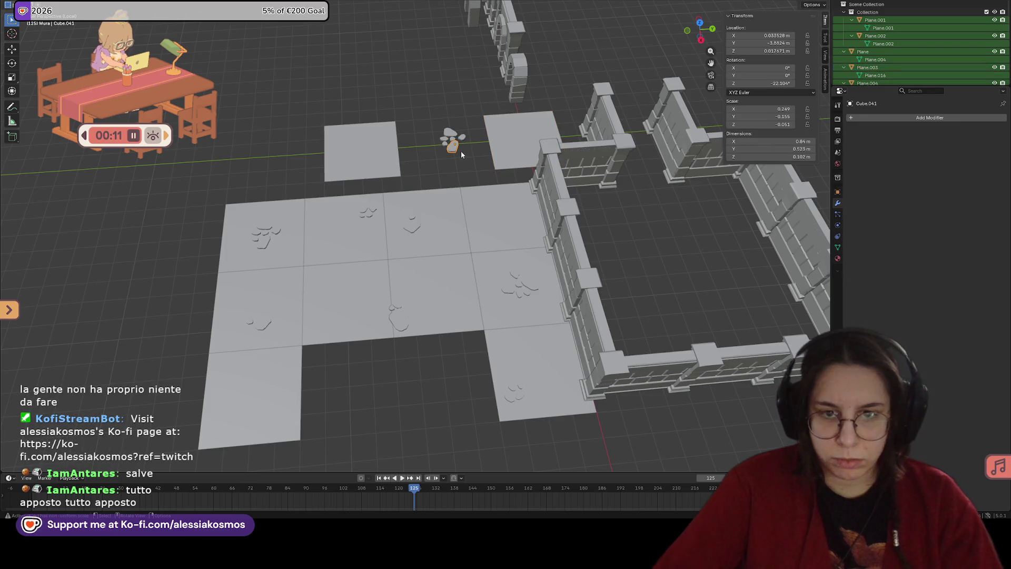
{"action": "scroll", "coordinate": [461, 154], "scroll_direction": "up", "scroll_amount": 3}
{"action": "middle_click_drag", "start_coordinate": [466, 156], "coordinate": [420, 242], "text": "shift"}
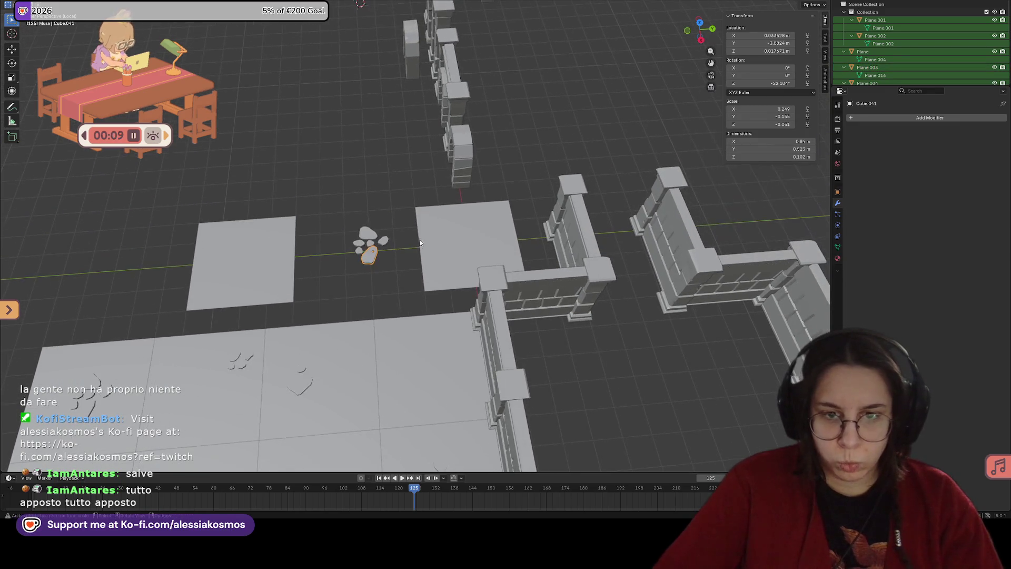
{"action": "scroll", "coordinate": [426, 241], "scroll_direction": "up", "scroll_amount": 4}
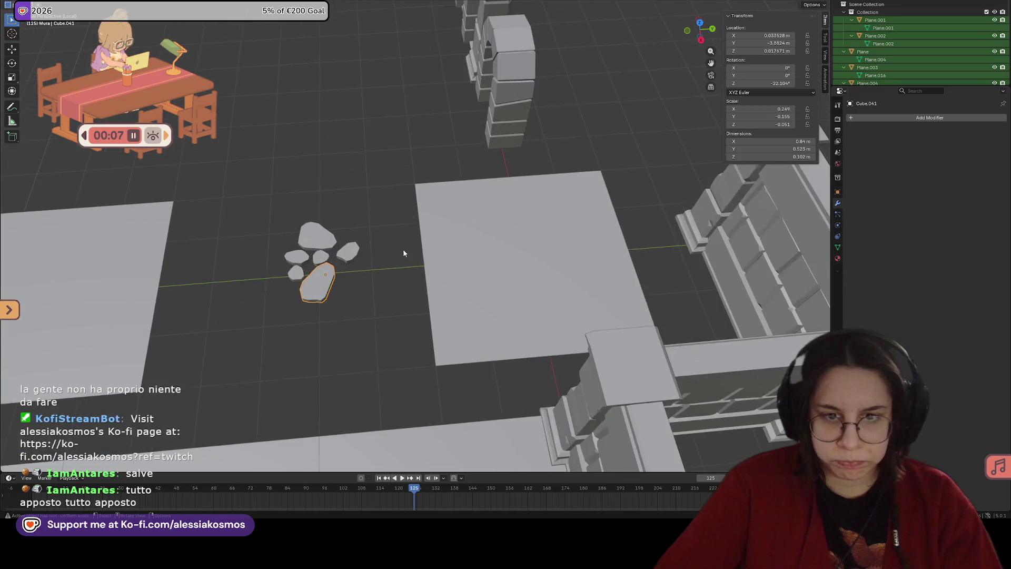
{"action": "mouse_move", "coordinate": [275, 235]}
{"action": "left_mouse_down"}
{"action": "mouse_move", "coordinate": [621, 216]}
{"action": "mouse_move", "coordinate": [694, 225]}
{"action": "mouse_move", "coordinate": [675, 186]}
{"action": "mouse_move", "coordinate": [677, 127]}
{"action": "mouse_move", "coordinate": [680, 179]}
{"action": "left_mouse_up"}
{"action": "key", "text": "y"}
{"action": "key", "text": "y"}
{"action": "key", "text": "y"}
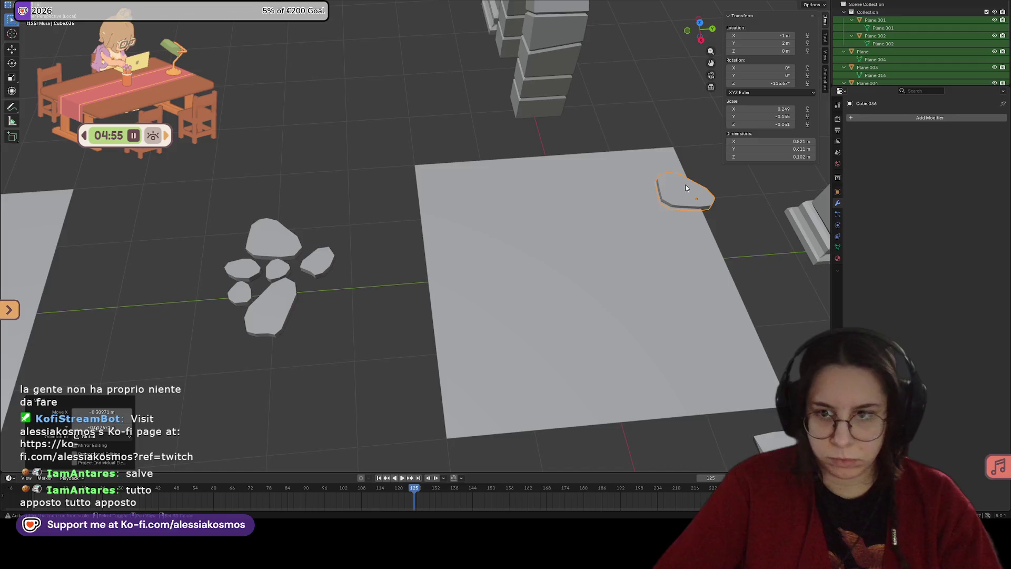
Step: Rotate the pebble in place on the plain floor tile
{"action": "middle_click_drag", "start_coordinate": [684, 184], "coordinate": [502, 257], "text": "shift"}
{"action": "scroll", "coordinate": [502, 260], "scroll_direction": "up", "scroll_amount": 2}
{"action": "key", "text": "g"}
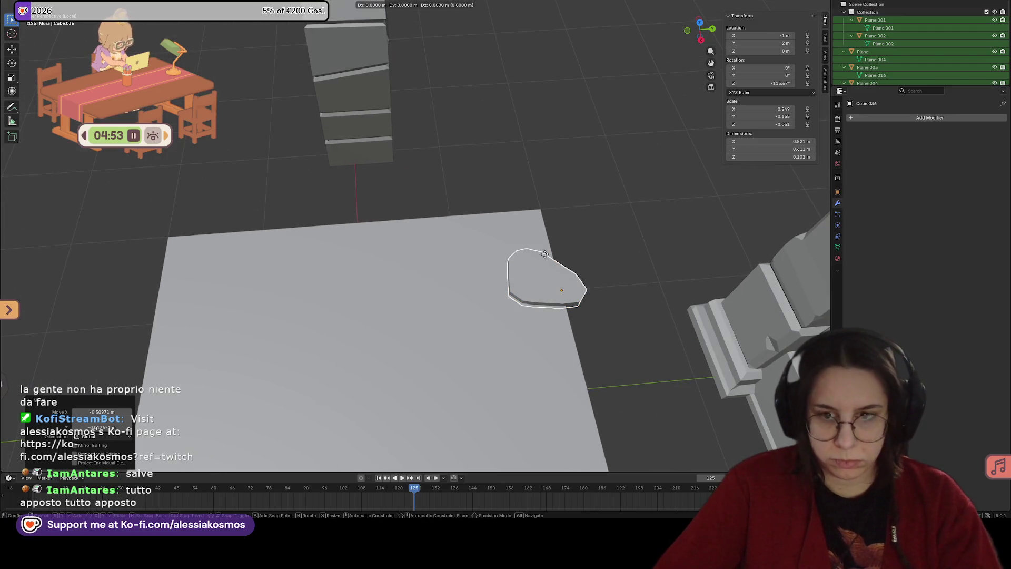
{"action": "key", "text": "r"}
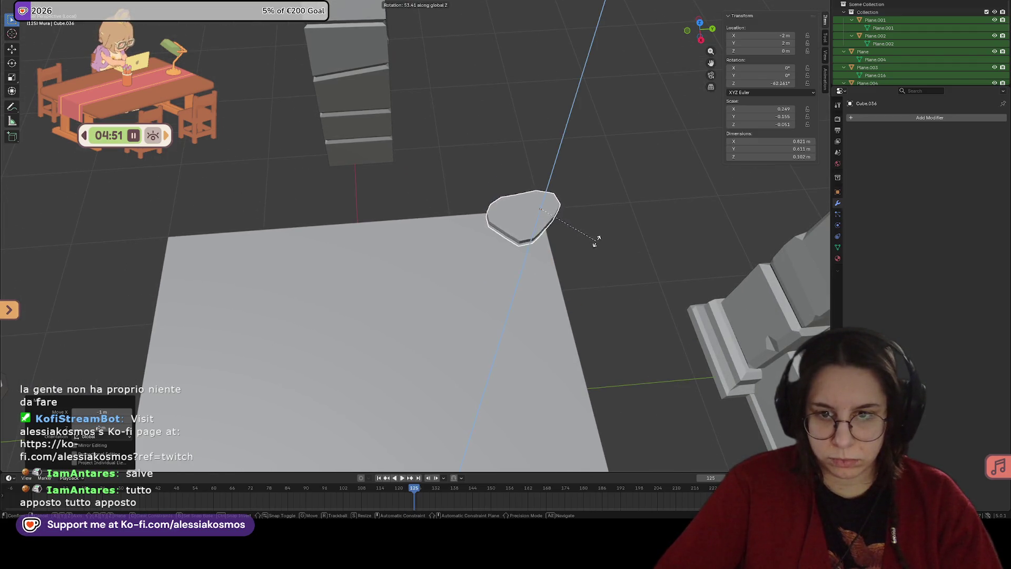
{"action": "left_click", "coordinate": [605, 242]}
{"action": "middle_click_drag", "start_coordinate": [532, 234], "coordinate": [497, 240]}
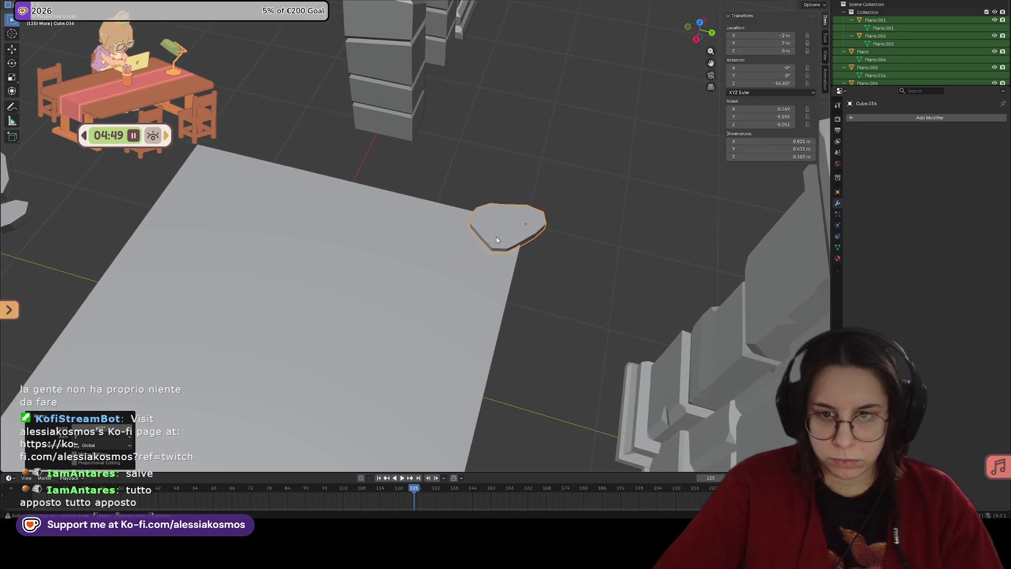
Step: Duplicate the flat stone and move the copy along X and Y to X -1.55 m, Y 1.51 m
{"action": "key", "text": "shift+d"}
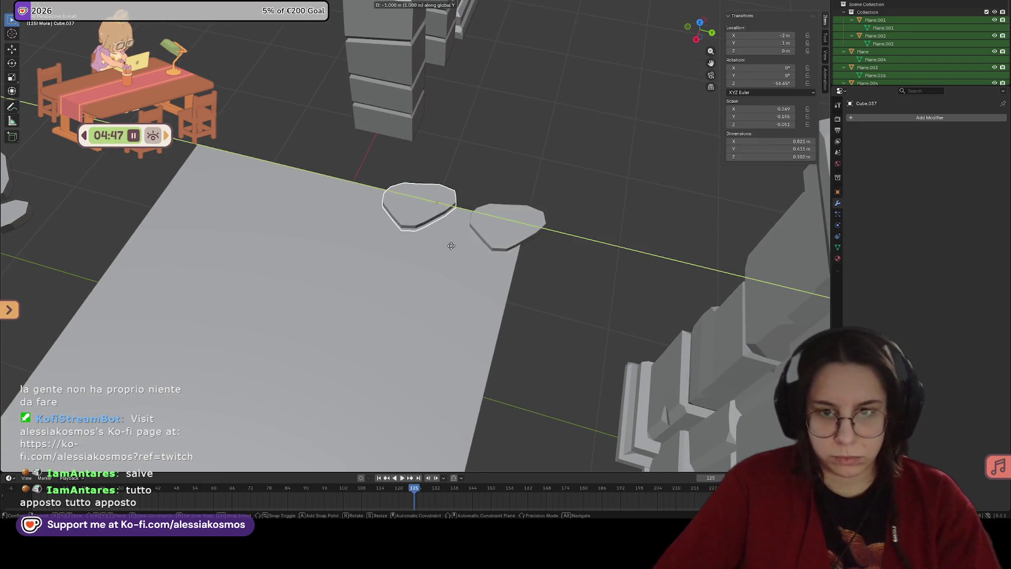
{"action": "left_click", "coordinate": [442, 247]}
{"action": "key", "text": "r"}
{"action": "key", "text": "g"}
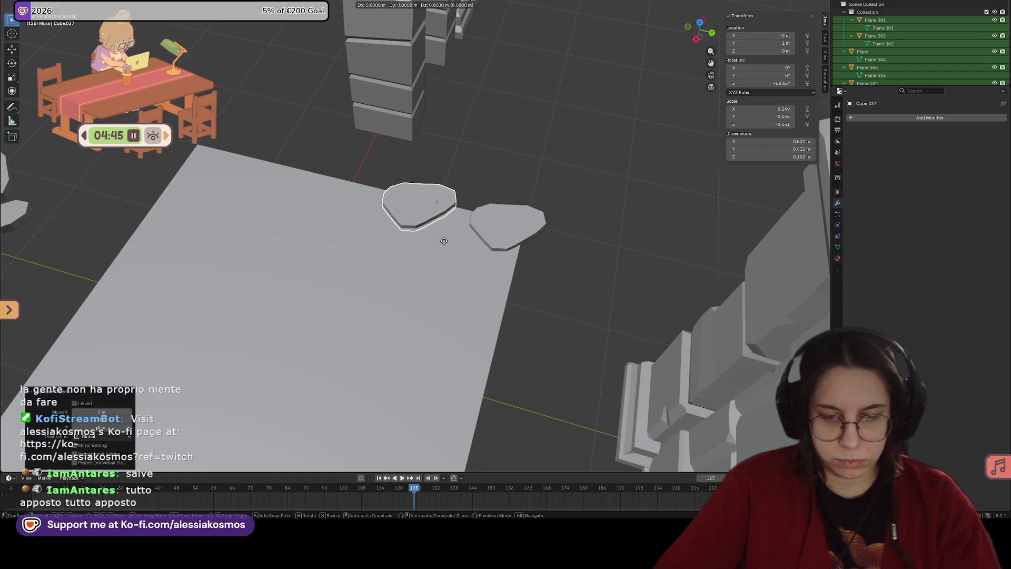
{"action": "key", "text": "Escape"}
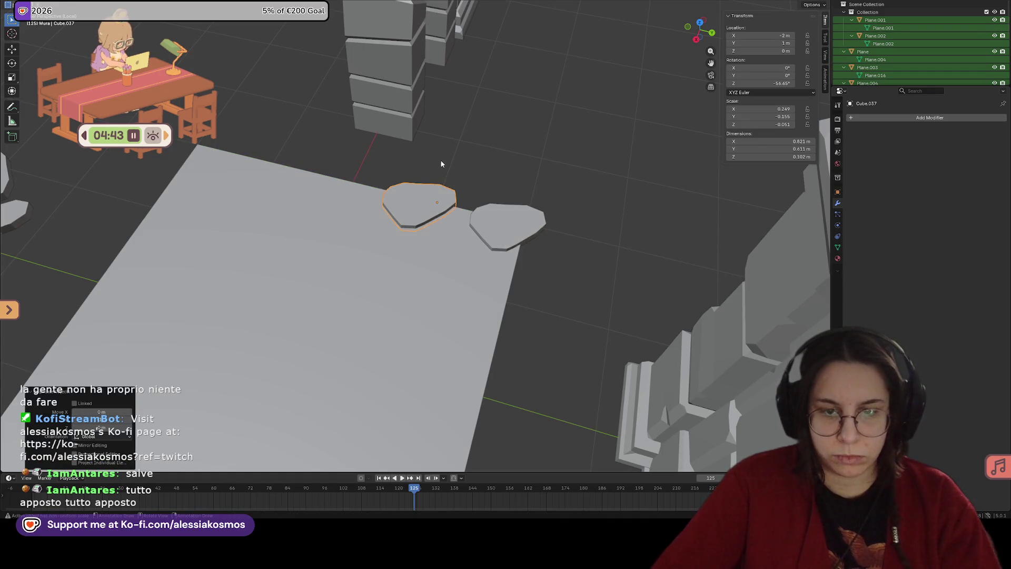
{"action": "key", "text": "g"}
{"action": "key", "text": "x"}
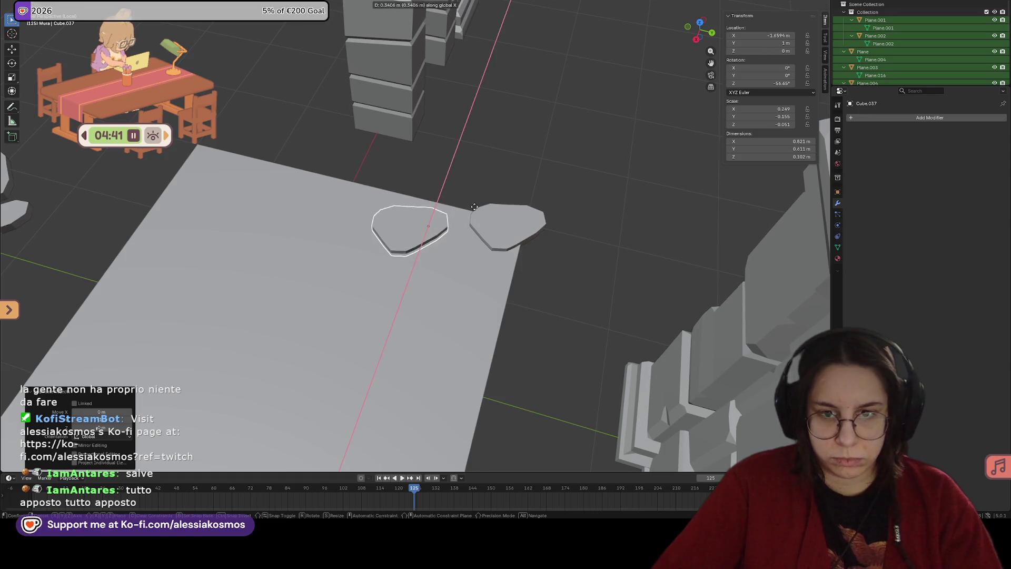
{"action": "left_click", "coordinate": [477, 209]}
{"action": "key", "text": "g"}
{"action": "key", "text": "y"}
{"action": "left_click", "coordinate": [493, 225]}
Step: Turn the copy to about -113° around Z and begin reshaping its outline in Edit Mode
{"action": "key", "text": "r"}
{"action": "key", "text": "z"}
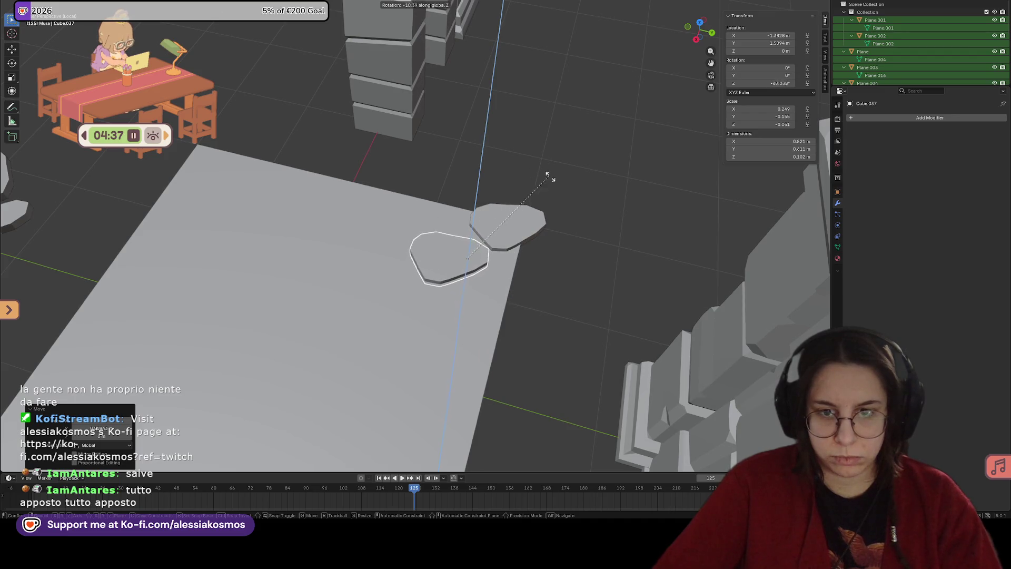
{"action": "left_click", "coordinate": [571, 260]}
{"action": "mouse_move", "coordinate": [571, 259]}
{"action": "middle_mouse_down"}
{"action": "mouse_move", "coordinate": [488, 286]}
{"action": "mouse_move", "coordinate": [418, 213]}
{"action": "mouse_move", "coordinate": [369, 200]}
{"action": "mouse_move", "coordinate": [368, 236]}
{"action": "middle_mouse_up"}
{"action": "key", "text": "Tab"}
{"action": "left_click", "coordinate": [341, 218], "text": "shift"}
Step: Shift the copied stone's selected outline edges along Y, then along X
{"action": "key", "text": "g"}
{"action": "key", "text": "y"}
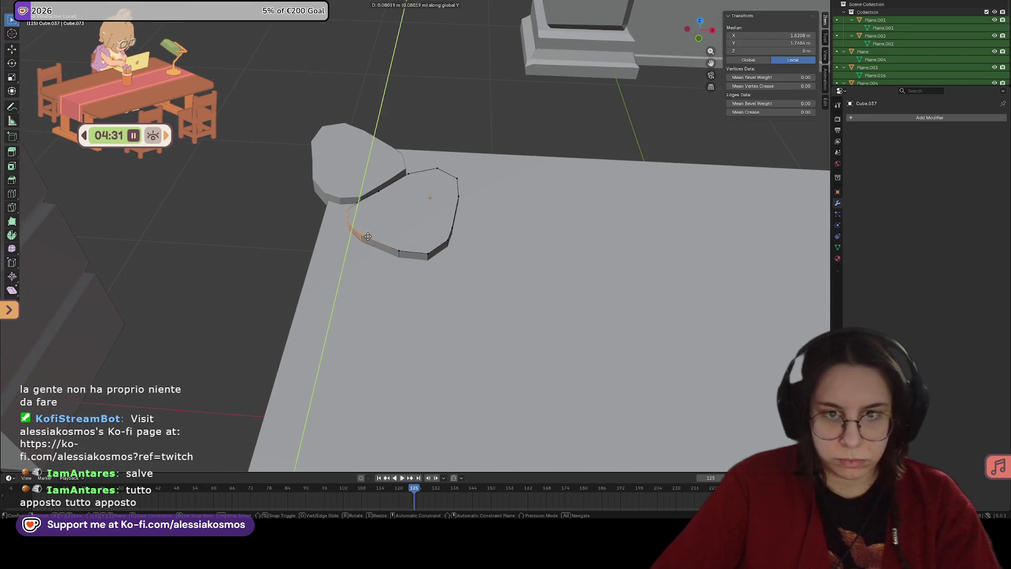
{"action": "left_click", "coordinate": [368, 236]}
{"action": "key", "text": "g"}
{"action": "key", "text": "x"}
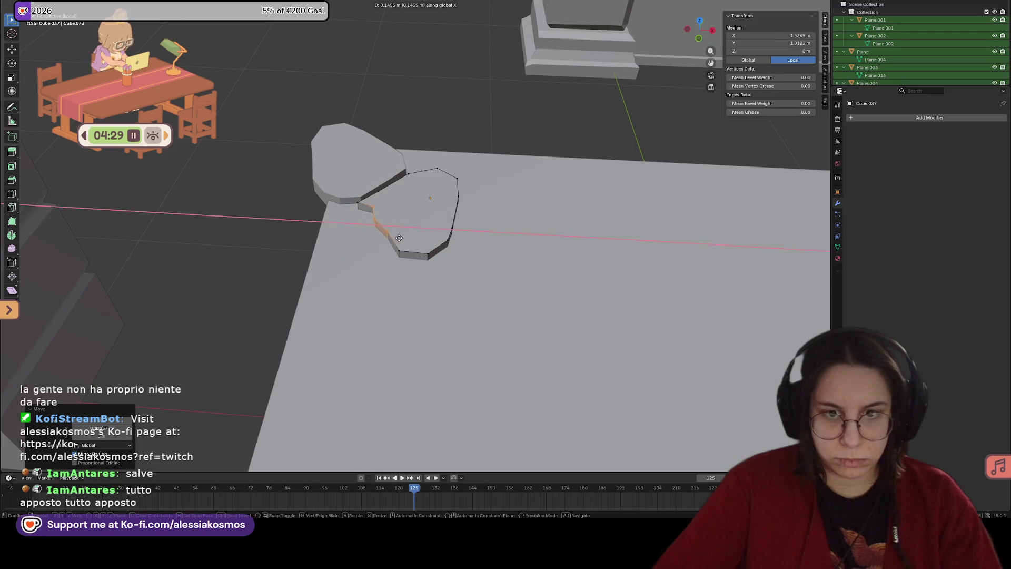
{"action": "left_click", "coordinate": [372, 211]}
Step: Delete the short edge from the copied stone's outline
{"action": "left_click_drag", "start_coordinate": [372, 218], "coordinate": [373, 219]}
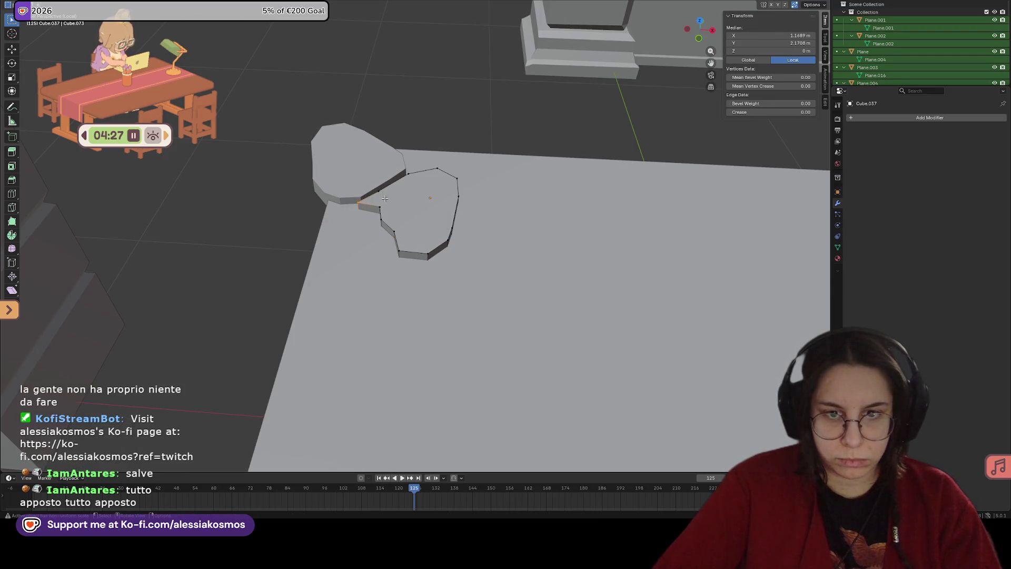
{"action": "middle_click_drag", "start_coordinate": [382, 205], "coordinate": [367, 207]}
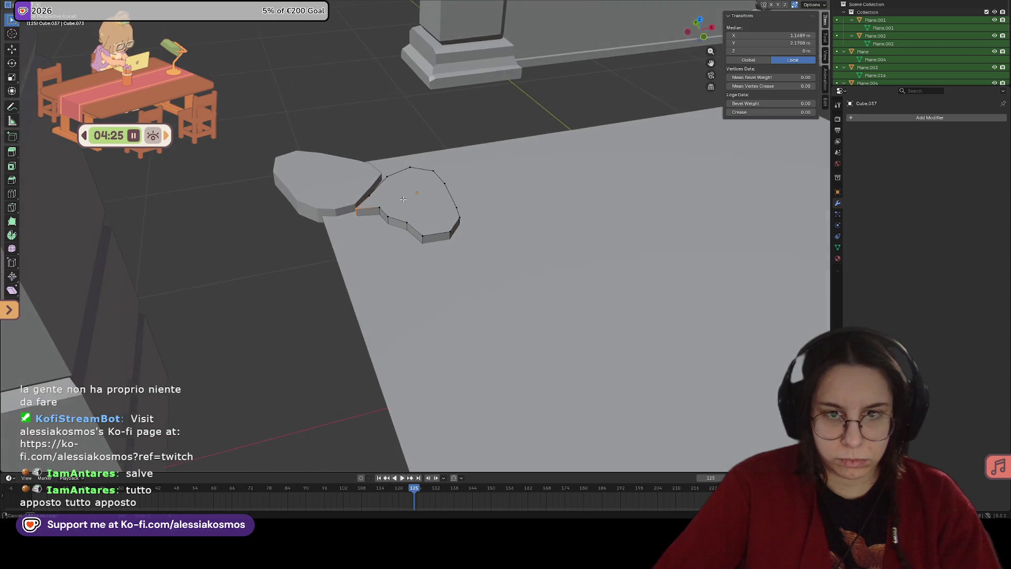
{"action": "left_click", "coordinate": [367, 207]}
{"action": "left_click", "coordinate": [379, 207], "text": "shift"}
{"action": "key", "text": "ctrl+b"}
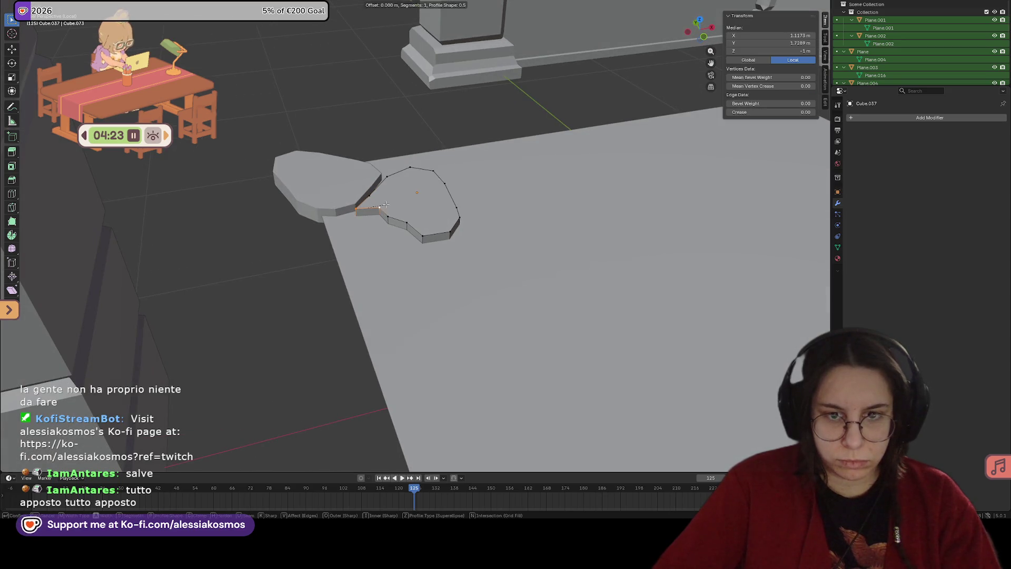
{"action": "key", "text": "Escape"}
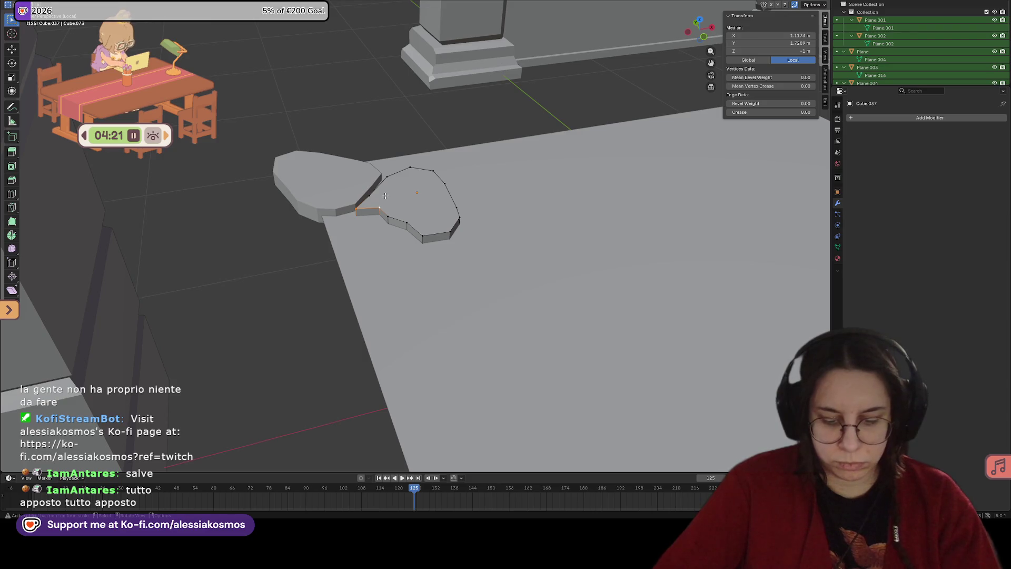
{"action": "key", "text": "n"}
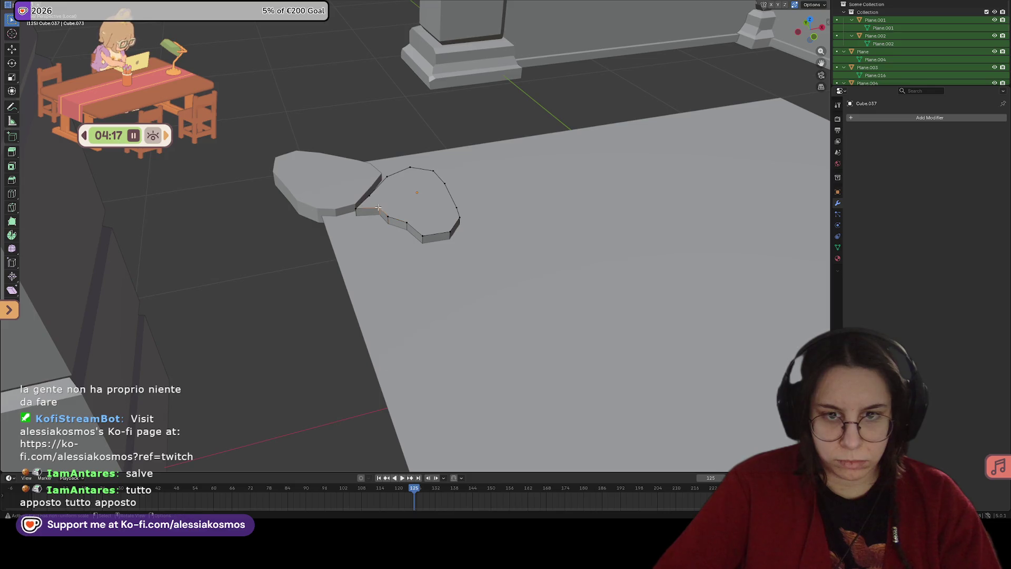
{"action": "key", "text": "x"}
{"action": "left_click", "coordinate": [367, 206]}
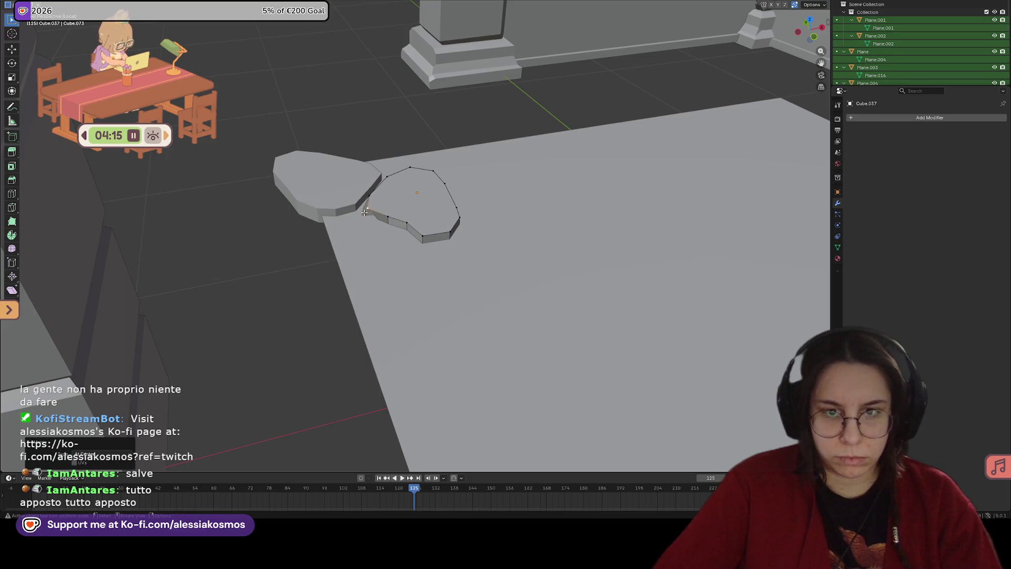
Step: Bevel a vertical corner edge of the copied stone
{"action": "scroll", "coordinate": [364, 212], "scroll_direction": "up", "scroll_amount": 6}
{"action": "middle_click_drag", "start_coordinate": [387, 212], "coordinate": [403, 222]}
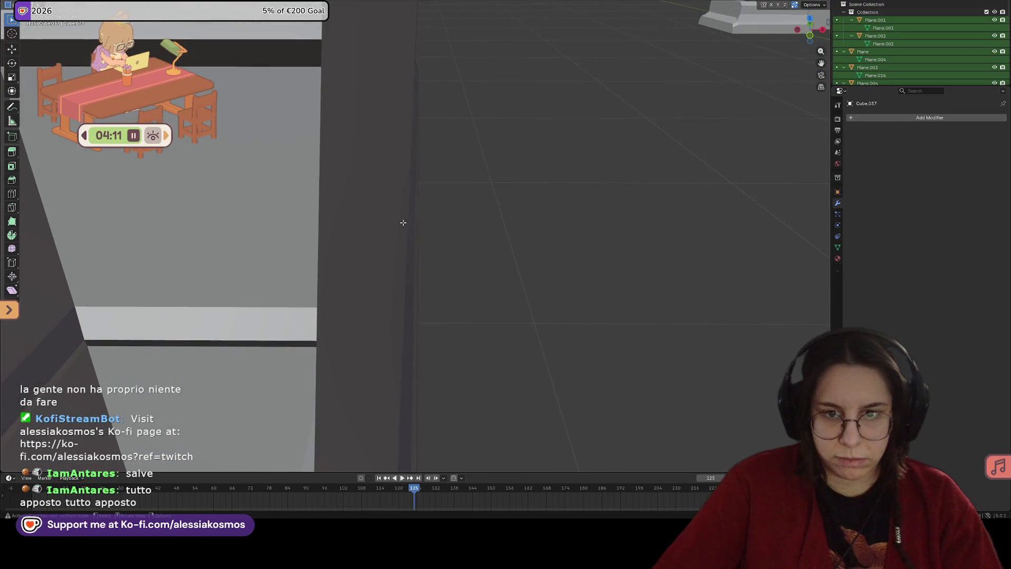
{"action": "middle_click_drag", "start_coordinate": [677, 165], "coordinate": [490, 180]}
{"action": "mouse_move", "coordinate": [575, 186]}
{"action": "middle_mouse_down"}
{"action": "mouse_move", "coordinate": [541, 181]}
{"action": "mouse_move", "coordinate": [672, 188]}
{"action": "middle_mouse_up"}
{"action": "scroll", "coordinate": [700, 183], "scroll_direction": "down", "scroll_amount": 8}
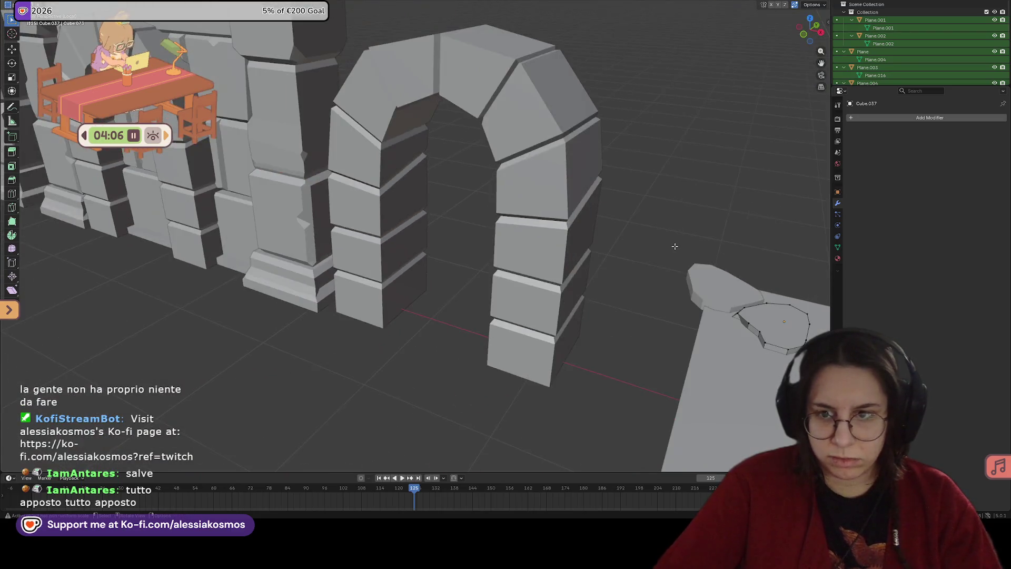
{"action": "scroll", "coordinate": [674, 246], "scroll_direction": "down", "scroll_amount": 3}
{"action": "mouse_move", "coordinate": [631, 247]}
{"action": "middle_mouse_down"}
{"action": "mouse_move", "coordinate": [506, 232]}
{"action": "mouse_move", "coordinate": [490, 210]}
{"action": "mouse_move", "coordinate": [492, 172]}
{"action": "mouse_move", "coordinate": [500, 189]}
{"action": "mouse_move", "coordinate": [455, 179]}
{"action": "mouse_move", "coordinate": [491, 166]}
{"action": "mouse_move", "coordinate": [505, 199]}
{"action": "middle_mouse_up"}
{"action": "scroll", "coordinate": [489, 227], "scroll_direction": "up", "scroll_amount": 5}
{"action": "left_click", "coordinate": [436, 187]}
{"action": "key", "text": "ctrl+b"}
Step: Bevel the stone's other selected corner edges, seen from a low side view
{"action": "left_click", "coordinate": [474, 179]}
{"action": "left_click", "coordinate": [451, 287]}
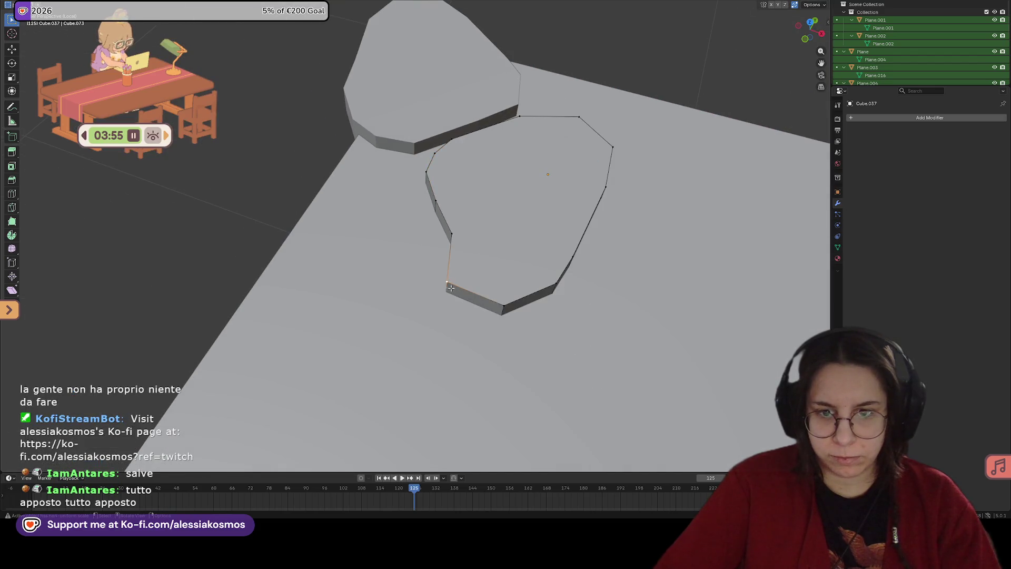
{"action": "middle_click_drag", "start_coordinate": [479, 289], "coordinate": [500, 277]}
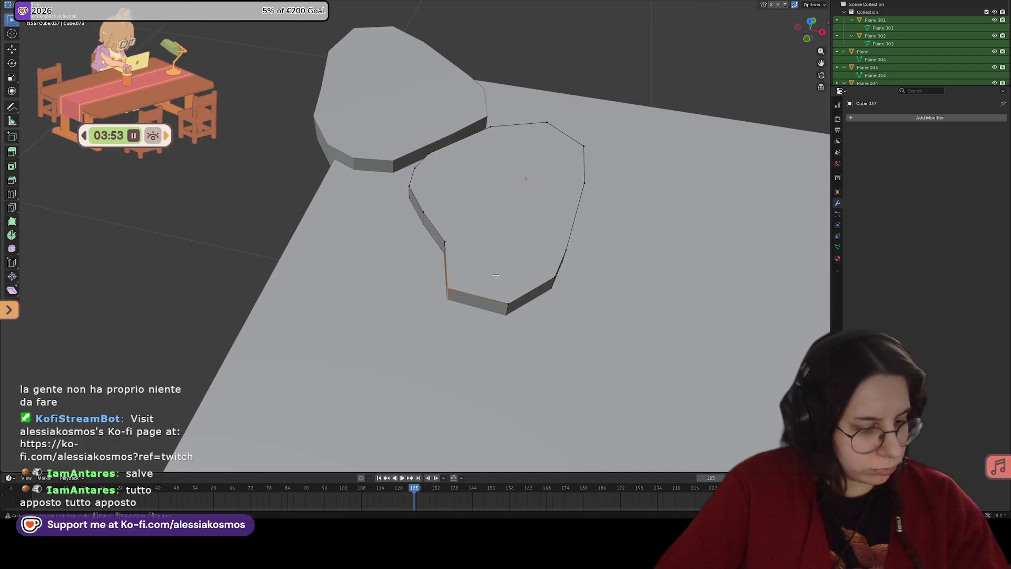
{"action": "middle_click_drag", "start_coordinate": [636, 254], "coordinate": [671, 215]}
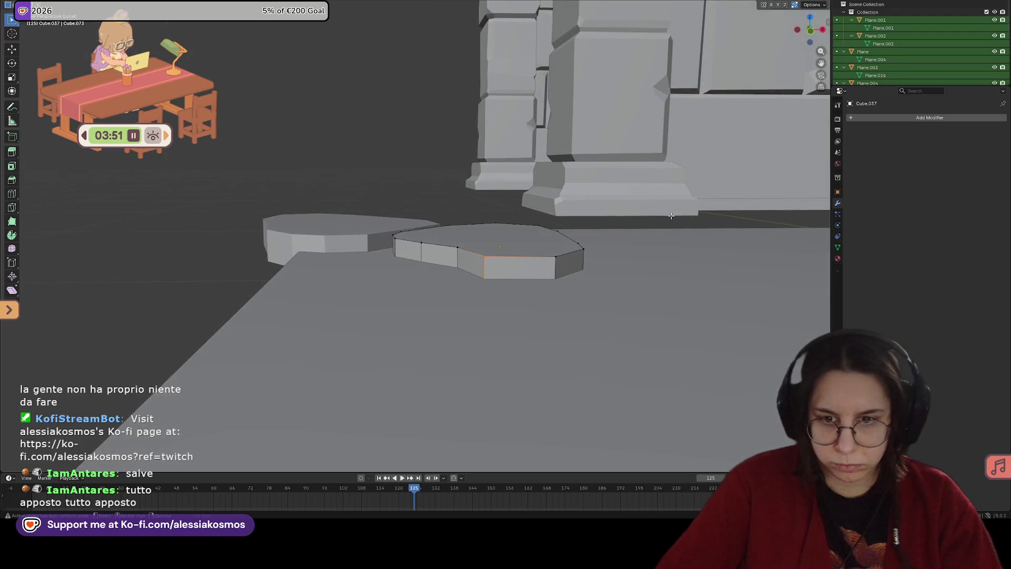
{"action": "key", "text": "ctrl+b"}
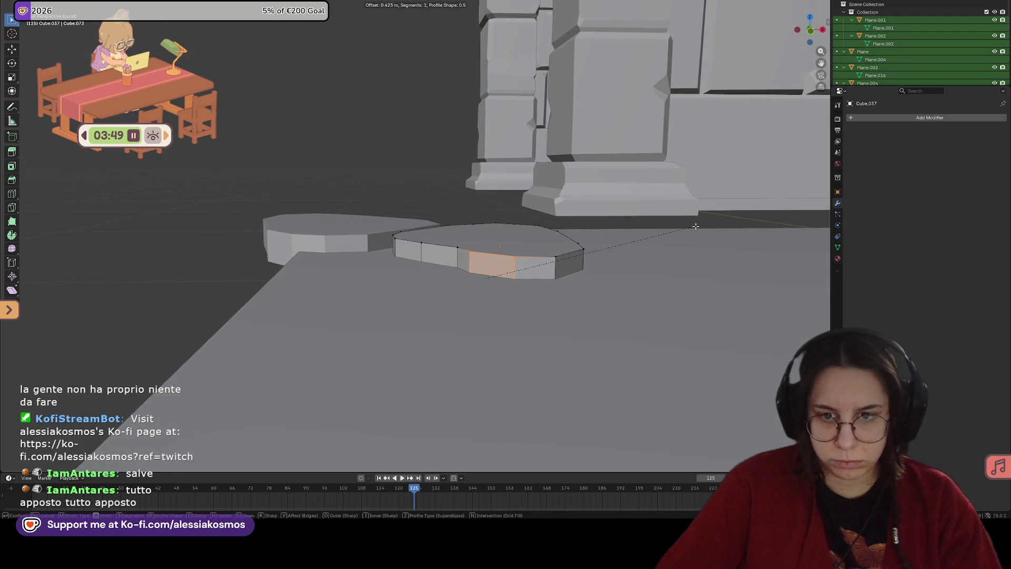
{"action": "left_click", "coordinate": [663, 226]}
Step: Bevel the front bottom edge of the copied stone
{"action": "mouse_move", "coordinate": [662, 226]}
{"action": "middle_mouse_down"}
{"action": "mouse_move", "coordinate": [556, 251]}
{"action": "mouse_move", "coordinate": [463, 304]}
{"action": "mouse_move", "coordinate": [372, 241]}
{"action": "mouse_move", "coordinate": [400, 247]}
{"action": "middle_mouse_up"}
{"action": "left_click", "coordinate": [503, 257]}
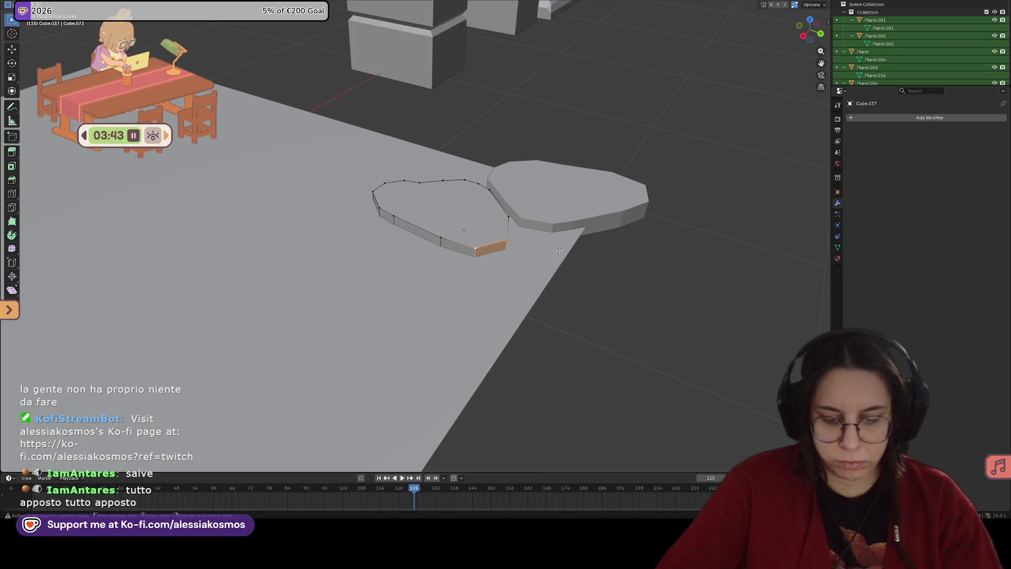
{"action": "key", "text": "ctrl+b"}
{"action": "key", "text": "Escape"}
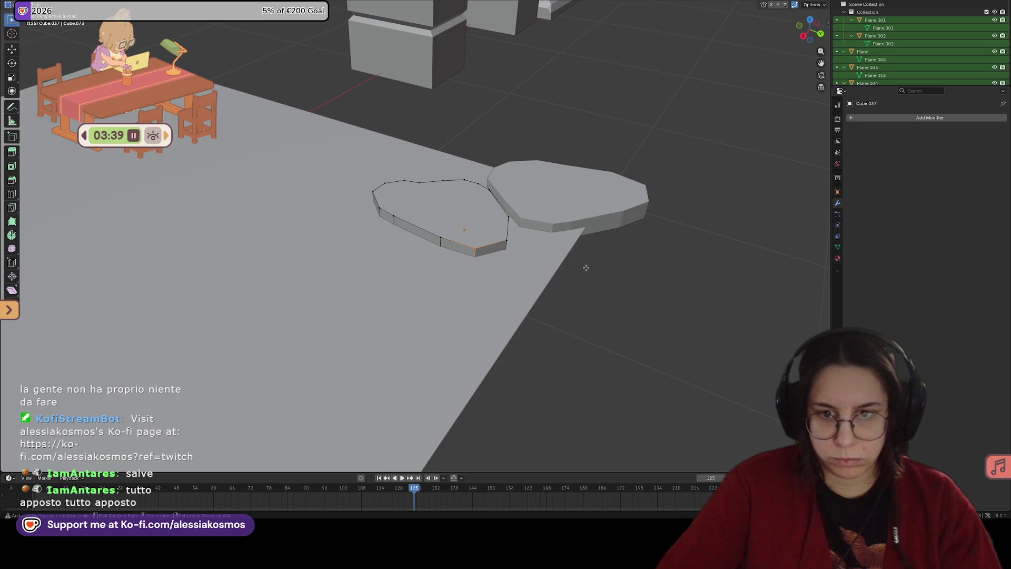
{"action": "key", "text": "ctrl+b"}
{"action": "left_click", "coordinate": [603, 264]}
Step: Slide the stone's bottom edge along X so it nests against its neighbour
{"action": "middle_click_drag", "start_coordinate": [603, 264], "coordinate": [401, 259]}
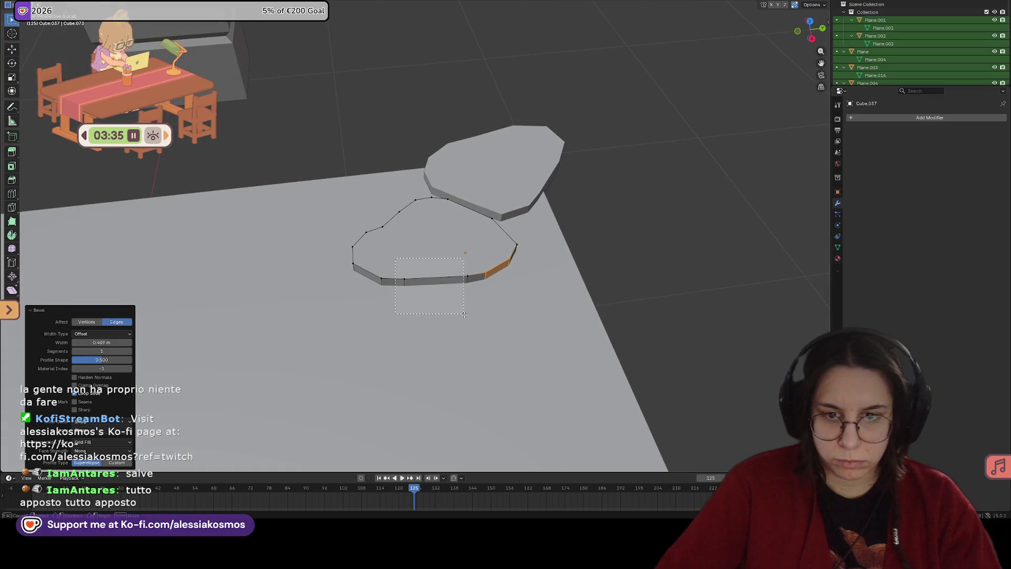
{"action": "left_click_drag", "start_coordinate": [464, 314], "coordinate": [470, 316]}
{"action": "key", "text": "g"}
{"action": "key", "text": "x"}
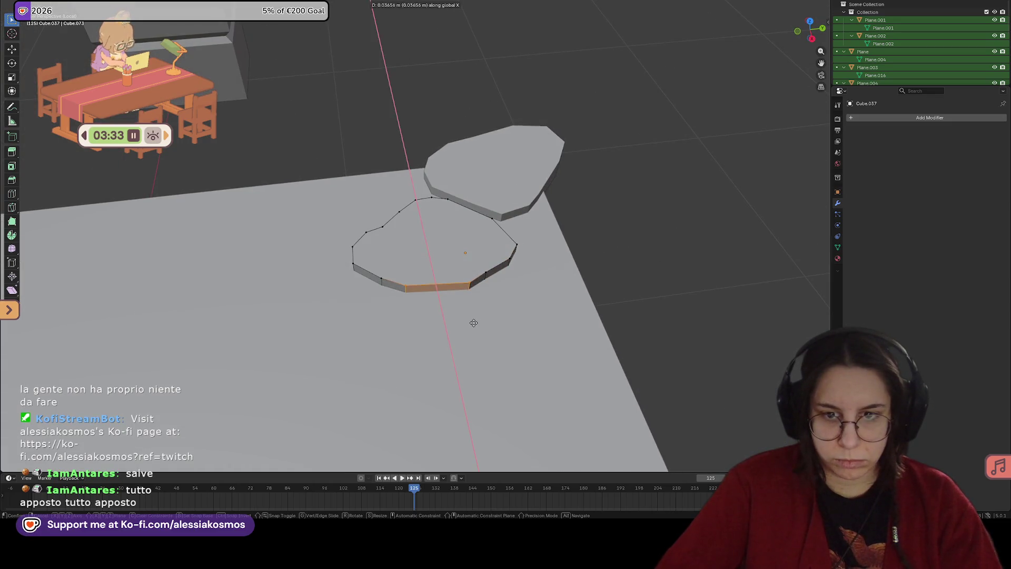
{"action": "left_click", "coordinate": [473, 327]}
{"action": "mouse_move", "coordinate": [473, 327]}
{"action": "middle_mouse_down"}
{"action": "mouse_move", "coordinate": [440, 223]}
{"action": "mouse_move", "coordinate": [469, 211]}
{"action": "mouse_move", "coordinate": [541, 282]}
{"action": "mouse_move", "coordinate": [542, 251]}
{"action": "mouse_move", "coordinate": [562, 253]}
{"action": "middle_mouse_up"}
{"action": "scroll", "coordinate": [448, 232], "scroll_direction": "up", "scroll_amount": 2}
Step: Start editing the neighbouring stone and pull its selected edges along Y
{"action": "key", "text": "Tab"}
{"action": "left_click", "coordinate": [468, 211]}
{"action": "key", "text": "Tab"}
{"action": "key", "text": "g"}
{"action": "key", "text": "y"}
{"action": "left_click", "coordinate": [533, 254]}
Step: Slide the neighbouring stone's selected edges along X
{"action": "key", "text": "g"}
{"action": "key", "text": "x"}
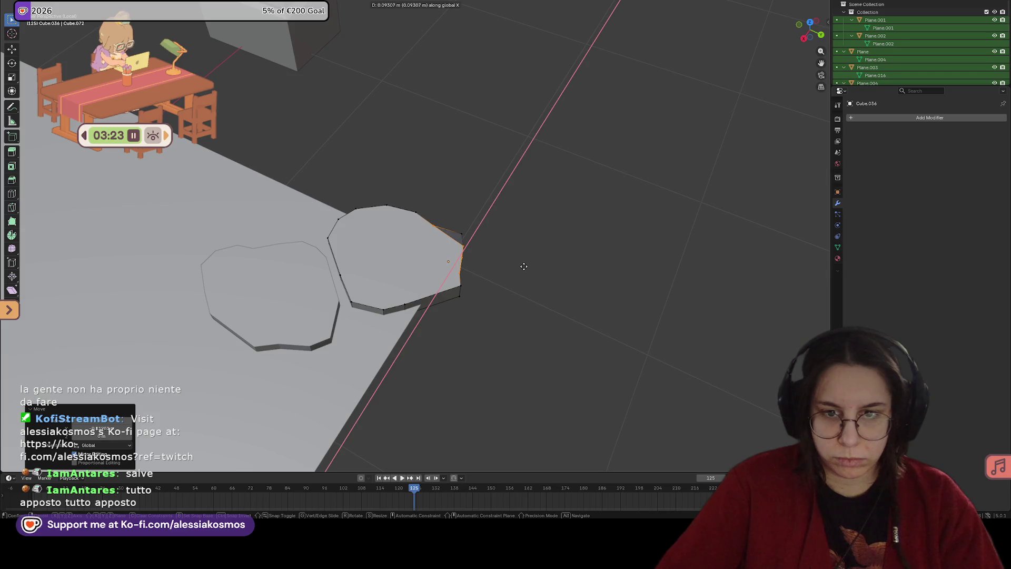
{"action": "left_click", "coordinate": [524, 267]}
{"action": "middle_click_drag", "start_coordinate": [524, 267], "coordinate": [438, 209]}
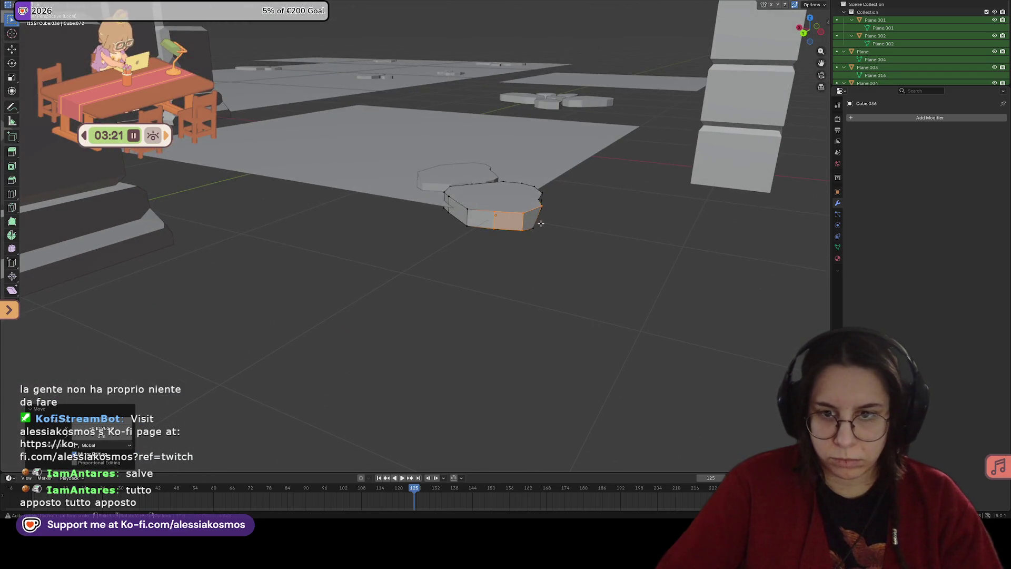
{"action": "key", "text": "g"}
{"action": "mouse_move", "coordinate": [536, 229]}
{"action": "middle_mouse_down"}
{"action": "mouse_move", "coordinate": [481, 235]}
{"action": "mouse_move", "coordinate": [508, 268]}
{"action": "mouse_move", "coordinate": [469, 330]}
{"action": "middle_mouse_up"}
Step: Shift one outline edge twice along X to refine the stone's outline
{"action": "key", "text": "g"}
{"action": "key", "text": "x"}
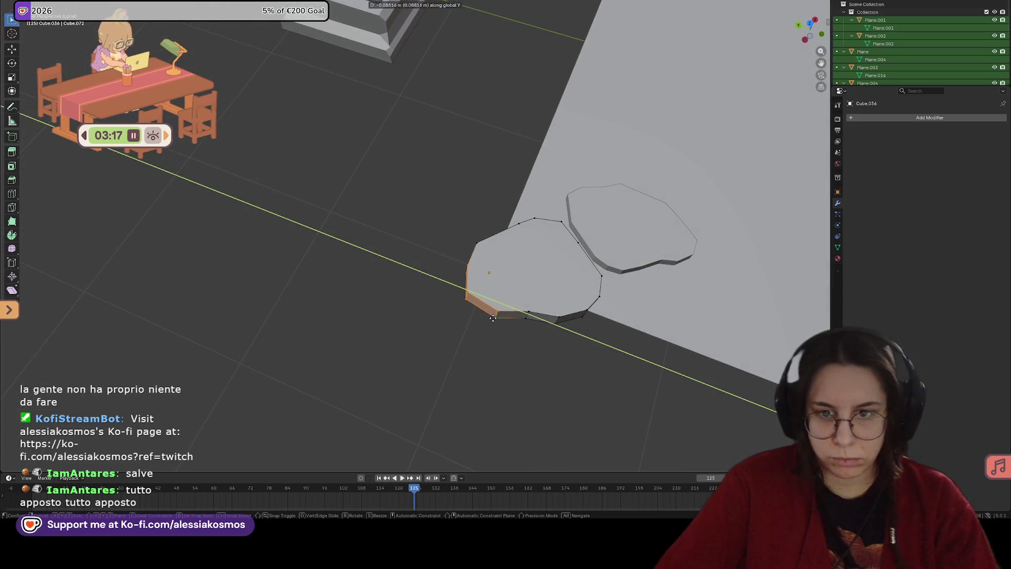
{"action": "left_click", "coordinate": [495, 318]}
{"action": "key", "text": "g"}
{"action": "key", "text": "x"}
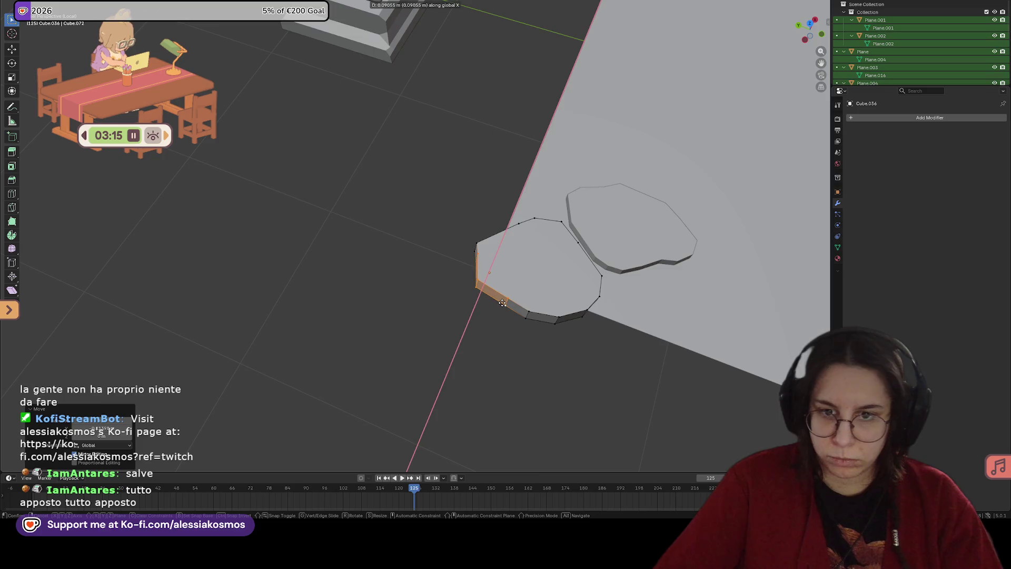
{"action": "left_click", "coordinate": [484, 299]}
{"action": "middle_click_drag", "start_coordinate": [483, 298], "coordinate": [533, 292]}
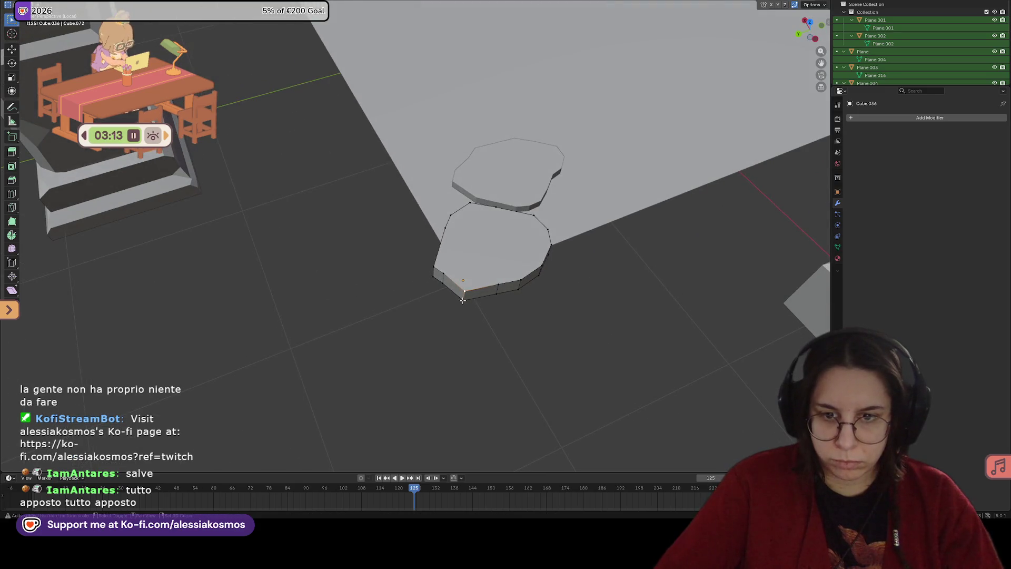
Step: Round off the stone's corner with a bevel and return to Object Mode
{"action": "right_click", "coordinate": [492, 303]}
{"action": "left_click", "coordinate": [496, 301]}
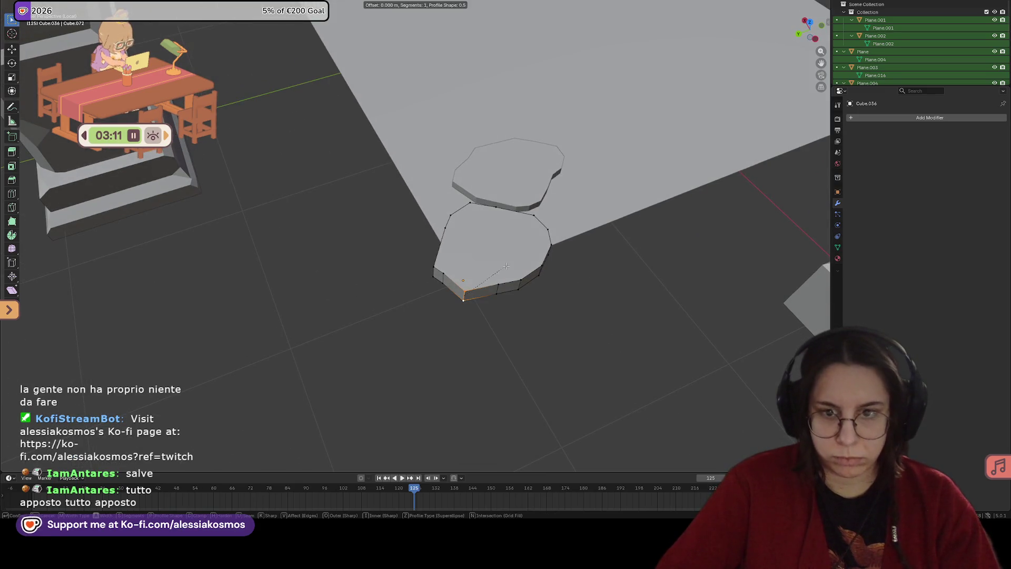
{"action": "left_click", "coordinate": [516, 265]}
{"action": "key", "text": "ctrl+z"}
{"action": "mouse_move", "coordinate": [562, 260]}
{"action": "middle_mouse_down"}
{"action": "mouse_move", "coordinate": [600, 267]}
{"action": "mouse_move", "coordinate": [639, 208]}
{"action": "mouse_move", "coordinate": [485, 218]}
{"action": "mouse_move", "coordinate": [515, 230]}
{"action": "mouse_move", "coordinate": [397, 141]}
{"action": "mouse_move", "coordinate": [422, 219]}
{"action": "middle_mouse_up"}
{"action": "key", "text": "Tab"}
Step: Duplicate the stone and slide the copy along X
{"action": "key", "text": "shift+d"}
{"action": "key", "text": "x"}
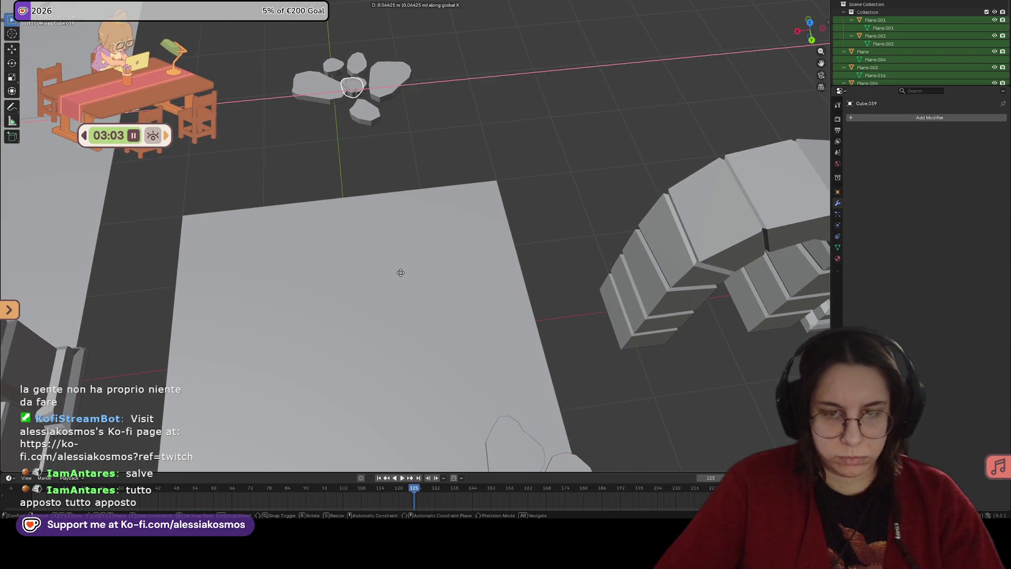
{"action": "left_click", "coordinate": [448, 312]}
{"action": "middle_click_drag", "start_coordinate": [447, 312], "coordinate": [580, 299]}
Step: Move the copied stone along Y and X toward the floor tile
{"action": "key", "text": "g"}
{"action": "key", "text": "y"}
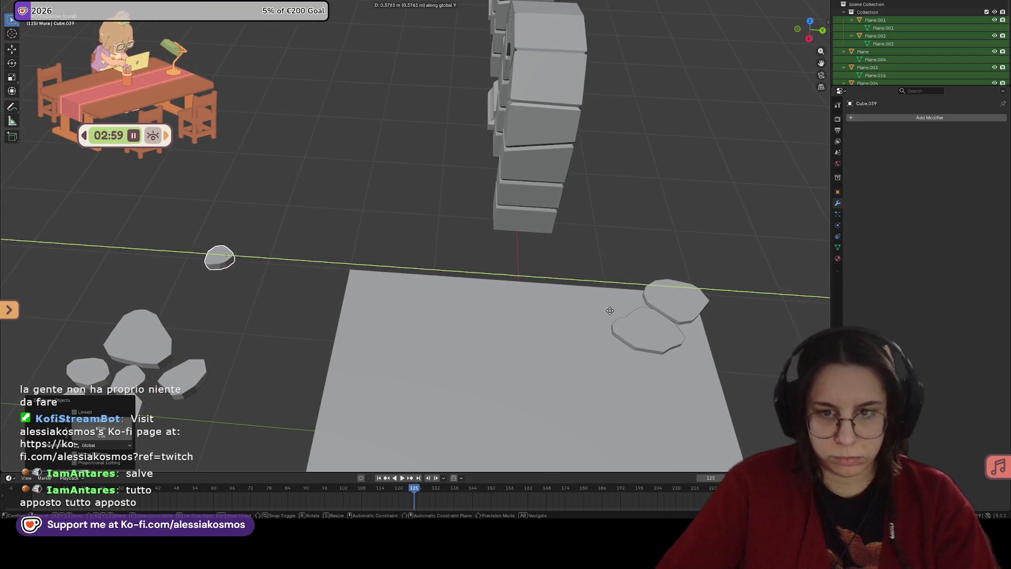
{"action": "left_click", "coordinate": [187, 362]}
{"action": "mouse_move", "coordinate": [590, 390]}
{"action": "middle_mouse_down"}
{"action": "mouse_move", "coordinate": [592, 208]}
{"action": "mouse_move", "coordinate": [617, 224]}
{"action": "mouse_move", "coordinate": [497, 250]}
{"action": "middle_mouse_up"}
{"action": "scroll", "coordinate": [618, 224], "scroll_direction": "up", "scroll_amount": 3}
{"action": "key", "text": "g"}
{"action": "key", "text": "x"}
{"action": "left_click", "coordinate": [520, 266]}
Step: Scale the copy down and nudge it along Y
{"action": "key", "text": "s"}
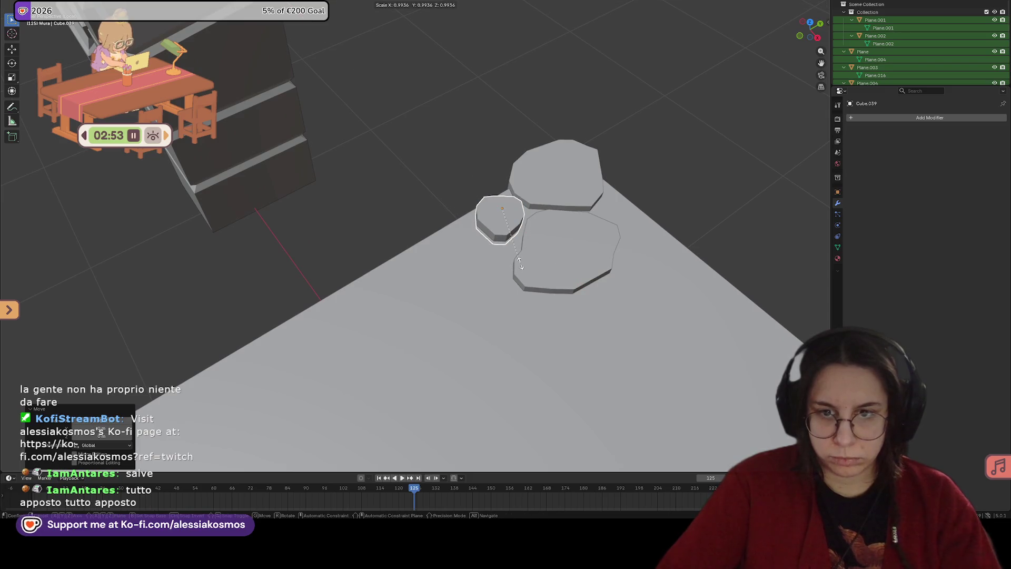
{"action": "left_click", "coordinate": [502, 257]}
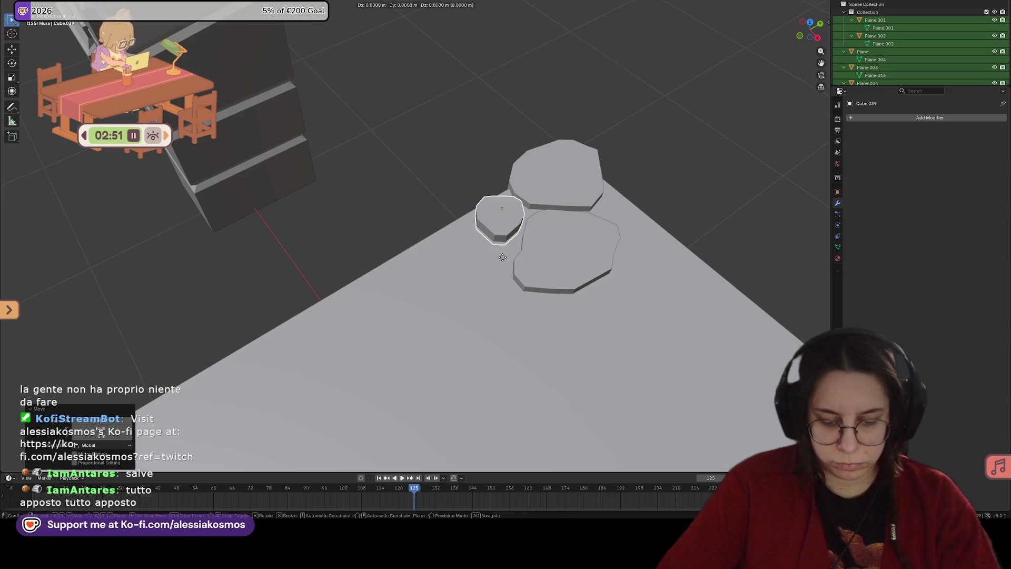
{"action": "key", "text": "g"}
{"action": "key", "text": "y"}
{"action": "left_click", "coordinate": [478, 255]}
Step: Flatten the pebble by scaling along Y, X and Z, then place it beside the large stones
{"action": "key", "text": "s"}
{"action": "key", "text": "y"}
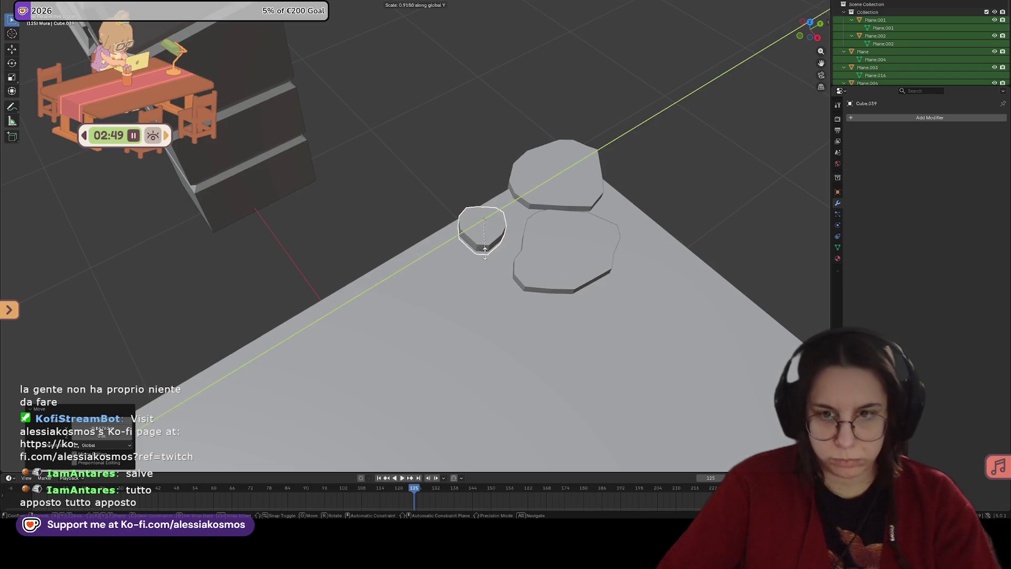
{"action": "left_click", "coordinate": [502, 226]}
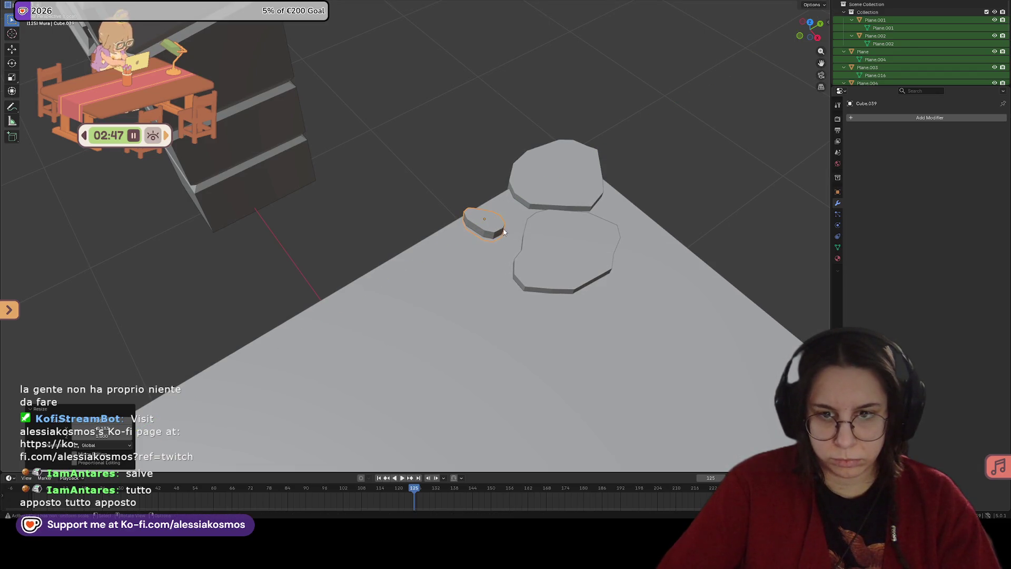
{"action": "key", "text": "s"}
{"action": "key", "text": "x"}
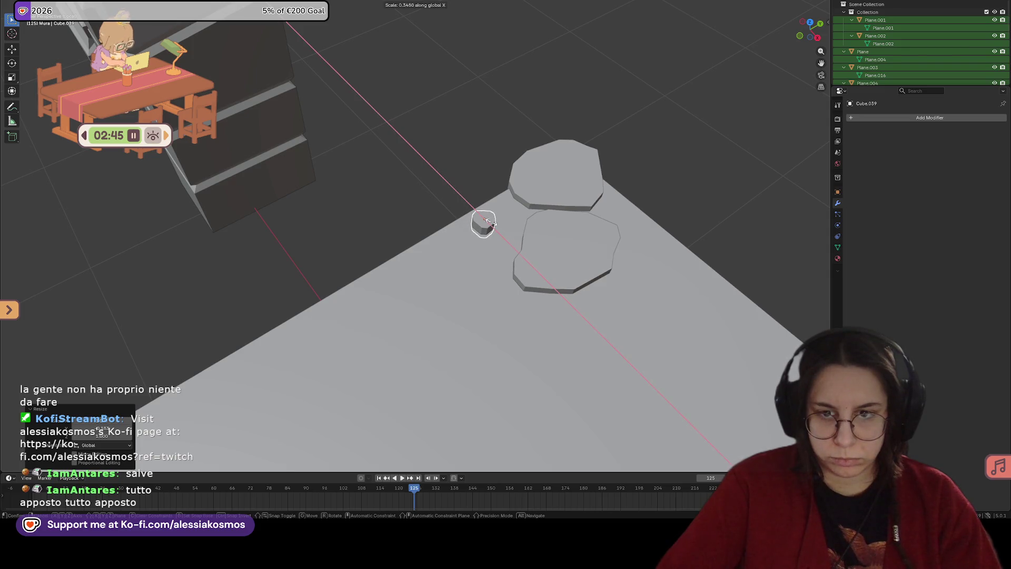
{"action": "mouse_move", "coordinate": [505, 198]}
{"action": "middle_mouse_down", "text": "alt"}
{"action": "mouse_move", "coordinate": [518, 183]}
{"action": "mouse_move", "coordinate": [447, 233]}
{"action": "middle_mouse_up", "text": "alt"}
{"action": "key", "text": "z"}
{"action": "left_click", "coordinate": [511, 195]}
{"action": "key", "text": "g"}
{"action": "left_click", "coordinate": [466, 224]}
Step: Duplicate the pebble, move the copy to the lower left and rotate it around Z
{"action": "key", "text": "shift+d"}
{"action": "key", "text": "x"}
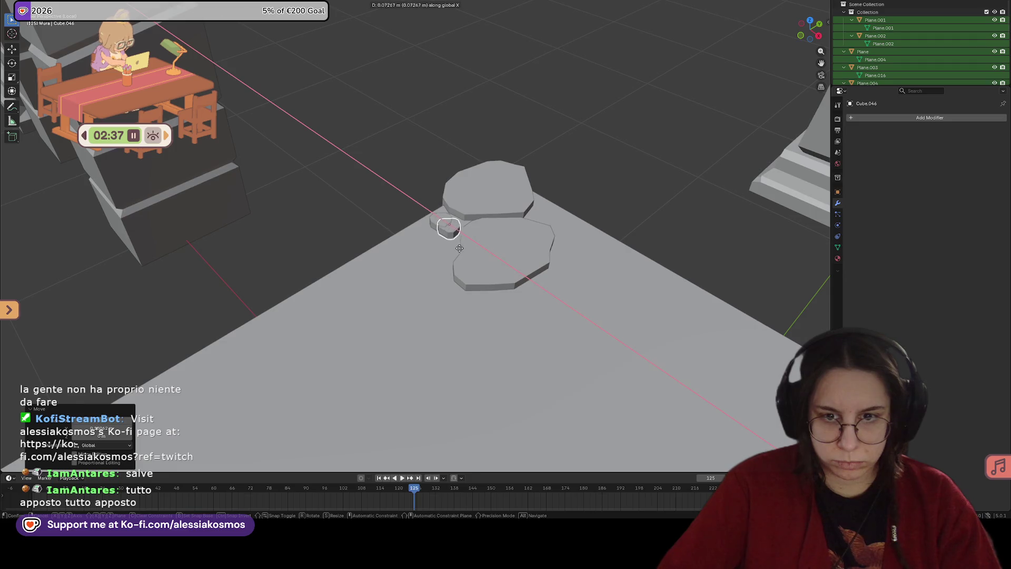
{"action": "left_click", "coordinate": [465, 256]}
{"action": "key", "text": "g"}
{"action": "key", "text": "y"}
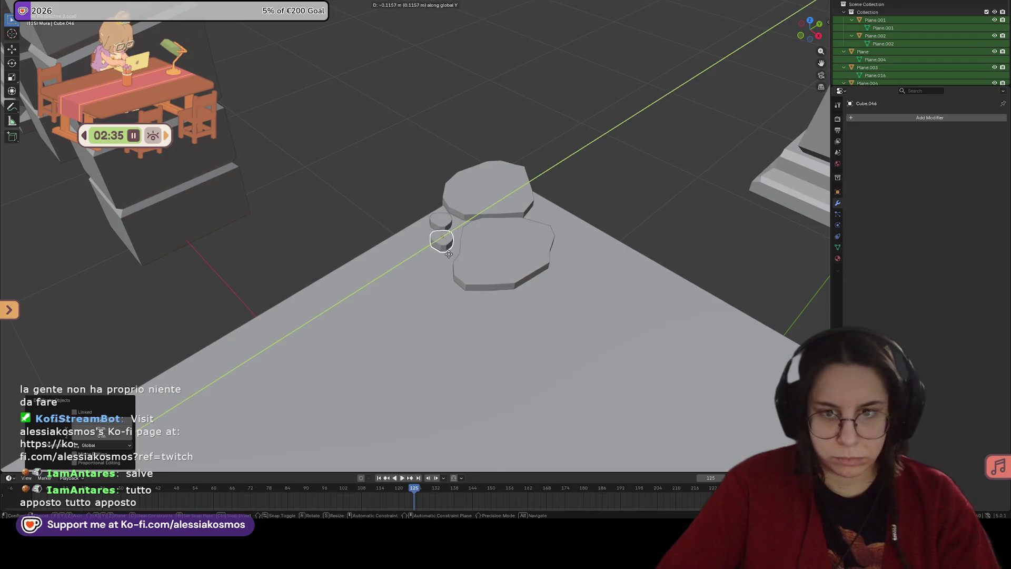
{"action": "left_click", "coordinate": [439, 256]}
{"action": "key", "text": "r"}
{"action": "key", "text": "z"}
{"action": "left_click", "coordinate": [427, 259]}
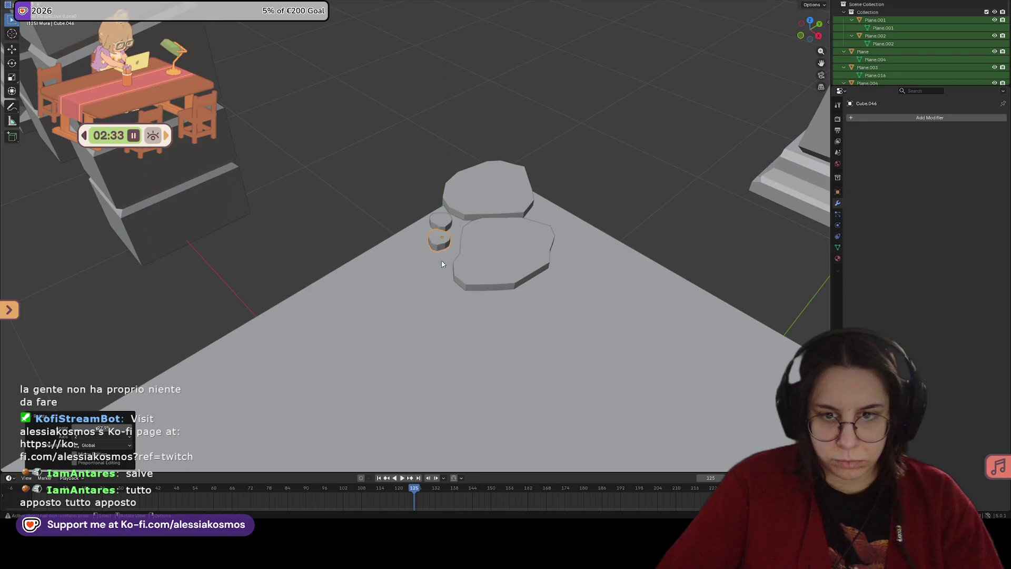
{"action": "scroll", "coordinate": [416, 257], "scroll_direction": "up", "scroll_amount": 5}
{"action": "key", "text": "Tab"}
Step: Merge two sets of the pebble's lower-side vertices at their center
{"action": "left_click_drag", "start_coordinate": [488, 269], "coordinate": [488, 270]}
{"action": "middle_click_drag", "start_coordinate": [489, 269], "coordinate": [459, 239]}
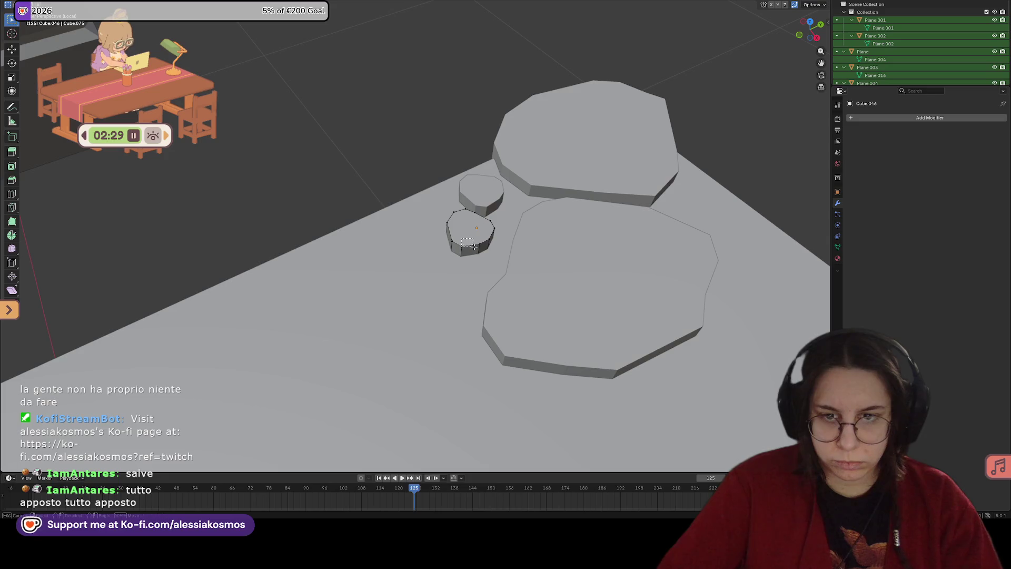
{"action": "key", "text": "m"}
{"action": "left_click", "coordinate": [482, 246]}
{"action": "middle_click_drag", "start_coordinate": [481, 247], "coordinate": [473, 198]}
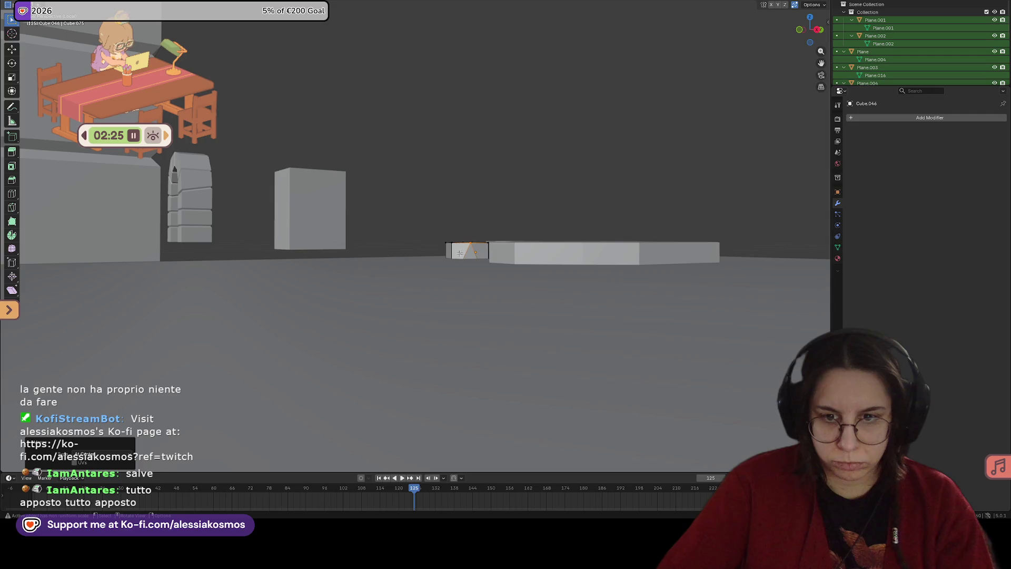
{"action": "key", "text": "m"}
{"action": "left_click", "coordinate": [481, 264]}
{"action": "mouse_move", "coordinate": [480, 264]}
{"action": "middle_mouse_down"}
{"action": "mouse_move", "coordinate": [497, 267]}
{"action": "mouse_move", "coordinate": [436, 322]}
{"action": "middle_mouse_up"}
Step: Push the pebble's lower-left vertices outward and bevel its lower-left edge
{"action": "left_click_drag", "start_coordinate": [410, 323], "coordinate": [410, 323]}
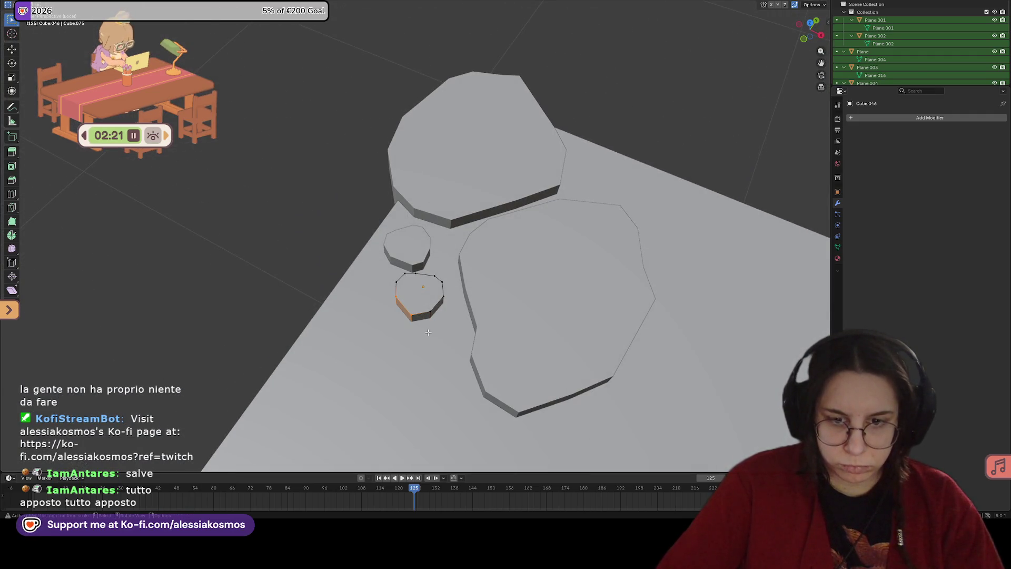
{"action": "key", "text": "g"}
{"action": "left_click", "coordinate": [422, 318]}
{"action": "middle_click_drag", "start_coordinate": [423, 318], "coordinate": [449, 309]}
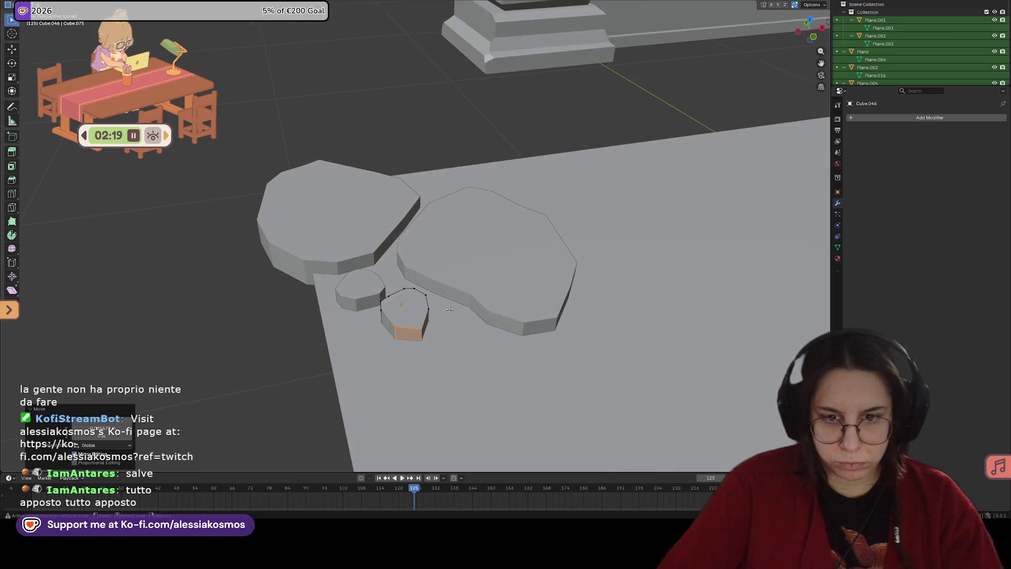
{"action": "left_click_drag", "start_coordinate": [404, 345], "coordinate": [412, 350]}
{"action": "left_click", "coordinate": [435, 348]}
{"action": "mouse_move", "coordinate": [435, 348]}
{"action": "middle_mouse_down"}
{"action": "mouse_move", "coordinate": [415, 333]}
{"action": "mouse_move", "coordinate": [432, 339]}
{"action": "middle_mouse_up"}
Step: Move a bottom edge of the pebble along Y, then along X
{"action": "left_click", "coordinate": [429, 352]}
{"action": "key", "text": "g"}
{"action": "key", "text": "y"}
{"action": "left_click", "coordinate": [431, 338]}
{"action": "key", "text": "g"}
{"action": "key", "text": "x"}
{"action": "left_click", "coordinate": [436, 343]}
{"action": "middle_click_drag", "start_coordinate": [436, 344], "coordinate": [454, 309]}
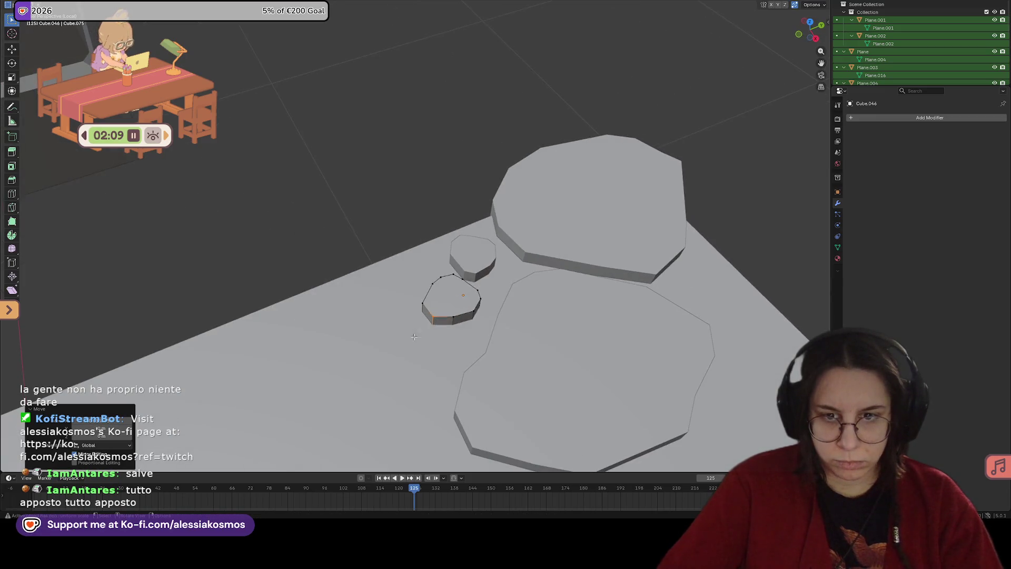
Step: Place a duplicate of the reshaped pebble below it, rotated around Z
{"action": "key", "text": "Tab"}
{"action": "key", "text": "shift+d"}
{"action": "left_click", "coordinate": [391, 339]}
{"action": "key", "text": "r"}
{"action": "key", "text": "z"}
{"action": "left_click", "coordinate": [405, 358]}
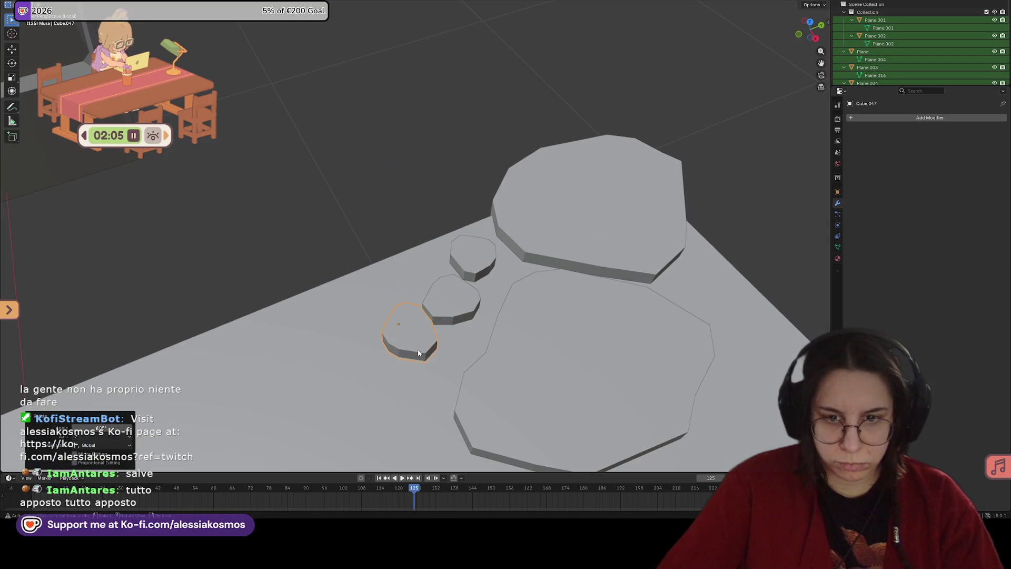
Step: Move the third small stone lower down along the Y axis
{"action": "middle_click_drag", "start_coordinate": [421, 350], "coordinate": [441, 310], "text": "shift"}
{"action": "key", "text": "g"}
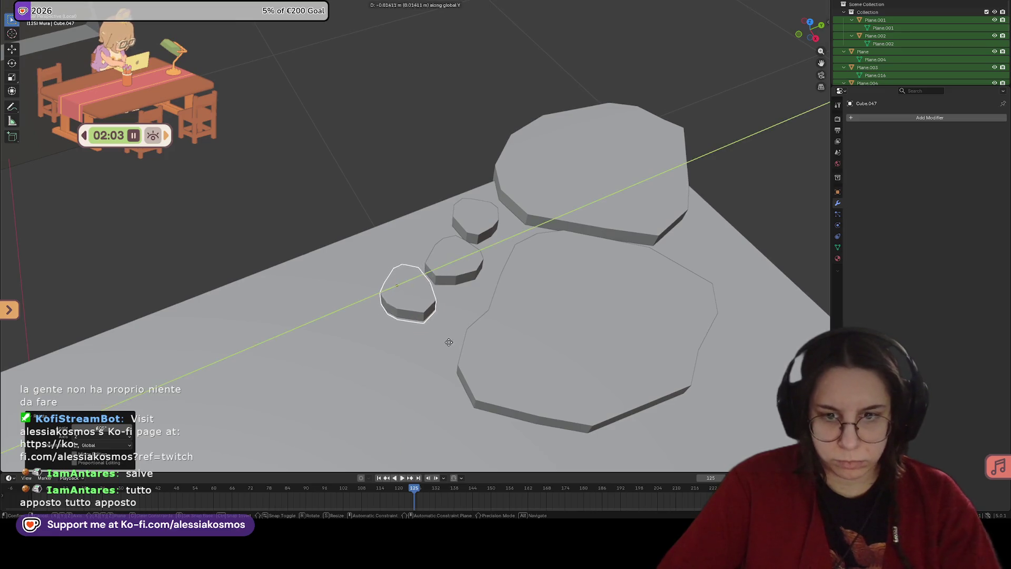
{"action": "left_click", "coordinate": [430, 390]}
{"action": "mouse_move", "coordinate": [430, 390]}
{"action": "middle_mouse_down"}
{"action": "mouse_move", "coordinate": [441, 377]}
{"action": "mouse_move", "coordinate": [491, 371]}
{"action": "mouse_move", "coordinate": [512, 248]}
{"action": "mouse_move", "coordinate": [537, 246]}
{"action": "mouse_move", "coordinate": [533, 253]}
{"action": "middle_mouse_up"}
{"action": "key", "text": "y"}
{"action": "left_click", "coordinate": [479, 361]}
Step: Add the middle stone to the selection and lower both stones along Z
{"action": "left_click", "coordinate": [432, 238], "text": "shift"}
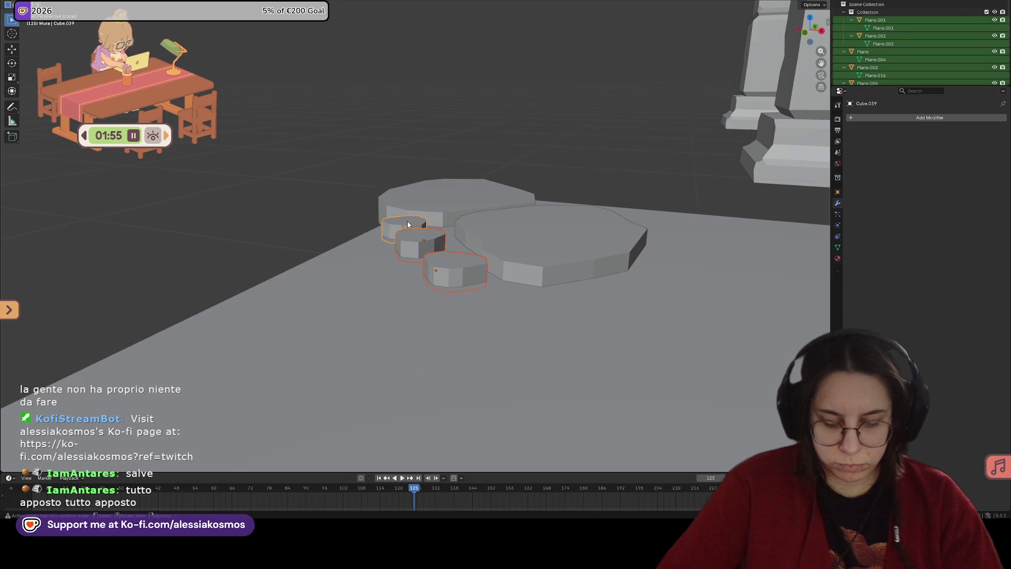
{"action": "key", "text": "g"}
{"action": "key", "text": "z"}
{"action": "left_click", "coordinate": [408, 224]}
Step: In Edit Mode, stretch the bottom stone's faces and its bottom-right edge along Y
{"action": "middle_click_drag", "start_coordinate": [408, 225], "coordinate": [499, 255]}
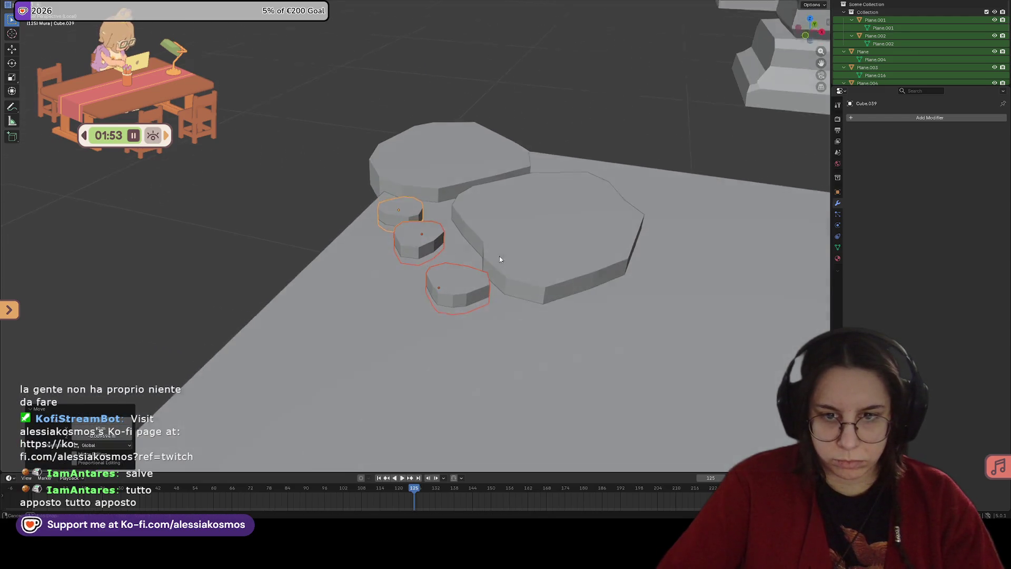
{"action": "left_click", "coordinate": [458, 289]}
{"action": "mouse_move", "coordinate": [458, 289]}
{"action": "middle_mouse_down"}
{"action": "mouse_move", "coordinate": [437, 295]}
{"action": "mouse_move", "coordinate": [425, 329]}
{"action": "mouse_move", "coordinate": [452, 286]}
{"action": "middle_mouse_up"}
{"action": "key", "text": "Tab"}
{"action": "key", "text": "g"}
{"action": "key", "text": "y"}
{"action": "left_click", "coordinate": [405, 338]}
{"action": "left_click", "coordinate": [477, 272]}
{"action": "key", "text": "g"}
{"action": "key", "text": "y"}
{"action": "left_click", "coordinate": [501, 315]}
Step: Push the corner edge further outward and bevel it from the context menu
{"action": "key", "text": "g"}
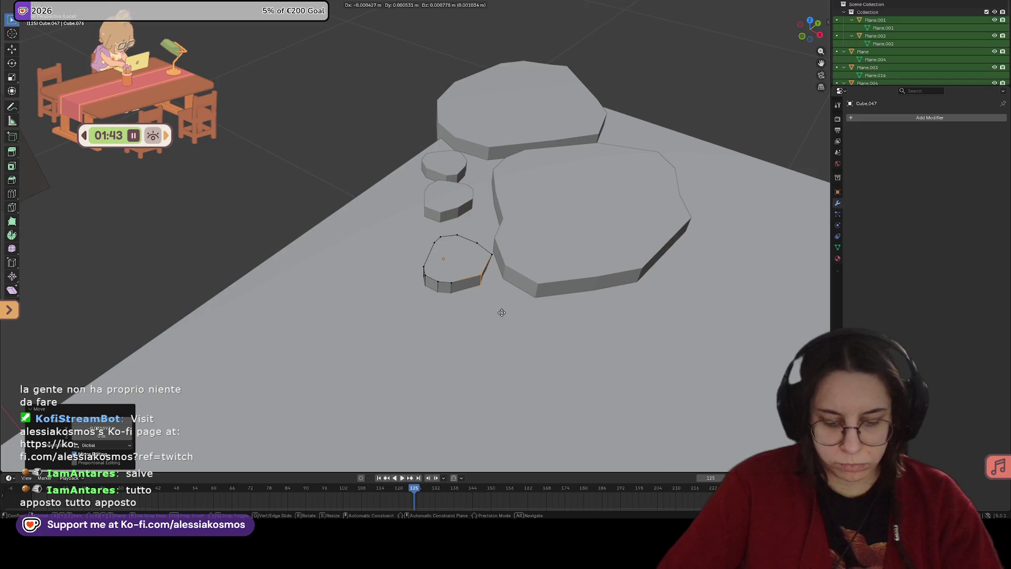
{"action": "left_click", "coordinate": [519, 321]}
{"action": "right_click", "coordinate": [525, 314]}
{"action": "left_click", "coordinate": [525, 315]}
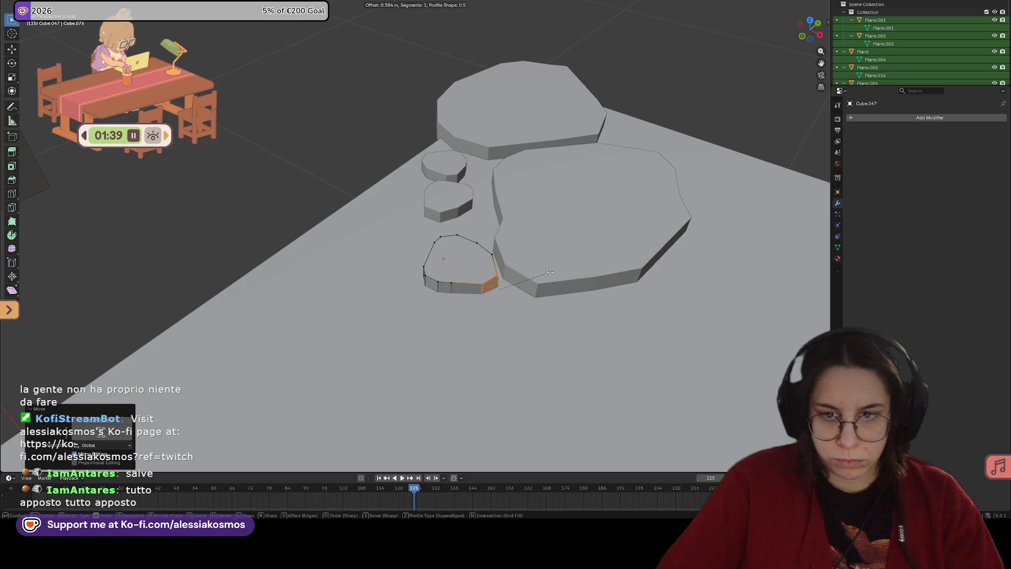
{"action": "left_click", "coordinate": [549, 272]}
{"action": "middle_click_drag", "start_coordinate": [550, 272], "coordinate": [517, 242]}
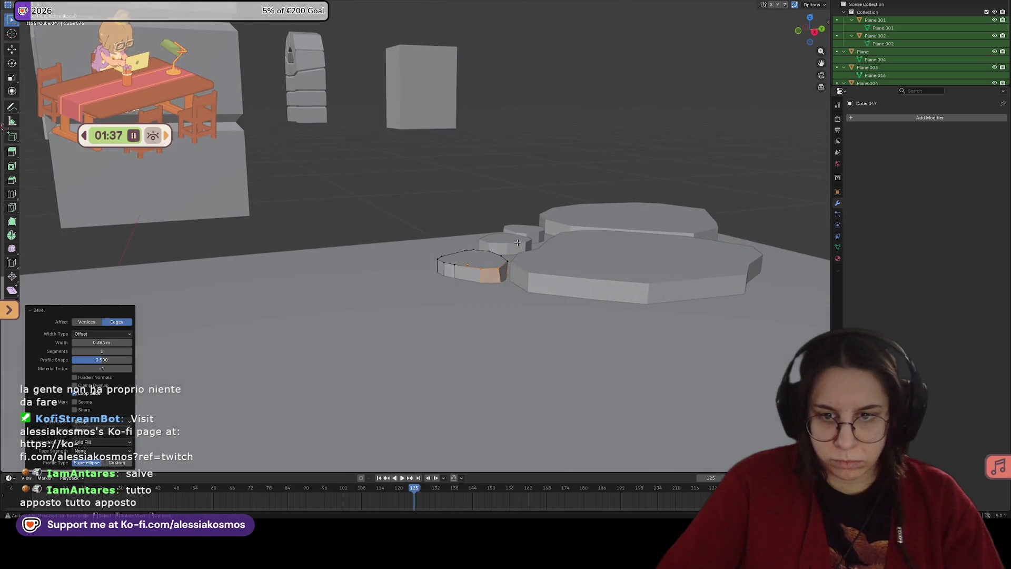
Step: Undo that bevel, redo it with Ctrl+B at 0.409 m, and return to Object Mode
{"action": "key", "text": "ctrl+z"}
{"action": "mouse_move", "coordinate": [505, 309]}
{"action": "middle_mouse_down"}
{"action": "mouse_move", "coordinate": [536, 287]}
{"action": "mouse_move", "coordinate": [501, 309]}
{"action": "middle_mouse_up"}
{"action": "key", "text": "ctrl+b"}
{"action": "left_click", "coordinate": [550, 295]}
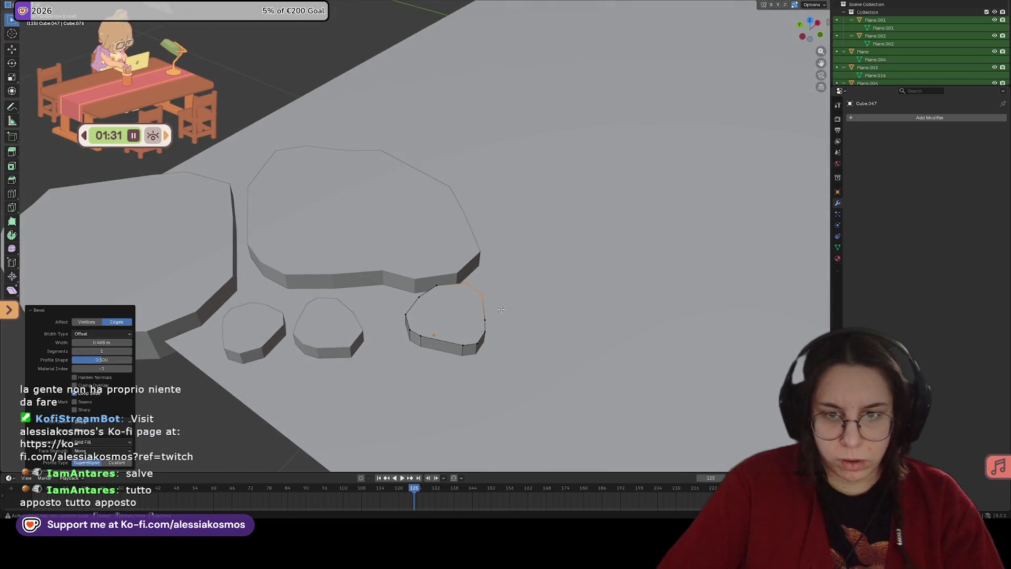
{"action": "key", "text": "Tab"}
{"action": "middle_click_drag", "start_coordinate": [444, 330], "coordinate": [458, 302]}
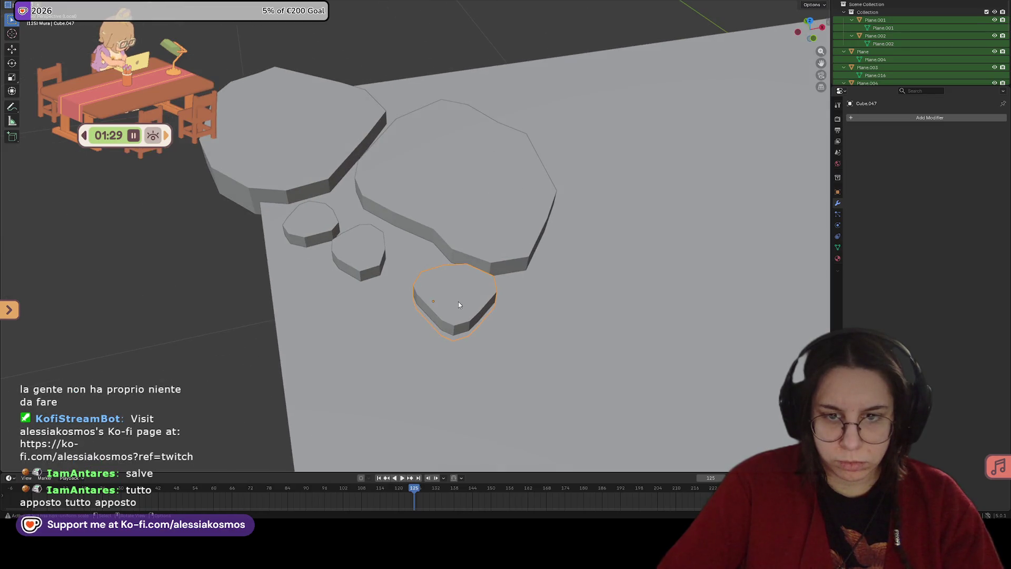
Step: Rotate the bottom stone around X, then slide it along Y and slightly left
{"action": "key", "text": "r"}
{"action": "key", "text": "x"}
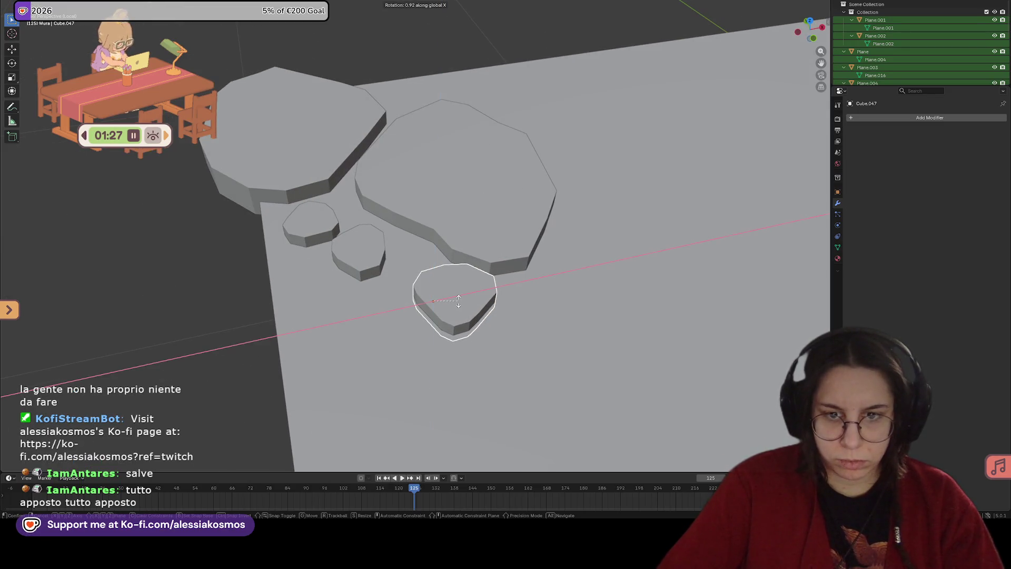
{"action": "left_click", "coordinate": [447, 298]}
{"action": "key", "text": "g"}
{"action": "key", "text": "y"}
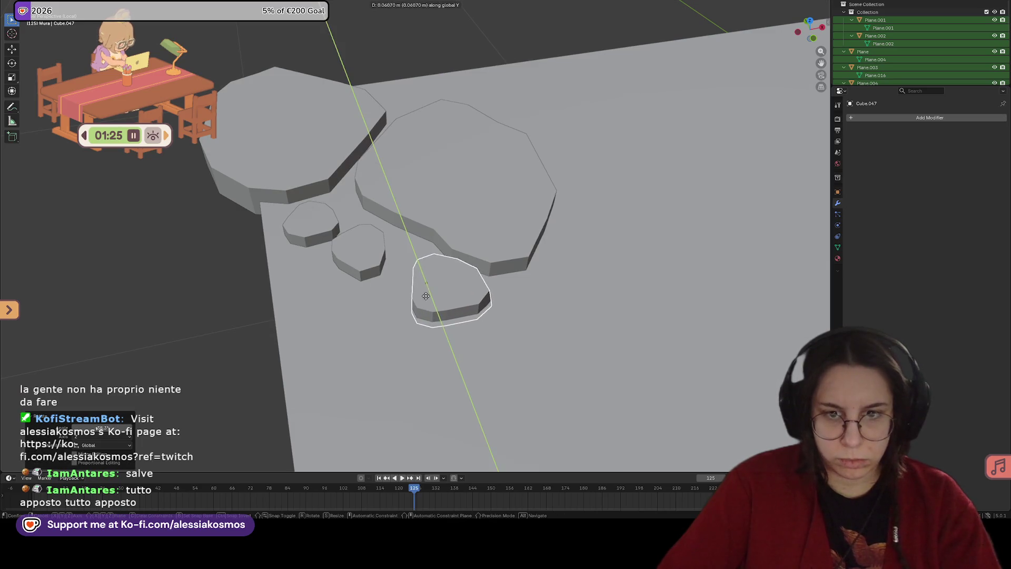
{"action": "left_click", "coordinate": [425, 296]}
{"action": "key", "text": "g"}
{"action": "left_click", "coordinate": [418, 297]}
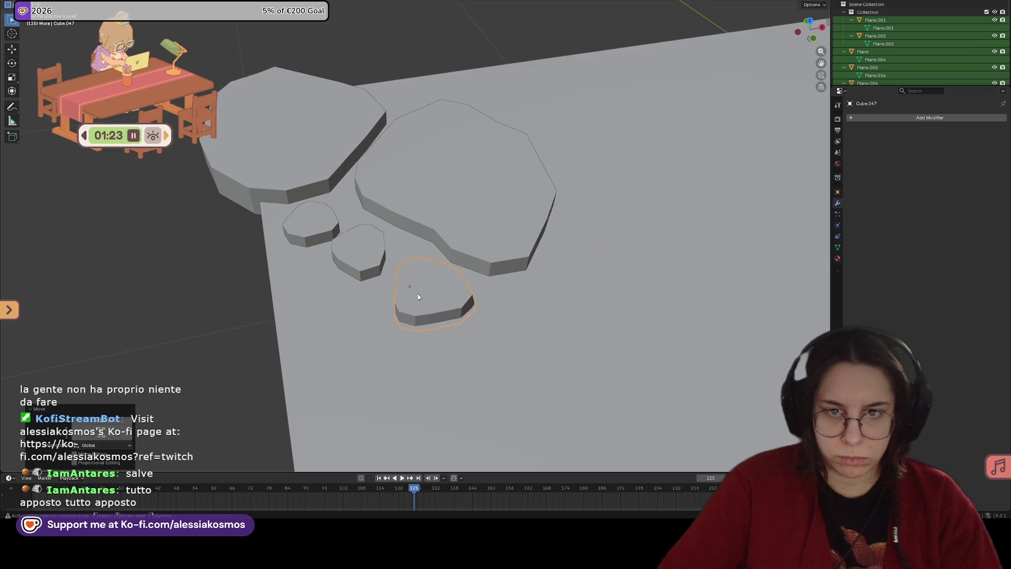
Step: Move the middle stone up and right, turn it about 42° around Z, and slide it along Y
{"action": "middle_click_drag", "start_coordinate": [418, 297], "coordinate": [414, 219]}
{"action": "left_click", "coordinate": [414, 219]}
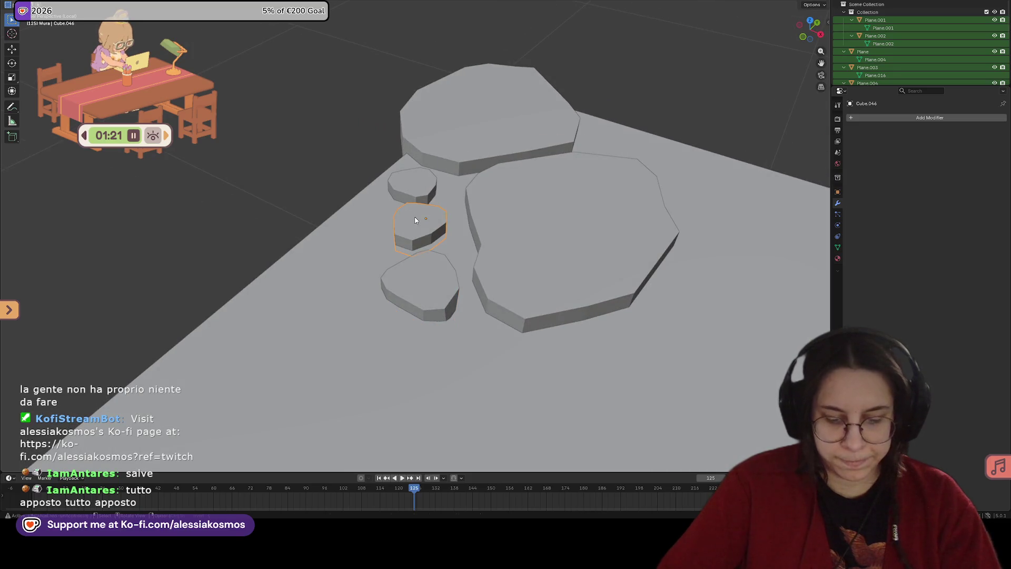
{"action": "key", "text": "g"}
{"action": "left_click", "coordinate": [438, 221]}
{"action": "key", "text": "g"}
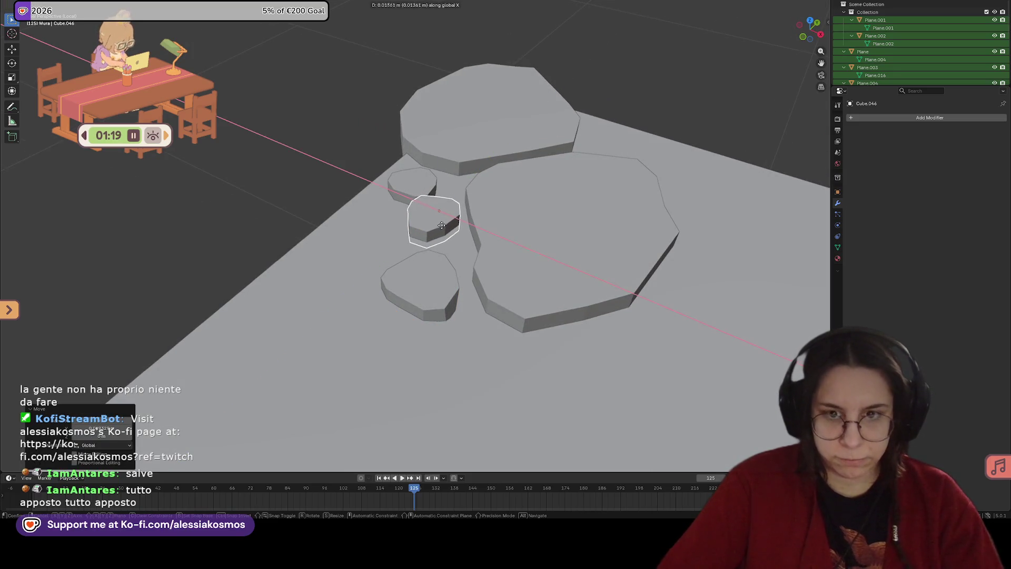
{"action": "key", "text": "r"}
{"action": "key", "text": "z"}
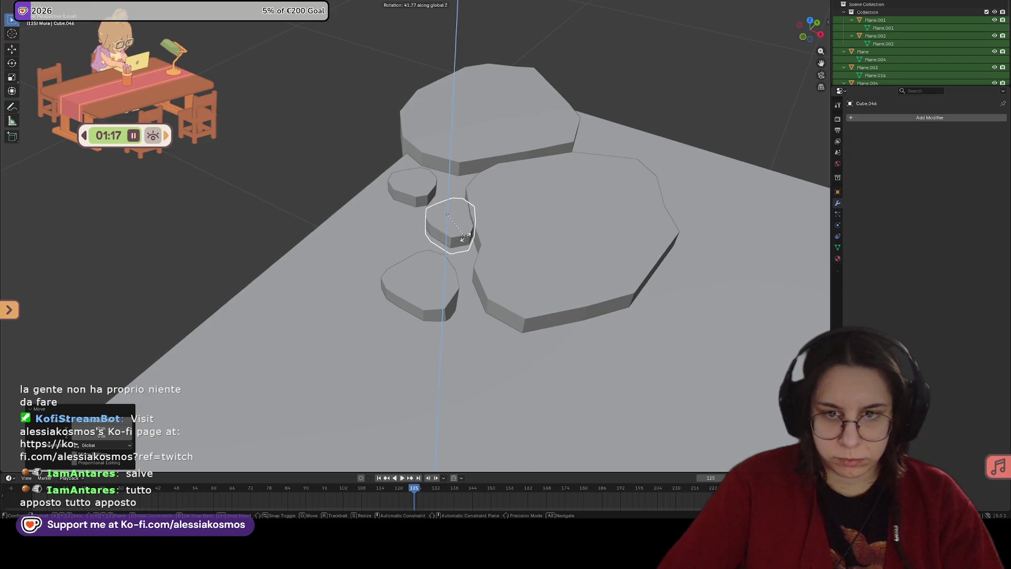
{"action": "left_click", "coordinate": [454, 234]}
{"action": "key", "text": "g"}
{"action": "key", "text": "y"}
{"action": "left_click", "coordinate": [453, 239]}
Step: Zoom out to view the stones among the walls and save the file
{"action": "middle_click_drag", "start_coordinate": [453, 239], "coordinate": [436, 231]}
{"action": "scroll", "coordinate": [436, 232], "scroll_direction": "down", "scroll_amount": 5}
{"action": "mouse_move", "coordinate": [530, 225]}
{"action": "middle_mouse_down"}
{"action": "mouse_move", "coordinate": [499, 273]}
{"action": "mouse_move", "coordinate": [436, 283]}
{"action": "mouse_move", "coordinate": [510, 240]}
{"action": "middle_mouse_up"}
{"action": "key", "text": "ctrl+s"}
{"action": "scroll", "coordinate": [436, 279], "scroll_direction": "down", "scroll_amount": 5}
Step: Select the stone tile with its stone, apply transforms, and move it into the empty floor slot
{"action": "left_click", "coordinate": [509, 240]}
{"action": "left_click_drag", "start_coordinate": [517, 208], "coordinate": [548, 249], "text": "shift"}
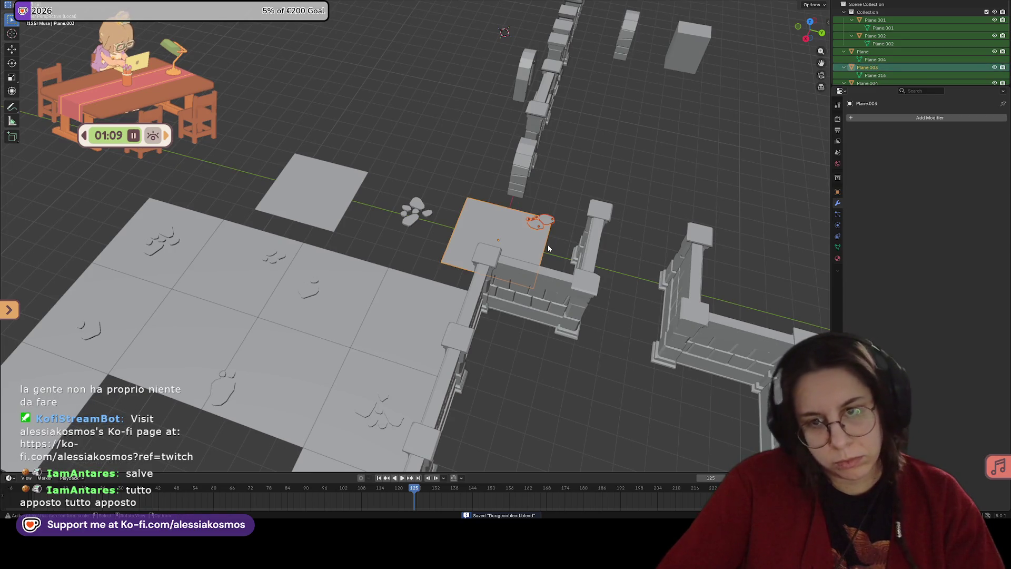
{"action": "mouse_move", "coordinate": [529, 243]}
{"action": "middle_mouse_down"}
{"action": "mouse_move", "coordinate": [485, 277]}
{"action": "mouse_move", "coordinate": [431, 65]}
{"action": "middle_mouse_up"}
{"action": "key", "text": "ctrl+a"}
{"action": "left_click", "coordinate": [485, 277]}
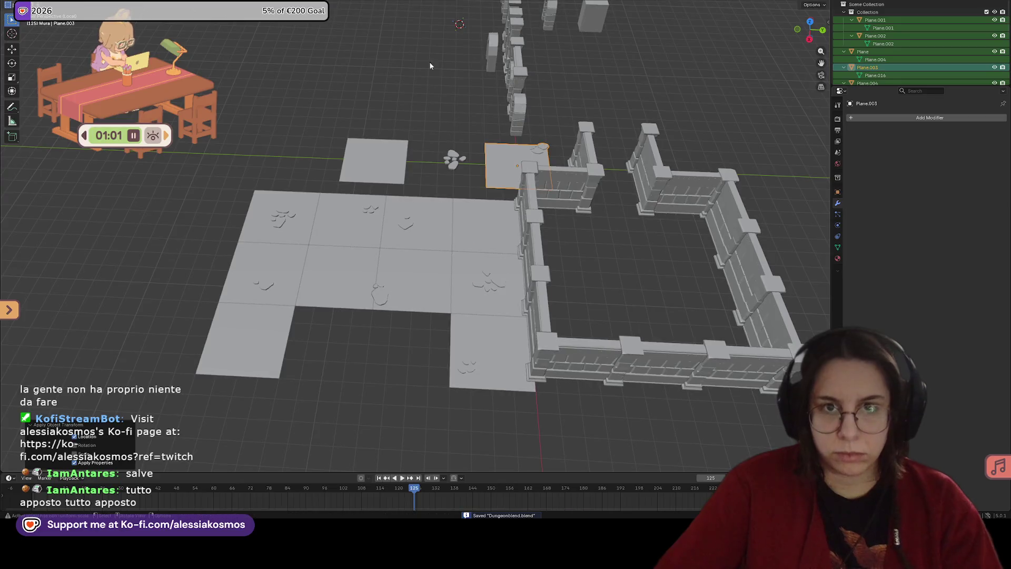
{"action": "left_click_drag", "start_coordinate": [518, 153], "coordinate": [418, 354]}
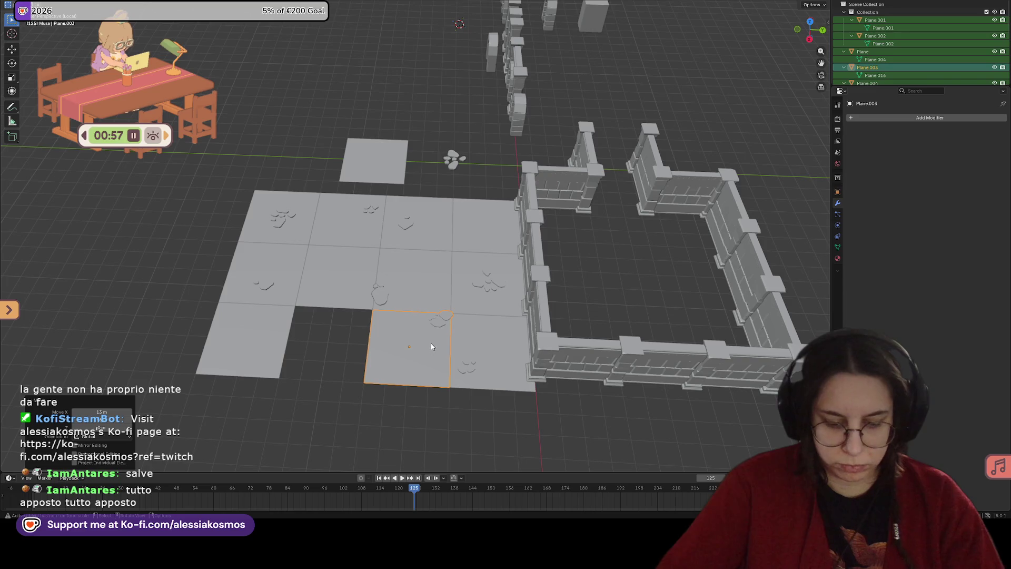
Step: Slide the lower-left tile into the gap and place a Shift+D copy of the stone tile in the lower-left slot
{"action": "left_click", "coordinate": [272, 327]}
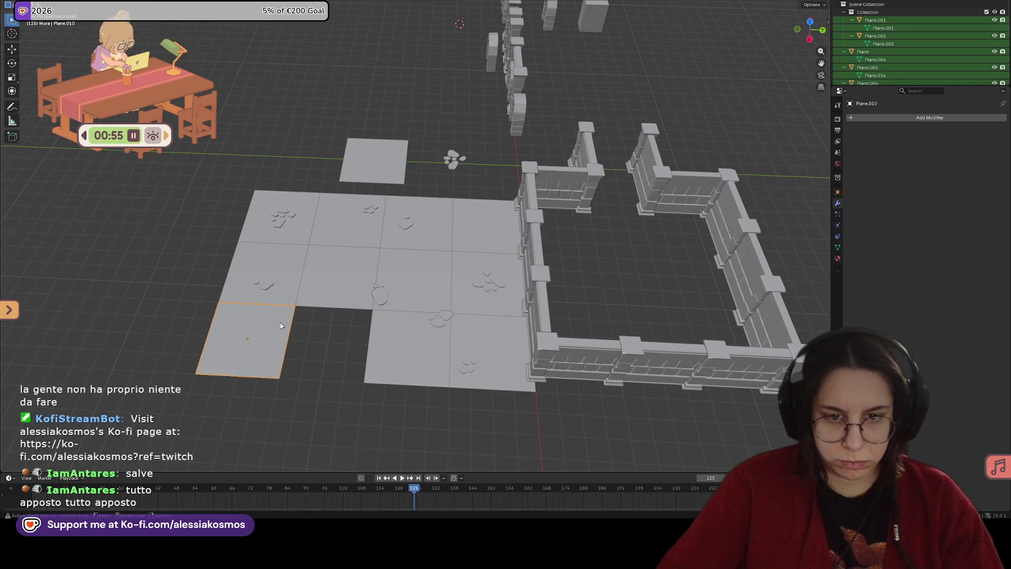
{"action": "left_click_drag", "start_coordinate": [280, 325], "coordinate": [359, 331]}
{"action": "left_click", "coordinate": [436, 347]}
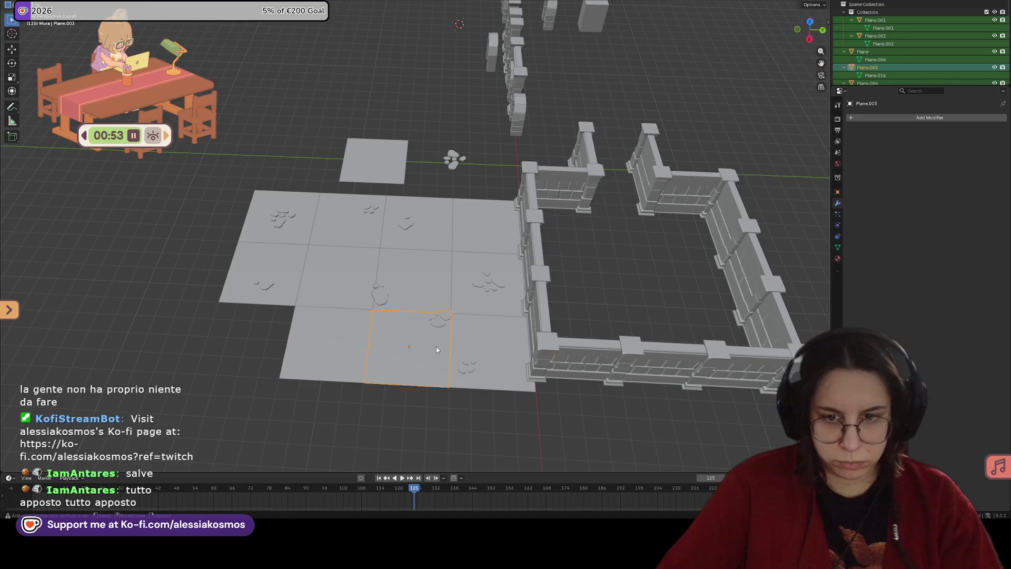
{"action": "key", "text": "shift+d"}
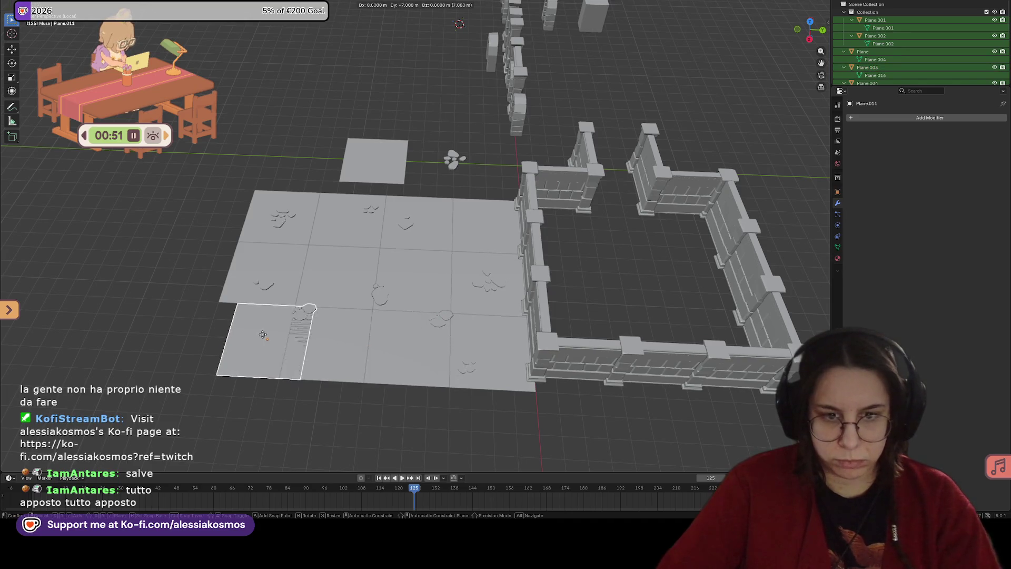
{"action": "left_click", "coordinate": [252, 336]}
{"action": "left_click", "coordinate": [442, 350]}
{"action": "mouse_move", "coordinate": [443, 350]}
{"action": "middle_mouse_down"}
{"action": "mouse_move", "coordinate": [400, 377]}
{"action": "mouse_move", "coordinate": [444, 342]}
{"action": "mouse_move", "coordinate": [469, 345]}
{"action": "middle_mouse_up"}
Step: Save the file and zoom around the floor to inspect the tile seams
{"action": "key", "text": "ctrl+s"}
{"action": "scroll", "coordinate": [406, 334], "scroll_direction": "up", "scroll_amount": 3}
{"action": "mouse_move", "coordinate": [406, 334]}
{"action": "middle_mouse_down"}
{"action": "mouse_move", "coordinate": [421, 293]}
{"action": "mouse_move", "coordinate": [370, 336]}
{"action": "middle_mouse_up"}
{"action": "scroll", "coordinate": [370, 336], "scroll_direction": "up", "scroll_amount": 6}
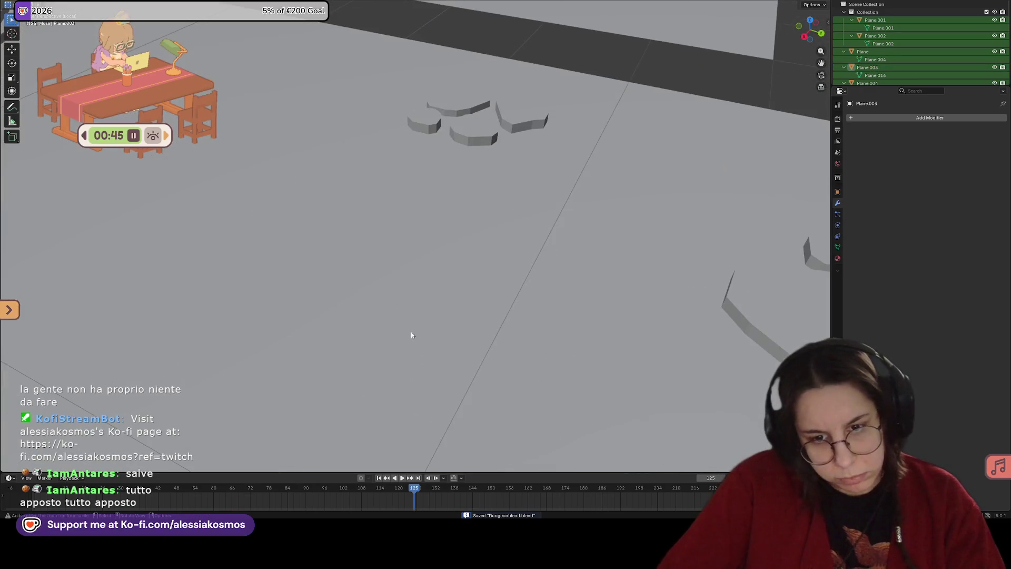
{"action": "mouse_move", "coordinate": [497, 334]}
{"action": "middle_mouse_down"}
{"action": "mouse_move", "coordinate": [534, 315]}
{"action": "mouse_move", "coordinate": [507, 323]}
{"action": "mouse_move", "coordinate": [574, 342]}
{"action": "mouse_move", "coordinate": [296, 268]}
{"action": "mouse_move", "coordinate": [219, 273]}
{"action": "middle_mouse_up"}
{"action": "scroll", "coordinate": [494, 298], "scroll_direction": "down", "scroll_amount": 8}
{"action": "scroll", "coordinate": [575, 343], "scroll_direction": "up", "scroll_amount": 5}
{"action": "scroll", "coordinate": [216, 274], "scroll_direction": "down", "scroll_amount": 8}
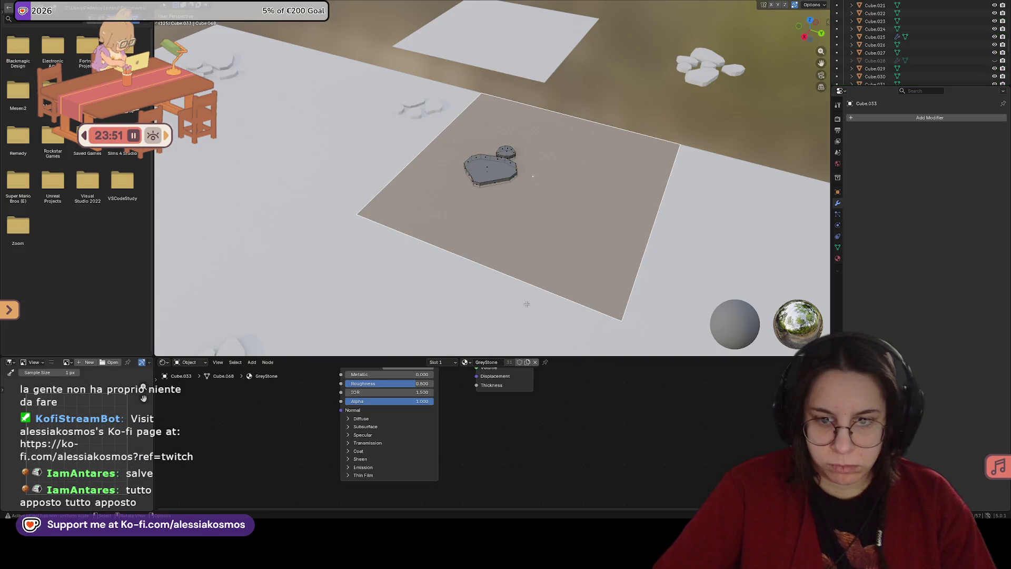
Step: Select the whole stone and pebble meshes and assign them GreyStone
{"action": "middle_click_drag", "start_coordinate": [510, 304], "coordinate": [481, 284]}
{"action": "key", "text": "alt+a"}
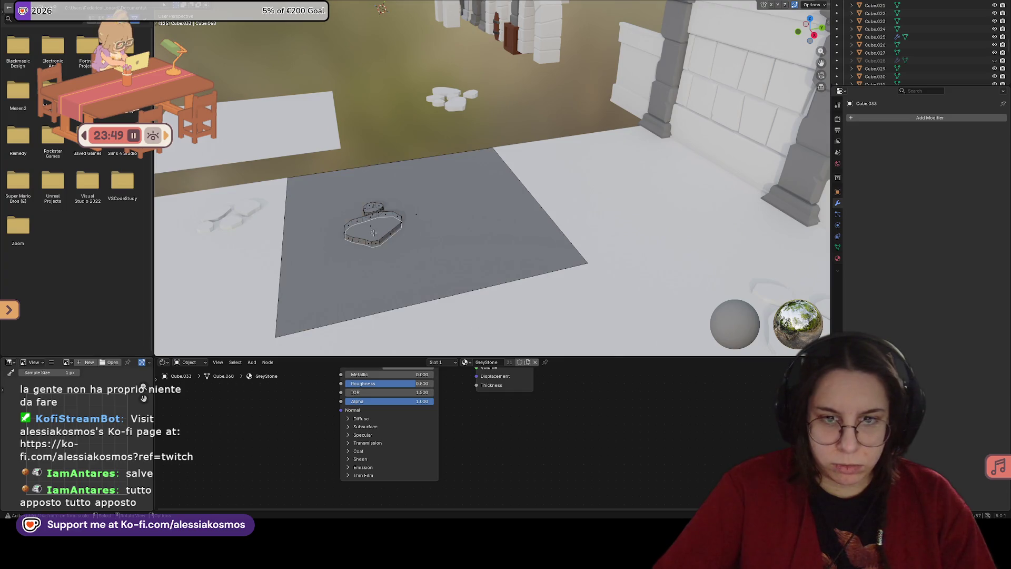
{"action": "left_click", "coordinate": [372, 225]}
{"action": "key", "text": "ctrl+l"}
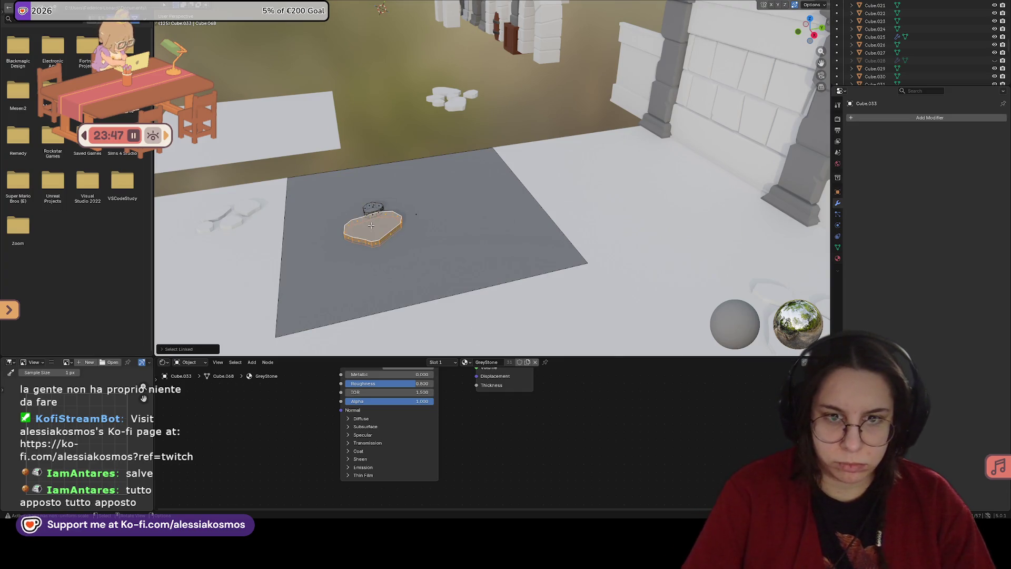
{"action": "left_click", "coordinate": [375, 208], "text": "shift"}
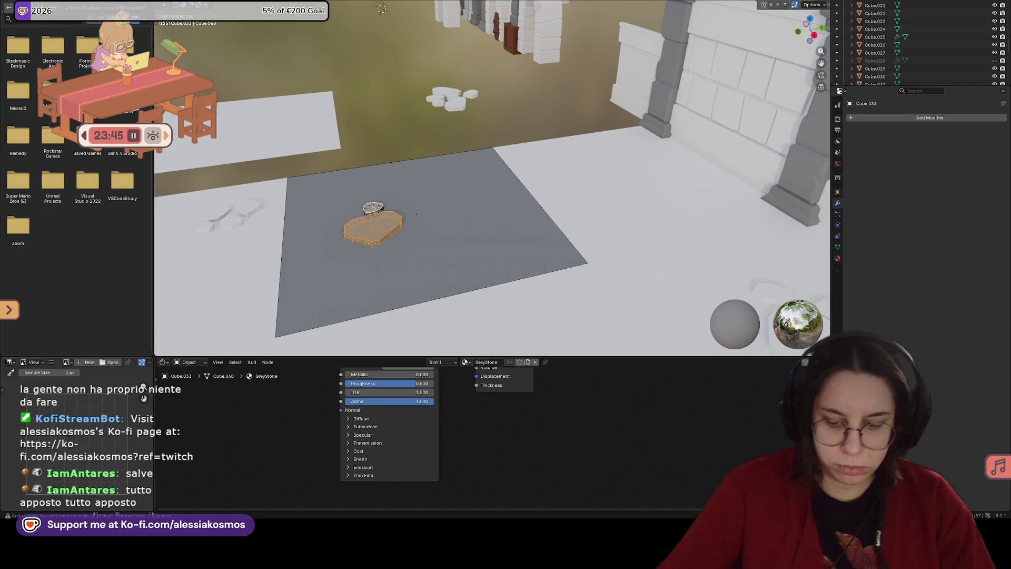
{"action": "key", "text": "ctrl+l"}
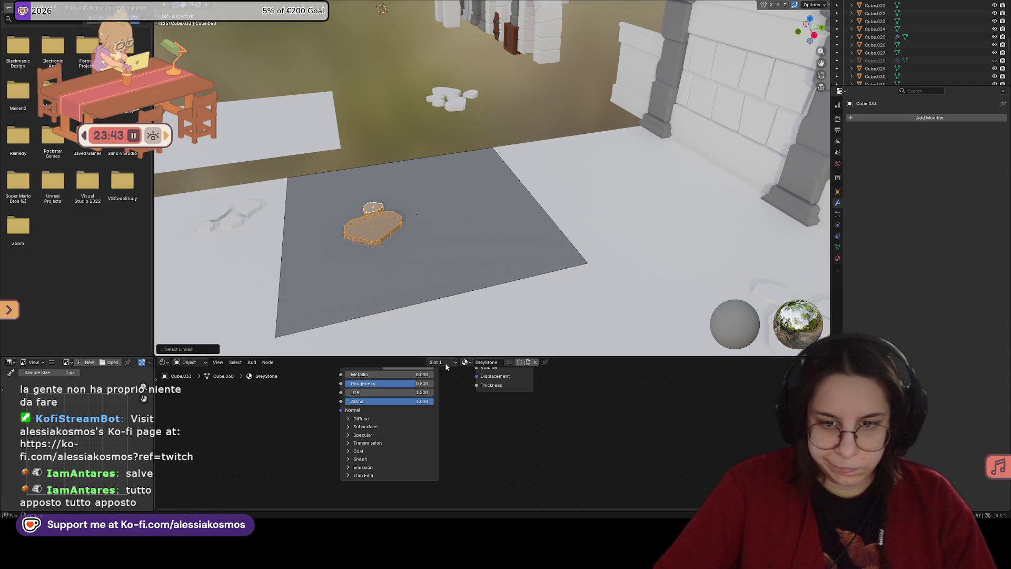
{"action": "left_click", "coordinate": [445, 363]}
{"action": "left_click", "coordinate": [410, 427]}
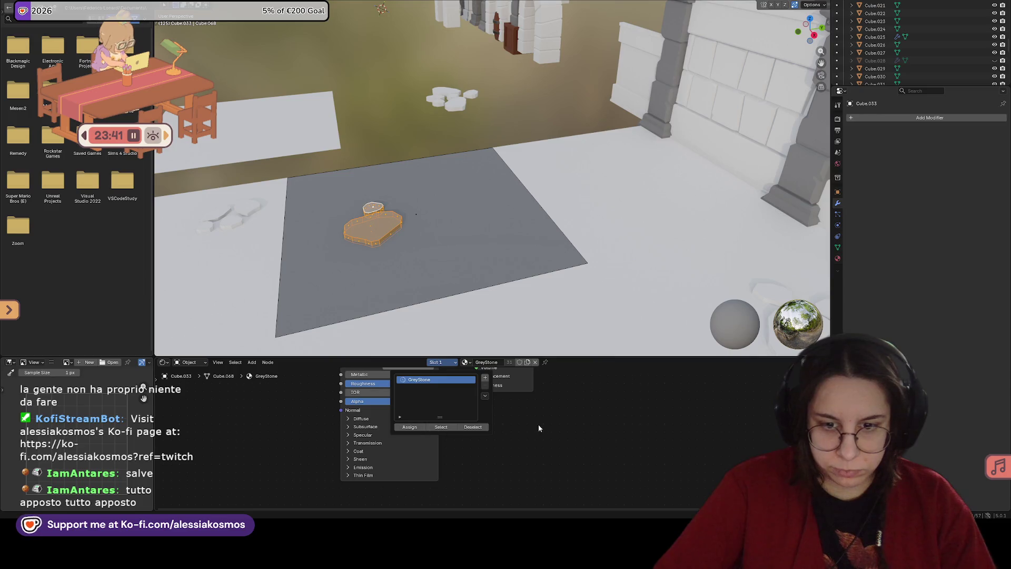
Step: Add a second material slot with a new material named Terrain
{"action": "key", "text": "alt+a"}
{"action": "middle_click_drag", "start_coordinate": [400, 221], "coordinate": [447, 208]}
{"action": "left_click", "coordinate": [455, 364]}
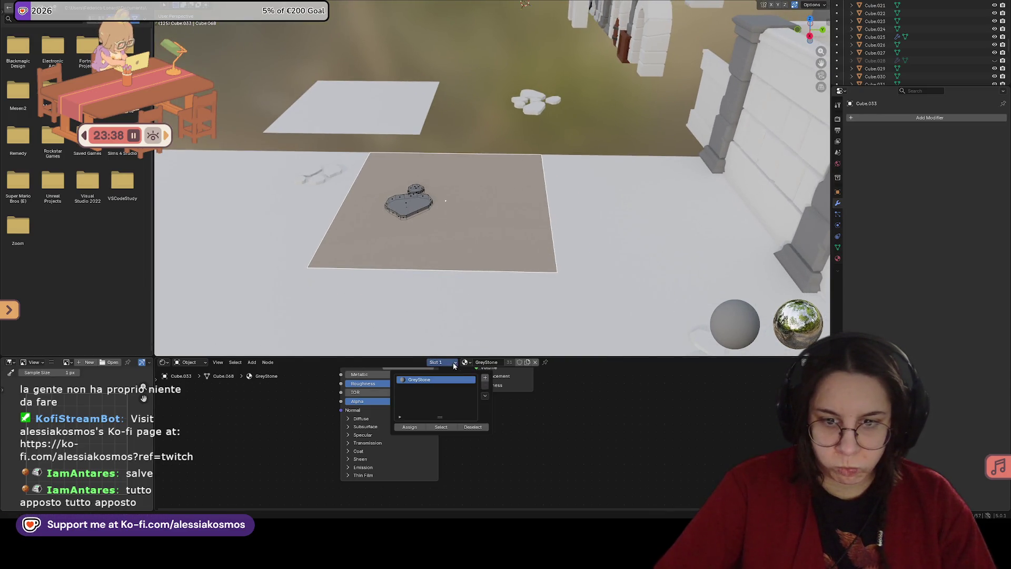
{"action": "left_click", "coordinate": [486, 377]}
{"action": "left_click", "coordinate": [494, 364]}
{"action": "left_click", "coordinate": [494, 363]}
{"action": "type", "text": "tER"}
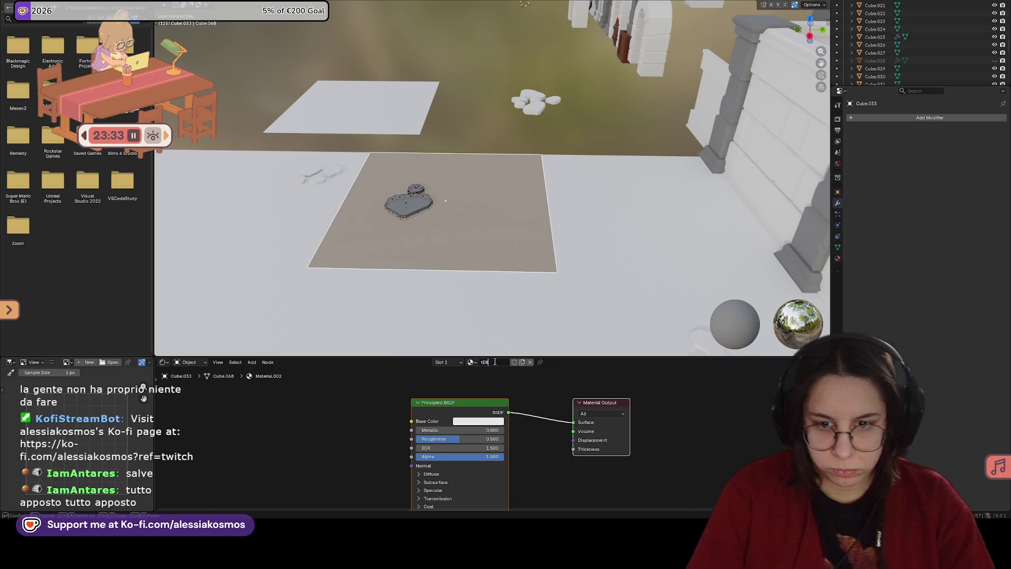
{"action": "type", "text": "Terrain"}
{"action": "key", "text": "Return"}
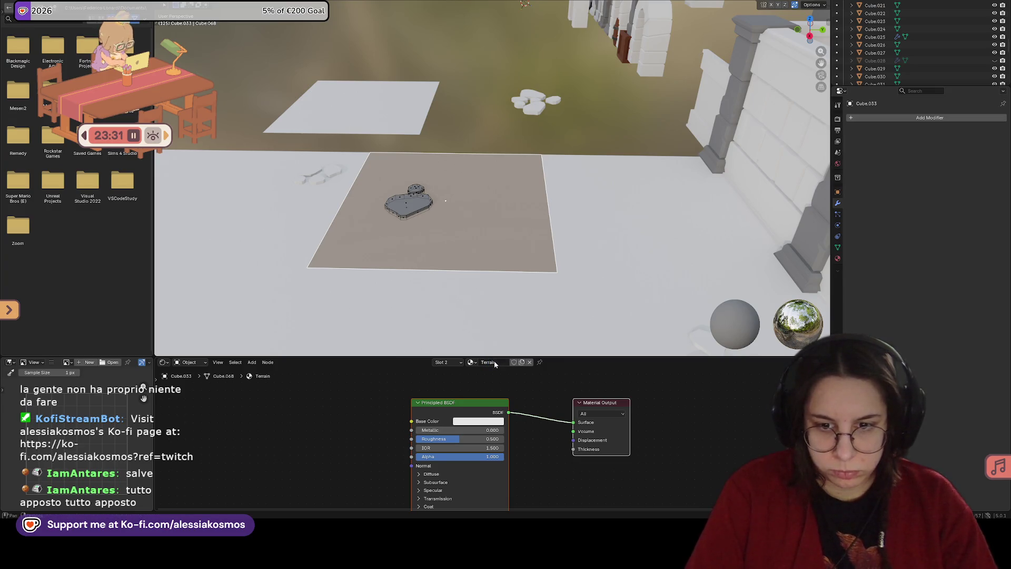
Step: Set the Terrain base colour to a dark brown and save the file
{"action": "left_click", "coordinate": [478, 421]}
{"action": "left_click_drag", "start_coordinate": [488, 314], "coordinate": [487, 316]}
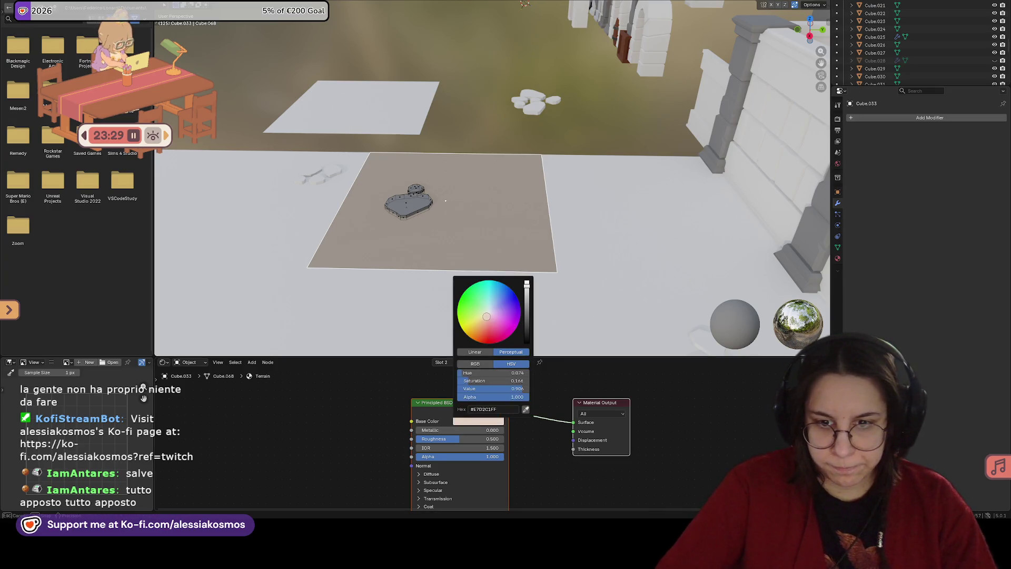
{"action": "left_click_drag", "start_coordinate": [526, 285], "coordinate": [526, 333]}
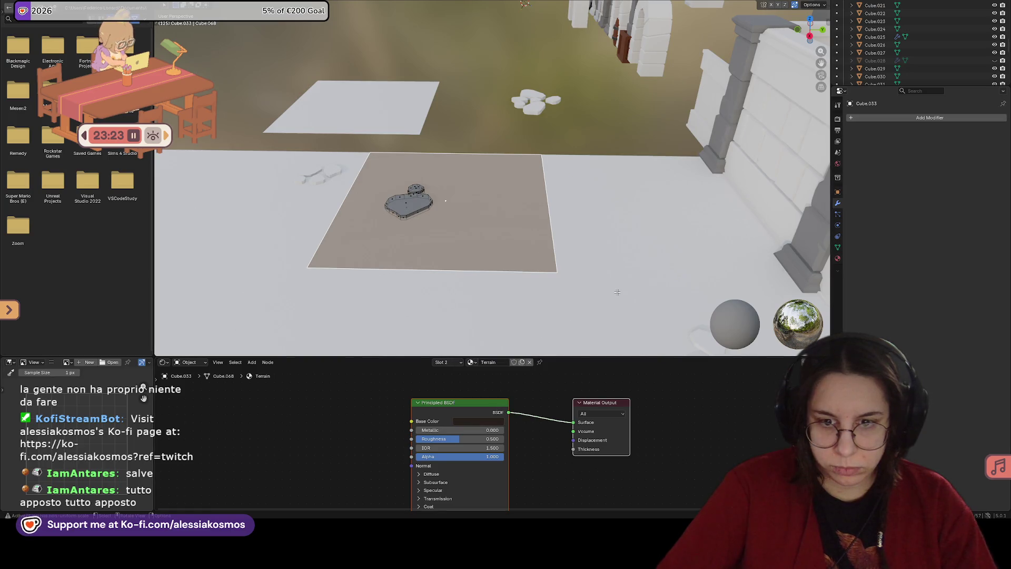
{"action": "middle_click_drag", "start_coordinate": [503, 270], "coordinate": [518, 259]}
{"action": "key", "text": "ctrl+s"}
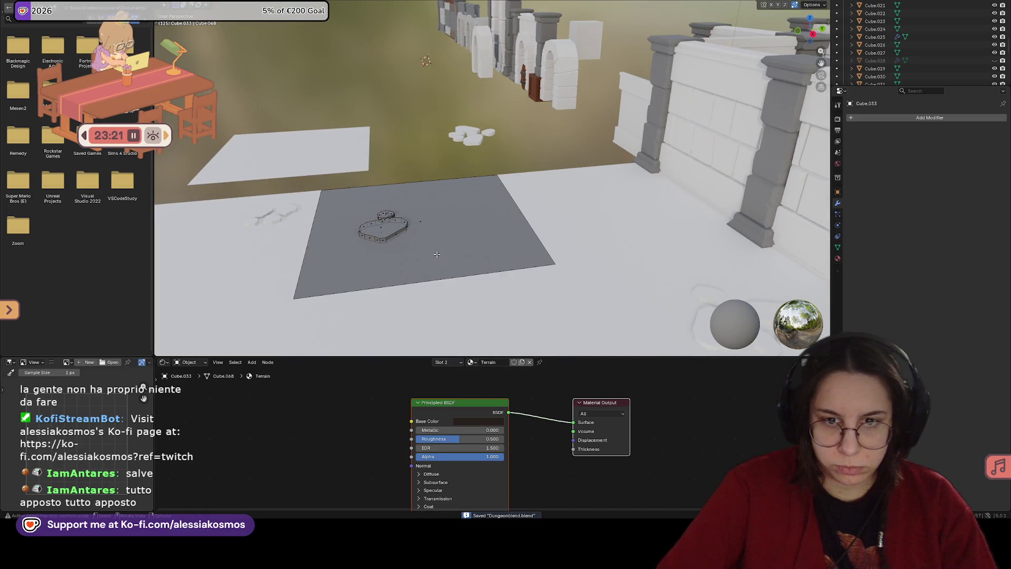
Step: Assign the Terrain material to the plane's face and leave Edit Mode
{"action": "left_click", "coordinate": [426, 222]}
{"action": "left_click", "coordinate": [440, 361]}
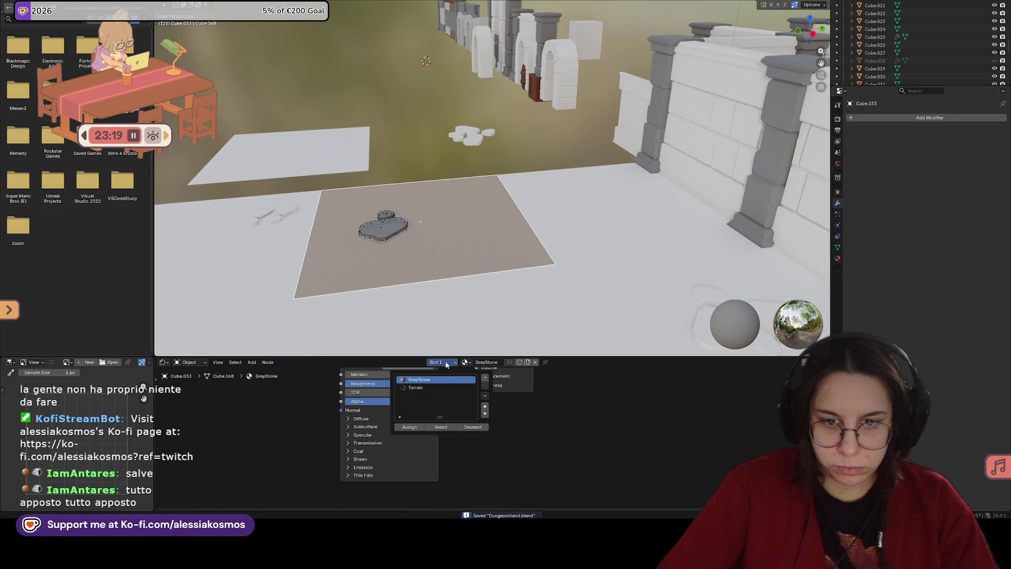
{"action": "left_click", "coordinate": [415, 387]}
{"action": "left_click", "coordinate": [409, 426]}
{"action": "key", "text": "Tab"}
{"action": "mouse_move", "coordinate": [527, 310]}
{"action": "middle_mouse_down"}
{"action": "mouse_move", "coordinate": [517, 252]}
{"action": "mouse_move", "coordinate": [445, 260]}
{"action": "middle_mouse_up"}
{"action": "scroll", "coordinate": [517, 253], "scroll_direction": "up", "scroll_amount": 5}
Step: Darken the Terrain base colour further and make it fully rough and matte
{"action": "key", "text": "Tab"}
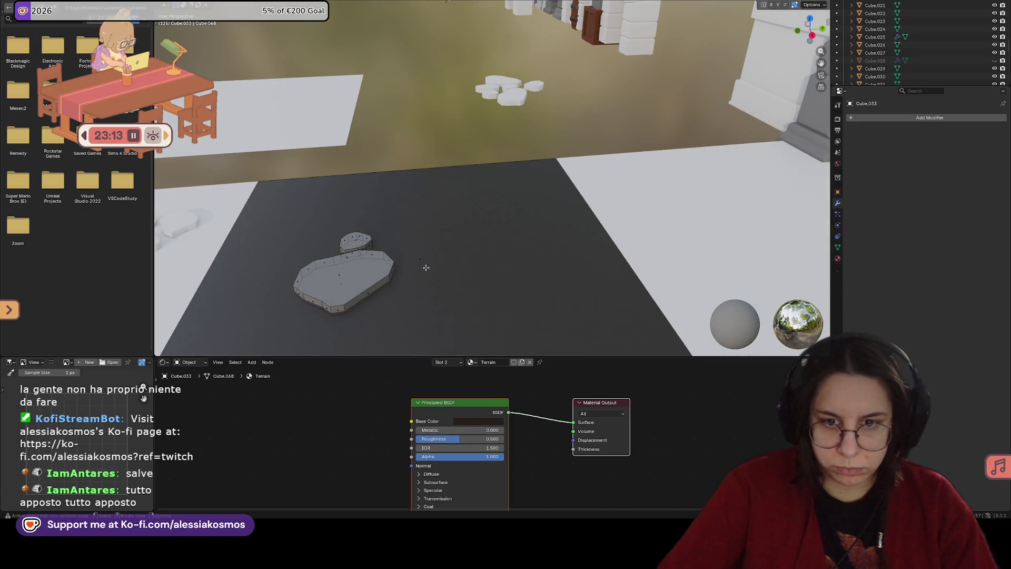
{"action": "left_click", "coordinate": [472, 421]}
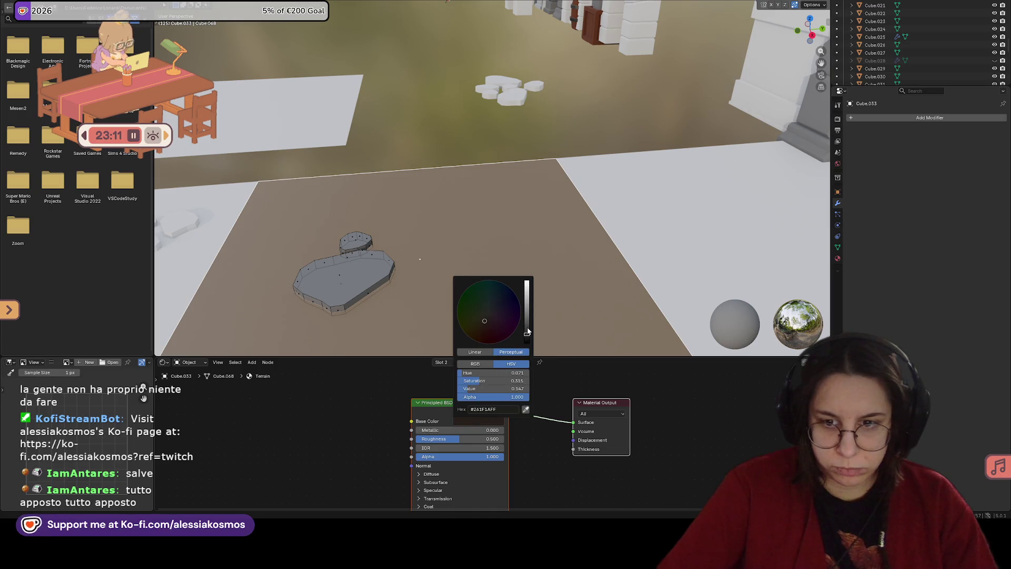
{"action": "left_click_drag", "start_coordinate": [527, 331], "coordinate": [527, 323]}
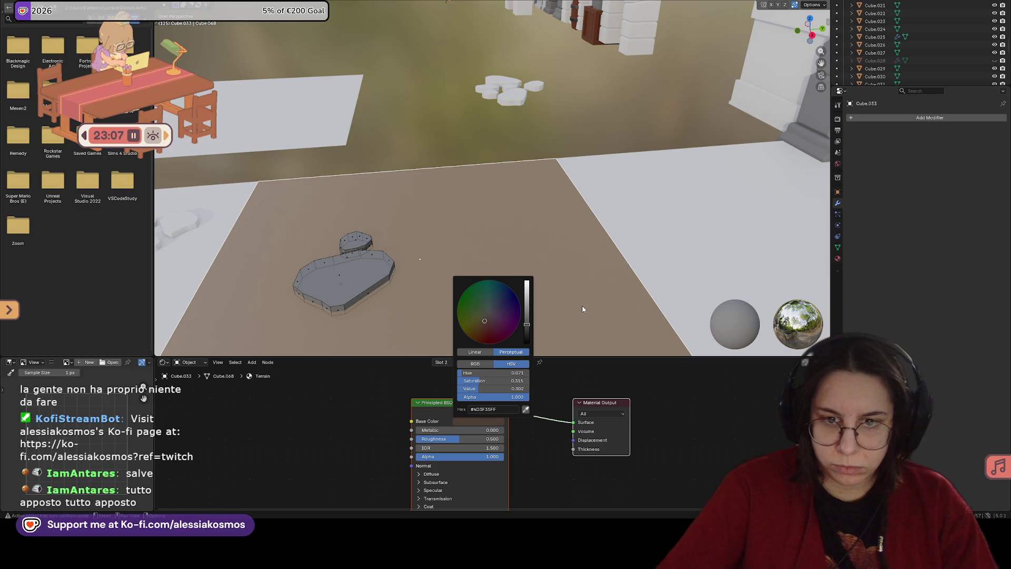
{"action": "left_click", "coordinate": [582, 309]}
{"action": "mouse_move", "coordinate": [582, 305]}
{"action": "middle_mouse_down"}
{"action": "mouse_move", "coordinate": [537, 306]}
{"action": "mouse_move", "coordinate": [549, 305]}
{"action": "middle_mouse_up"}
{"action": "left_click_drag", "start_coordinate": [459, 439], "coordinate": [501, 438]}
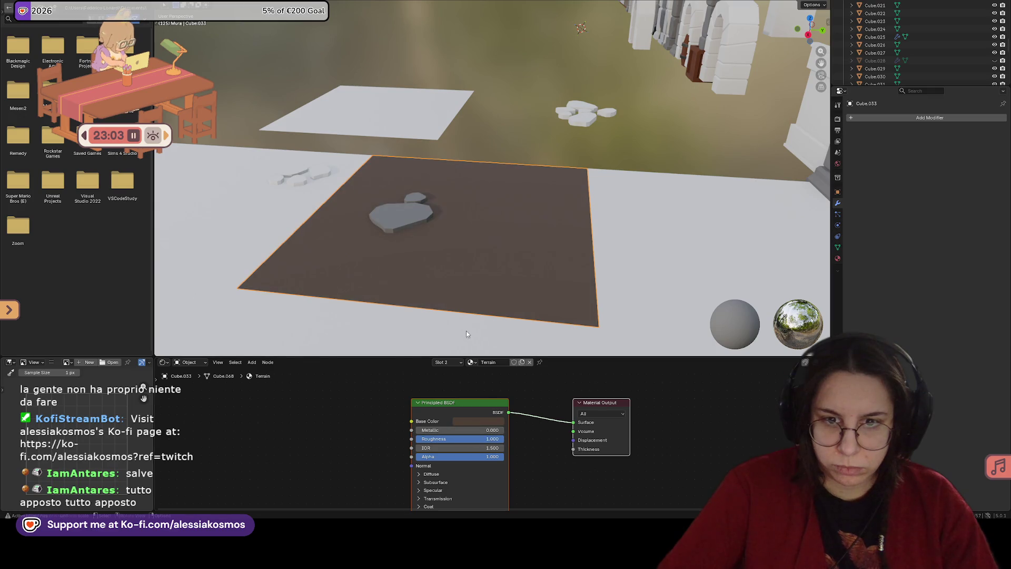
Step: Verify the stone mesh still uses GreyStone, then select the adjacent white floor tile
{"action": "key", "text": "Tab"}
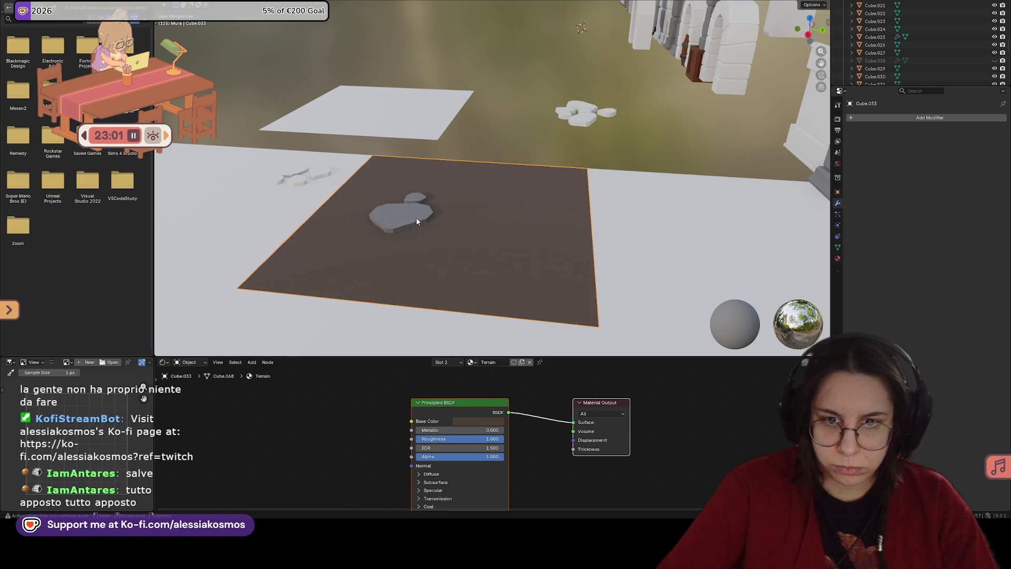
{"action": "left_click", "coordinate": [397, 216]}
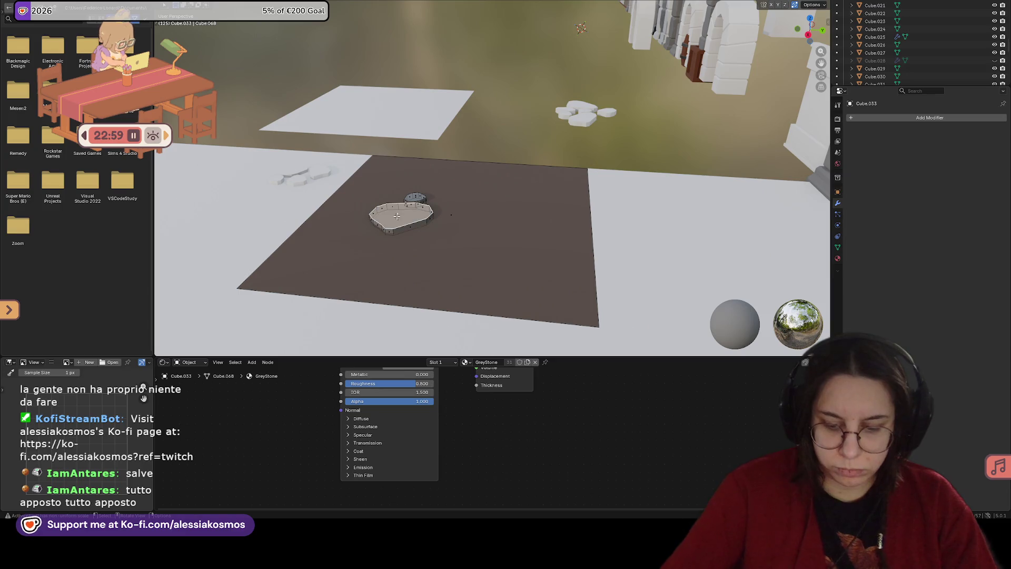
{"action": "key", "text": "l"}
{"action": "key", "text": "l"}
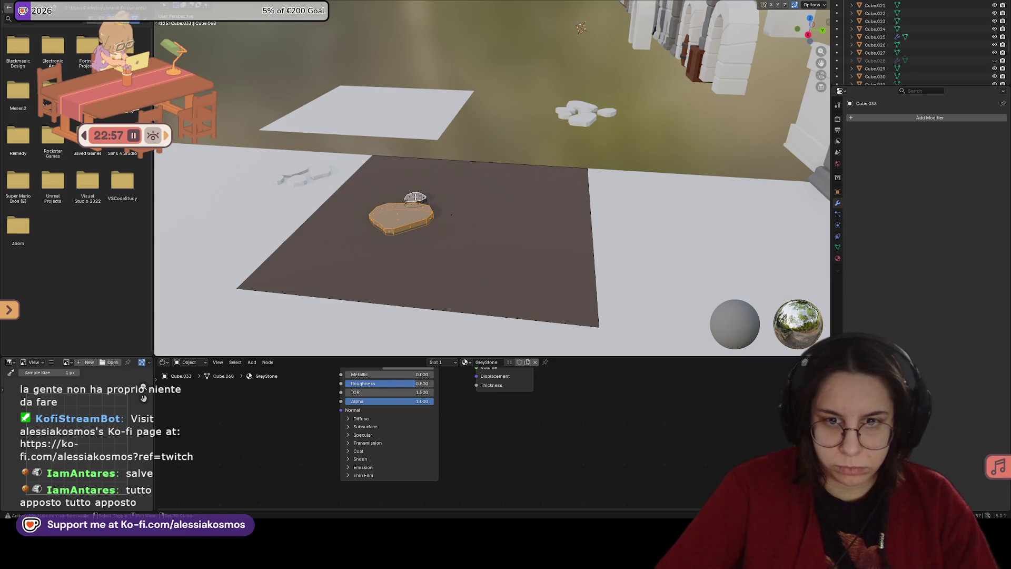
{"action": "left_click", "coordinate": [466, 362]}
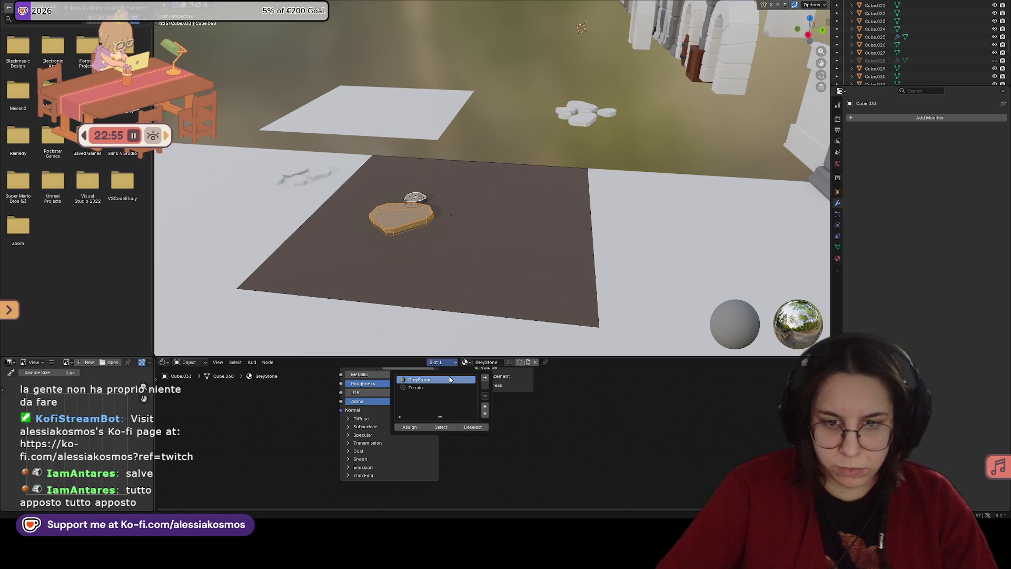
{"action": "key", "text": "Home"}
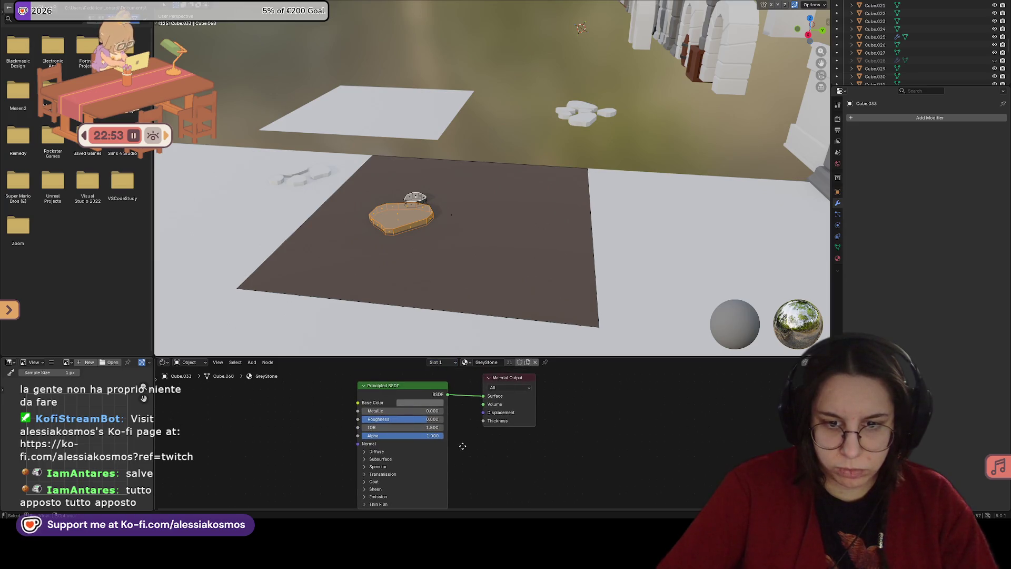
{"action": "left_click", "coordinate": [491, 269]}
{"action": "key", "text": "Tab"}
{"action": "mouse_move", "coordinate": [498, 267]}
{"action": "middle_mouse_down"}
{"action": "mouse_move", "coordinate": [477, 299]}
{"action": "mouse_move", "coordinate": [615, 267]}
{"action": "mouse_move", "coordinate": [501, 268]}
{"action": "middle_mouse_up"}
{"action": "left_click", "coordinate": [409, 268]}
{"action": "middle_click_drag", "start_coordinate": [409, 269], "coordinate": [376, 286]}
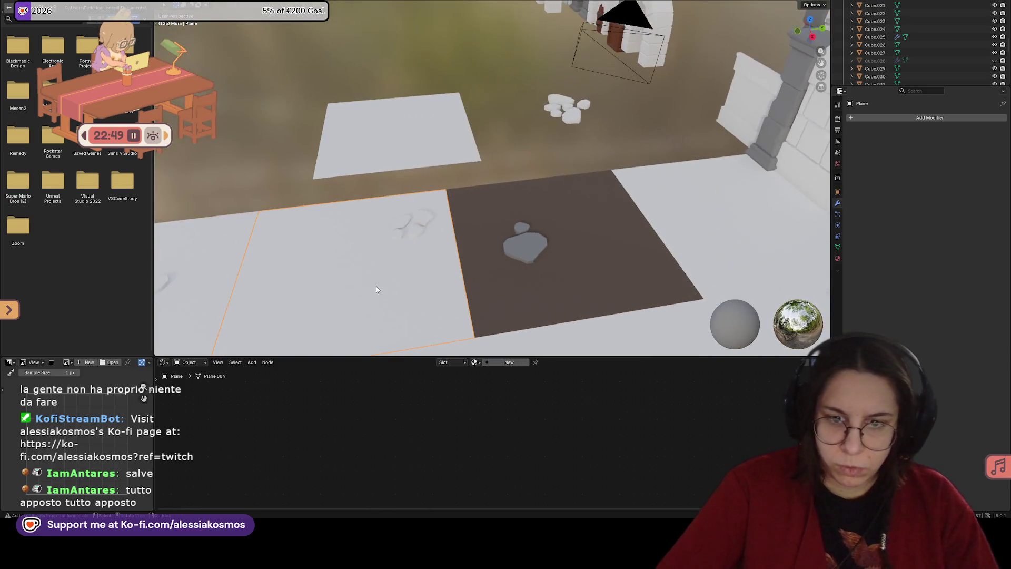
Step: Give the white floor tile the existing Terrain material
{"action": "left_click", "coordinate": [450, 362]}
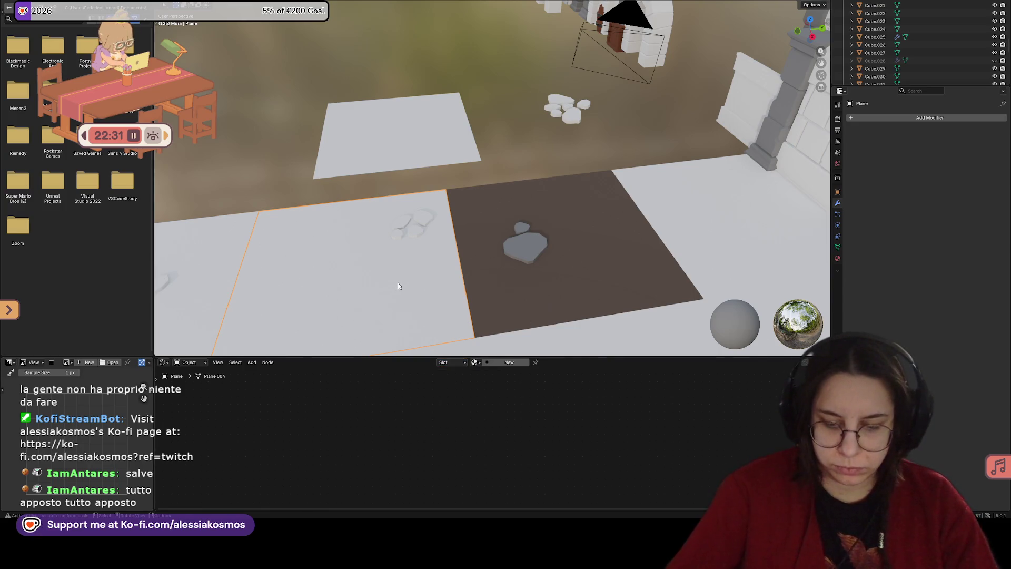
{"action": "left_click", "coordinate": [487, 363]}
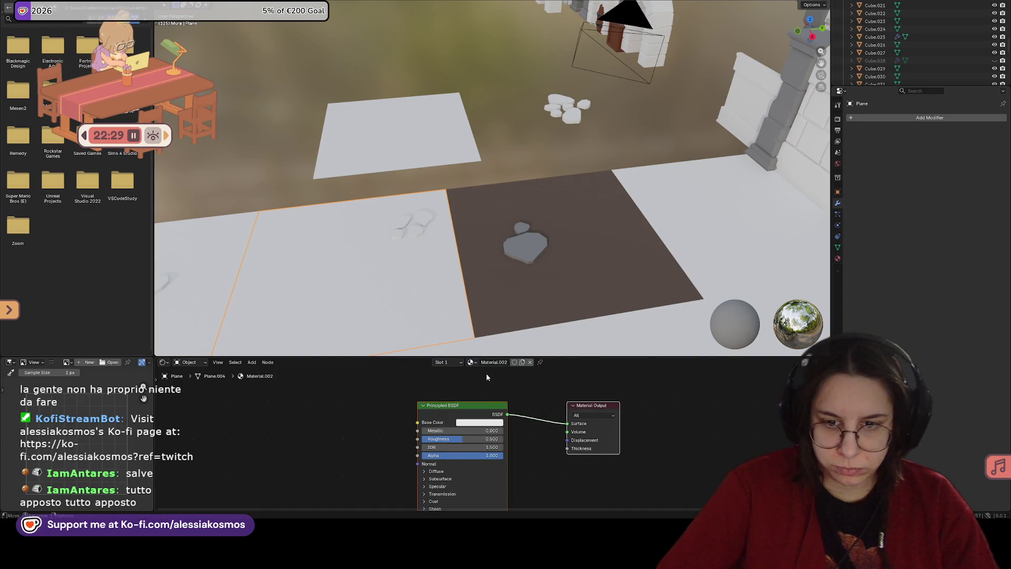
{"action": "left_click", "coordinate": [472, 363]}
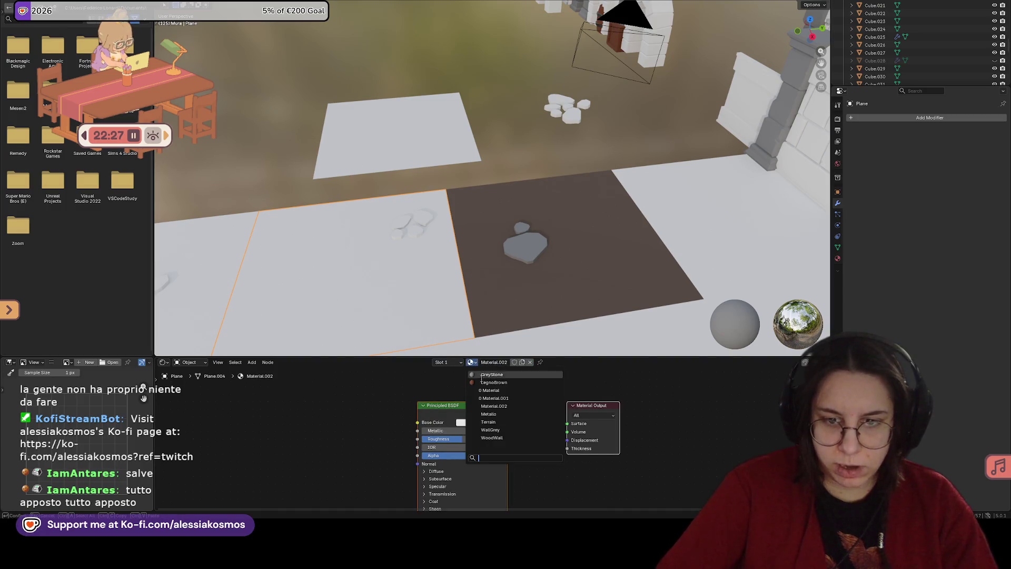
{"action": "left_click", "coordinate": [497, 421]}
Step: Add a second, empty material slot to the tile and enter Edit Mode
{"action": "left_click", "coordinate": [445, 362]}
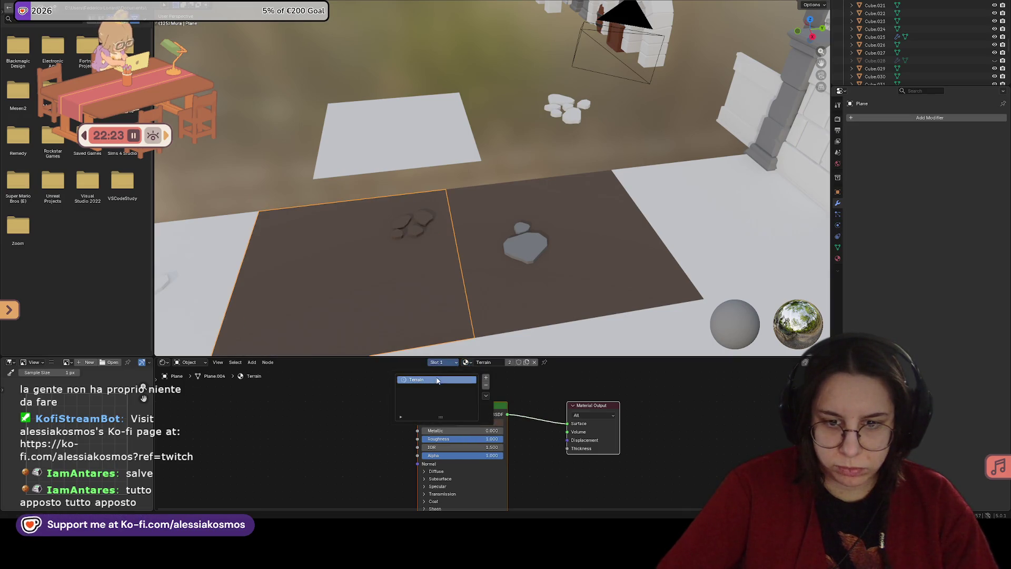
{"action": "left_click", "coordinate": [486, 378]}
{"action": "scroll", "coordinate": [455, 261], "scroll_direction": "up", "scroll_amount": 5}
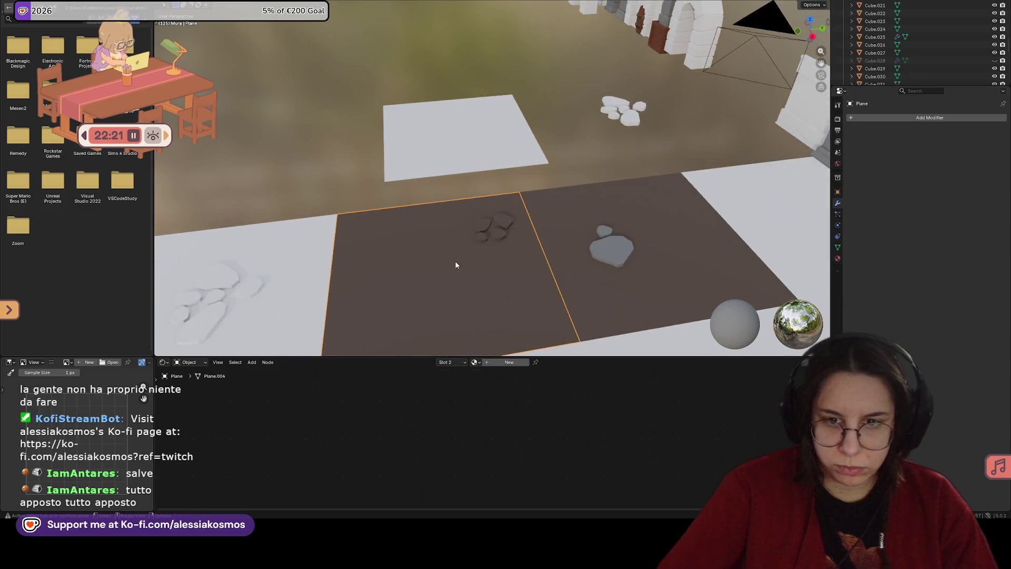
{"action": "key", "text": "Tab"}
Step: In Edit Mode, select all the stone islands on the tile with L
{"action": "left_click", "coordinate": [475, 284]}
{"action": "key", "text": "l"}
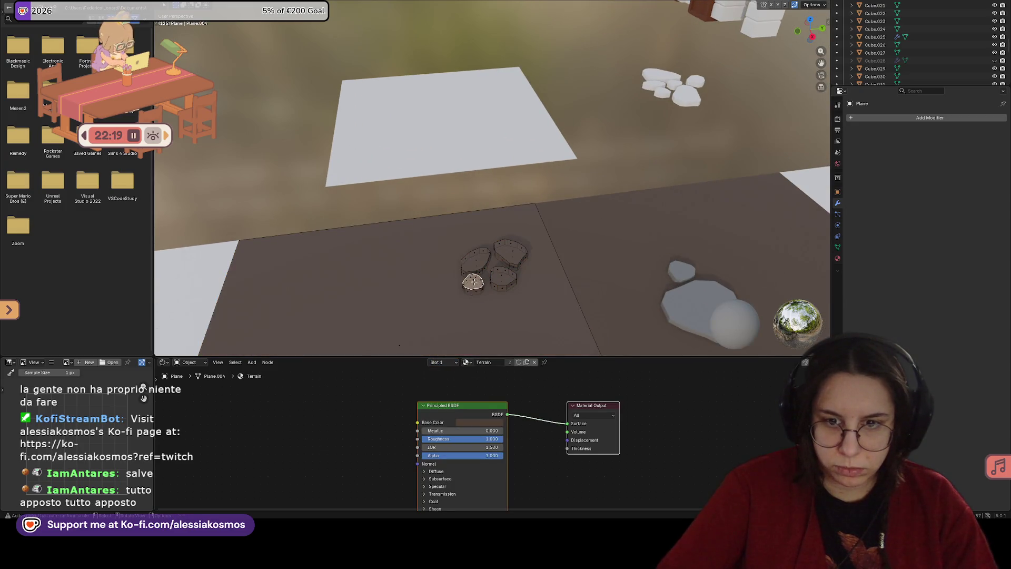
{"action": "key", "text": "l"}
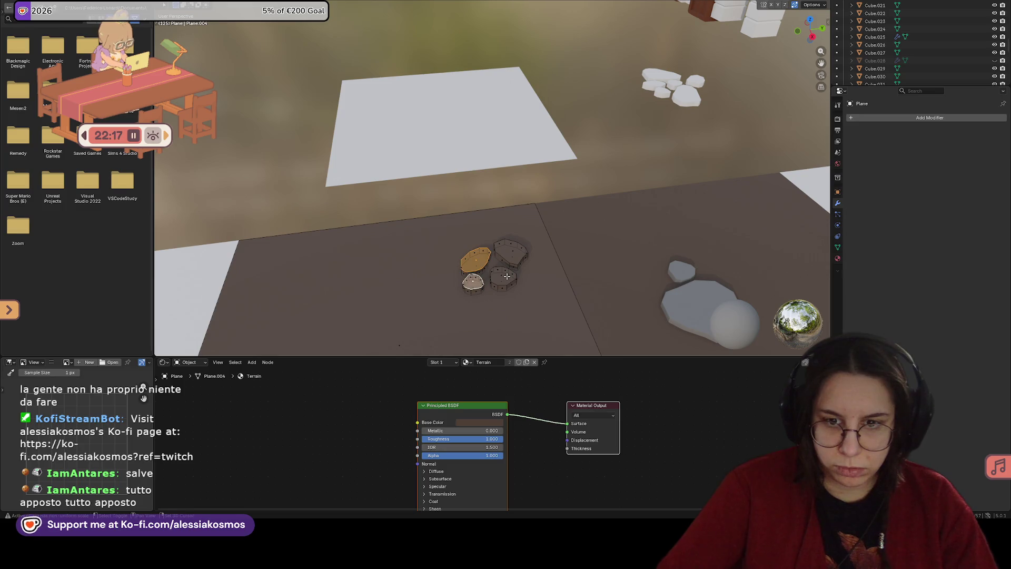
{"action": "key", "text": "l"}
{"action": "key", "text": "l"}
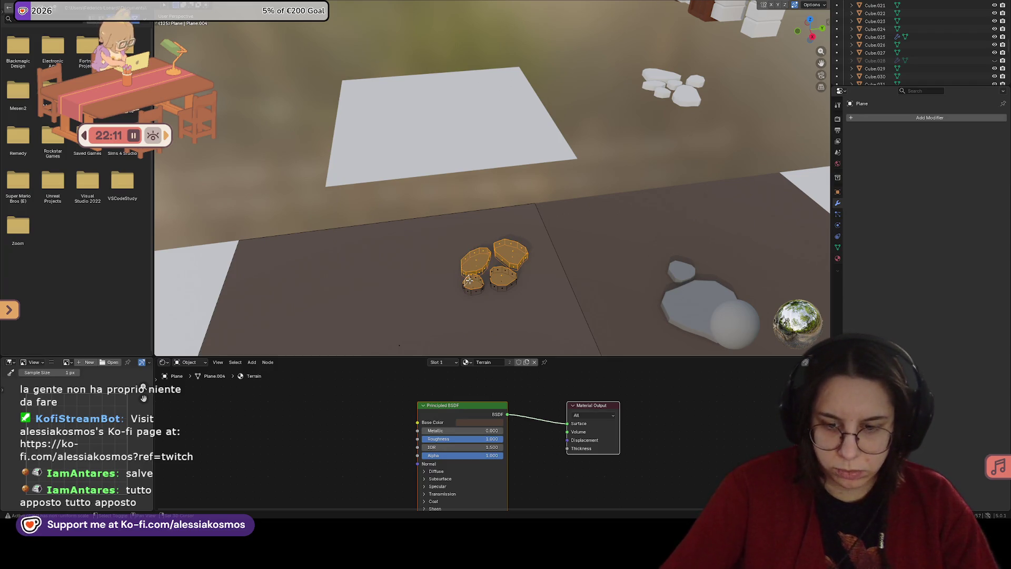
{"action": "key", "text": "l"}
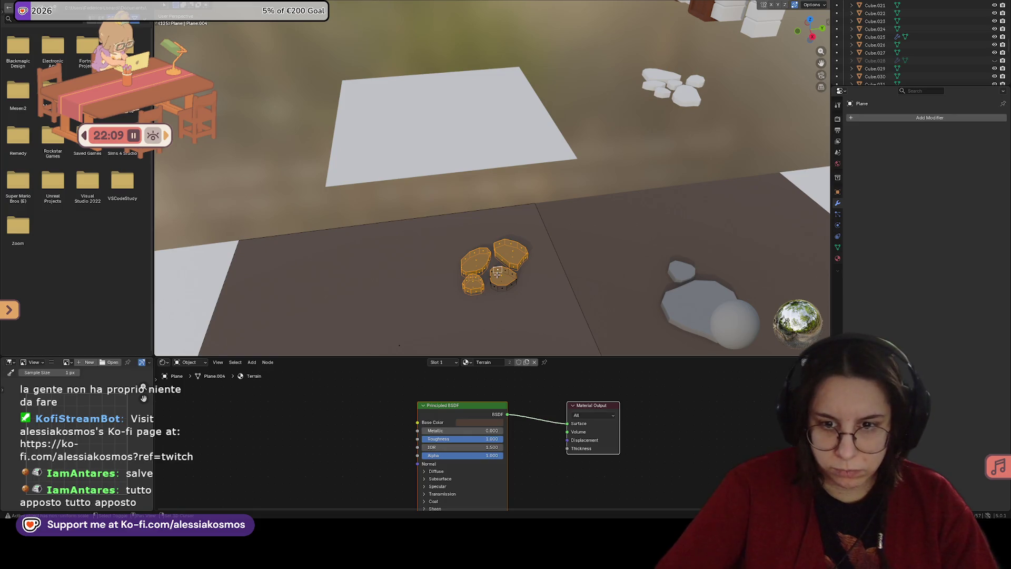
{"action": "key", "text": "l"}
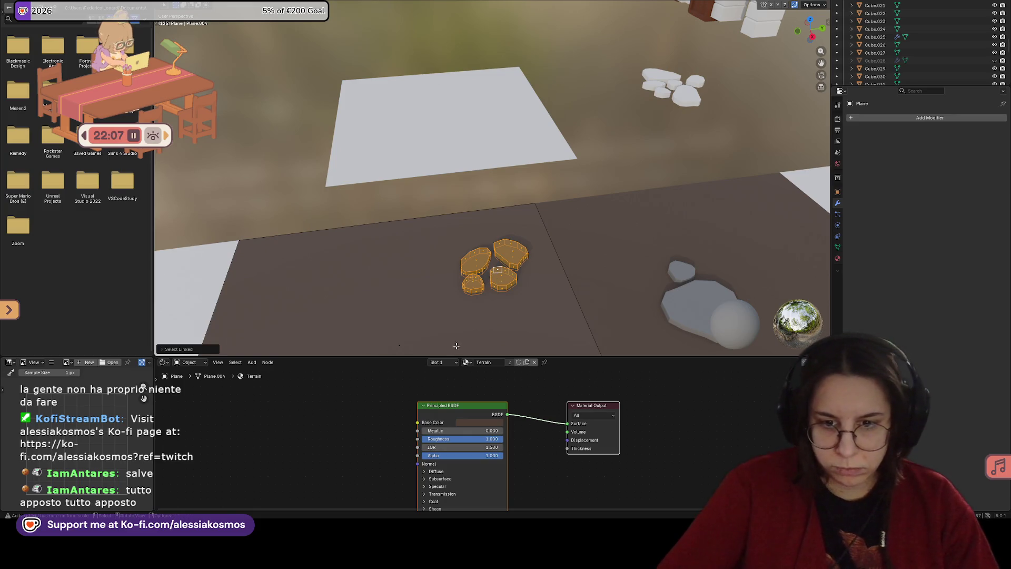
Step: Put GreyStone in material Slot 2, assign it to the selected stones, and leave Edit Mode
{"action": "left_click", "coordinate": [443, 362]}
{"action": "left_click", "coordinate": [418, 388]}
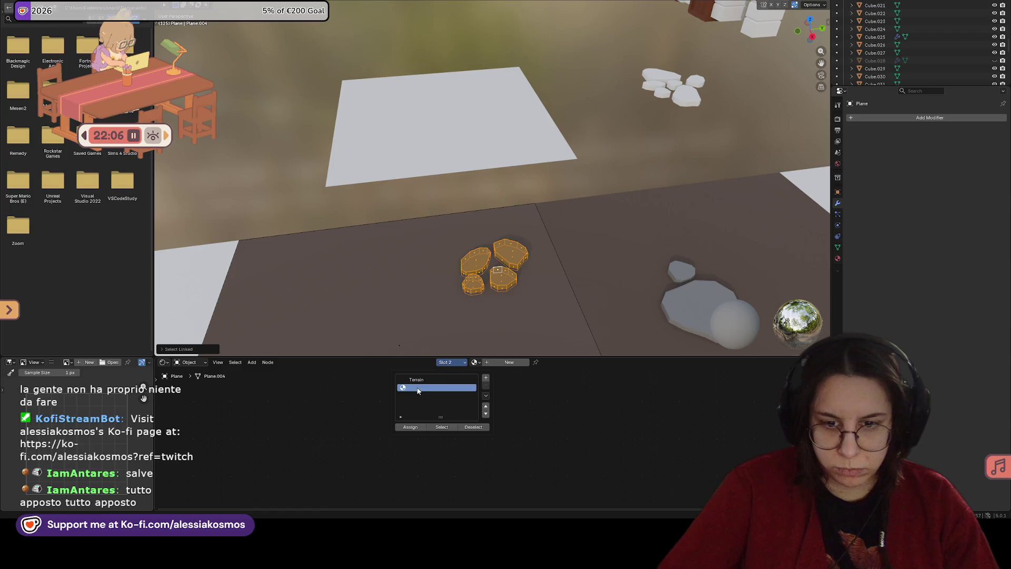
{"action": "left_click", "coordinate": [480, 363]}
{"action": "left_click", "coordinate": [485, 376]}
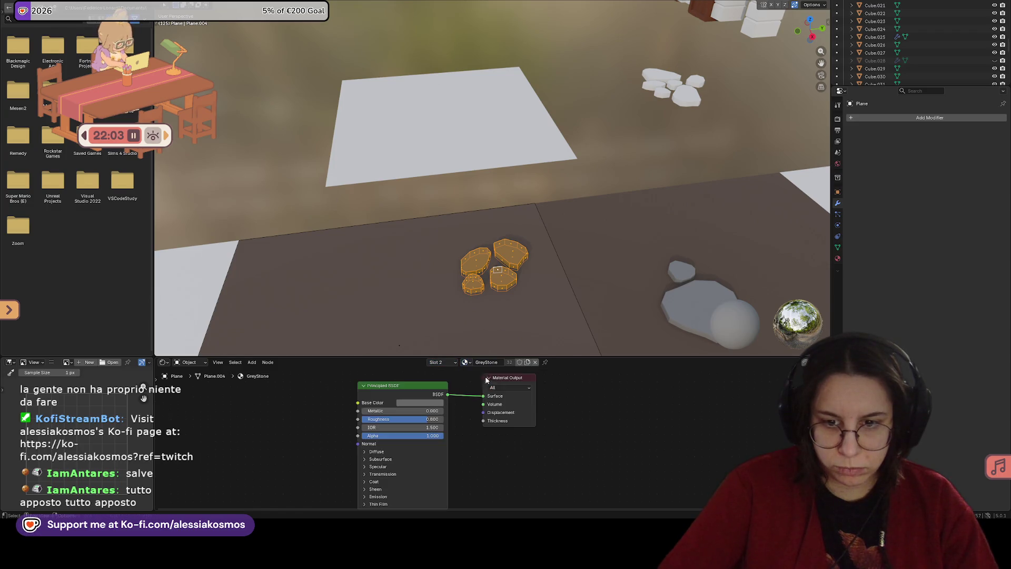
{"action": "left_click", "coordinate": [448, 362]}
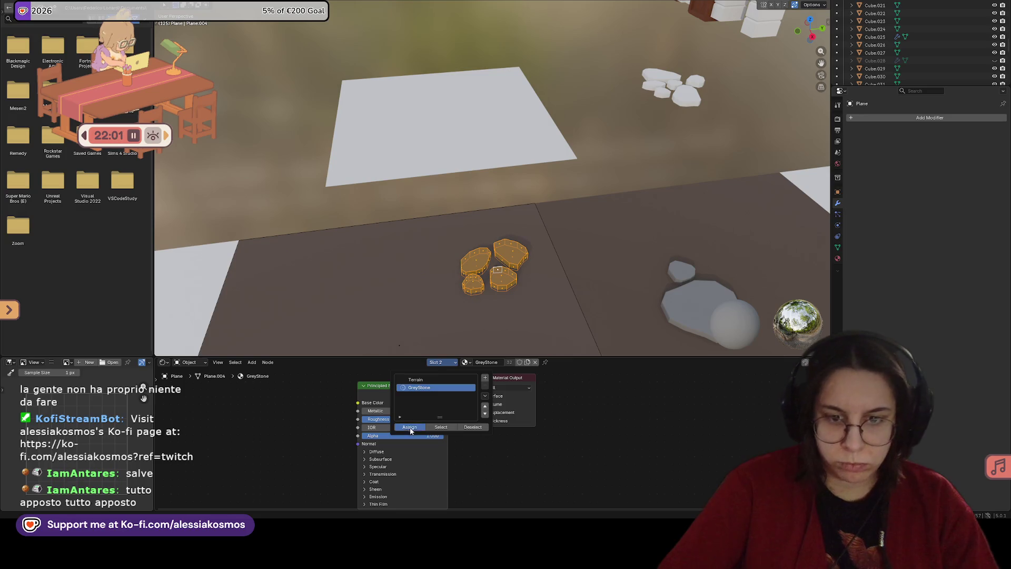
{"action": "key", "text": "Tab"}
Step: Select the left white floor tile as the next tile to texture
{"action": "left_click", "coordinate": [507, 340]}
{"action": "mouse_move", "coordinate": [508, 341]}
{"action": "middle_mouse_down"}
{"action": "mouse_move", "coordinate": [501, 330]}
{"action": "mouse_move", "coordinate": [550, 302]}
{"action": "mouse_move", "coordinate": [480, 181]}
{"action": "mouse_move", "coordinate": [544, 169]}
{"action": "mouse_move", "coordinate": [557, 187]}
{"action": "mouse_move", "coordinate": [611, 207]}
{"action": "mouse_move", "coordinate": [580, 222]}
{"action": "mouse_move", "coordinate": [502, 208]}
{"action": "mouse_move", "coordinate": [521, 122]}
{"action": "middle_mouse_up"}
{"action": "left_click", "coordinate": [530, 146]}
{"action": "mouse_move", "coordinate": [536, 160]}
{"action": "middle_mouse_down"}
{"action": "mouse_move", "coordinate": [556, 188]}
{"action": "mouse_move", "coordinate": [542, 231]}
{"action": "middle_mouse_up"}
{"action": "left_click", "coordinate": [461, 265]}
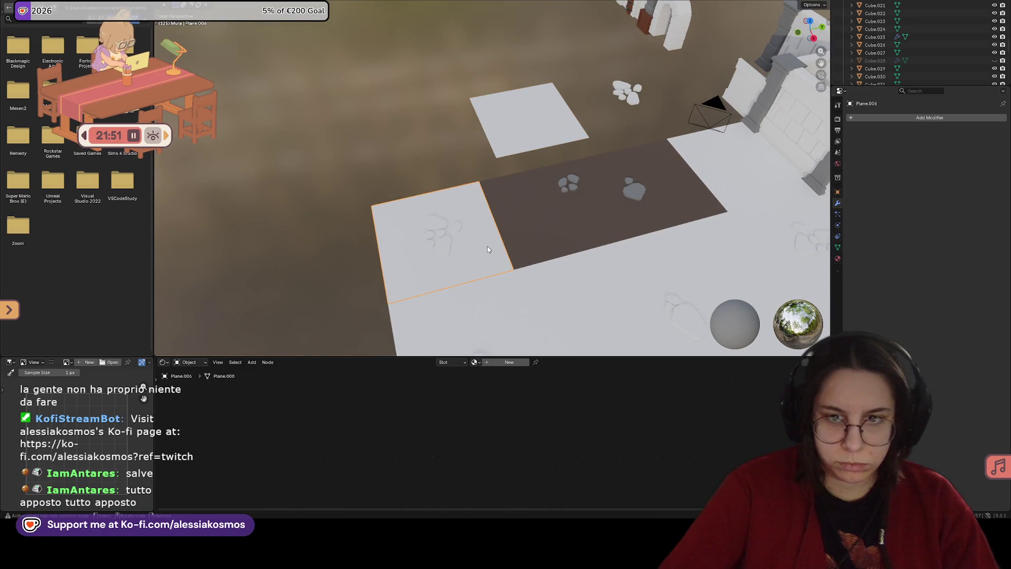
{"action": "left_click", "coordinate": [514, 238], "text": "shift"}
{"action": "right_click", "coordinate": [514, 238]}
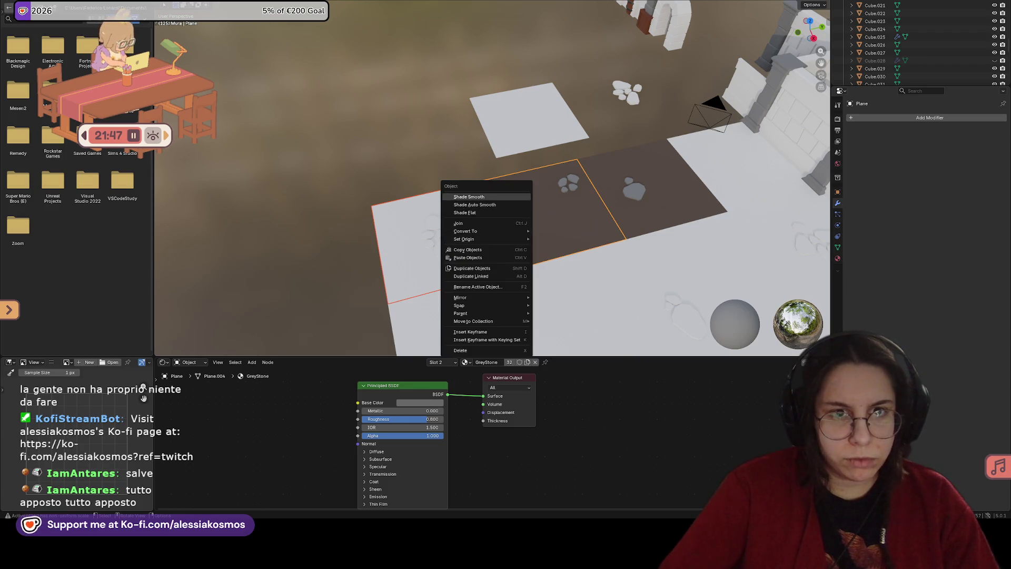
{"action": "left_click", "coordinate": [266, 4]}
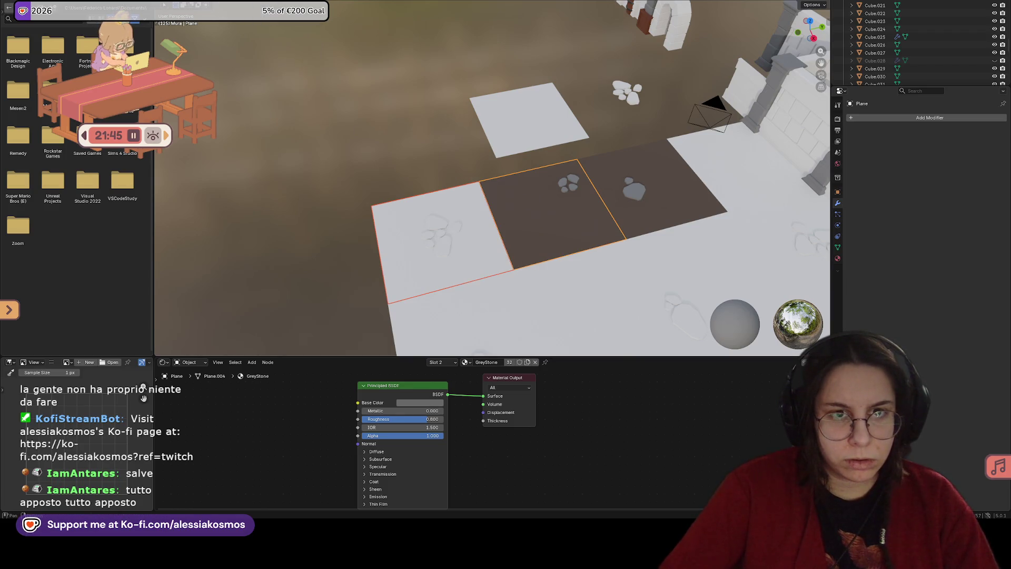
{"action": "left_click", "coordinate": [244, 4]}
{"action": "mouse_move", "coordinate": [279, 4]}
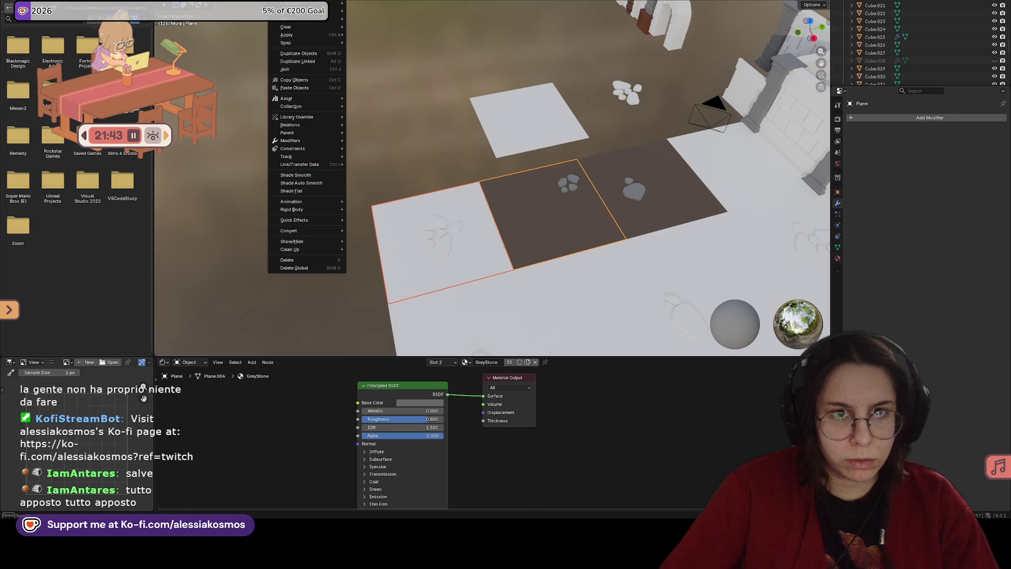
{"action": "mouse_move", "coordinate": [295, 202]}
{"action": "right_click", "coordinate": [527, 209]}
{"action": "mouse_move", "coordinate": [486, 296]}
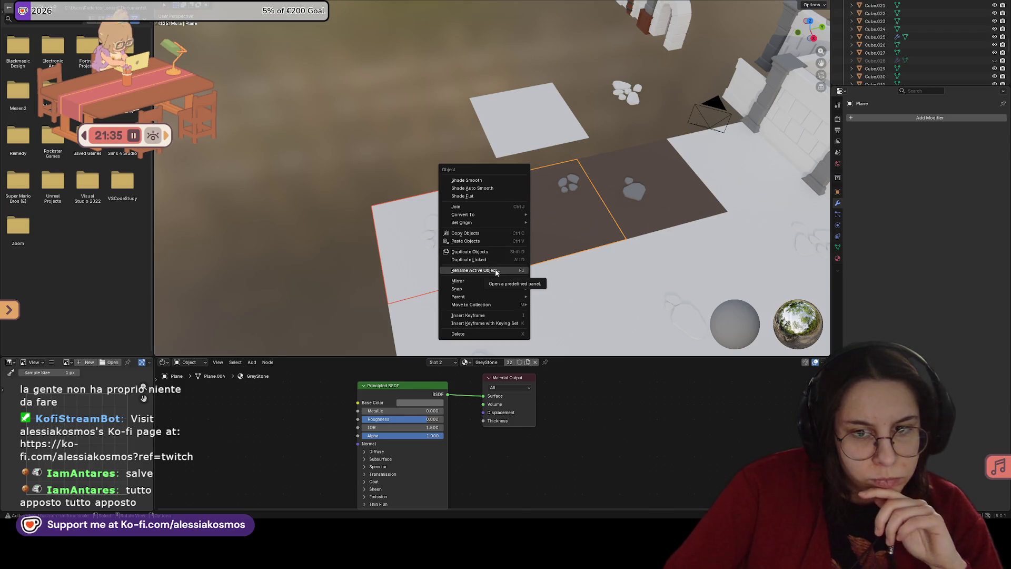
{"action": "left_click", "coordinate": [287, 8]}
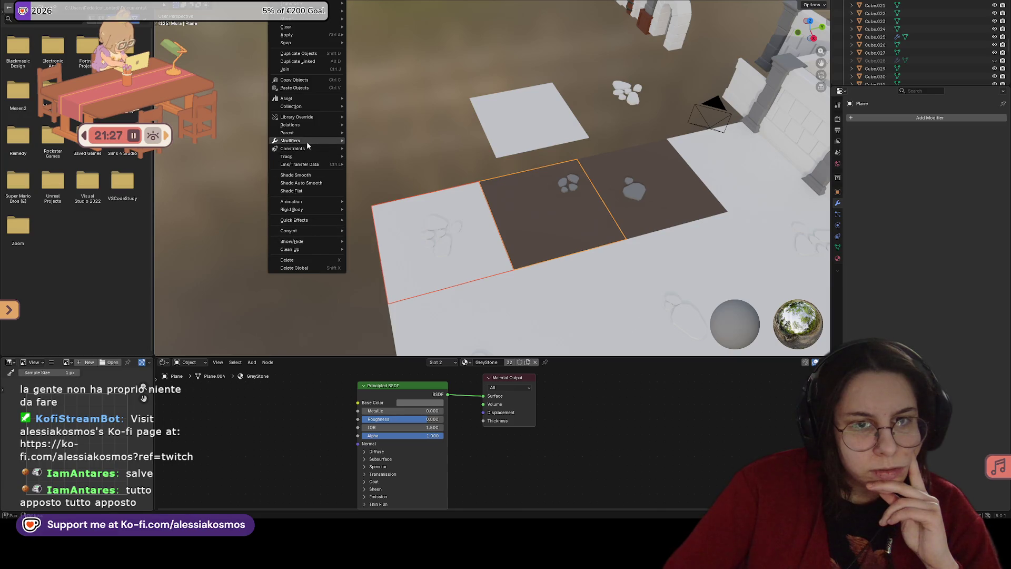
{"action": "mouse_move", "coordinate": [307, 143]}
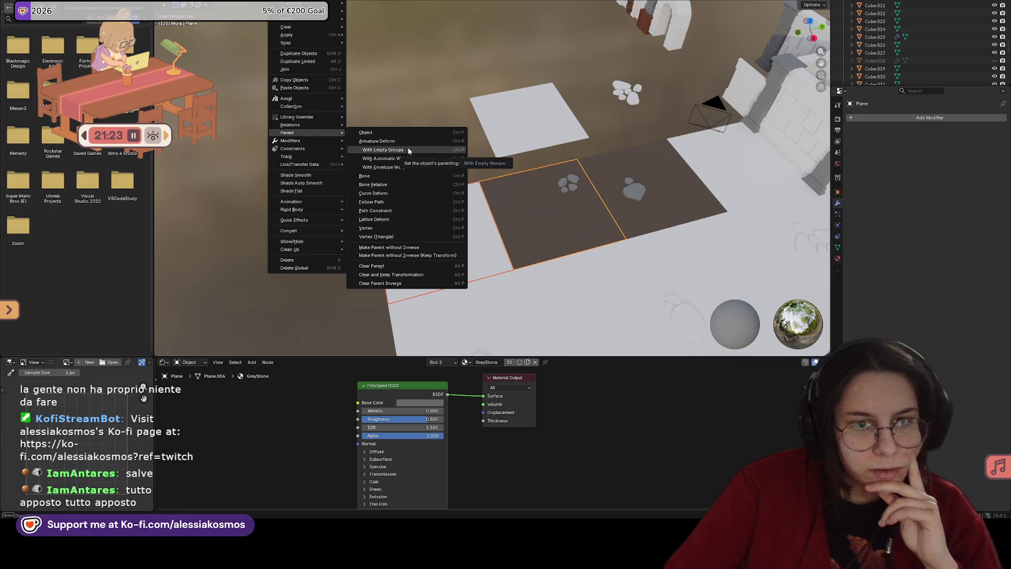
{"action": "mouse_move", "coordinate": [312, 107]}
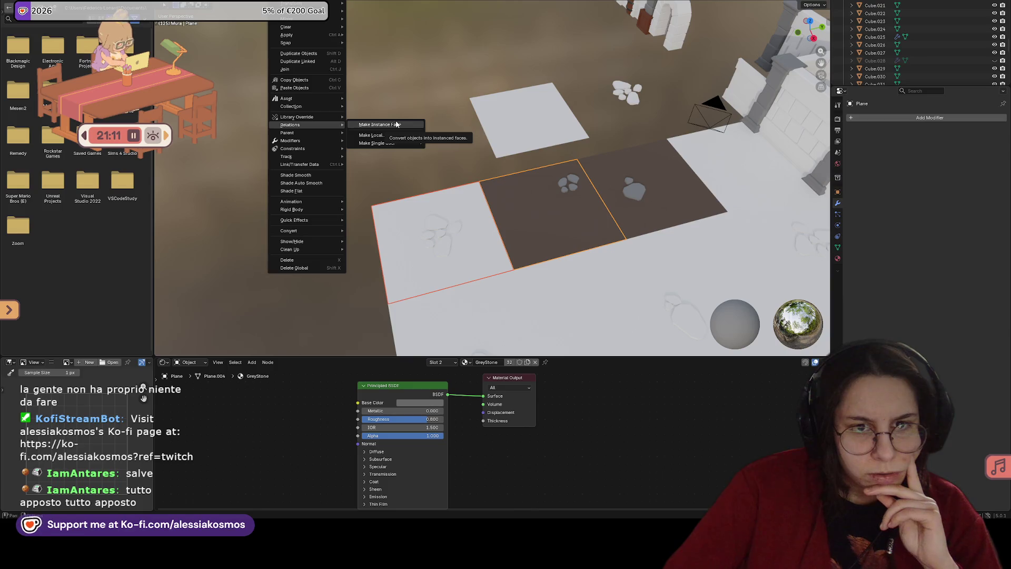
{"action": "left_click", "coordinate": [396, 124]}
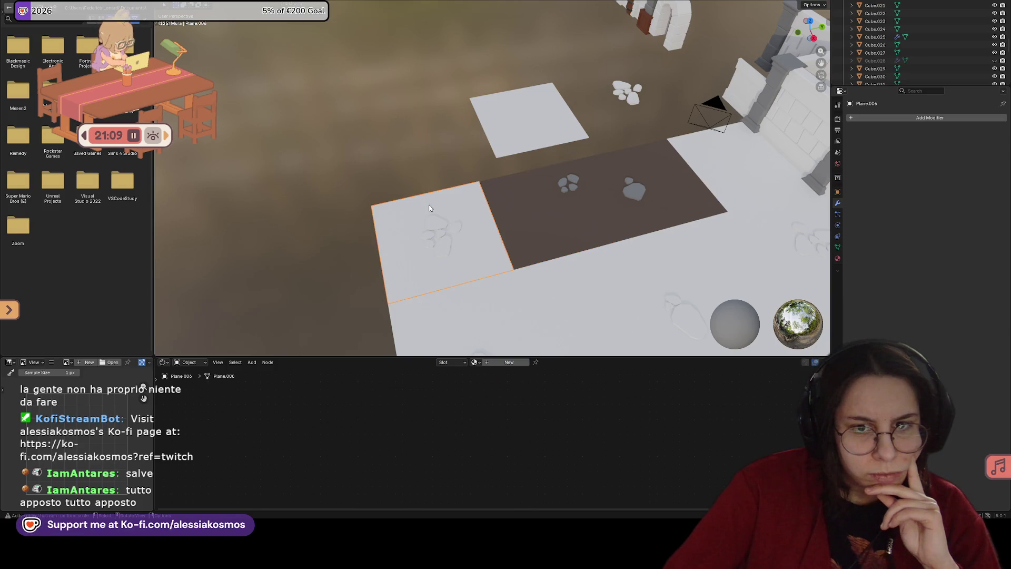
{"action": "key", "text": "shift+a"}
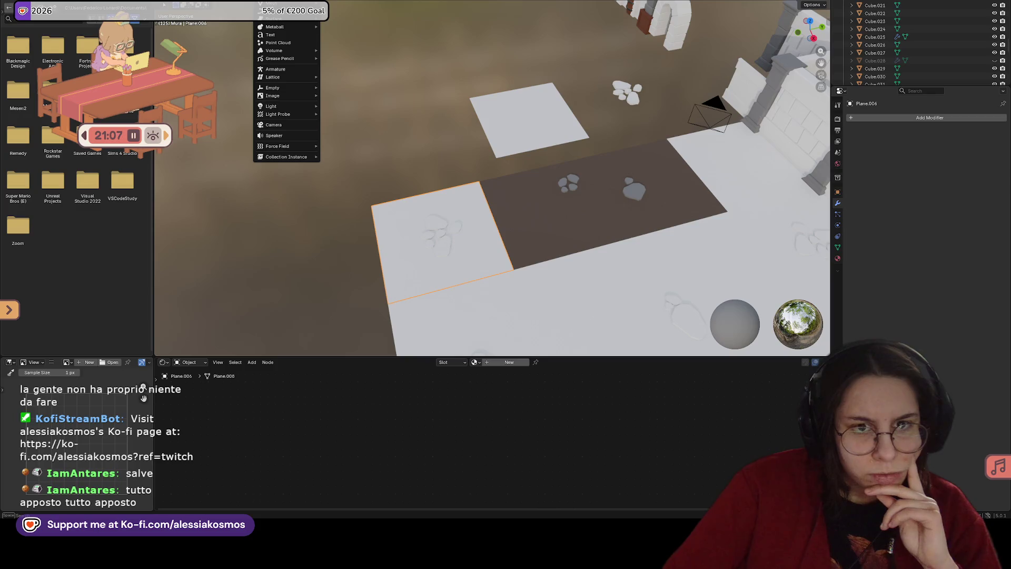
{"action": "mouse_move", "coordinate": [278, 7]}
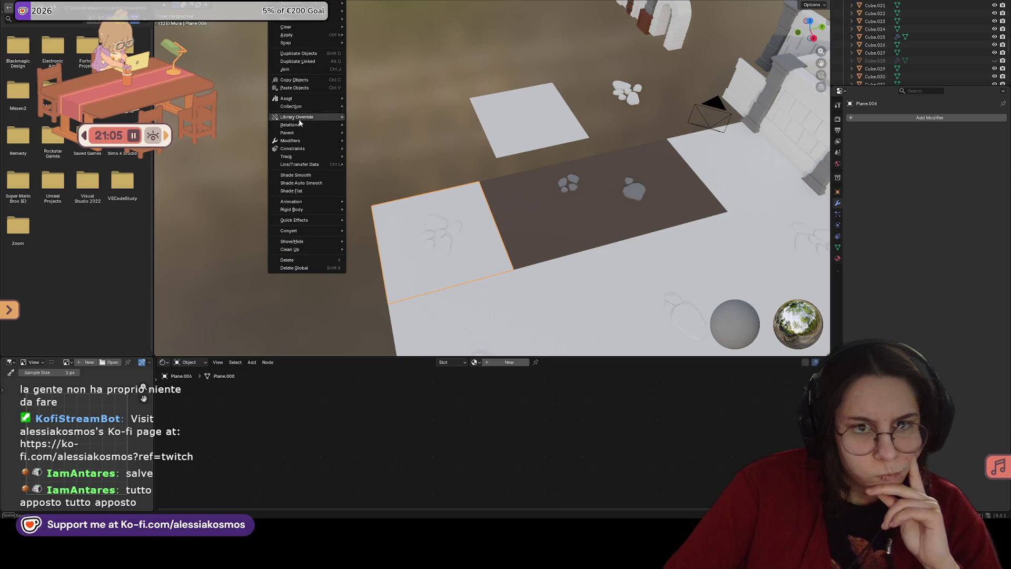
{"action": "mouse_move", "coordinate": [298, 126]}
{"action": "mouse_move", "coordinate": [405, 146]}
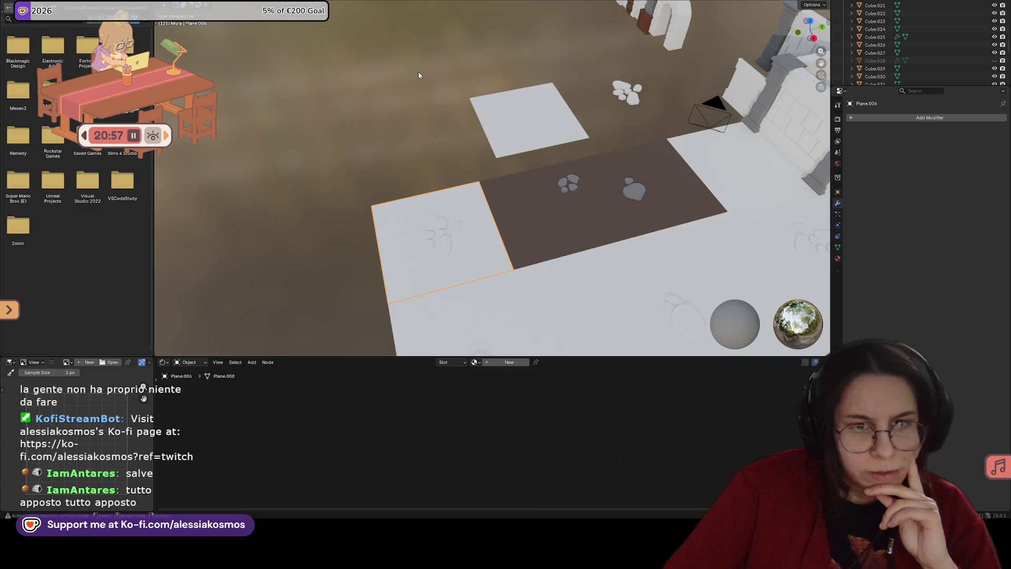
{"action": "middle_click_drag", "start_coordinate": [418, 71], "coordinate": [472, 164]}
{"action": "middle_click_drag", "start_coordinate": [526, 240], "coordinate": [365, 258]}
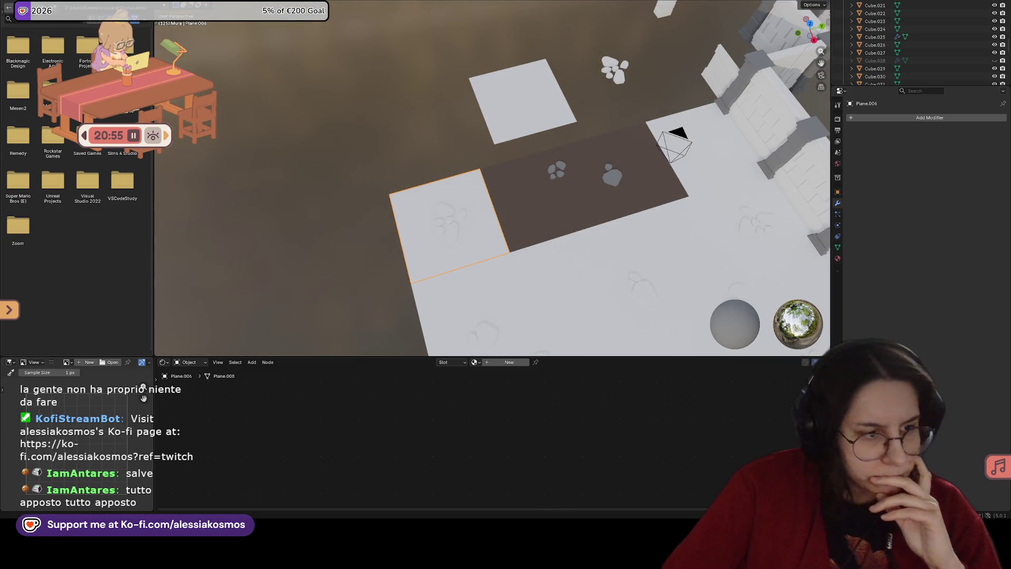
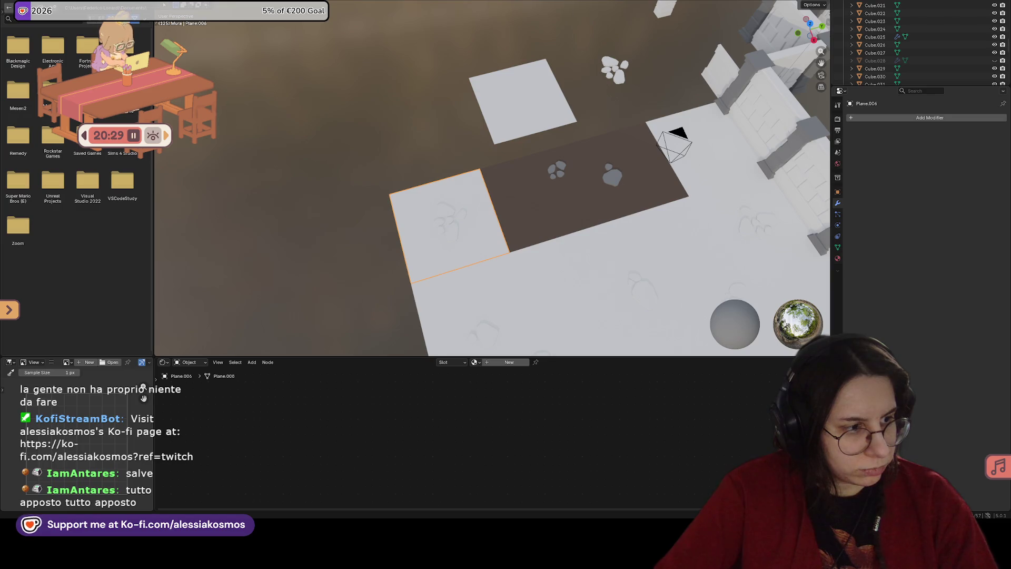
Step: Save Dungeonblend.blend and orbit down to the empty floor beside the stone walls
{"action": "mouse_move", "coordinate": [580, 211]}
{"action": "middle_mouse_down"}
{"action": "mouse_move", "coordinate": [599, 206]}
{"action": "mouse_move", "coordinate": [575, 204]}
{"action": "mouse_move", "coordinate": [604, 179]}
{"action": "mouse_move", "coordinate": [552, 202]}
{"action": "mouse_move", "coordinate": [436, 179]}
{"action": "mouse_move", "coordinate": [489, 196]}
{"action": "middle_mouse_up"}
{"action": "key", "text": "ctrl+s"}
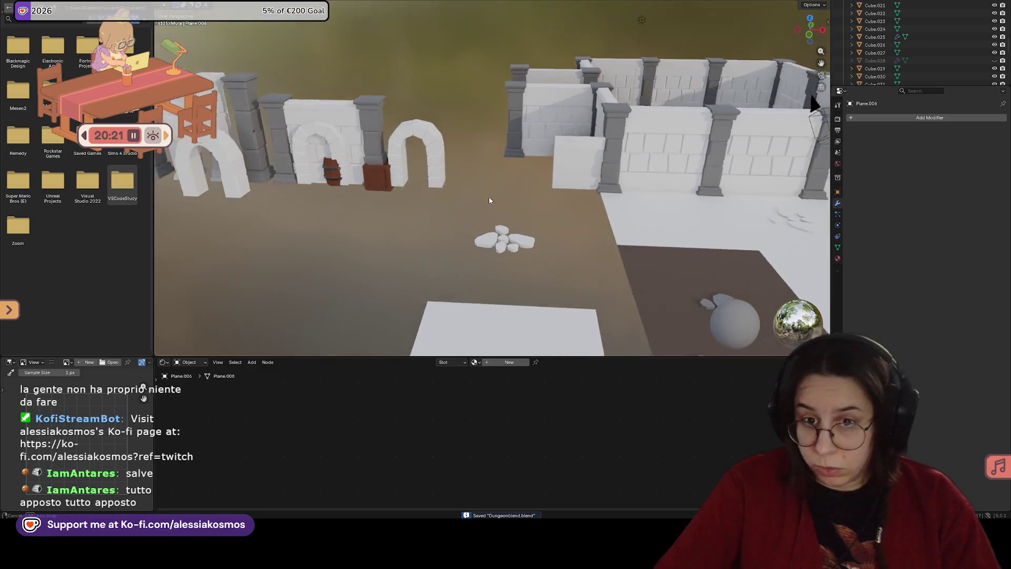
{"action": "scroll", "coordinate": [488, 196], "scroll_direction": "up", "scroll_amount": 8}
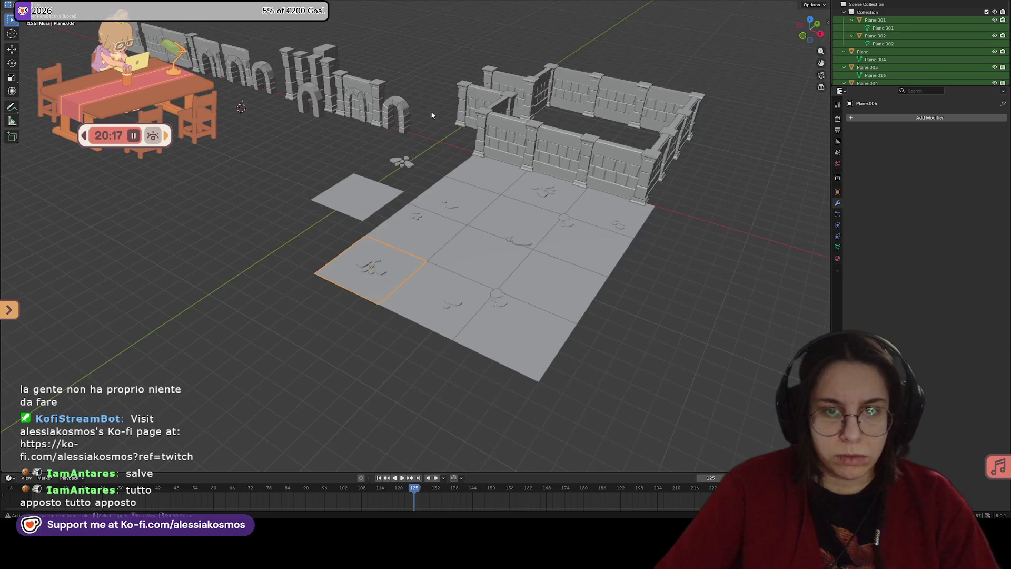
{"action": "scroll", "coordinate": [432, 115], "scroll_direction": "up", "scroll_amount": 8}
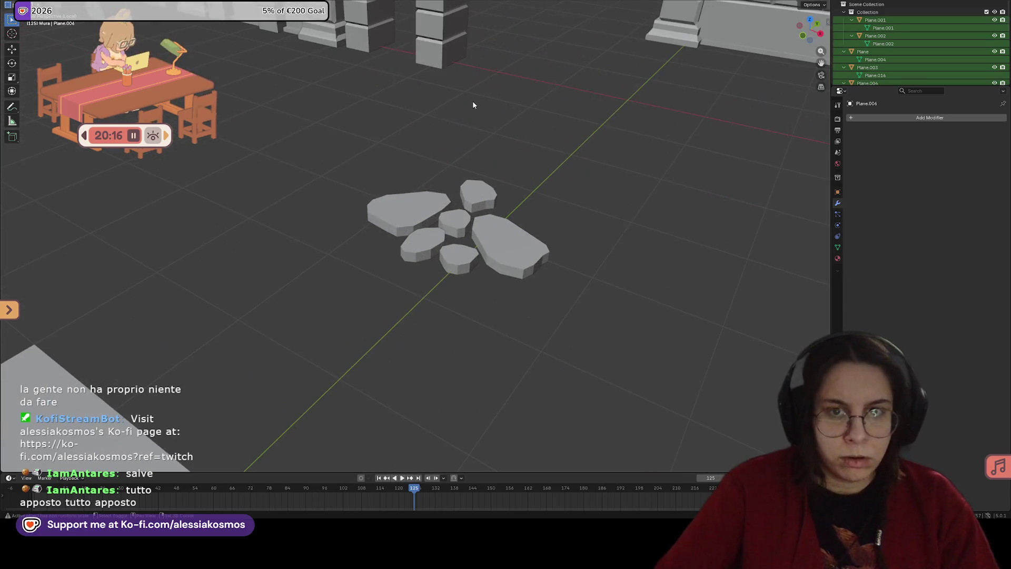
{"action": "mouse_move", "coordinate": [473, 100]}
{"action": "middle_mouse_down"}
{"action": "mouse_move", "coordinate": [457, 243]}
{"action": "mouse_move", "coordinate": [515, 228]}
{"action": "mouse_move", "coordinate": [600, 267]}
{"action": "mouse_move", "coordinate": [526, 290]}
{"action": "mouse_move", "coordinate": [512, 308]}
{"action": "mouse_move", "coordinate": [463, 261]}
{"action": "mouse_move", "coordinate": [416, 264]}
{"action": "middle_mouse_up"}
Step: Add an eight-sided cylinder at the 3D cursor placed on the empty floor
{"action": "key", "text": "shift+a"}
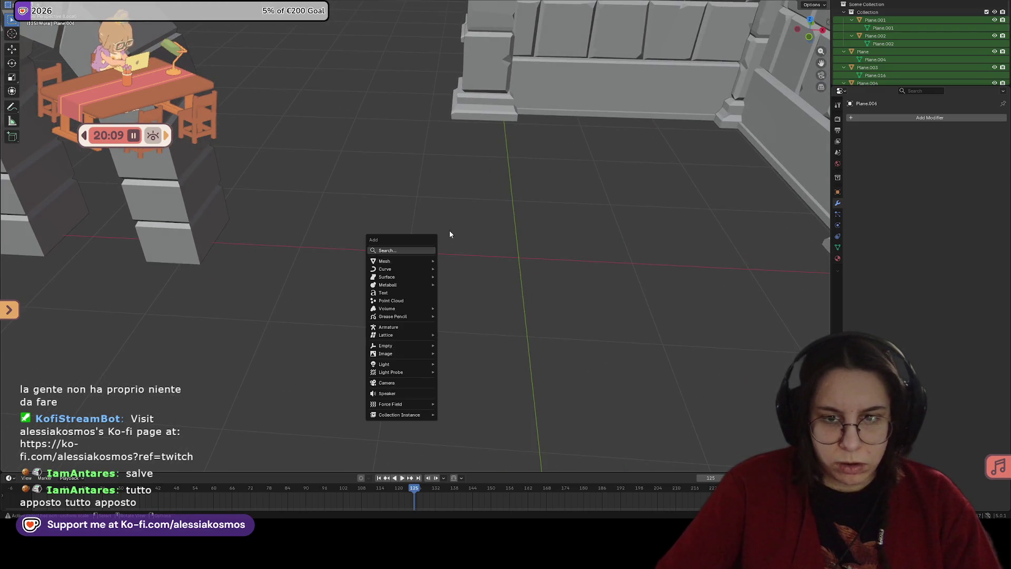
{"action": "right_click", "coordinate": [503, 262], "text": "shift"}
{"action": "key", "text": "a"}
{"action": "key", "text": "alt+a"}
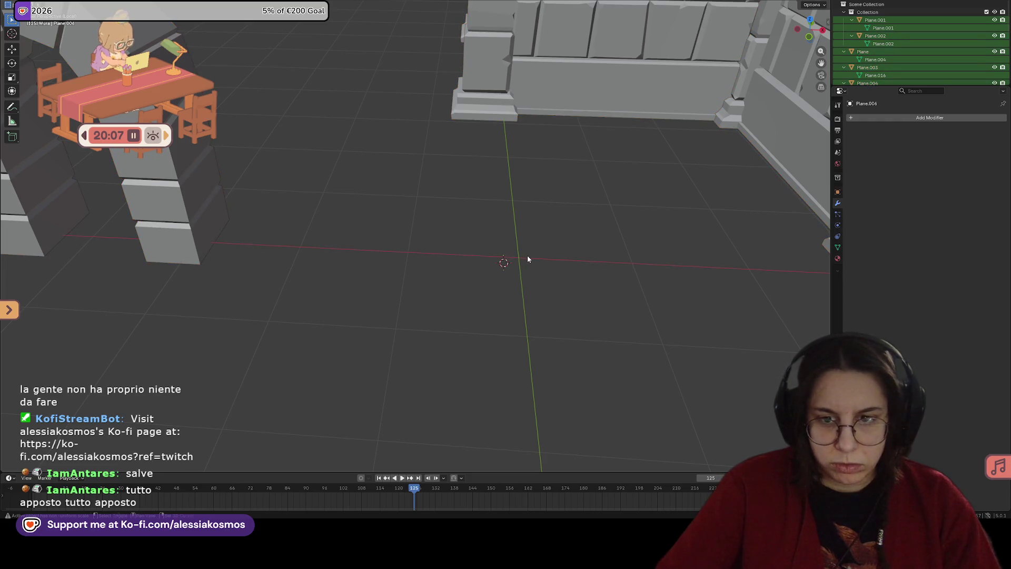
{"action": "key", "text": "shift+a"}
{"action": "mouse_move", "coordinate": [517, 257]}
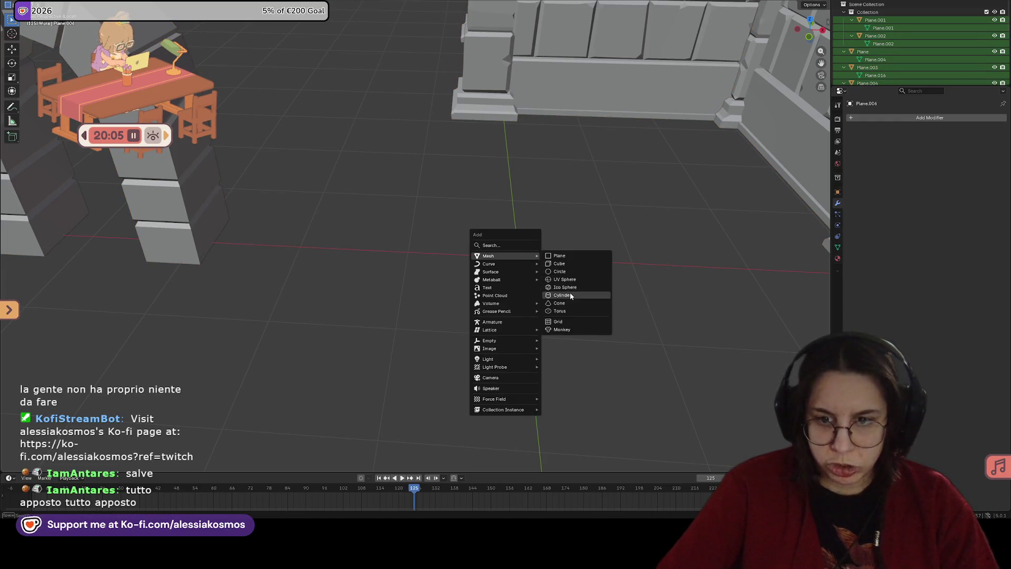
{"action": "left_click", "coordinate": [563, 295]}
{"action": "left_click", "coordinate": [112, 369]}
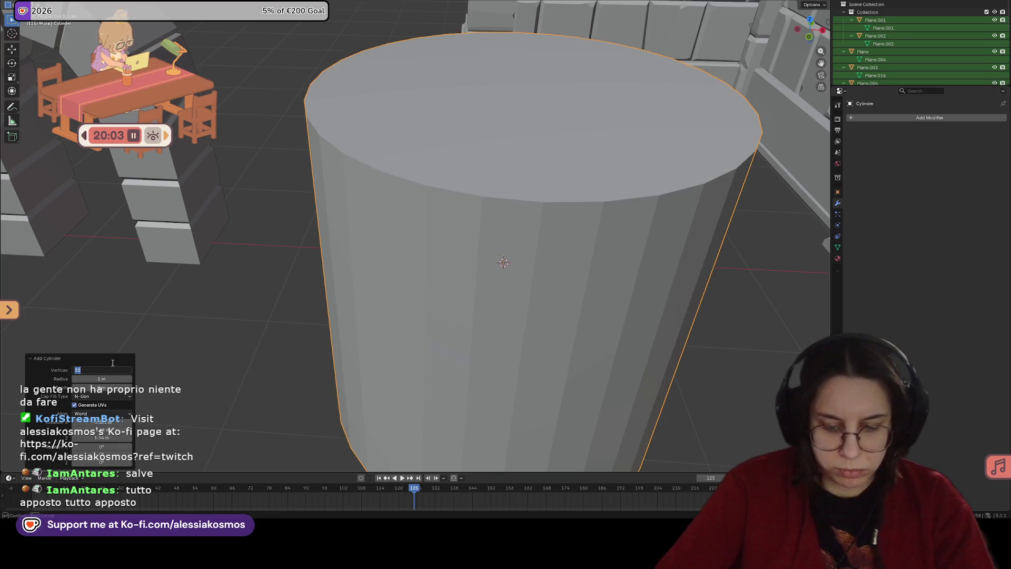
{"action": "key", "text": "Return"}
Step: Shrink the cylinder and shorten its height along Z
{"action": "middle_click_drag", "start_coordinate": [586, 270], "coordinate": [542, 244]}
{"action": "key", "text": "Tab"}
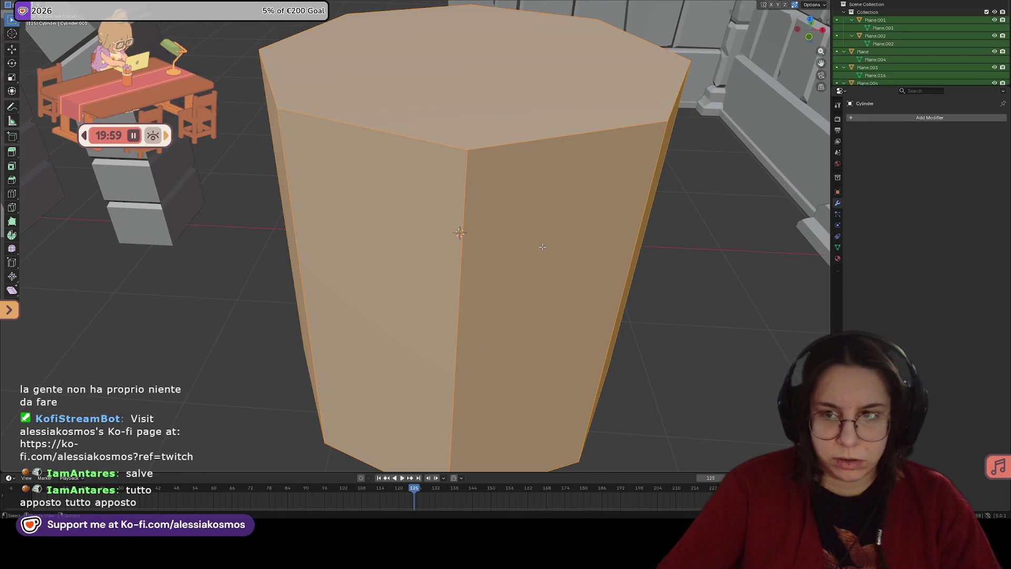
{"action": "key", "text": "Tab"}
{"action": "key", "text": "s"}
{"action": "left_click", "coordinate": [468, 232]}
{"action": "mouse_move", "coordinate": [487, 223]}
{"action": "middle_mouse_down"}
{"action": "mouse_move", "coordinate": [502, 203]}
{"action": "mouse_move", "coordinate": [454, 242]}
{"action": "middle_mouse_up"}
{"action": "scroll", "coordinate": [453, 267], "scroll_direction": "up", "scroll_amount": 2}
{"action": "scroll", "coordinate": [446, 273], "scroll_direction": "up", "scroll_amount": 1}
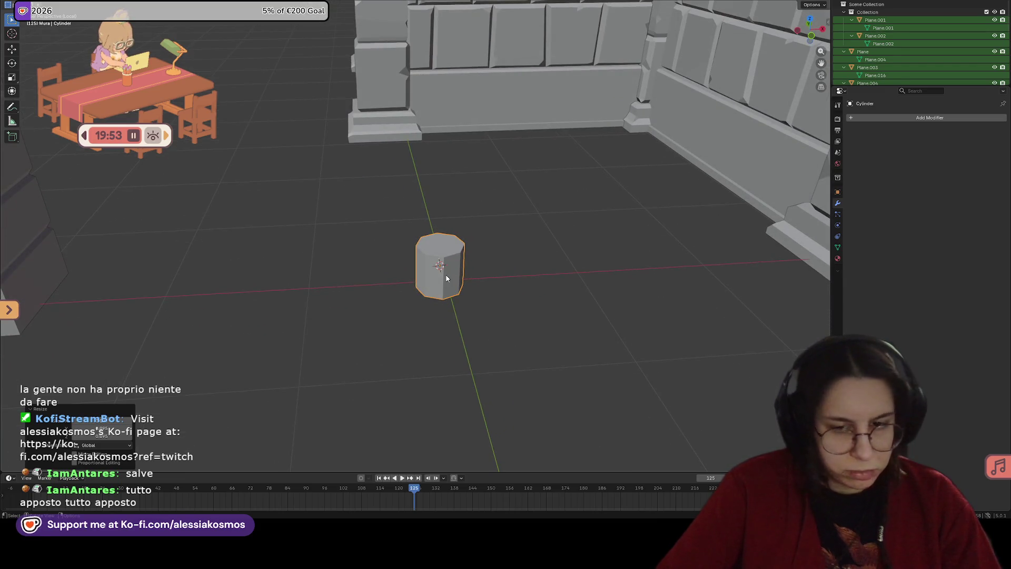
{"action": "key", "text": "s"}
{"action": "key", "text": "z"}
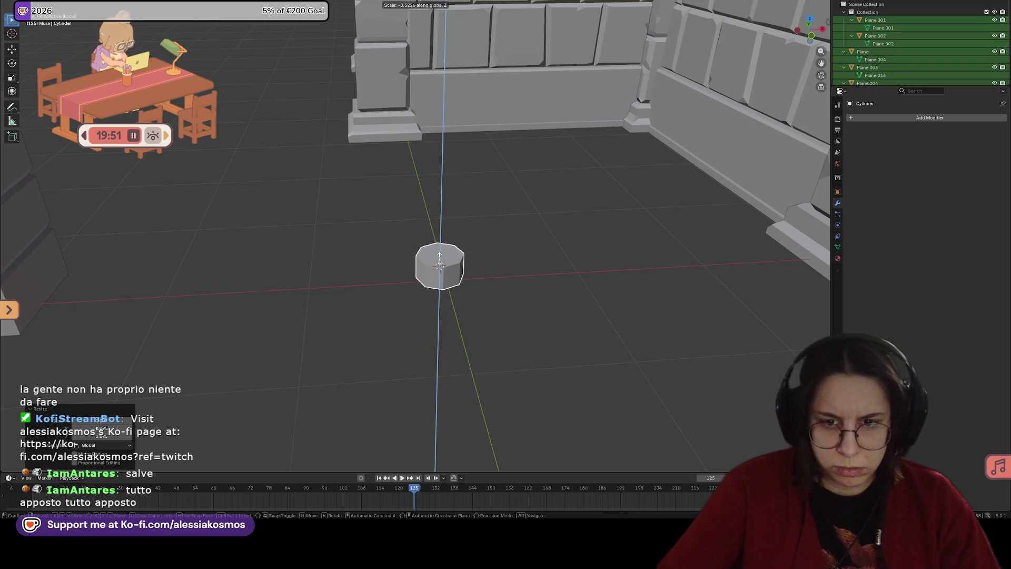
{"action": "left_click", "coordinate": [442, 239]}
Step: Shrink the cylinder further, viewed from the front against the wall
{"action": "mouse_move", "coordinate": [441, 239]}
{"action": "middle_mouse_down"}
{"action": "mouse_move", "coordinate": [426, 269]}
{"action": "mouse_move", "coordinate": [439, 320]}
{"action": "mouse_move", "coordinate": [520, 345]}
{"action": "middle_mouse_up"}
{"action": "key", "text": "Tab"}
{"action": "left_click", "coordinate": [435, 332]}
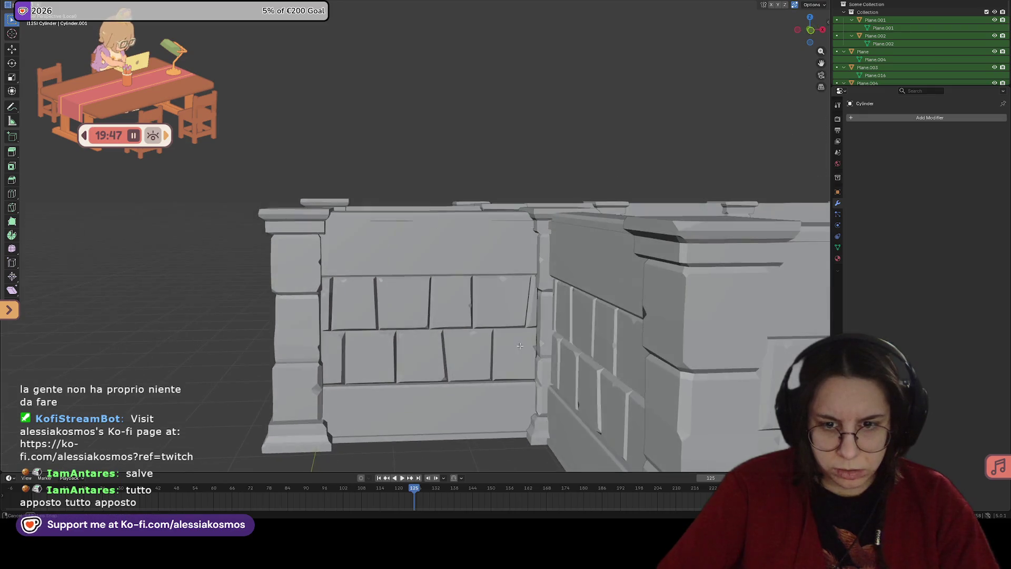
{"action": "scroll", "coordinate": [437, 355], "scroll_direction": "down", "scroll_amount": 3}
{"action": "mouse_move", "coordinate": [437, 354]}
{"action": "middle_mouse_down"}
{"action": "mouse_move", "coordinate": [484, 320]}
{"action": "mouse_move", "coordinate": [485, 176]}
{"action": "mouse_move", "coordinate": [502, 178]}
{"action": "mouse_move", "coordinate": [510, 240]}
{"action": "mouse_move", "coordinate": [484, 226]}
{"action": "mouse_move", "coordinate": [503, 208]}
{"action": "middle_mouse_up"}
{"action": "key", "text": "s"}
{"action": "left_click", "coordinate": [473, 239]}
Step: Raise the cylinder vertically onto the floor and make it narrower
{"action": "key", "text": "g"}
{"action": "key", "text": "z"}
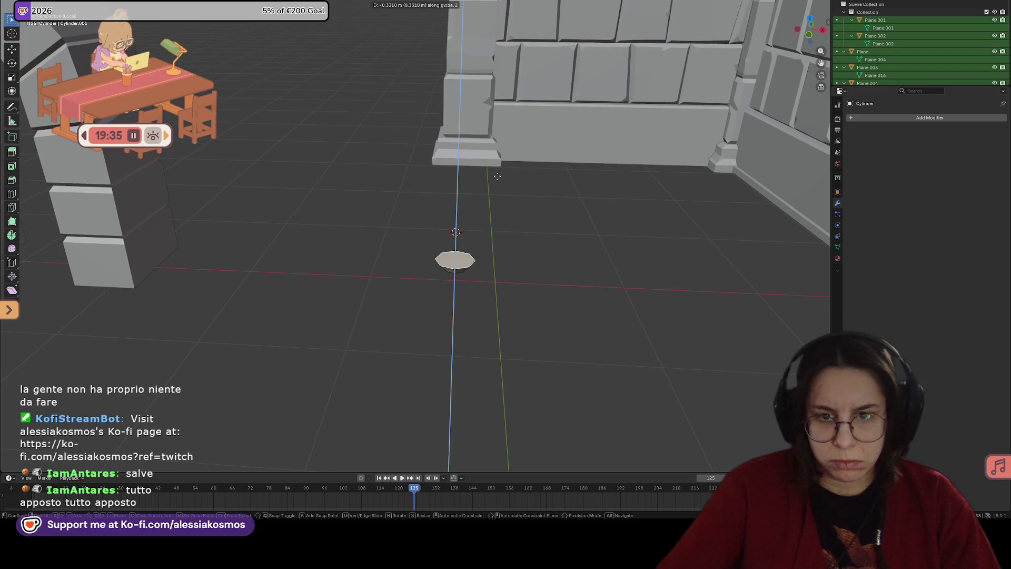
{"action": "key", "text": "Escape"}
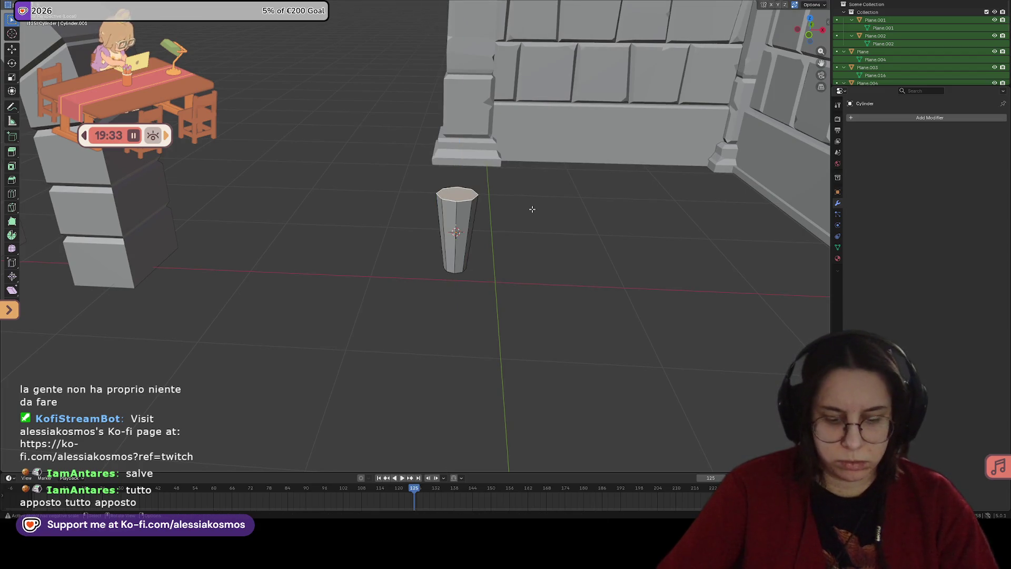
{"action": "key", "text": "g"}
{"action": "key", "text": "z"}
{"action": "left_click", "coordinate": [528, 197]}
{"action": "mouse_move", "coordinate": [526, 193]}
{"action": "middle_mouse_down"}
{"action": "mouse_move", "coordinate": [471, 212]}
{"action": "mouse_move", "coordinate": [463, 258]}
{"action": "middle_mouse_up"}
{"action": "key", "text": "s"}
{"action": "left_click", "coordinate": [518, 192]}
Step: Add an edge loop around the cylinder with Ctrl+R, slid toward the top
{"action": "key", "text": "ctrl+r"}
{"action": "left_click", "coordinate": [461, 208]}
{"action": "left_click", "coordinate": [461, 197]}
{"action": "left_click", "coordinate": [463, 257]}
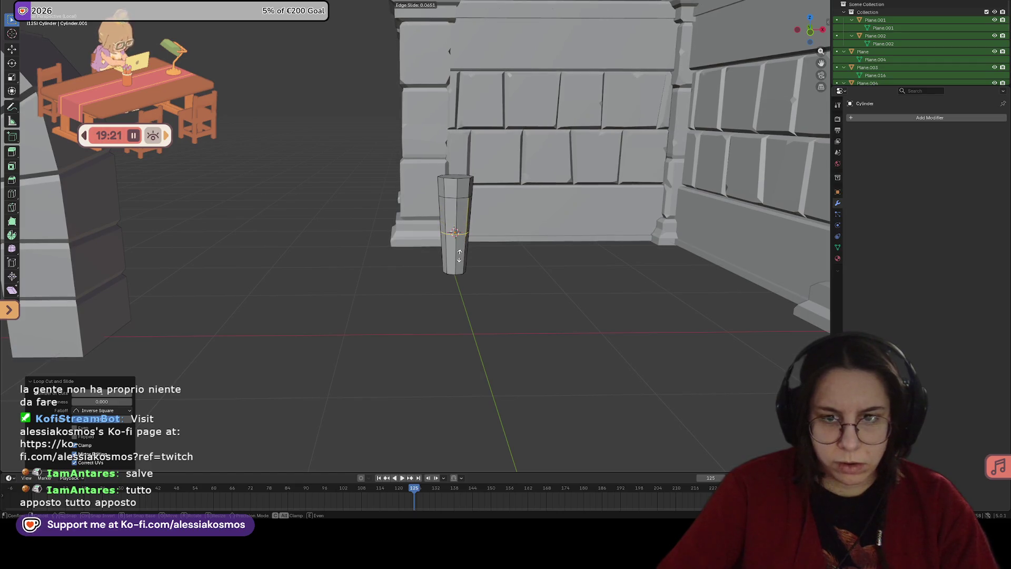
Step: Add a second edge loop lower down on the pillar
{"action": "left_click", "coordinate": [458, 257]}
{"action": "scroll", "coordinate": [459, 255], "scroll_direction": "up", "scroll_amount": 1}
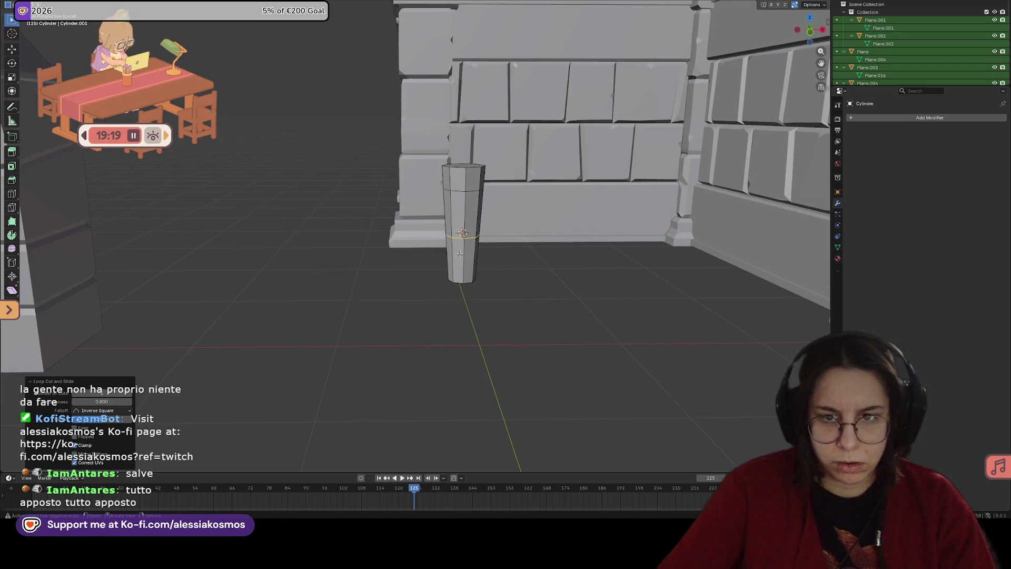
{"action": "key", "text": "ctrl+r"}
{"action": "left_click", "coordinate": [467, 245]}
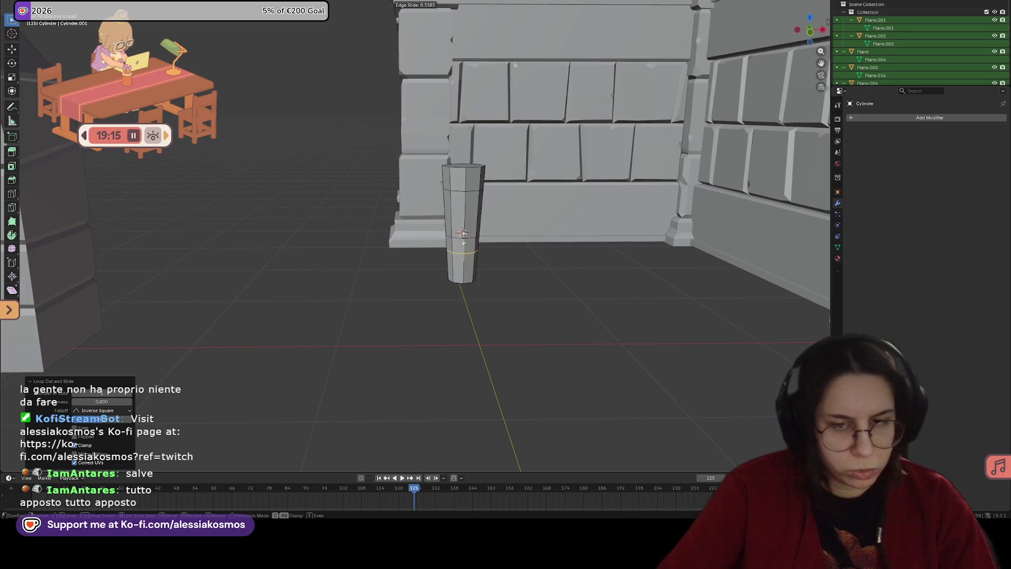
{"action": "left_click", "coordinate": [467, 242]}
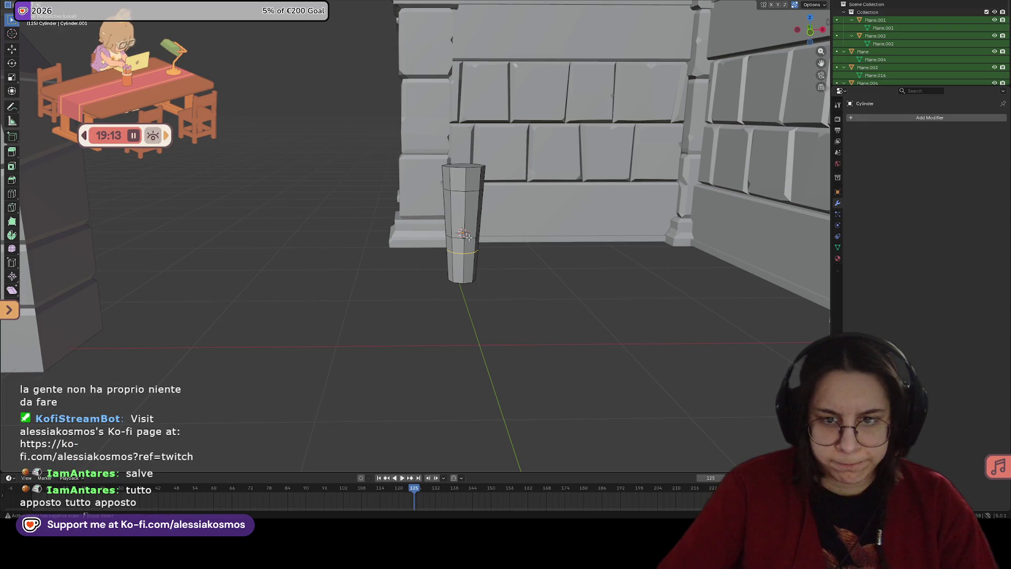
Step: Move the pillar along Y so it stands in front of the wall
{"action": "mouse_move", "coordinate": [469, 237]}
{"action": "middle_mouse_down"}
{"action": "mouse_move", "coordinate": [479, 248]}
{"action": "mouse_move", "coordinate": [469, 287]}
{"action": "mouse_move", "coordinate": [490, 303]}
{"action": "mouse_move", "coordinate": [484, 258]}
{"action": "middle_mouse_up"}
{"action": "key", "text": "g"}
{"action": "key", "text": "y"}
{"action": "left_click", "coordinate": [476, 244]}
{"action": "key", "text": "g"}
{"action": "key", "text": "y"}
{"action": "left_click", "coordinate": [501, 296]}
{"action": "key", "text": "g"}
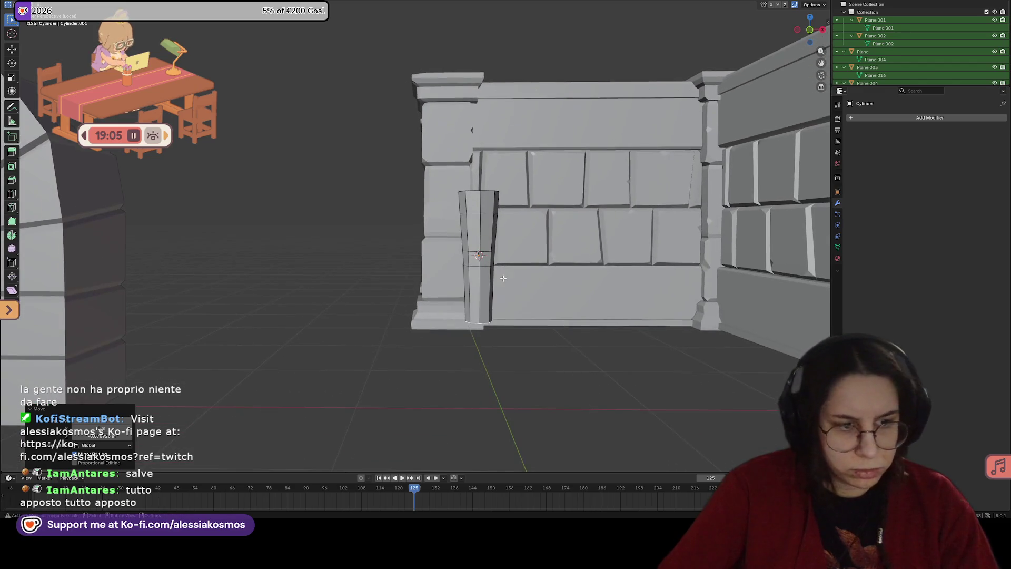
{"action": "left_click", "coordinate": [484, 258]}
{"action": "left_click", "coordinate": [485, 262]}
{"action": "key", "text": "alt+a"}
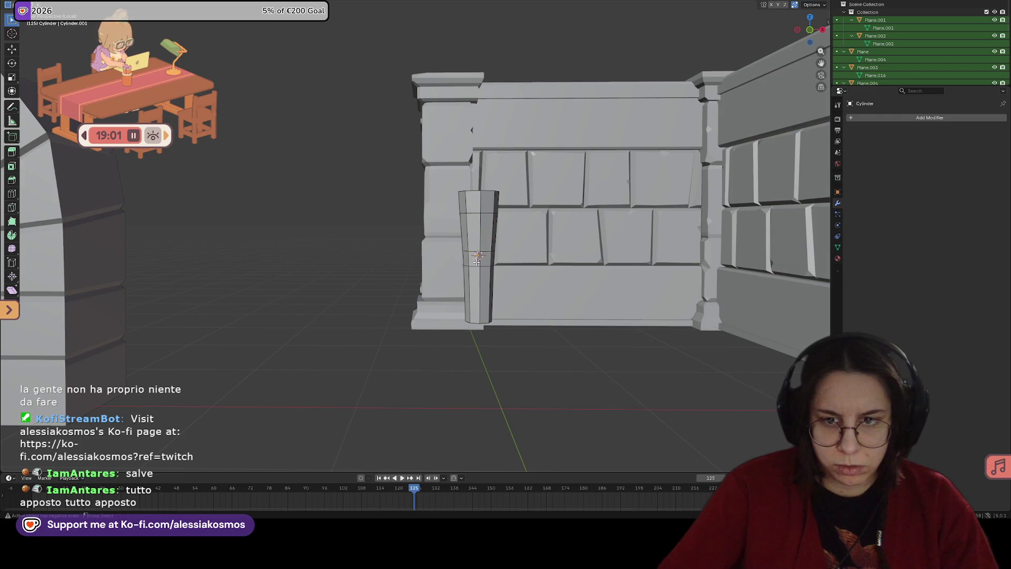
{"action": "middle_click_drag", "start_coordinate": [476, 258], "coordinate": [470, 282], "text": "shift"}
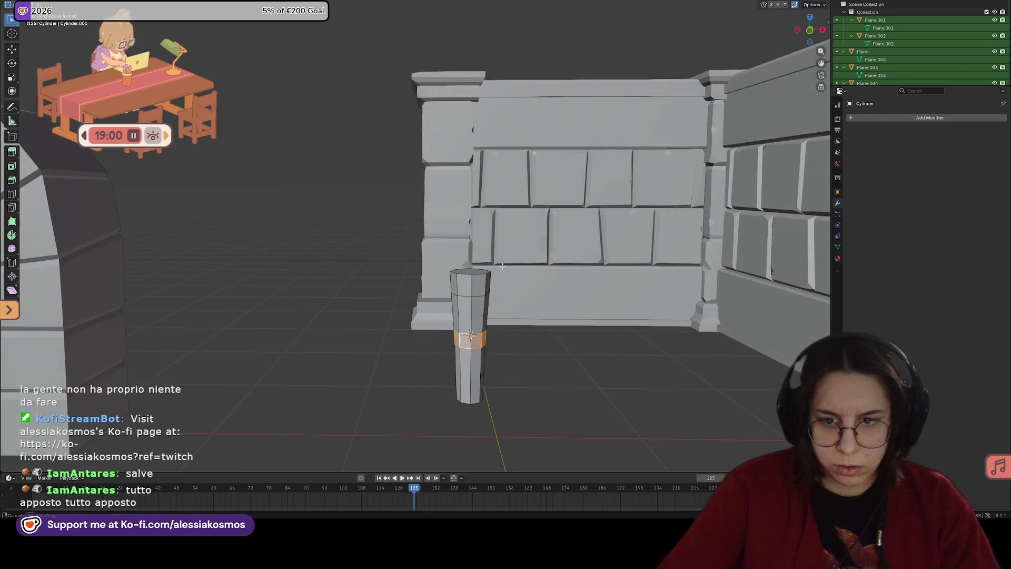
Step: Widen the selected loops horizontally with Shift+Z to form a collar and band
{"action": "left_click", "coordinate": [467, 283], "text": "alt+shift"}
{"action": "key", "text": "s"}
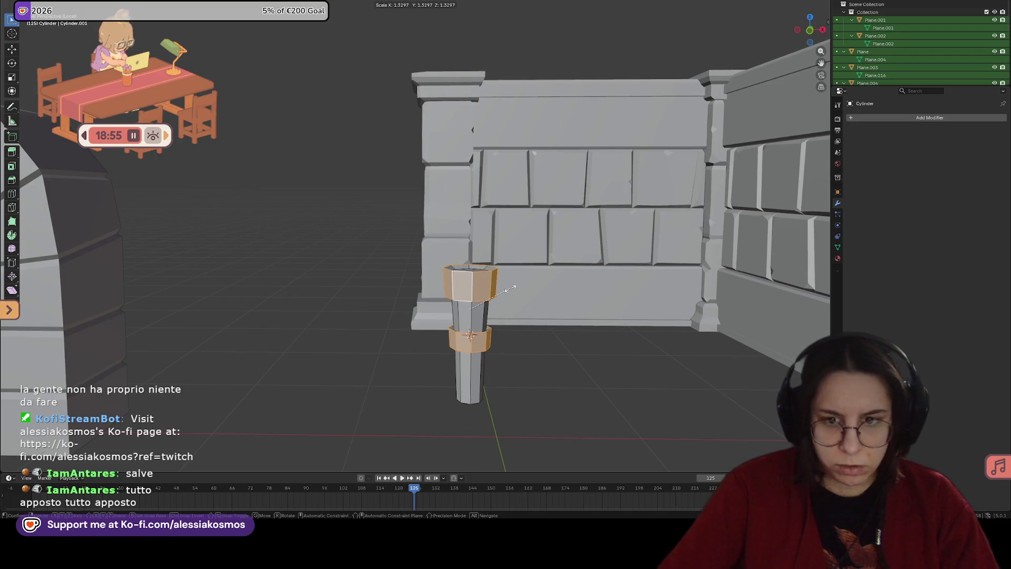
{"action": "key", "text": "shift+z"}
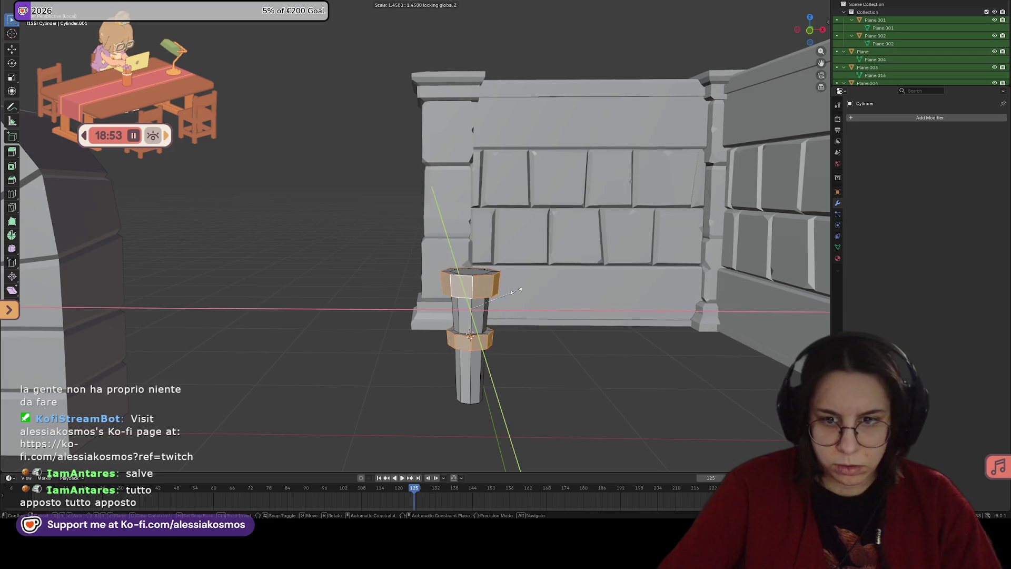
{"action": "left_click", "coordinate": [513, 291]}
{"action": "middle_click_drag", "start_coordinate": [507, 289], "coordinate": [460, 273]}
Step: Extrude the pillar's top face, narrow it, and raise it vertically
{"action": "left_click", "coordinate": [494, 357]}
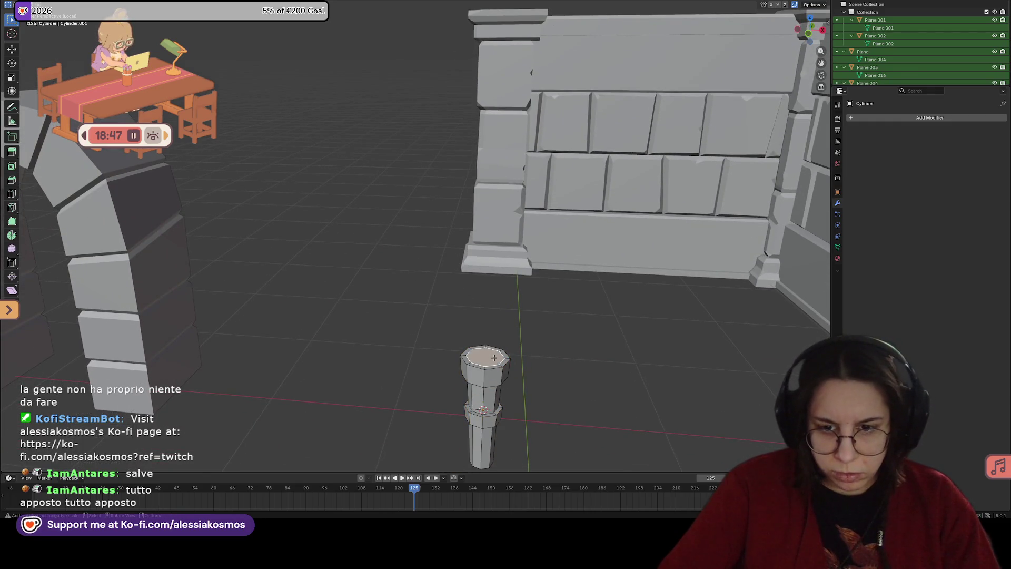
{"action": "key", "text": "i"}
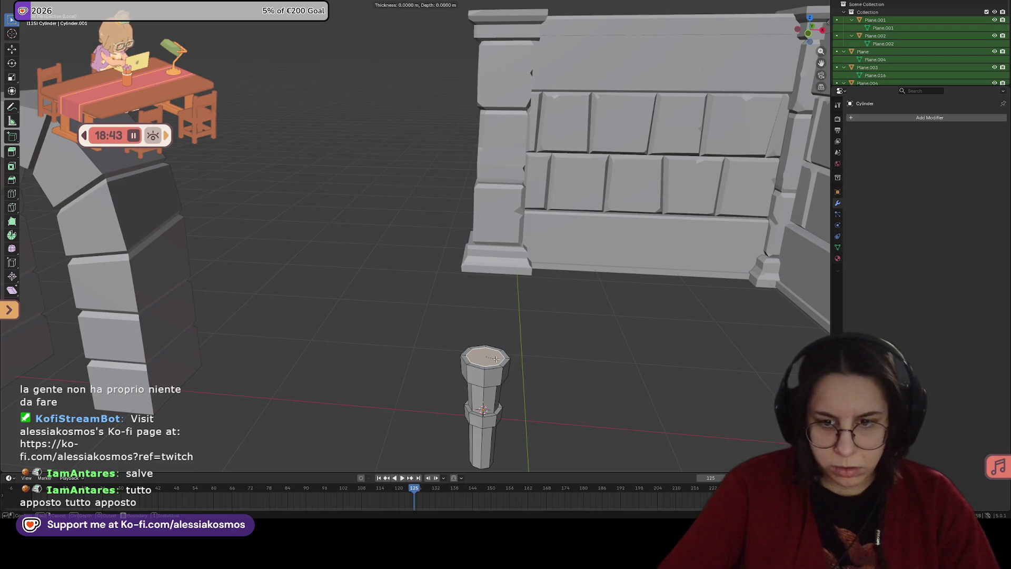
{"action": "right_click", "coordinate": [494, 356]}
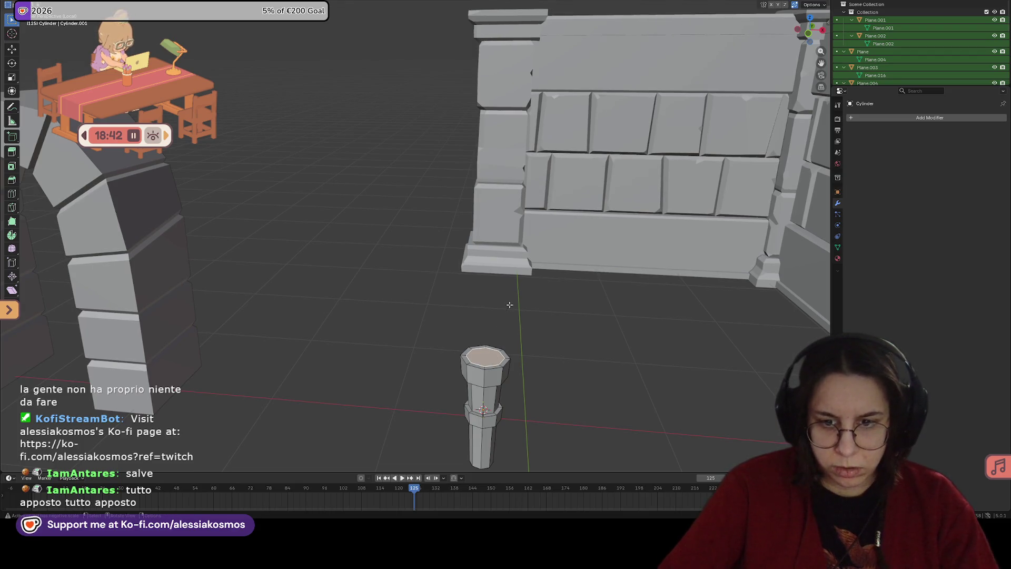
{"action": "key", "text": "e"}
{"action": "right_click", "coordinate": [506, 337]}
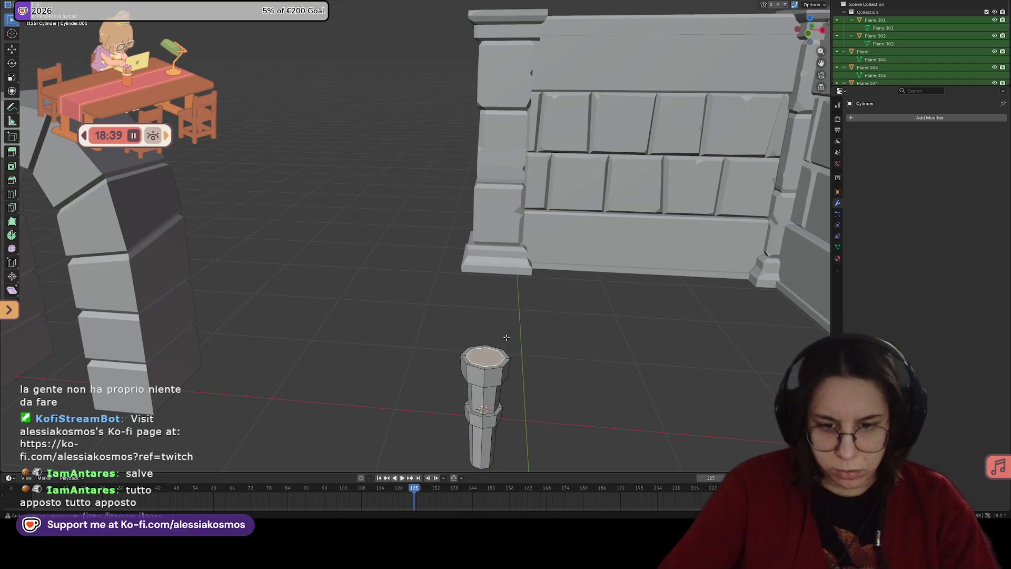
{"action": "key", "text": "e"}
{"action": "key", "text": "s"}
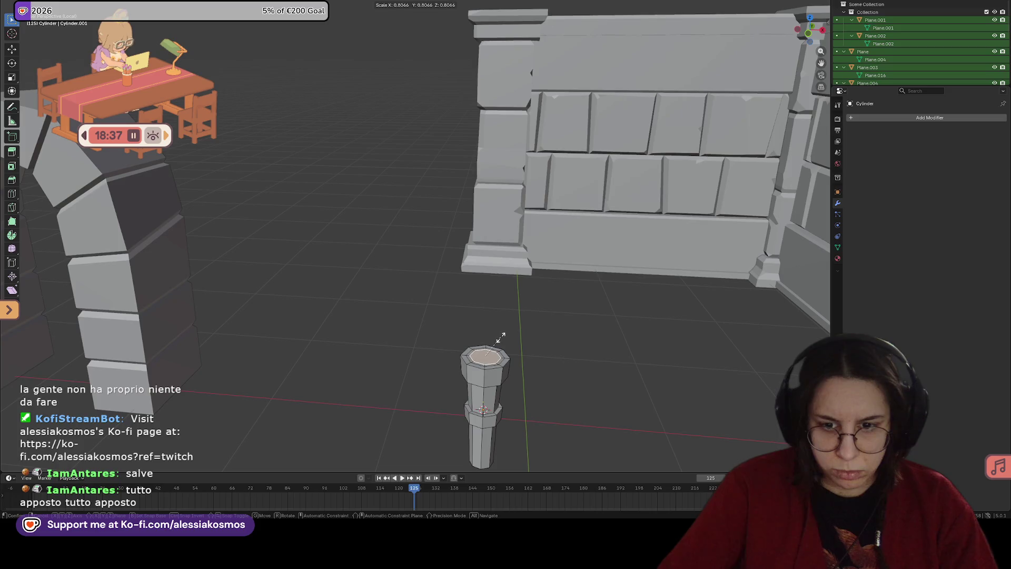
{"action": "left_click", "coordinate": [501, 338]}
{"action": "key", "text": "g"}
{"action": "key", "text": "z"}
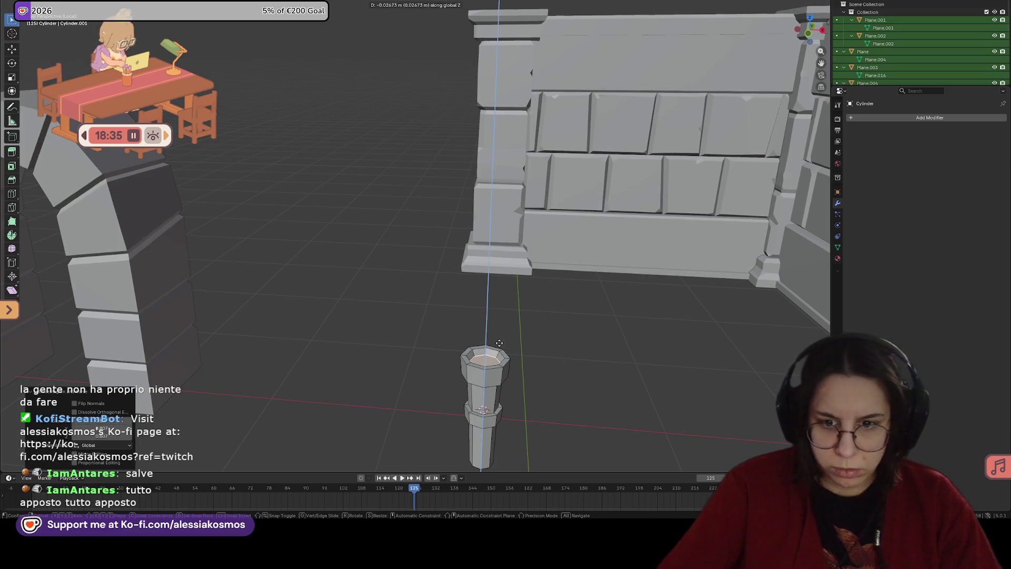
{"action": "left_click", "coordinate": [498, 341]}
{"action": "mouse_move", "coordinate": [531, 354]}
{"action": "middle_mouse_down", "text": "shift"}
{"action": "mouse_move", "coordinate": [515, 305]}
{"action": "mouse_move", "coordinate": [514, 339]}
{"action": "mouse_move", "coordinate": [445, 259]}
{"action": "mouse_move", "coordinate": [516, 148]}
{"action": "mouse_move", "coordinate": [474, 230]}
{"action": "mouse_move", "coordinate": [448, 220]}
{"action": "middle_mouse_up", "text": "shift"}
{"action": "scroll", "coordinate": [526, 138], "scroll_direction": "up", "scroll_amount": 2}
{"action": "scroll", "coordinate": [474, 230], "scroll_direction": "up", "scroll_amount": 3}
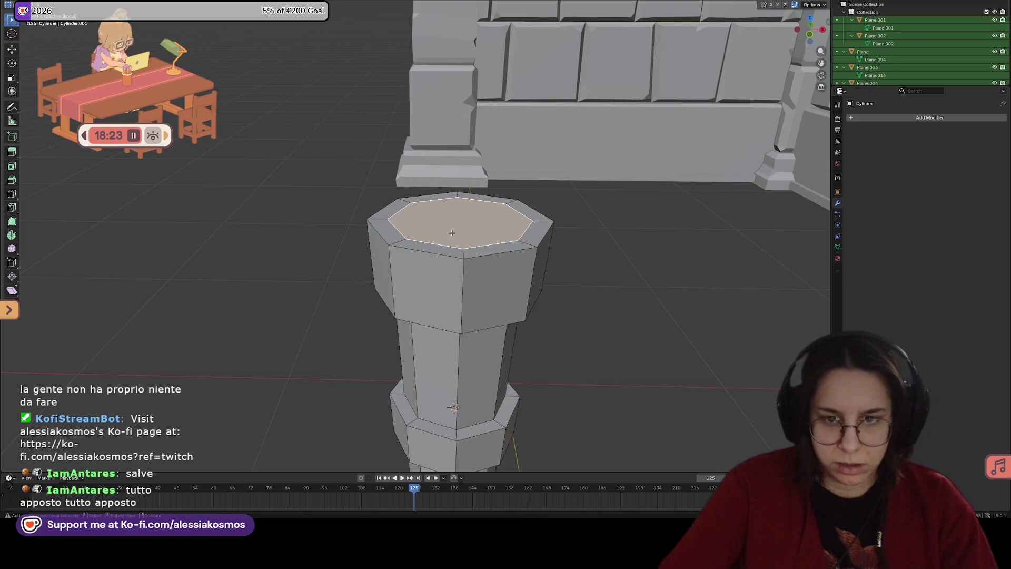
Step: Extrude the top face down into the pillar and shrink it to hollow the top
{"action": "key", "text": "e"}
{"action": "key", "text": "z"}
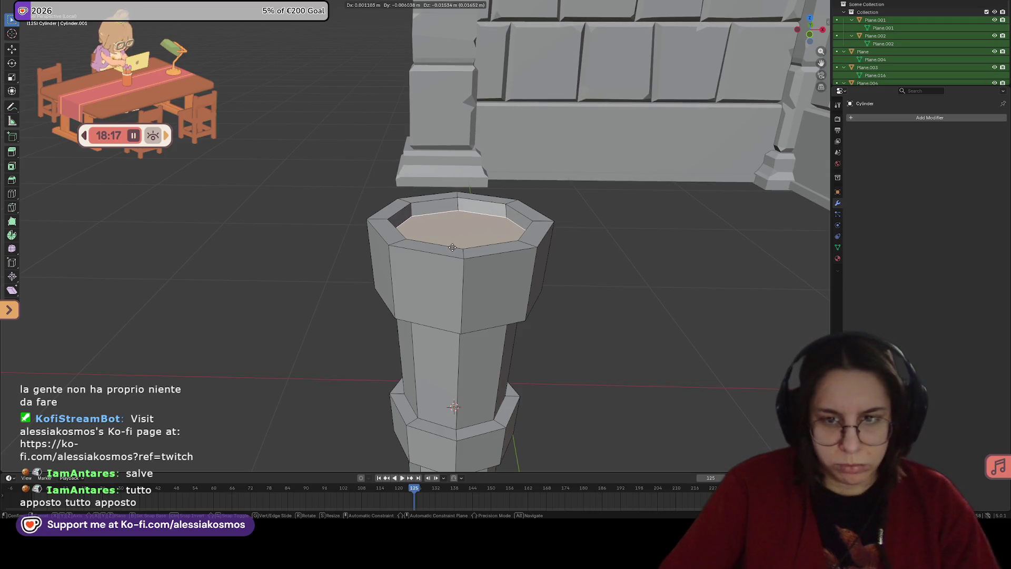
{"action": "key", "text": "z"}
{"action": "left_click", "coordinate": [453, 247]}
{"action": "key", "text": "s"}
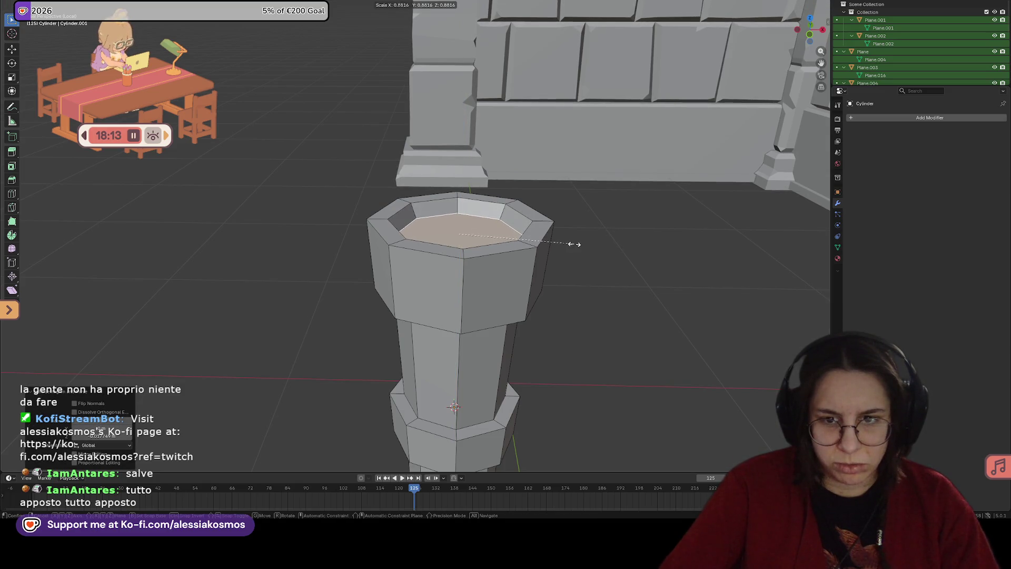
{"action": "left_click", "coordinate": [575, 244]}
Step: Shift the selection vertically along Z and save the dungeon file
{"action": "mouse_move", "coordinate": [574, 244]}
{"action": "middle_mouse_down"}
{"action": "mouse_move", "coordinate": [527, 240]}
{"action": "mouse_move", "coordinate": [578, 241]}
{"action": "middle_mouse_up"}
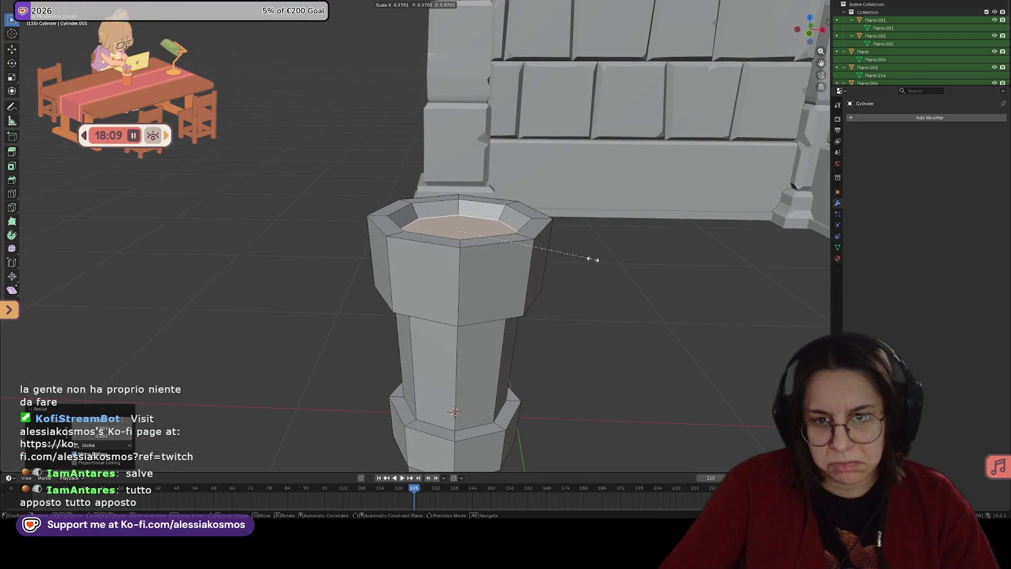
{"action": "mouse_move", "coordinate": [548, 256]}
{"action": "middle_mouse_down"}
{"action": "mouse_move", "coordinate": [457, 329]}
{"action": "mouse_move", "coordinate": [439, 367]}
{"action": "mouse_move", "coordinate": [490, 238]}
{"action": "mouse_move", "coordinate": [472, 239]}
{"action": "middle_mouse_up"}
{"action": "key", "text": "g"}
{"action": "key", "text": "z"}
{"action": "left_click", "coordinate": [536, 275]}
{"action": "key", "text": "ctrl+s"}
Step: Scale the whole pillar along the Y axis
{"action": "key", "text": "g"}
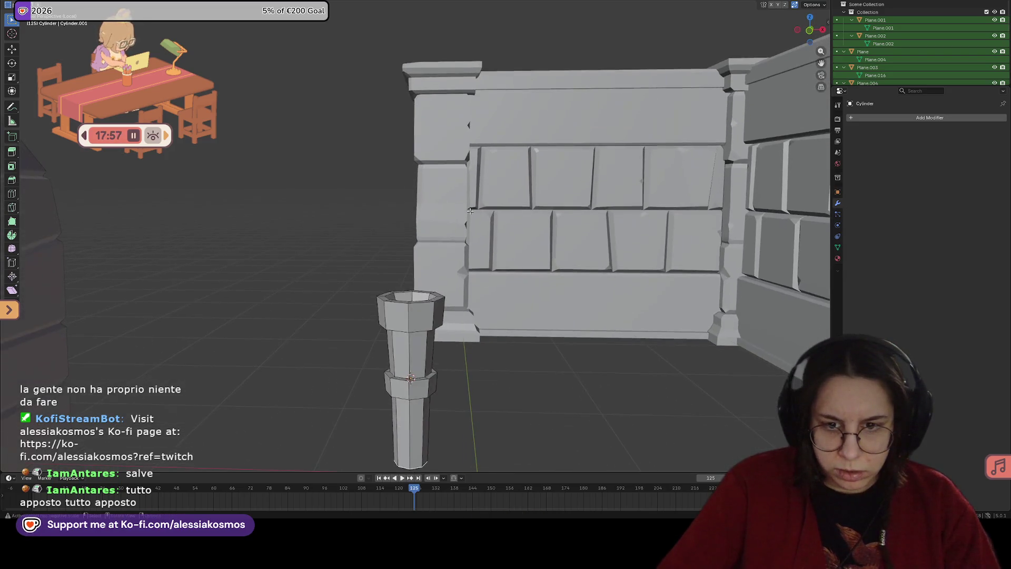
{"action": "key", "text": "Tab"}
{"action": "key", "text": "s"}
{"action": "key", "text": "y"}
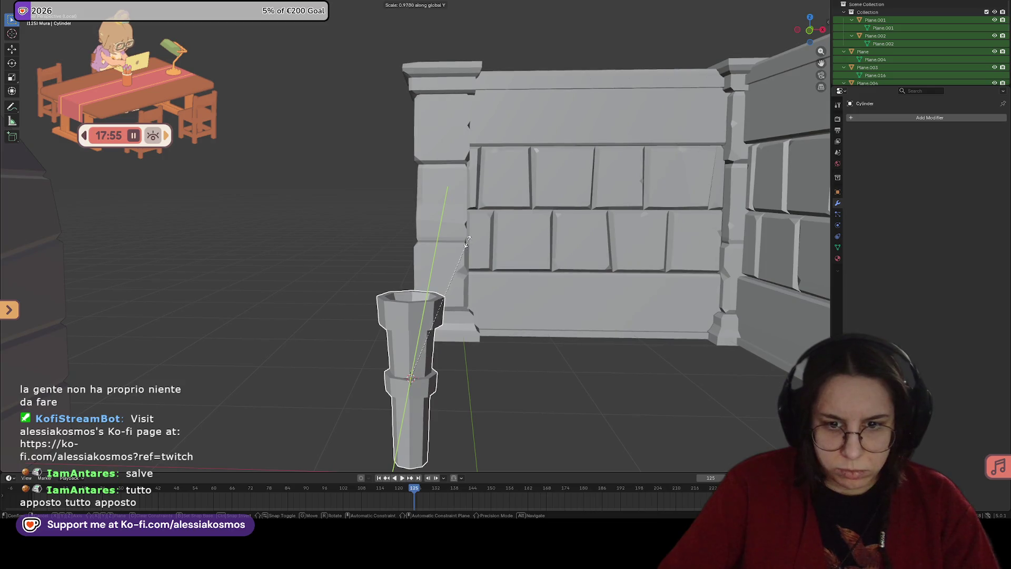
{"action": "left_click", "coordinate": [444, 248]}
{"action": "mouse_move", "coordinate": [444, 248]}
{"action": "middle_mouse_down"}
{"action": "mouse_move", "coordinate": [446, 292]}
{"action": "mouse_move", "coordinate": [456, 254]}
{"action": "middle_mouse_up"}
Step: Narrow the pillar horizontally with Shift+Z, keeping its height
{"action": "key", "text": "s"}
{"action": "key", "text": "x"}
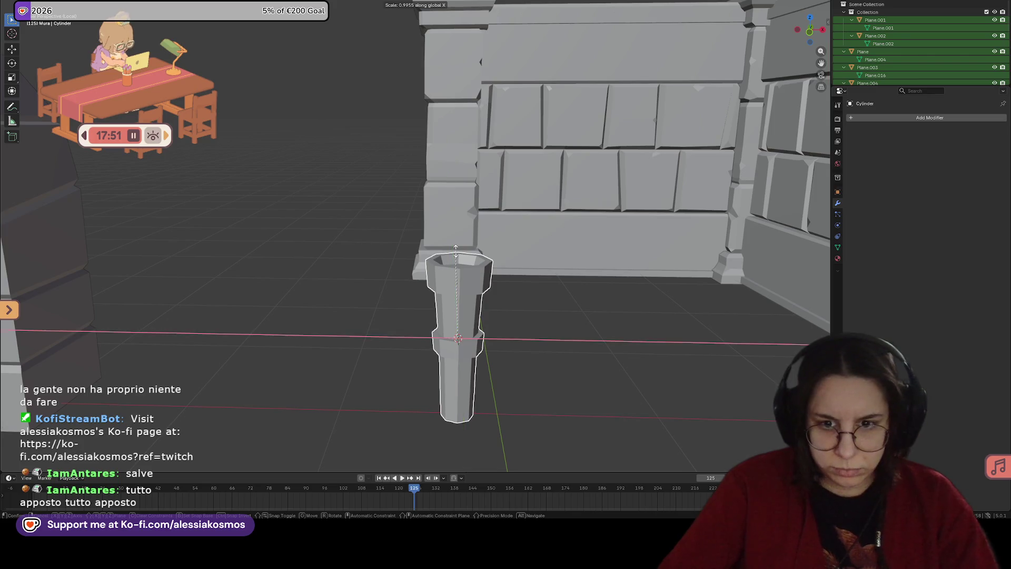
{"action": "key", "text": "x"}
{"action": "key", "text": "shift+z"}
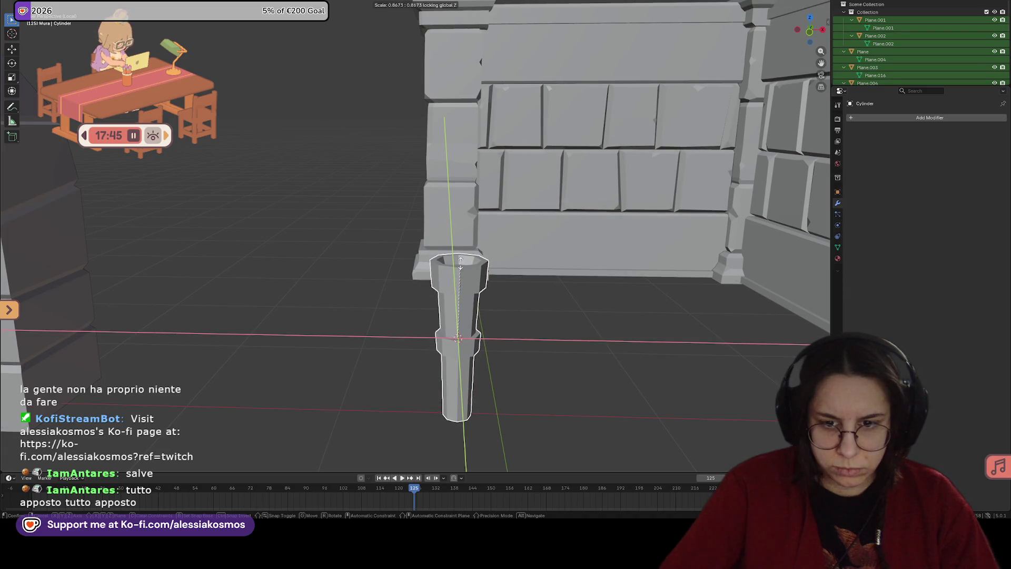
{"action": "left_click", "coordinate": [522, 276]}
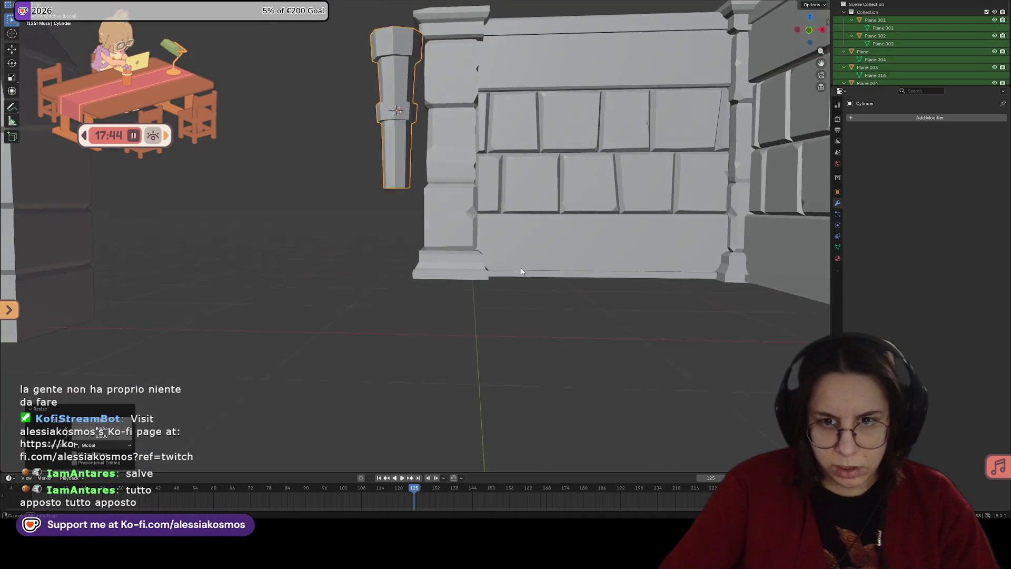
{"action": "mouse_move", "coordinate": [522, 271]}
{"action": "middle_mouse_down"}
{"action": "mouse_move", "coordinate": [436, 241]}
{"action": "mouse_move", "coordinate": [463, 258]}
{"action": "middle_mouse_up"}
{"action": "key", "text": "Tab"}
Step: Switch to the Shading workspace and zoom in on the pillar
{"action": "key", "text": "ctrl+Page_Down"}
{"action": "mouse_move", "coordinate": [459, 179]}
{"action": "middle_mouse_down"}
{"action": "mouse_move", "coordinate": [409, 158]}
{"action": "mouse_move", "coordinate": [363, 172]}
{"action": "mouse_move", "coordinate": [495, 159]}
{"action": "middle_mouse_up"}
{"action": "scroll", "coordinate": [459, 180], "scroll_direction": "up", "scroll_amount": 3}
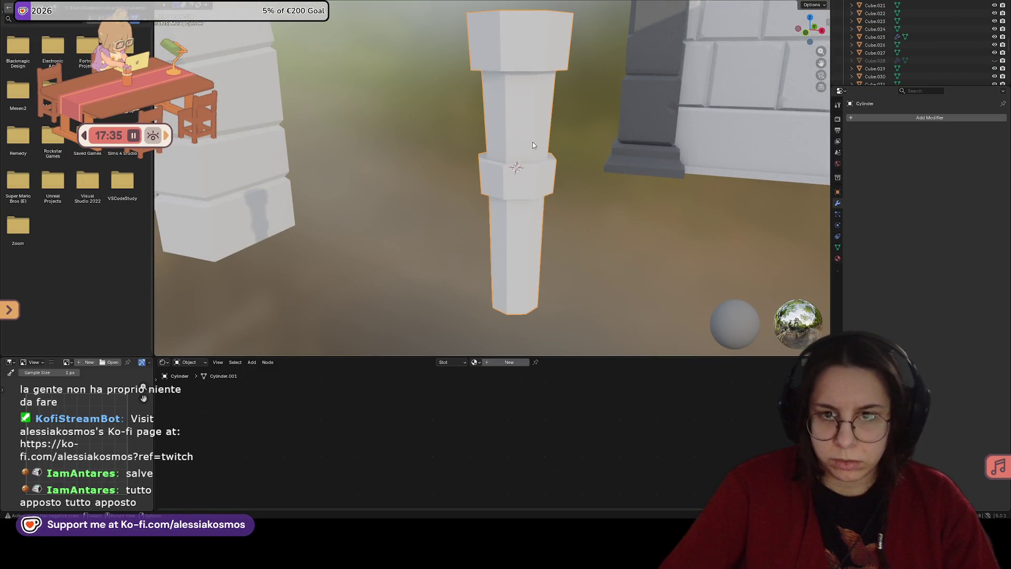
Step: In Edit Mode, select the column's shaft faces and give them the LegnoBrown material
{"action": "key", "text": "Tab"}
{"action": "left_click", "coordinate": [550, 121], "text": "alt"}
{"action": "left_click", "coordinate": [490, 241], "text": "alt+shift"}
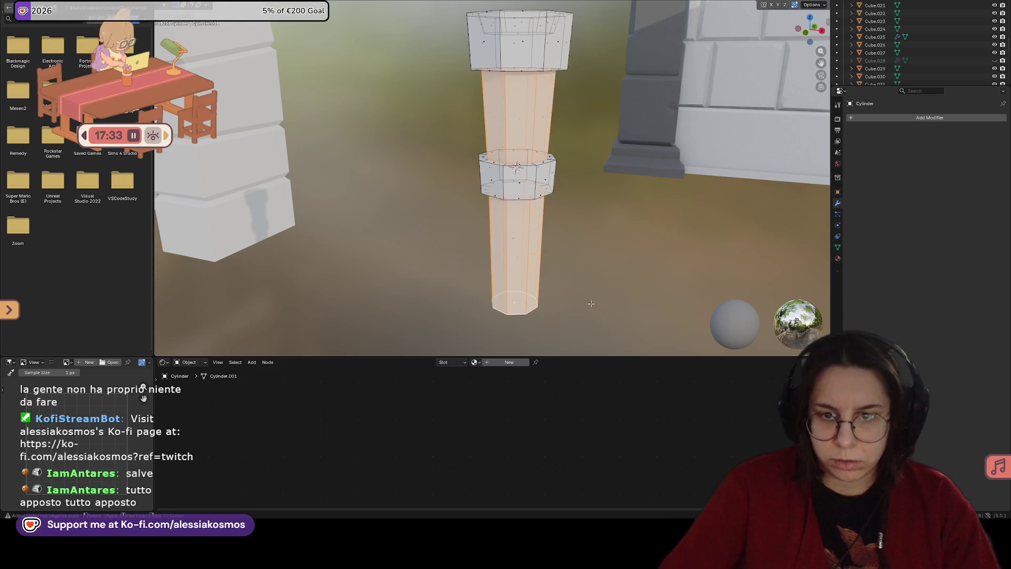
{"action": "left_click", "coordinate": [507, 362]}
{"action": "left_click", "coordinate": [470, 362]}
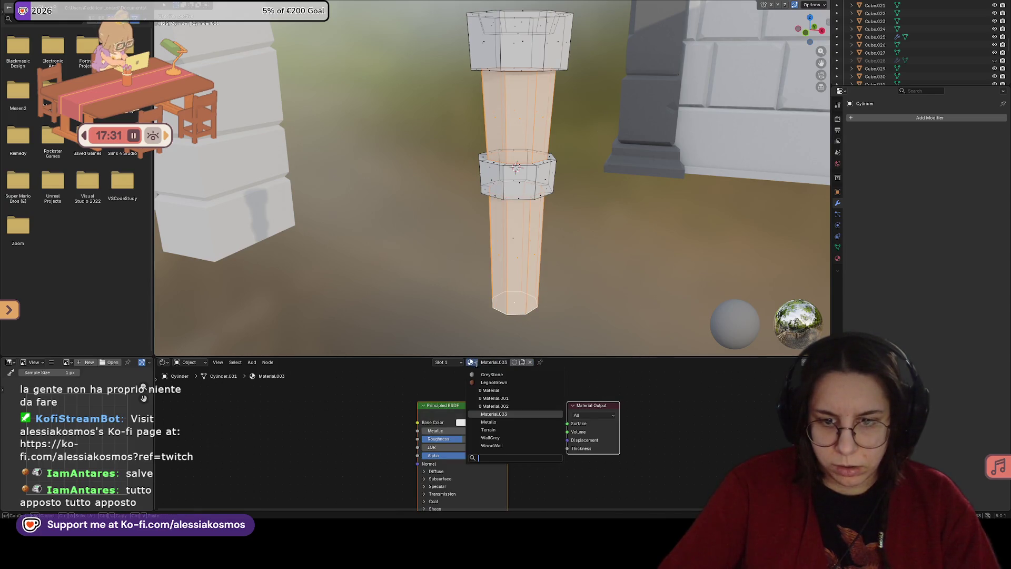
{"action": "left_click", "coordinate": [490, 391]}
Step: Clear the shaft selection and pick a face on the column's middle band
{"action": "mouse_move", "coordinate": [559, 238]}
{"action": "middle_mouse_down"}
{"action": "mouse_move", "coordinate": [553, 274]}
{"action": "mouse_move", "coordinate": [506, 316]}
{"action": "middle_mouse_up"}
{"action": "left_click", "coordinate": [440, 363]}
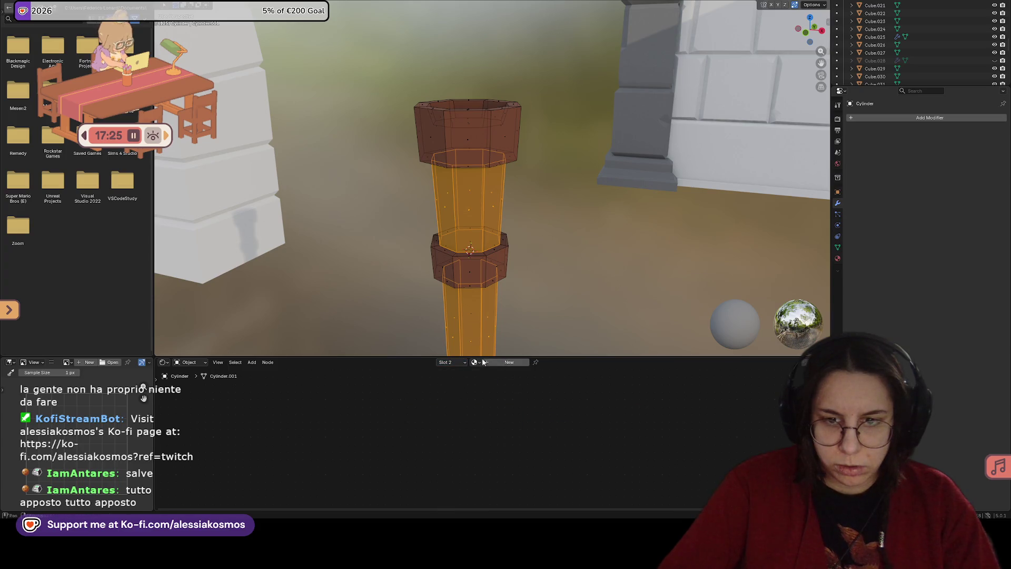
{"action": "left_click", "coordinate": [474, 283]}
{"action": "left_click", "coordinate": [467, 267], "text": "alt"}
{"action": "left_click", "coordinate": [468, 265]}
{"action": "left_click", "coordinate": [468, 264], "text": "alt+shift"}
{"action": "left_click", "coordinate": [467, 263]}
{"action": "left_click", "coordinate": [467, 266], "text": "alt"}
{"action": "left_click", "coordinate": [466, 268]}
{"action": "left_click", "coordinate": [465, 269], "text": "alt+shift"}
{"action": "left_click", "coordinate": [465, 269]}
Step: From the front view, select the whole middle band plus the column's top cup
{"action": "key", "text": "s"}
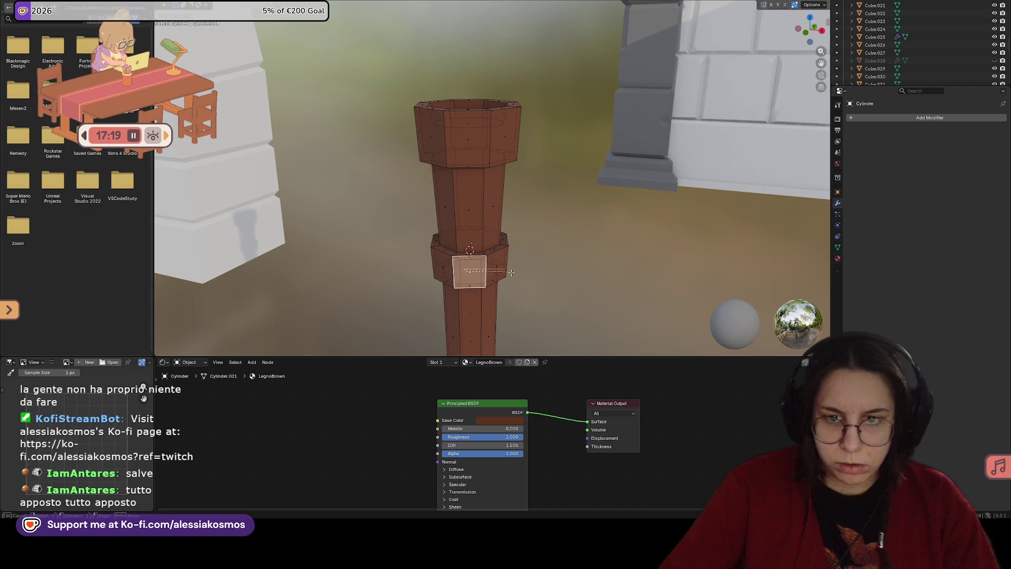
{"action": "key", "text": "KP_1"}
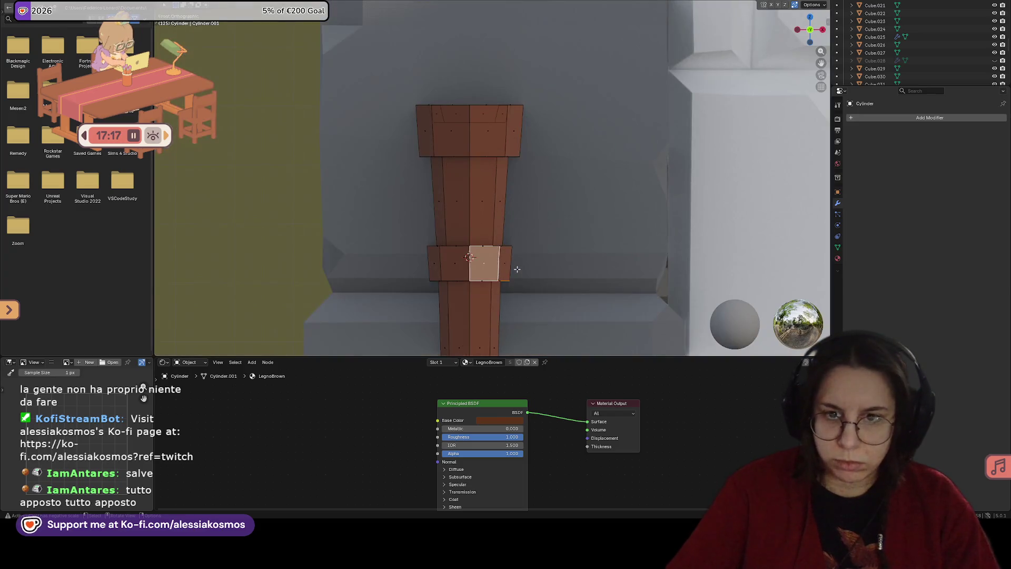
{"action": "left_click", "coordinate": [444, 281], "text": "alt"}
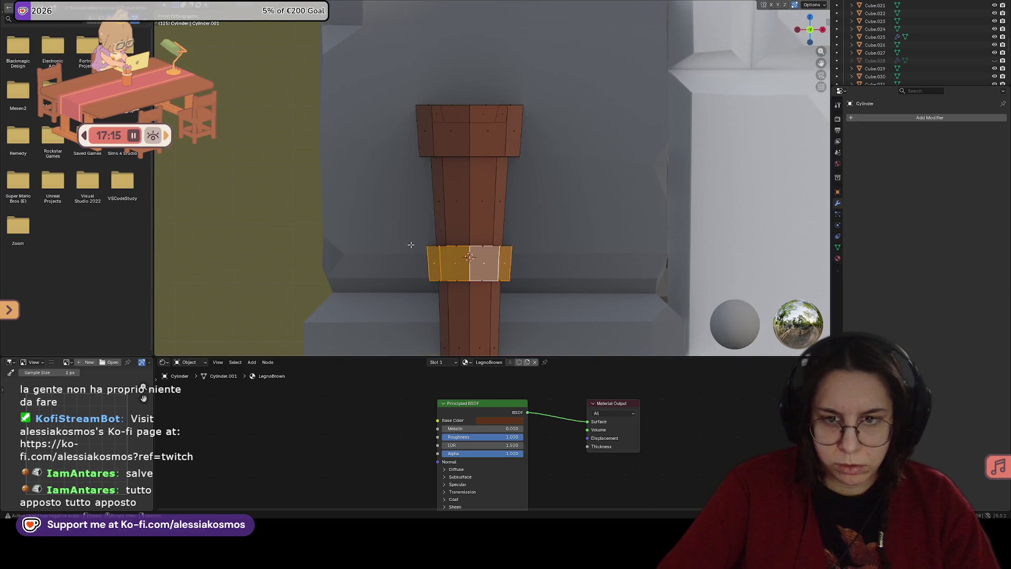
{"action": "key", "text": "s"}
{"action": "key", "text": "Escape"}
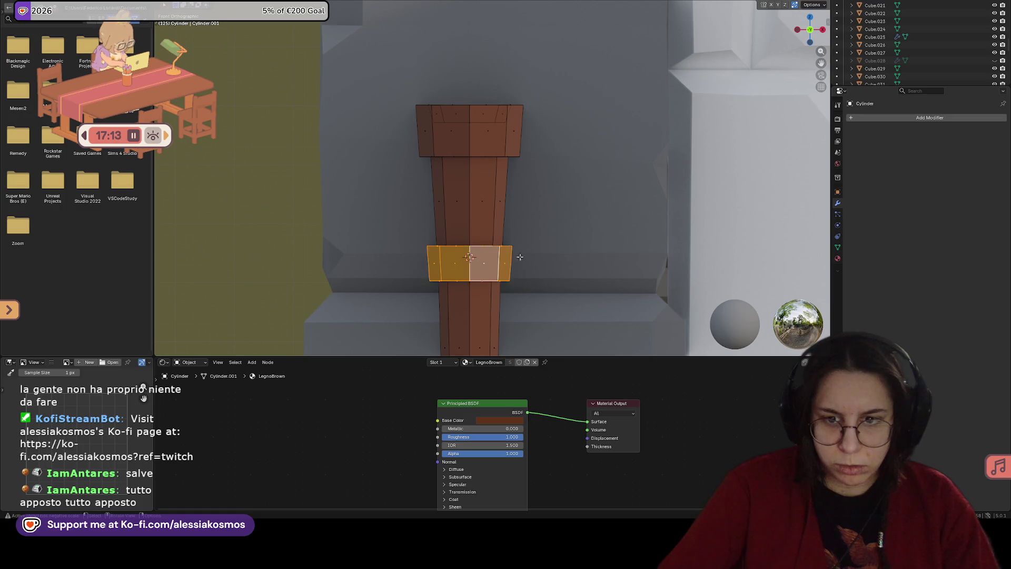
{"action": "left_click_drag", "start_coordinate": [387, 80], "coordinate": [559, 161], "text": "shift"}
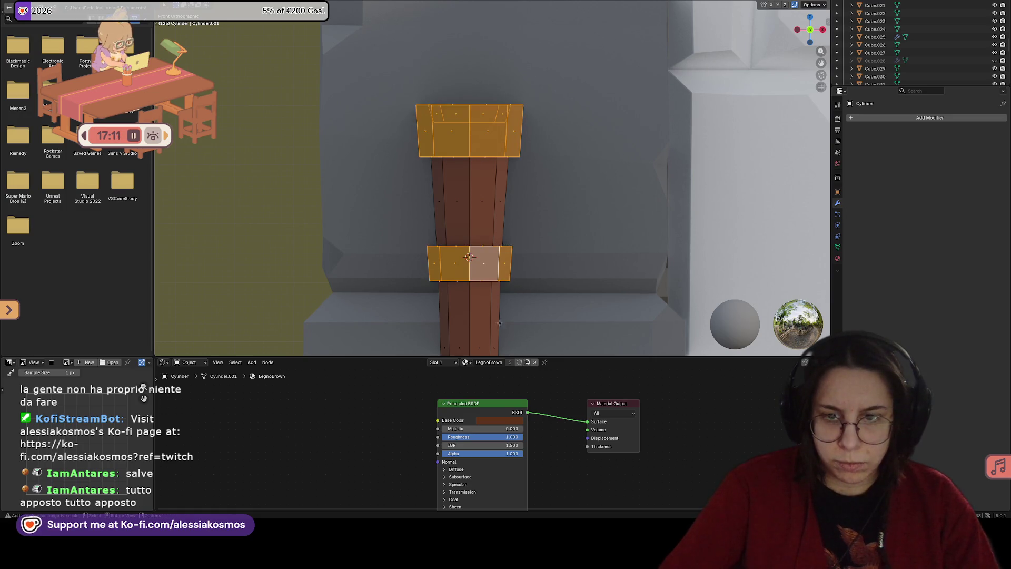
Step: Add a second material slot with Metallo and assign it to the top cup and band
{"action": "left_click", "coordinate": [445, 363]}
{"action": "left_click", "coordinate": [437, 389]}
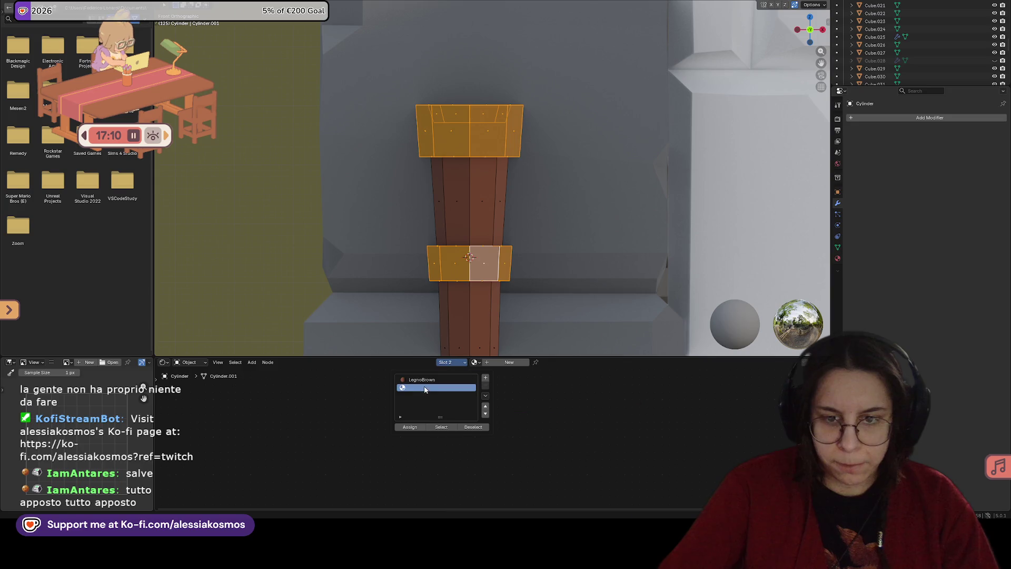
{"action": "left_click", "coordinate": [475, 362]}
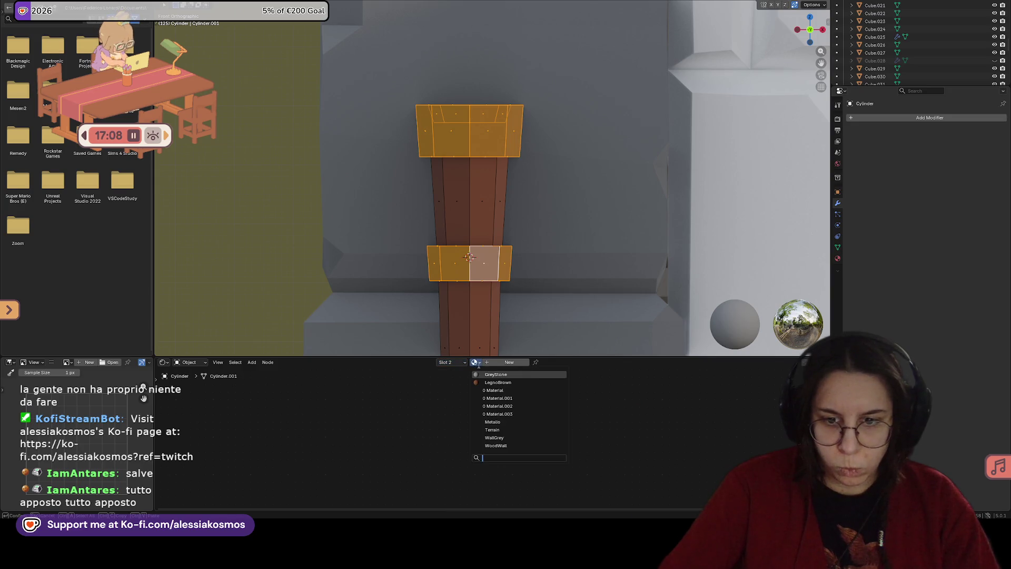
{"action": "left_click", "coordinate": [498, 420]}
{"action": "left_click", "coordinate": [445, 362]}
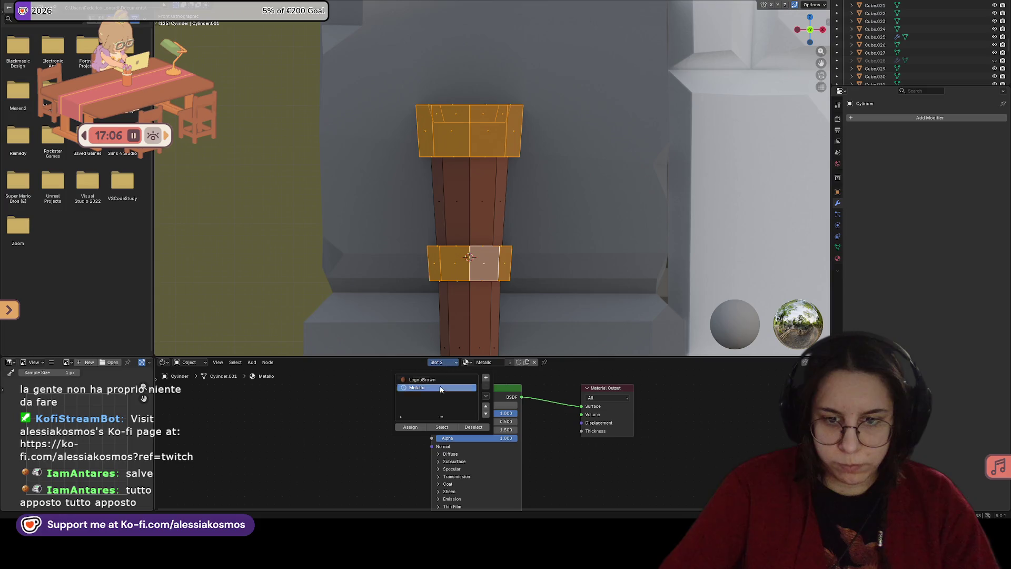
{"action": "left_click", "coordinate": [411, 429]}
Step: Leave Edit Mode and save the dungeon file
{"action": "mouse_move", "coordinate": [522, 295]}
{"action": "middle_mouse_down"}
{"action": "mouse_move", "coordinate": [533, 306]}
{"action": "mouse_move", "coordinate": [579, 290]}
{"action": "mouse_move", "coordinate": [619, 296]}
{"action": "mouse_move", "coordinate": [530, 260]}
{"action": "mouse_move", "coordinate": [522, 232]}
{"action": "mouse_move", "coordinate": [555, 220]}
{"action": "mouse_move", "coordinate": [544, 252]}
{"action": "mouse_move", "coordinate": [517, 268]}
{"action": "mouse_move", "coordinate": [530, 249]}
{"action": "mouse_move", "coordinate": [522, 247]}
{"action": "middle_mouse_up"}
{"action": "key", "text": "Tab"}
{"action": "key", "text": "ctrl+s"}
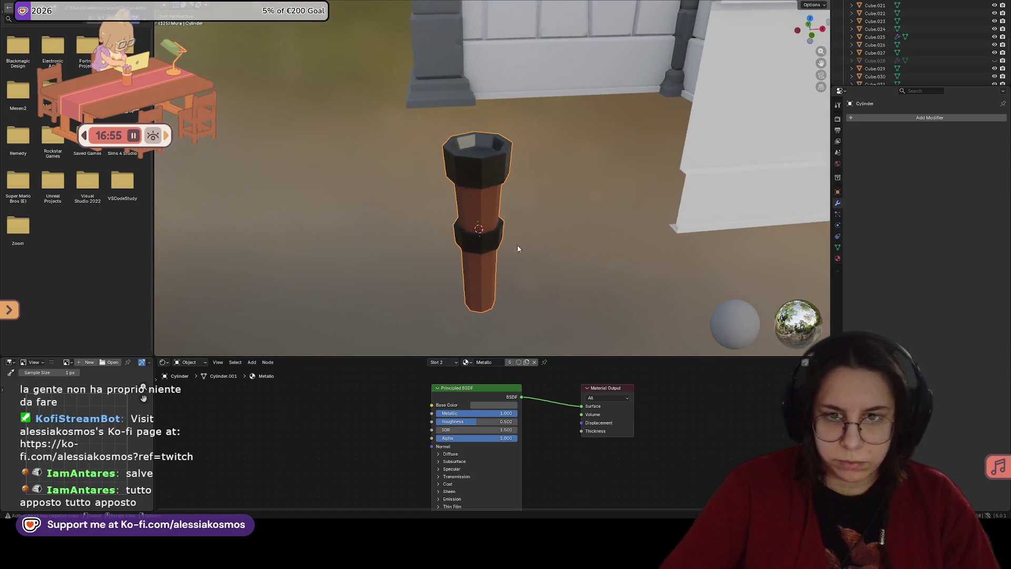
{"action": "key", "text": "ctrl+s"}
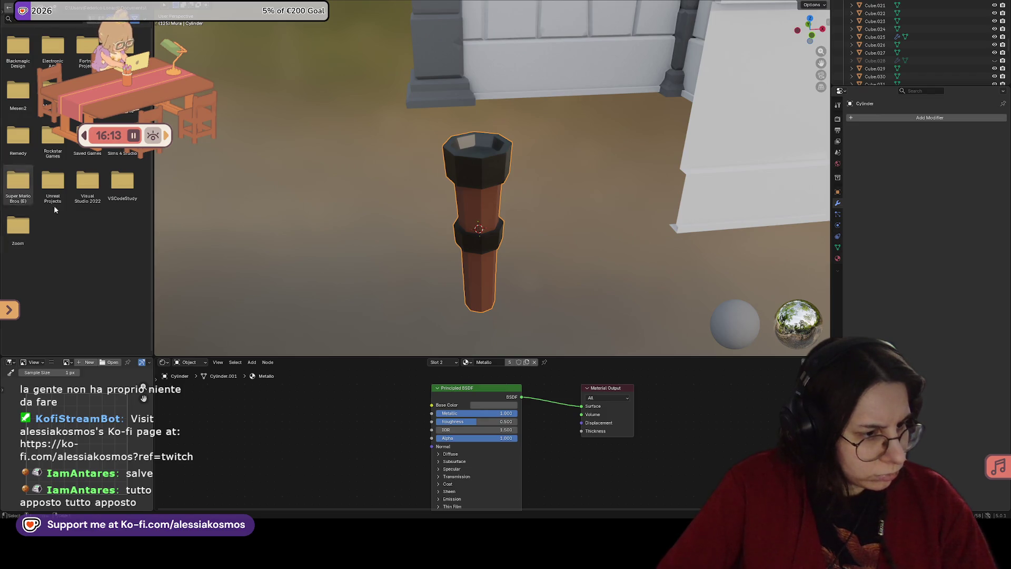
Step: Deselect, move the view closer to the column, and select the column again
{"action": "middle_click_drag", "start_coordinate": [491, 217], "coordinate": [493, 179]}
{"action": "left_click", "coordinate": [561, 177]}
{"action": "mouse_move", "coordinate": [561, 177]}
{"action": "middle_mouse_down"}
{"action": "mouse_move", "coordinate": [374, 210]}
{"action": "mouse_move", "coordinate": [400, 215]}
{"action": "mouse_move", "coordinate": [381, 245]}
{"action": "mouse_move", "coordinate": [458, 202]}
{"action": "middle_mouse_up"}
{"action": "left_click", "coordinate": [458, 194]}
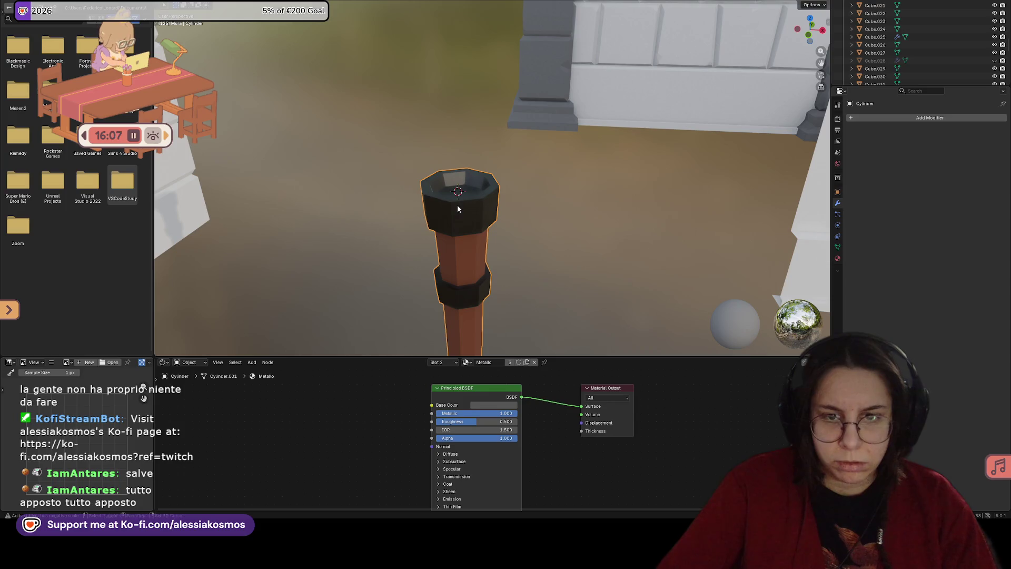
Step: Add a cylinder mesh, replacing an accidental cube, and scale it down
{"action": "key", "text": "shift+a"}
{"action": "mouse_move", "coordinate": [432, 214]}
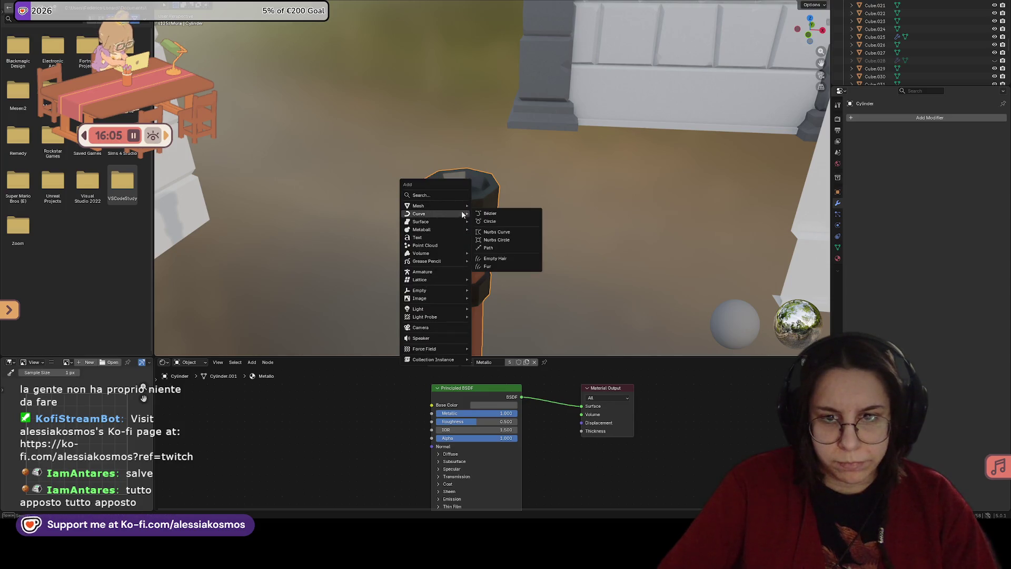
{"action": "left_click", "coordinate": [508, 213]}
{"action": "key", "text": "ctrl+z"}
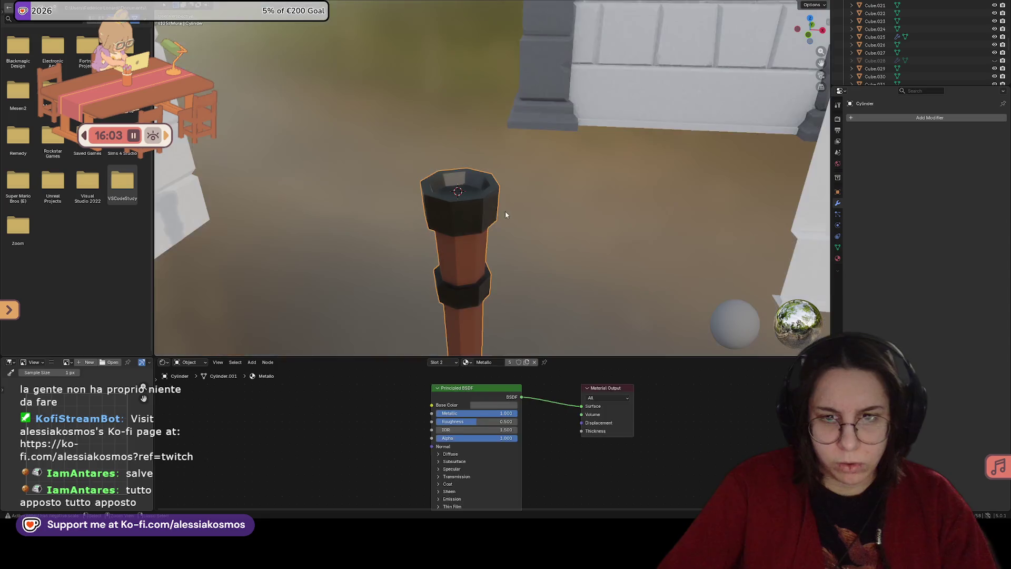
{"action": "key", "text": "shift+a"}
{"action": "mouse_move", "coordinate": [477, 204]}
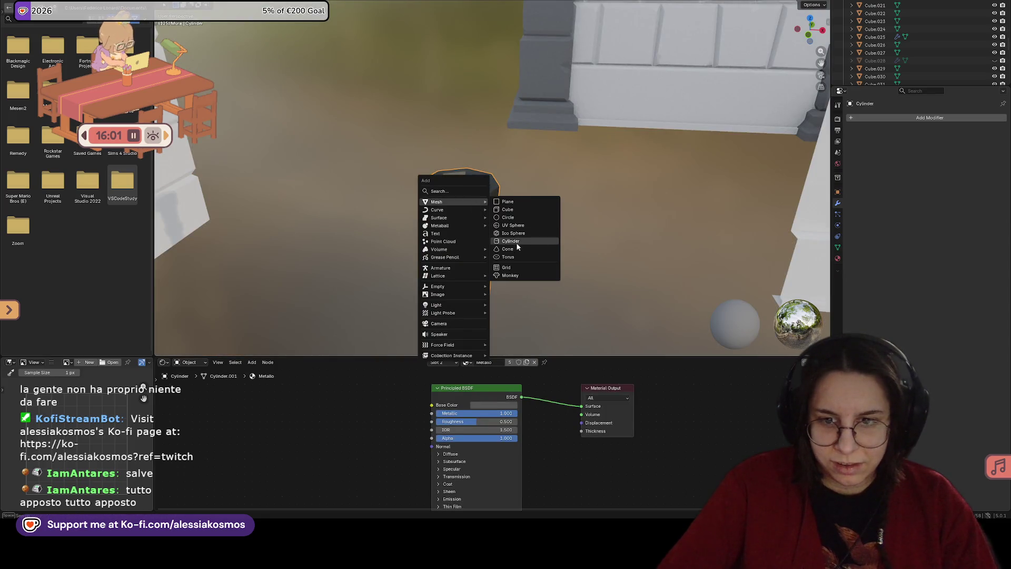
{"action": "left_click", "coordinate": [515, 244]}
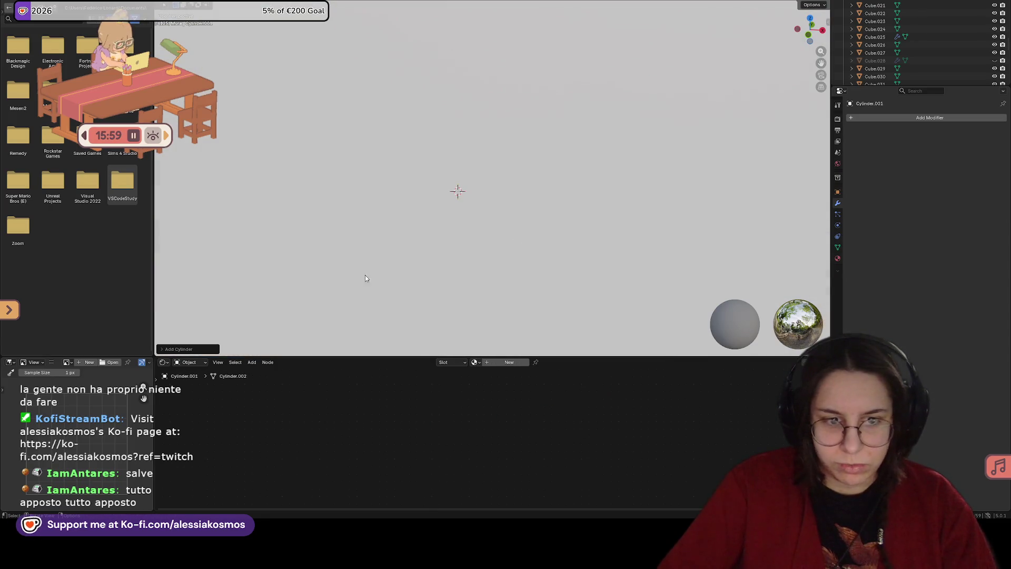
{"action": "key", "text": "s"}
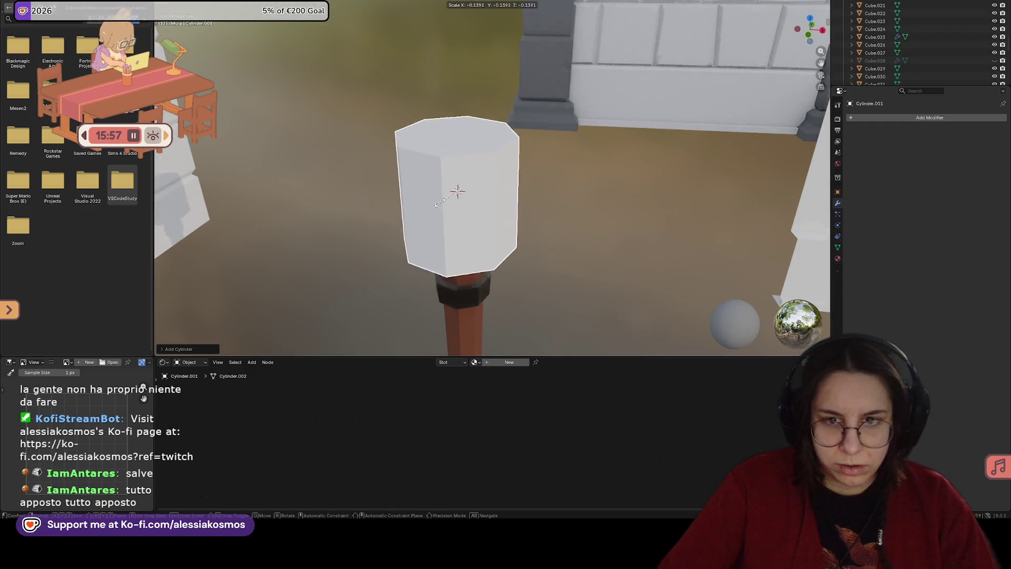
{"action": "left_click", "coordinate": [458, 190]}
Step: Position the small cylinder in the pillar's top cup, moving it along Z and Y
{"action": "middle_click_drag", "start_coordinate": [472, 233], "coordinate": [486, 217]}
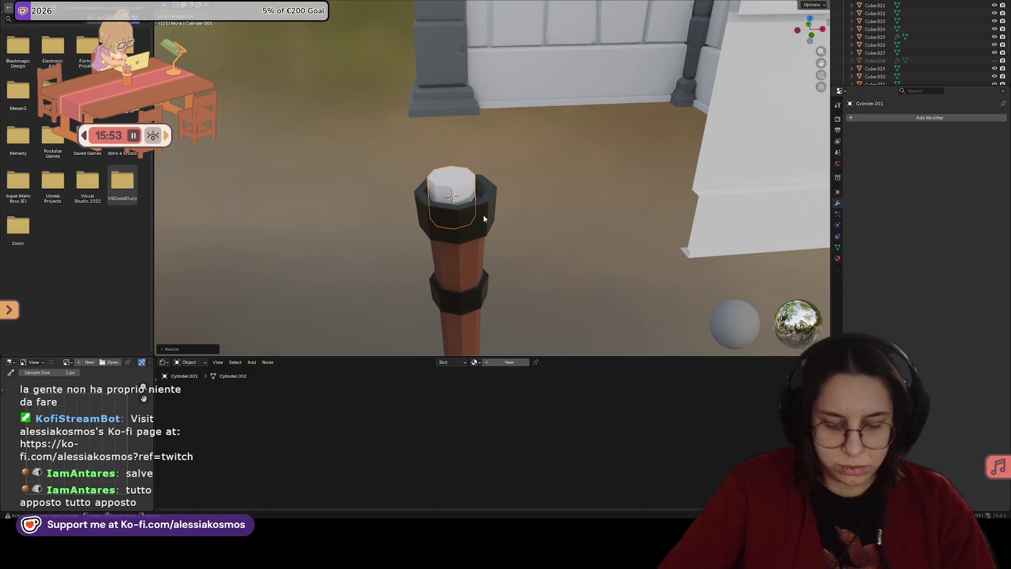
{"action": "key", "text": "g"}
{"action": "left_click", "coordinate": [486, 227]}
{"action": "key", "text": "ctrl+z"}
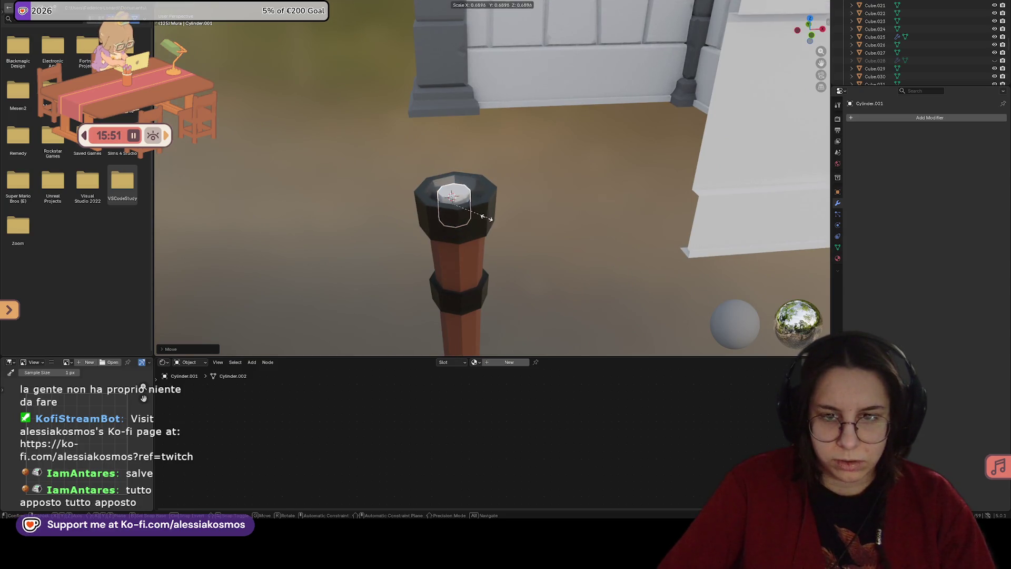
{"action": "key", "text": "g"}
{"action": "key", "text": "z"}
{"action": "left_click", "coordinate": [483, 200]}
{"action": "mouse_move", "coordinate": [482, 200]}
{"action": "middle_mouse_down"}
{"action": "mouse_move", "coordinate": [528, 208]}
{"action": "mouse_move", "coordinate": [503, 203]}
{"action": "middle_mouse_up"}
{"action": "key", "text": "g"}
{"action": "key", "text": "z"}
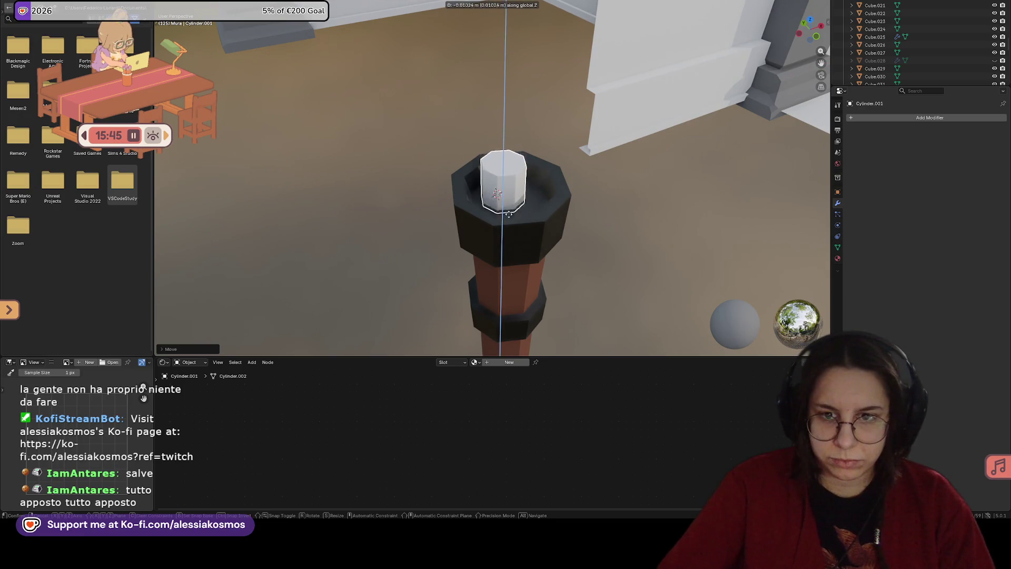
{"action": "key", "text": "y"}
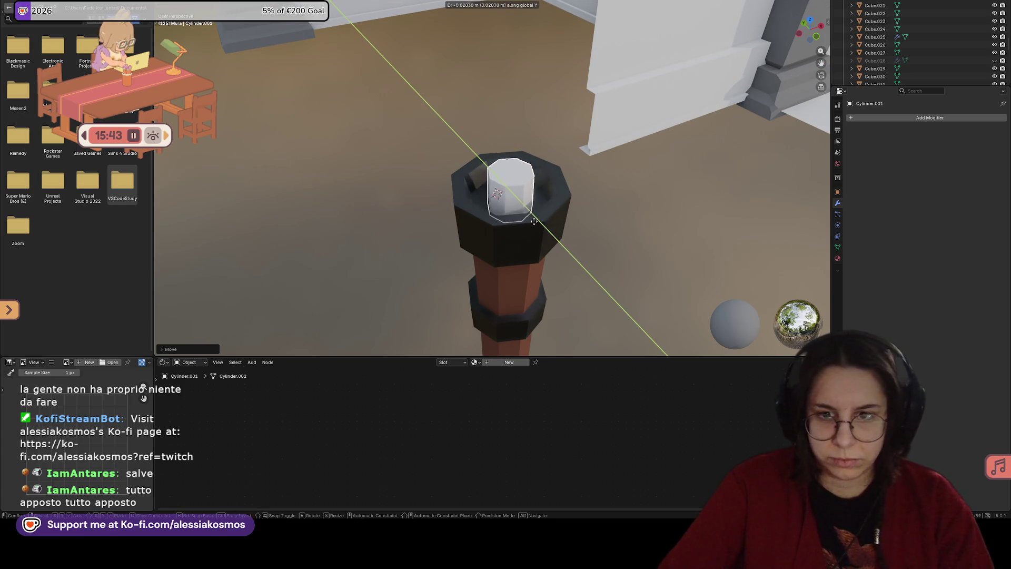
{"action": "left_click", "coordinate": [533, 208]}
{"action": "middle_click_drag", "start_coordinate": [533, 208], "coordinate": [533, 204]}
{"action": "middle_click_drag", "start_coordinate": [513, 191], "coordinate": [548, 181]}
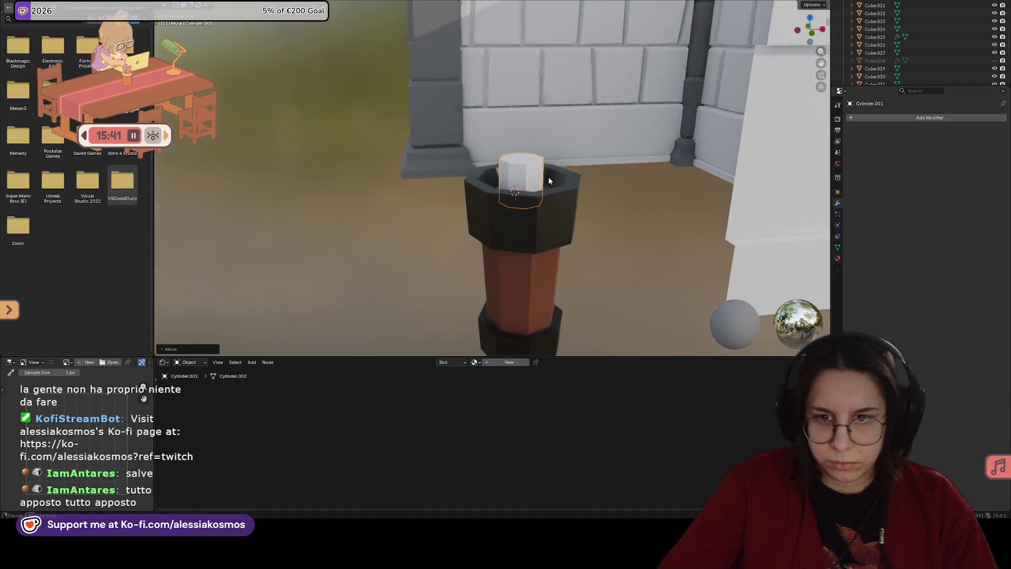
Step: In Edit Mode, push the insert's top face upward, then view the pillar in solid shading
{"action": "key", "text": "Tab"}
{"action": "key", "text": "alt+a"}
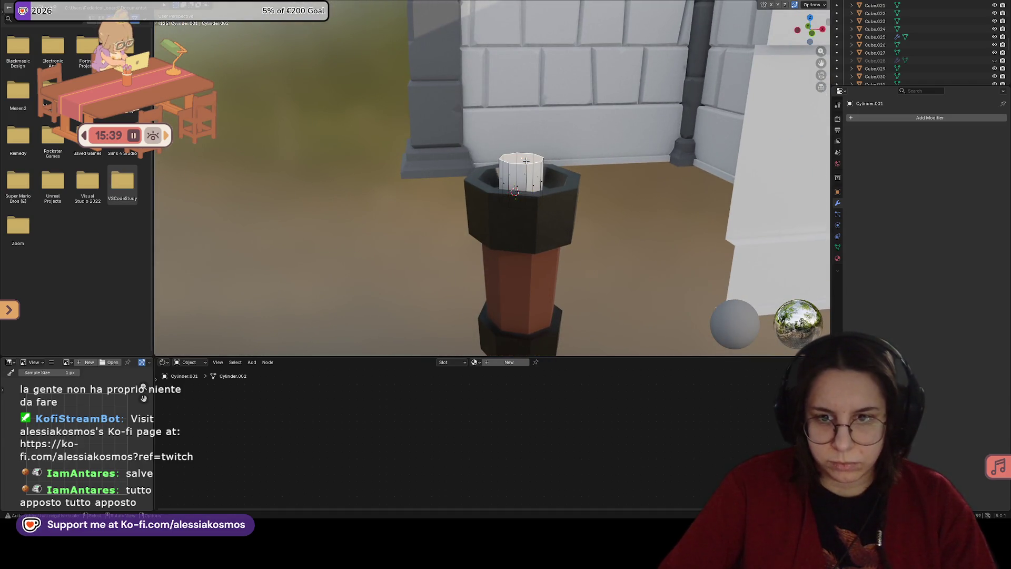
{"action": "key", "text": "g"}
{"action": "key", "text": "z"}
{"action": "key", "text": "z"}
{"action": "left_click", "coordinate": [527, 158]}
{"action": "key", "text": "g"}
{"action": "key", "text": "z"}
{"action": "key", "text": "z"}
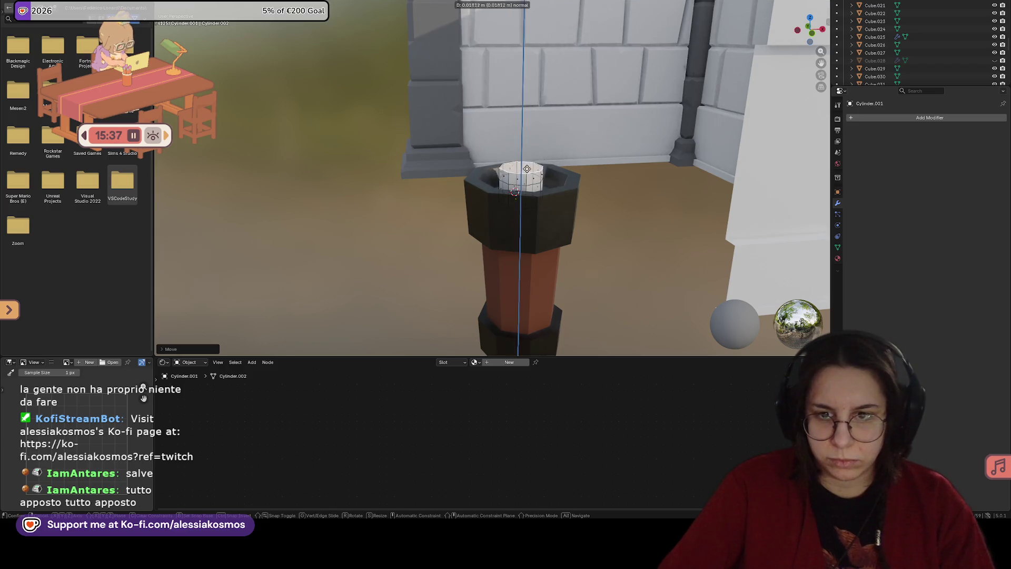
{"action": "left_click", "coordinate": [527, 156]}
{"action": "mouse_move", "coordinate": [527, 156]}
{"action": "middle_mouse_down"}
{"action": "mouse_move", "coordinate": [590, 163]}
{"action": "mouse_move", "coordinate": [502, 175]}
{"action": "mouse_move", "coordinate": [424, 218]}
{"action": "middle_mouse_up"}
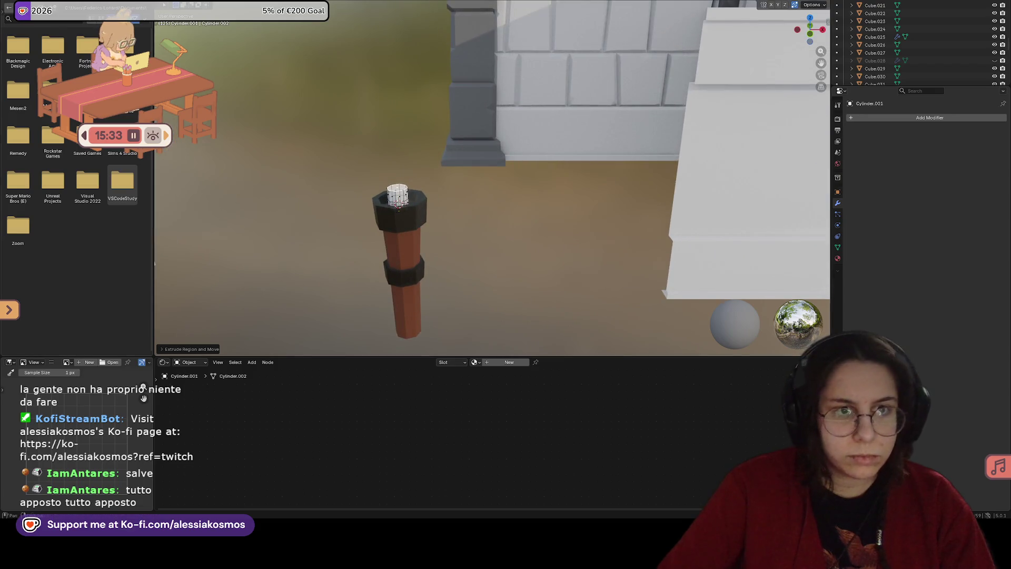
{"action": "key", "text": "ctrl+Page_Up"}
{"action": "middle_click_drag", "start_coordinate": [424, 184], "coordinate": [404, 206]}
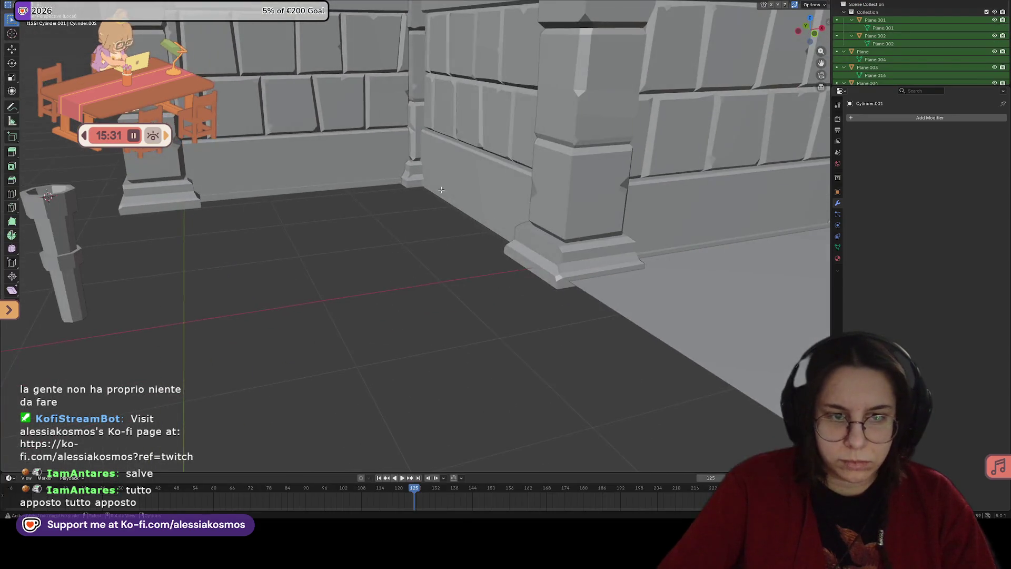
Step: Return to Object Mode and save the dungeon file
{"action": "key", "text": "Tab"}
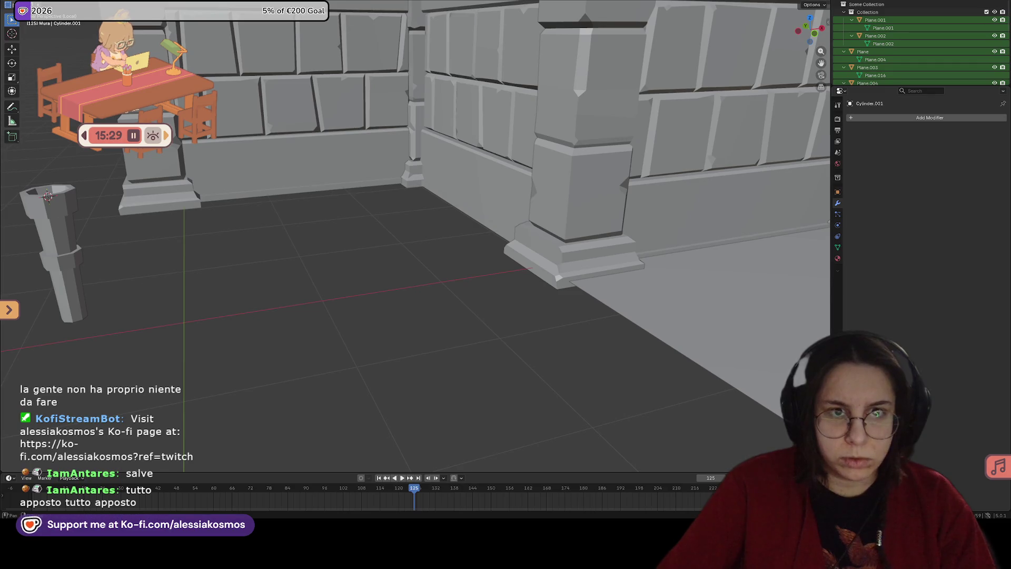
{"action": "key", "text": "ctrl+Page_Down"}
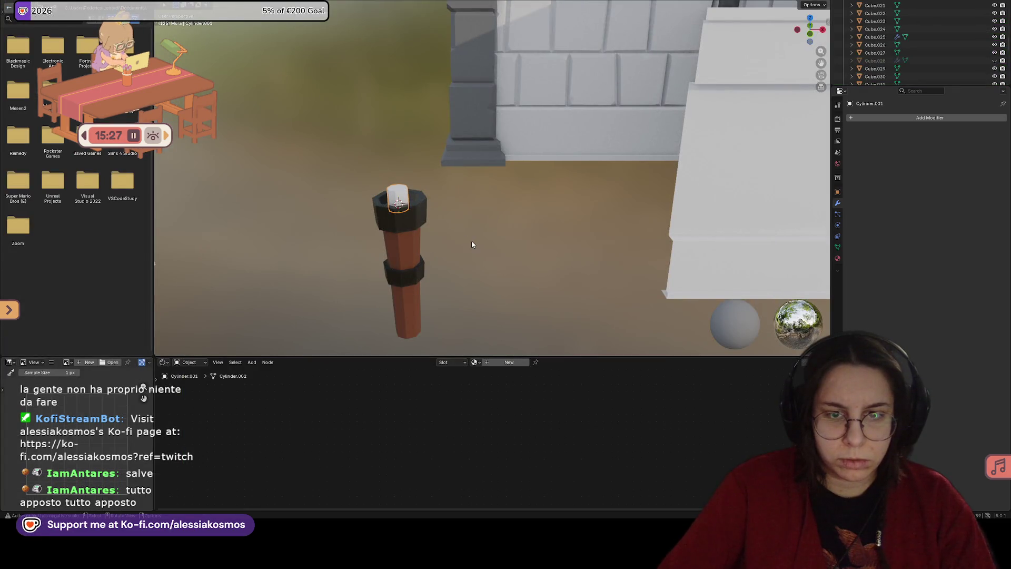
{"action": "key", "text": "ctrl+s"}
{"action": "key", "text": "ctrl+Page_Up"}
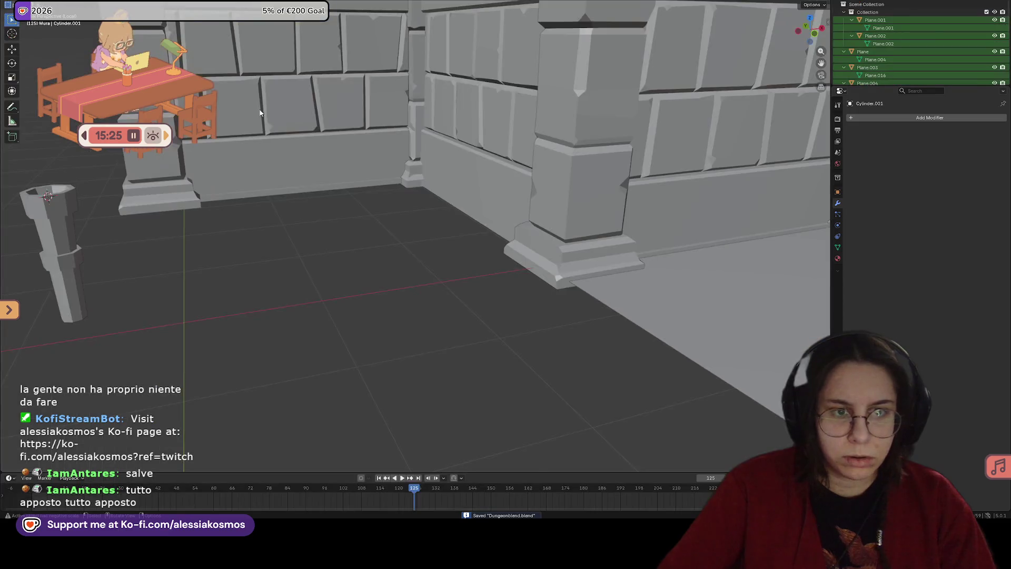
Step: Select the small white cylinder in the pillar's top and delete it
{"action": "scroll", "coordinate": [271, 150], "scroll_direction": "down", "scroll_amount": 5}
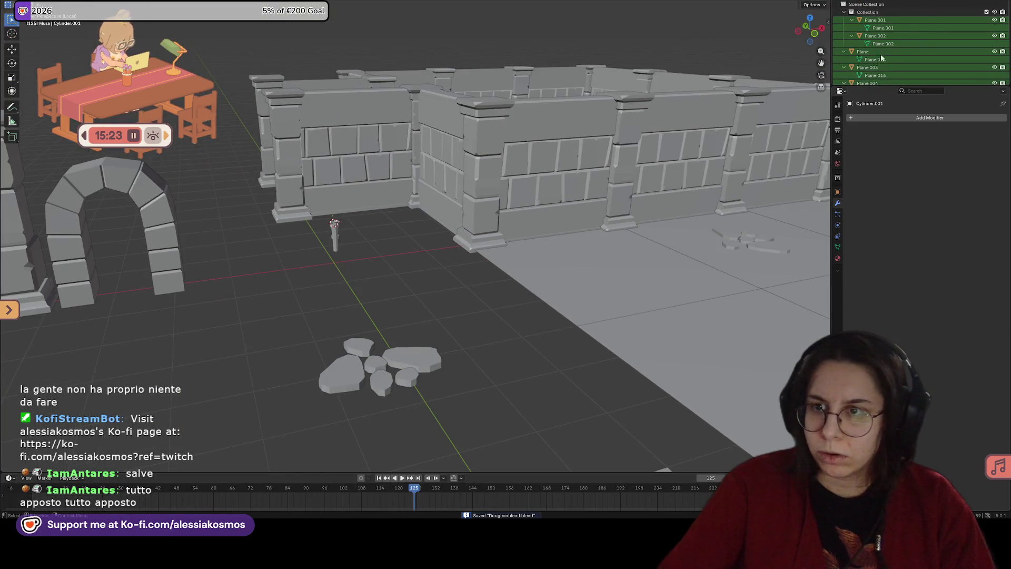
{"action": "left_click", "coordinate": [336, 238]}
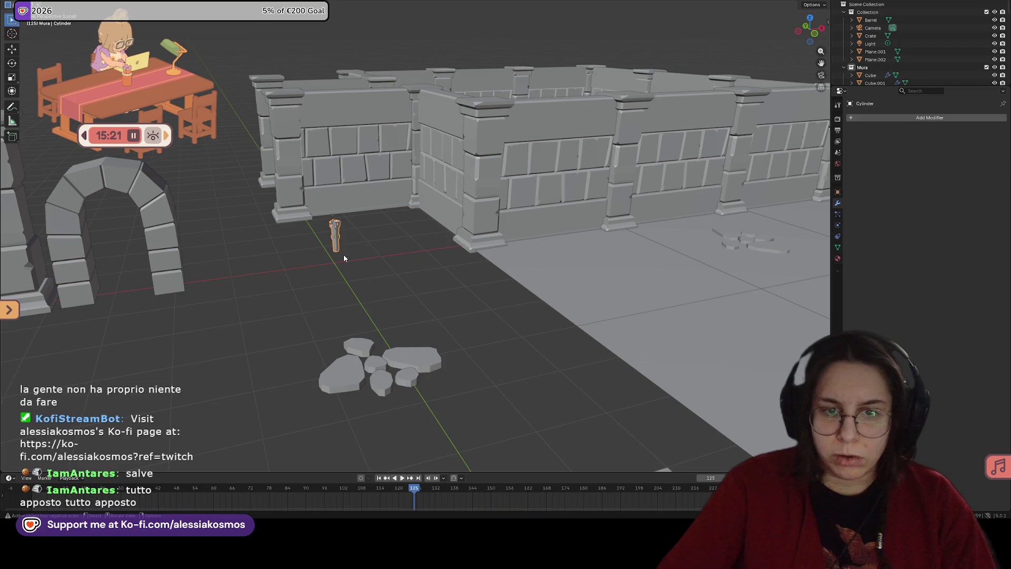
{"action": "middle_click_drag", "start_coordinate": [343, 258], "coordinate": [455, 239]}
{"action": "scroll", "coordinate": [417, 115], "scroll_direction": "up", "scroll_amount": 5}
{"action": "key", "text": "ctrl+Page_Down"}
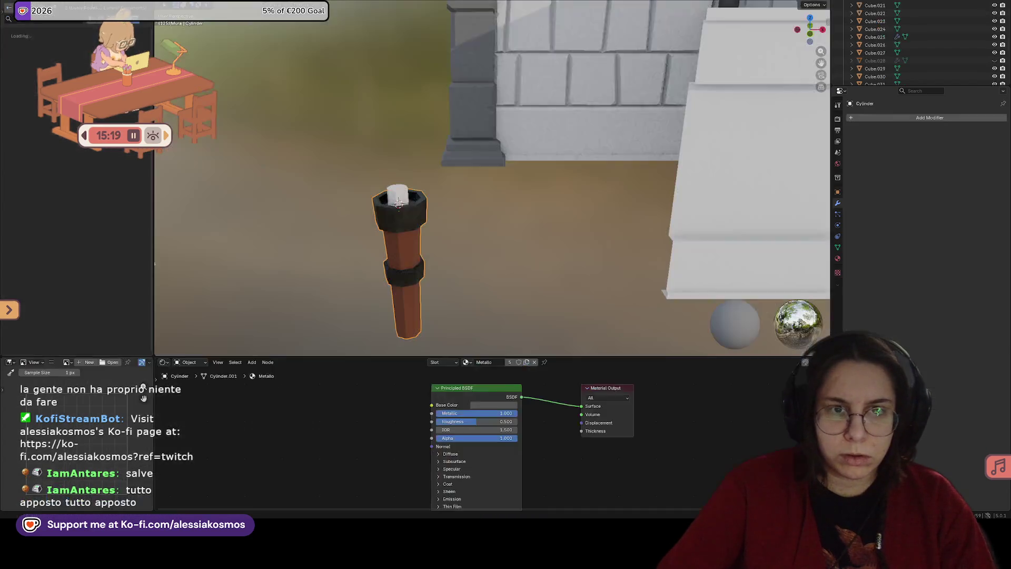
{"action": "key", "text": "x"}
{"action": "left_click", "coordinate": [402, 197]}
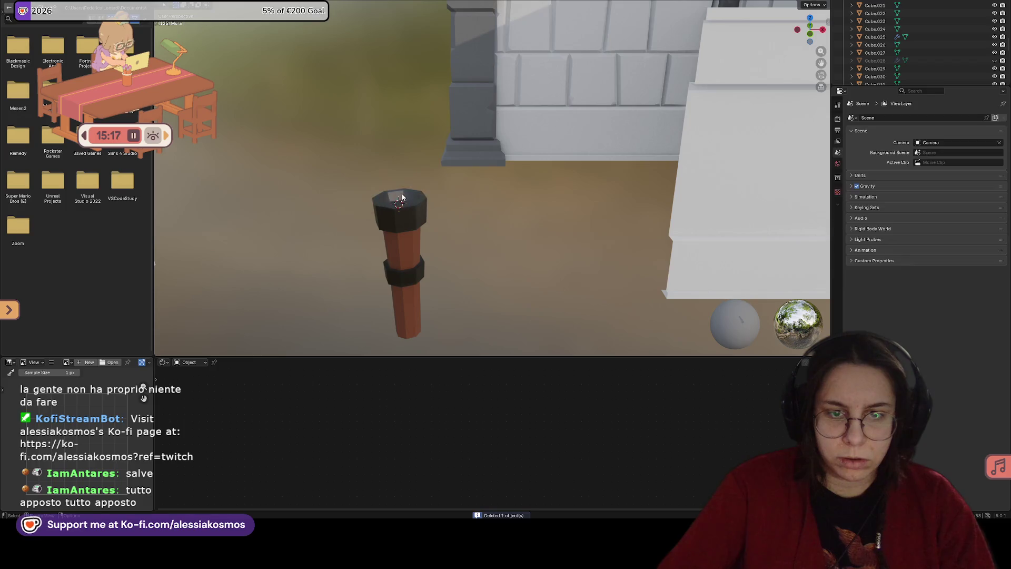
{"action": "key", "text": "ctrl+Page_Up"}
{"action": "scroll", "coordinate": [599, 201], "scroll_direction": "down", "scroll_amount": 2}
{"action": "mouse_move", "coordinate": [599, 201]}
{"action": "middle_mouse_down"}
{"action": "mouse_move", "coordinate": [423, 293]}
{"action": "mouse_move", "coordinate": [533, 228]}
{"action": "mouse_move", "coordinate": [539, 213]}
{"action": "mouse_move", "coordinate": [601, 189]}
{"action": "mouse_move", "coordinate": [508, 292]}
{"action": "mouse_move", "coordinate": [549, 258]}
{"action": "mouse_move", "coordinate": [479, 238]}
{"action": "middle_mouse_up"}
{"action": "scroll", "coordinate": [424, 296], "scroll_direction": "down", "scroll_amount": 3}
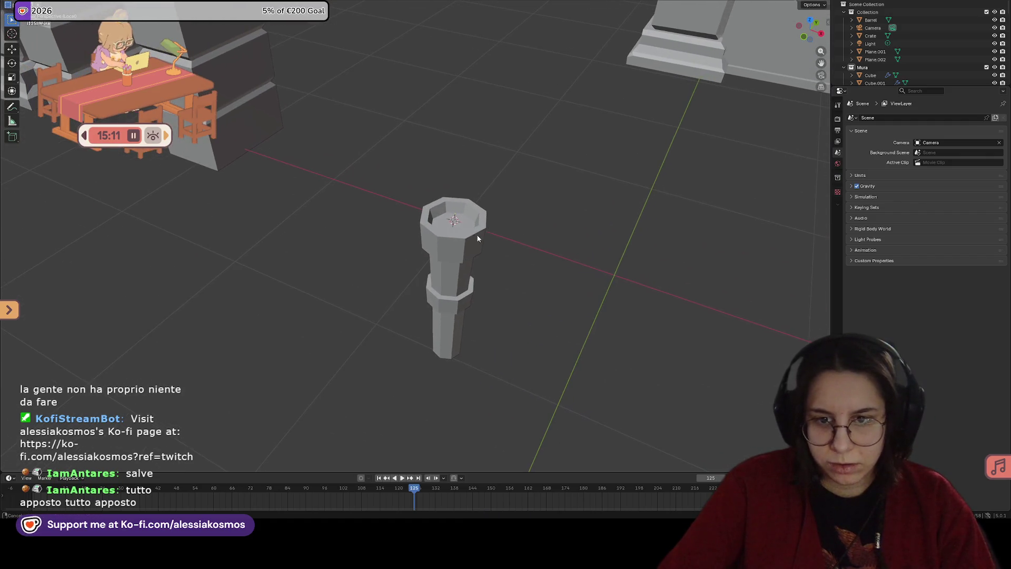
Step: Add a new cylinder mesh and shrink it to fit inside the pillar's top
{"action": "key", "text": "shift+a"}
{"action": "mouse_move", "coordinate": [454, 217]}
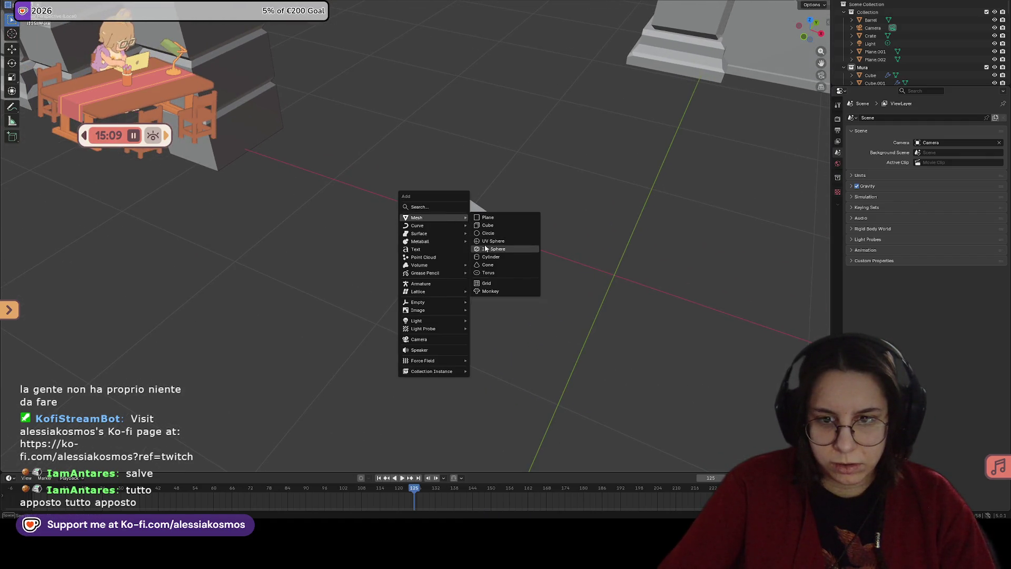
{"action": "left_click", "coordinate": [492, 257]}
{"action": "key", "text": "s"}
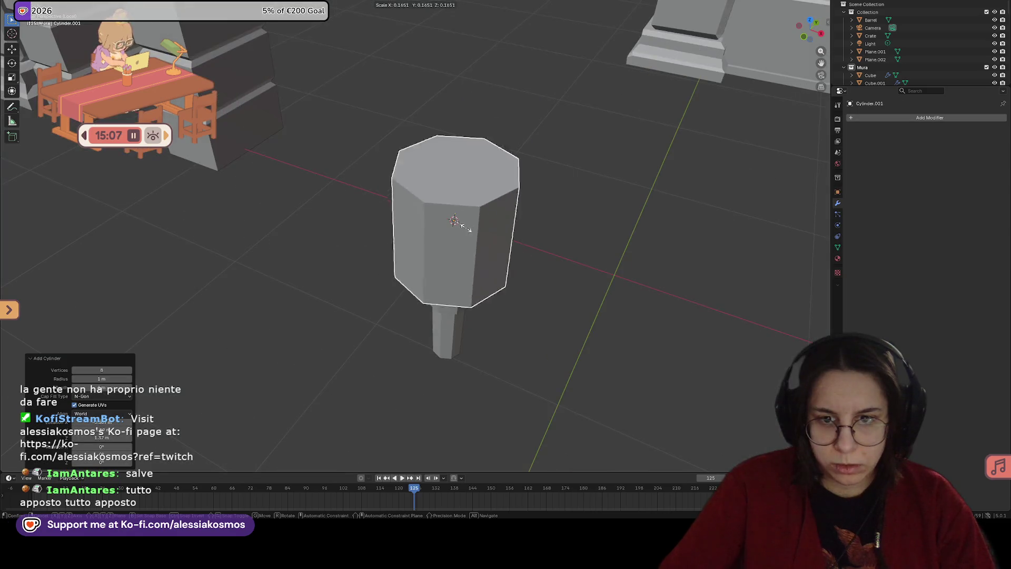
{"action": "left_click", "coordinate": [452, 219]}
{"action": "mouse_move", "coordinate": [454, 220]}
{"action": "middle_mouse_down"}
{"action": "mouse_move", "coordinate": [503, 225]}
{"action": "mouse_move", "coordinate": [491, 305]}
{"action": "middle_mouse_up"}
{"action": "key", "text": "s"}
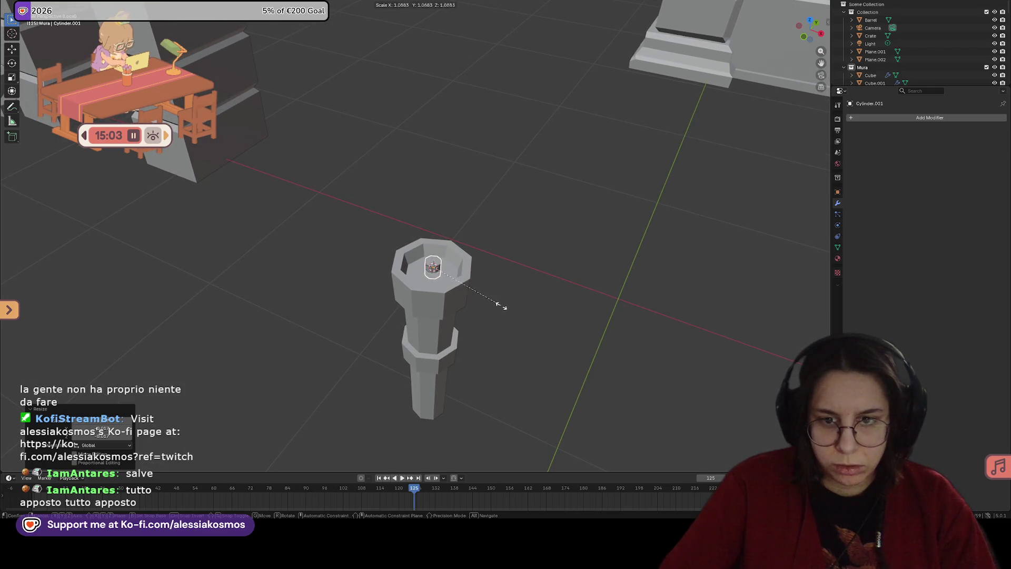
{"action": "left_click", "coordinate": [539, 319]}
Step: Move the small cylinder along X until it sits in the pillar's hollow top
{"action": "mouse_move", "coordinate": [595, 327]}
{"action": "middle_mouse_down"}
{"action": "mouse_move", "coordinate": [634, 318]}
{"action": "mouse_move", "coordinate": [542, 336]}
{"action": "middle_mouse_up"}
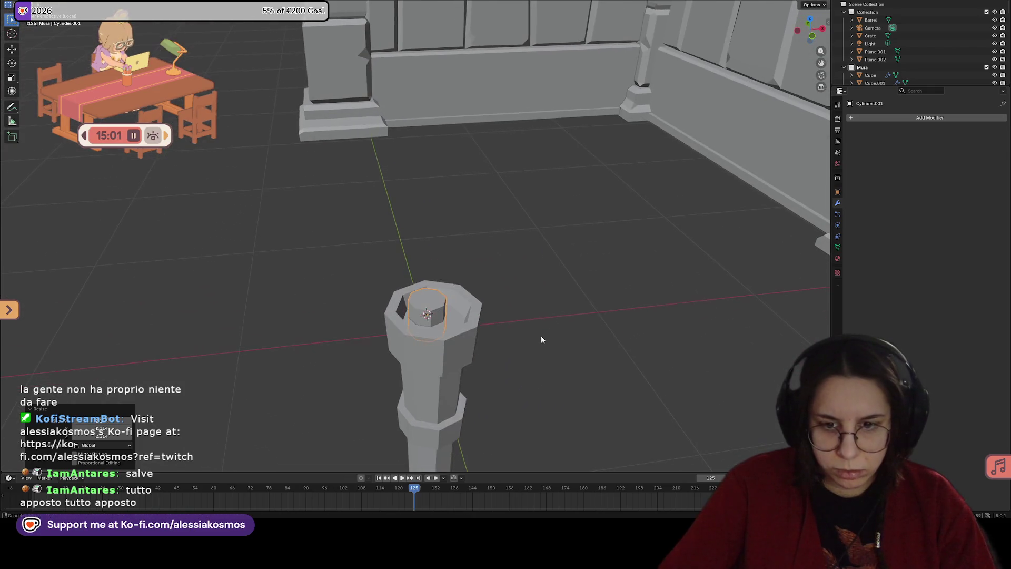
{"action": "key", "text": "g"}
{"action": "left_click", "coordinate": [548, 348]}
{"action": "key", "text": "g"}
{"action": "key", "text": "y"}
{"action": "key", "text": "x"}
{"action": "left_click", "coordinate": [542, 353]}
{"action": "middle_click_drag", "start_coordinate": [542, 357], "coordinate": [535, 350]}
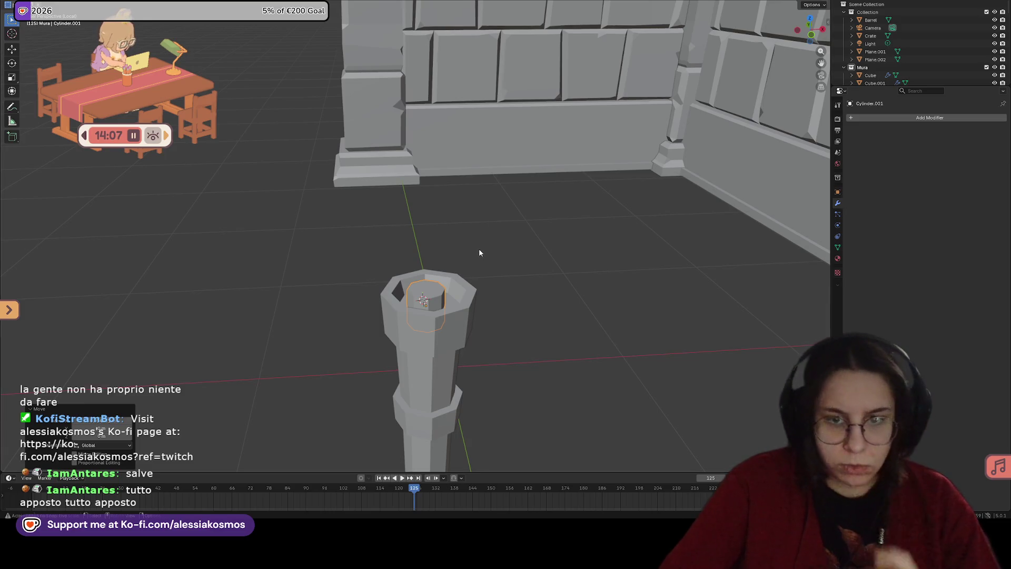
{"action": "middle_click_drag", "start_coordinate": [479, 248], "coordinate": [477, 252]}
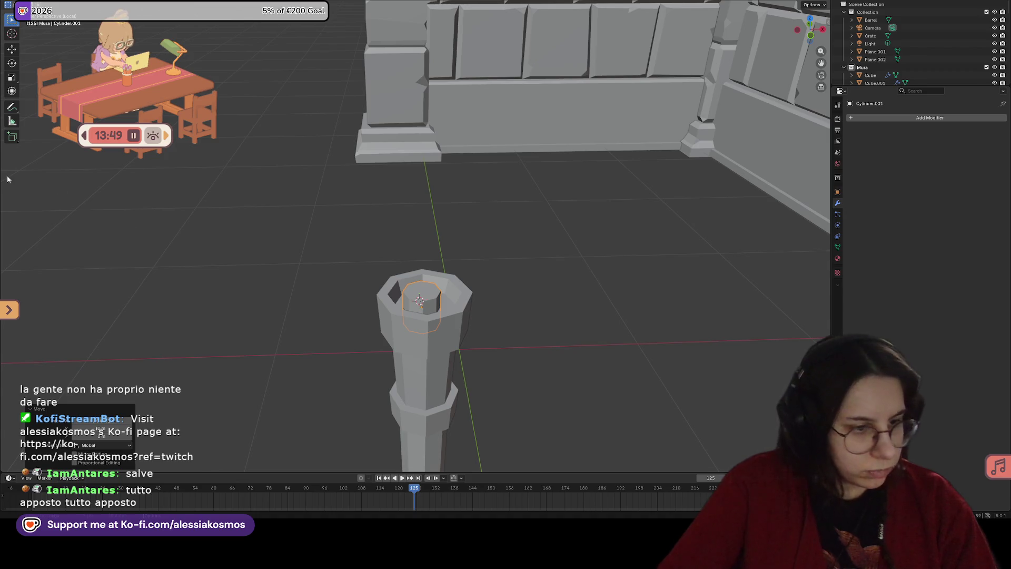
{"action": "left_click", "coordinate": [424, 286], "text": "shift"}
Step: In Edit Mode, rotate the inner cylinder and enlarge it to fill the pillar's opening
{"action": "key", "text": "Tab"}
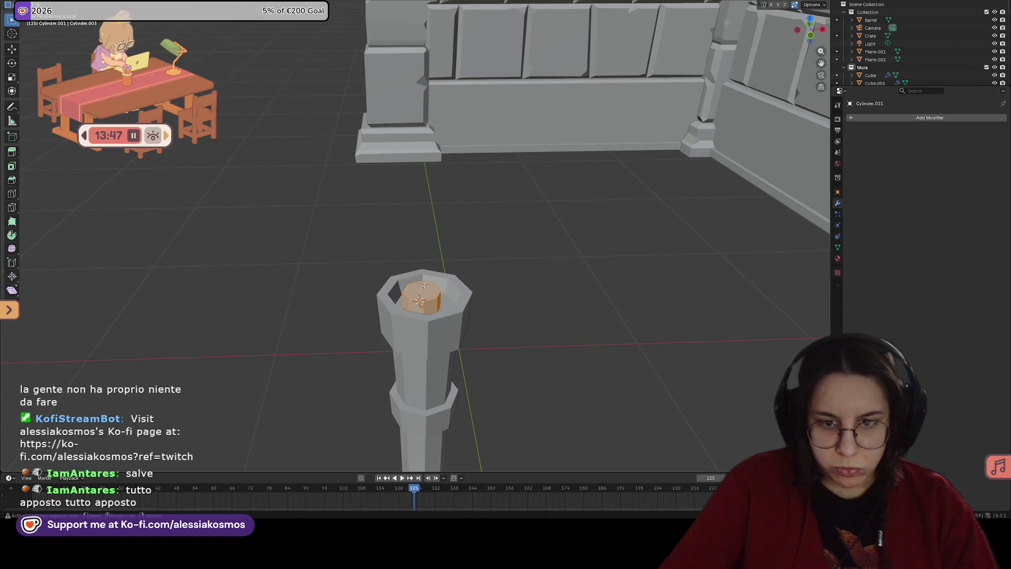
{"action": "key", "text": "r"}
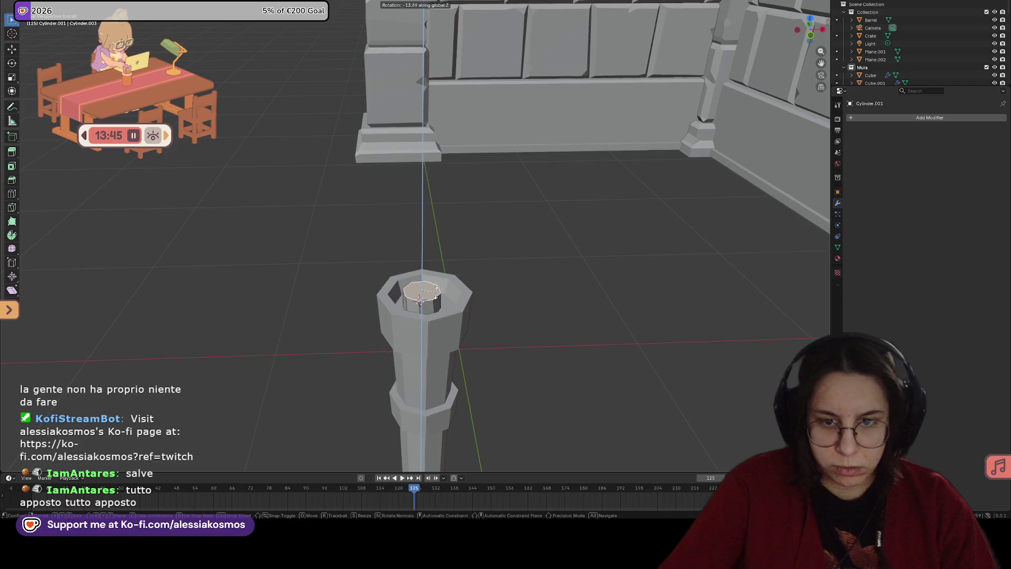
{"action": "left_click", "coordinate": [442, 292]}
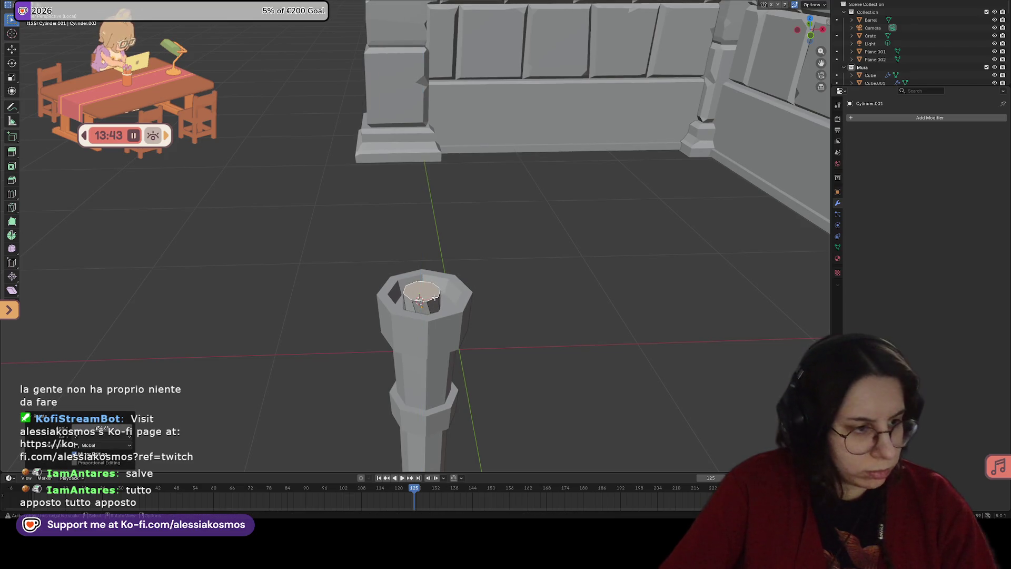
{"action": "scroll", "coordinate": [435, 298], "scroll_direction": "up", "scroll_amount": 1}
{"action": "key", "text": "s"}
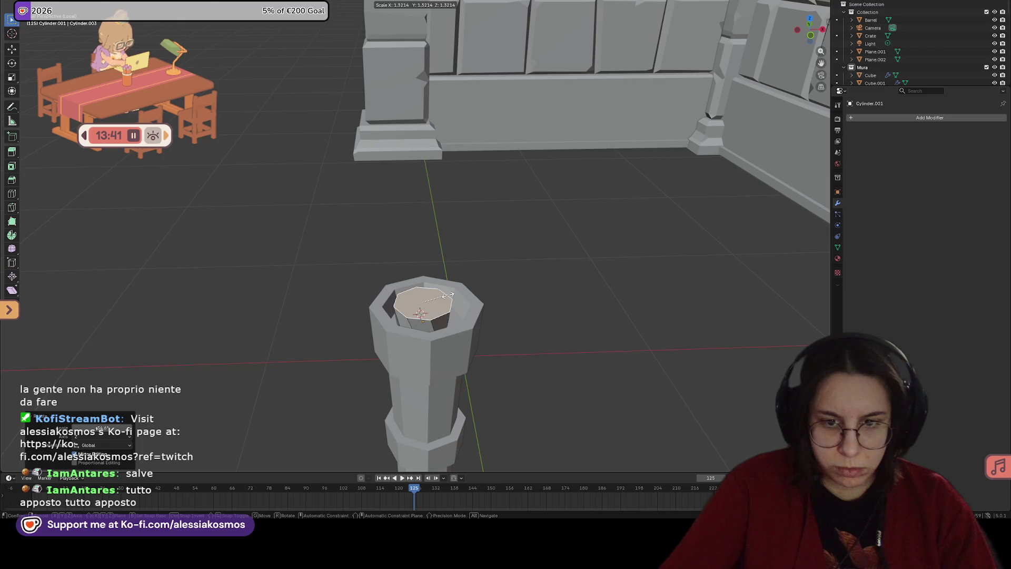
{"action": "left_click", "coordinate": [447, 295]}
Step: Extrude the cylinder's top face upward and scale it to 0 to form a cone point
{"action": "key", "text": "e"}
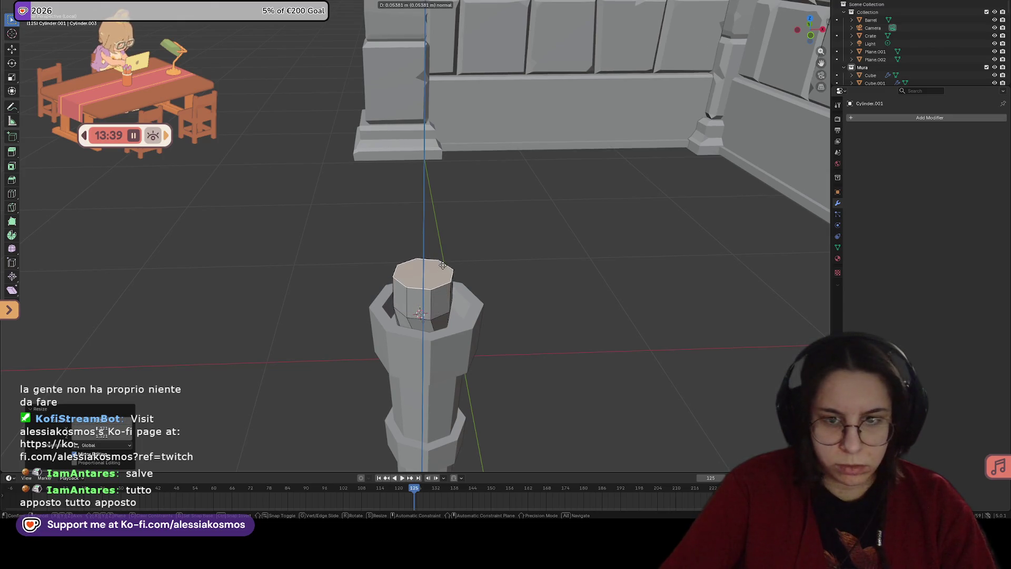
{"action": "left_click", "coordinate": [443, 265]}
{"action": "key", "text": "s"}
{"action": "key", "text": "0"}
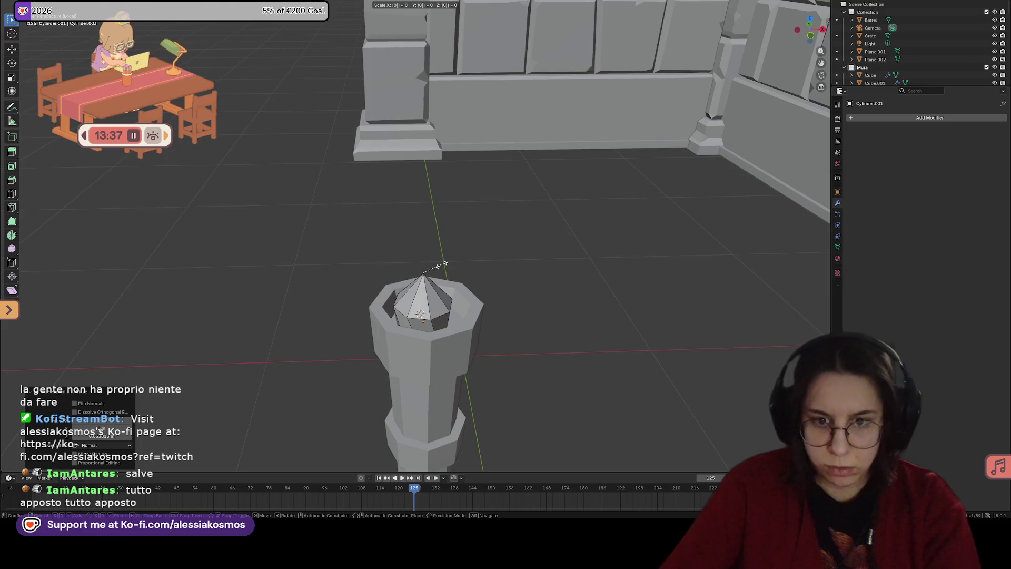
{"action": "left_click", "coordinate": [438, 266]}
{"action": "scroll", "coordinate": [435, 281], "scroll_direction": "up", "scroll_amount": 1}
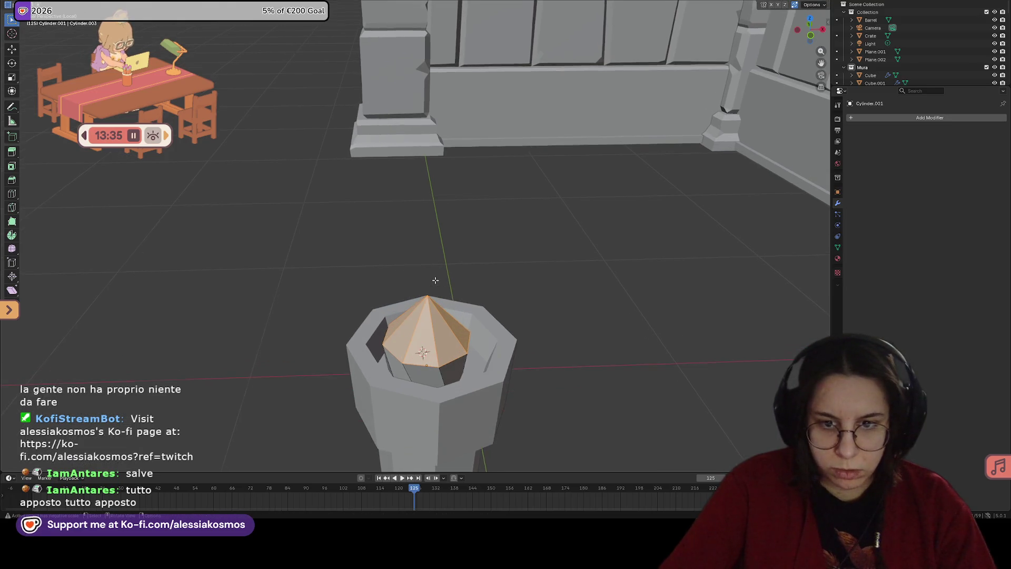
Step: Box-select all the cone's geometry and raise it along Z
{"action": "left_click", "coordinate": [432, 295]}
{"action": "middle_click_drag", "start_coordinate": [455, 294], "coordinate": [467, 290]}
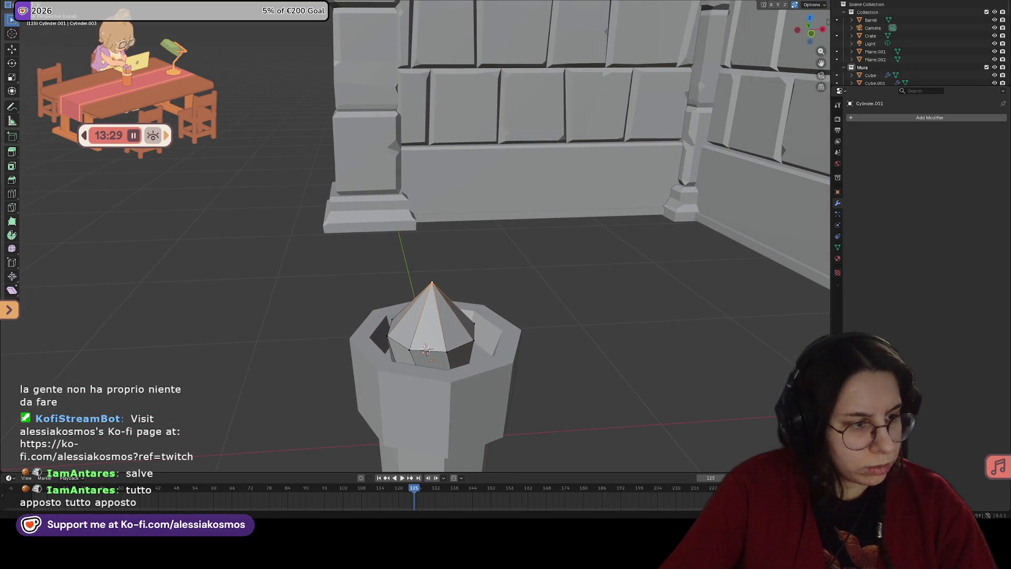
{"action": "left_click_drag", "start_coordinate": [386, 234], "coordinate": [526, 366]}
{"action": "key", "text": "g"}
{"action": "key", "text": "z"}
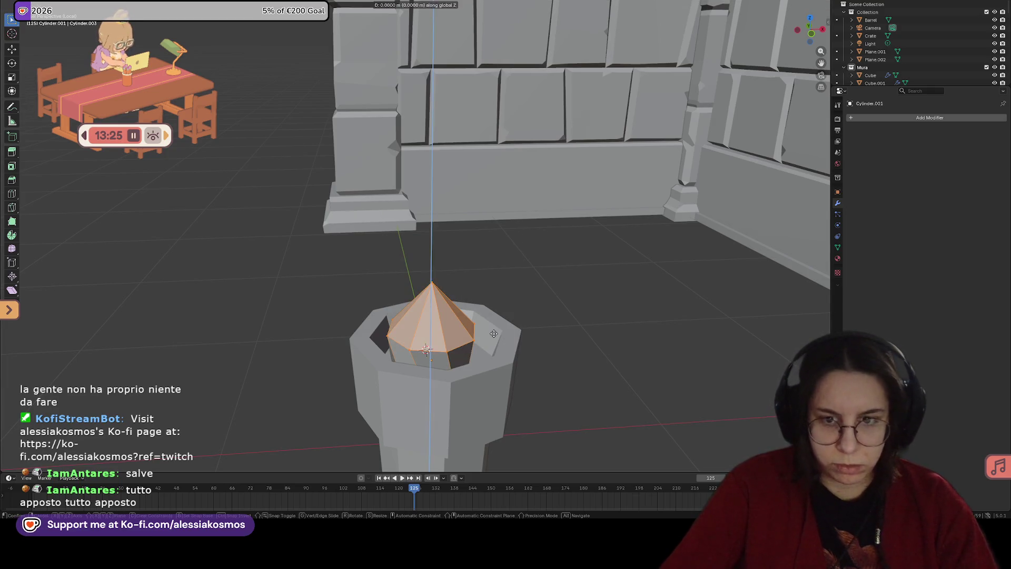
{"action": "left_click", "coordinate": [515, 307]}
Step: Raise the cone's apex vertex higher along Z
{"action": "middle_click_drag", "start_coordinate": [516, 311], "coordinate": [506, 274]}
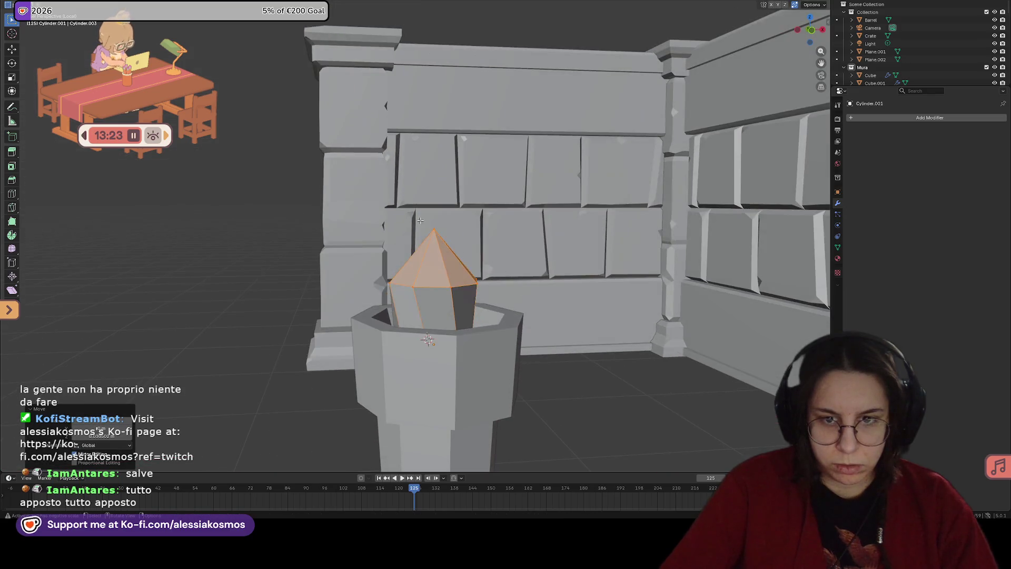
{"action": "left_click", "coordinate": [443, 235]}
{"action": "key", "text": "g"}
{"action": "key", "text": "z"}
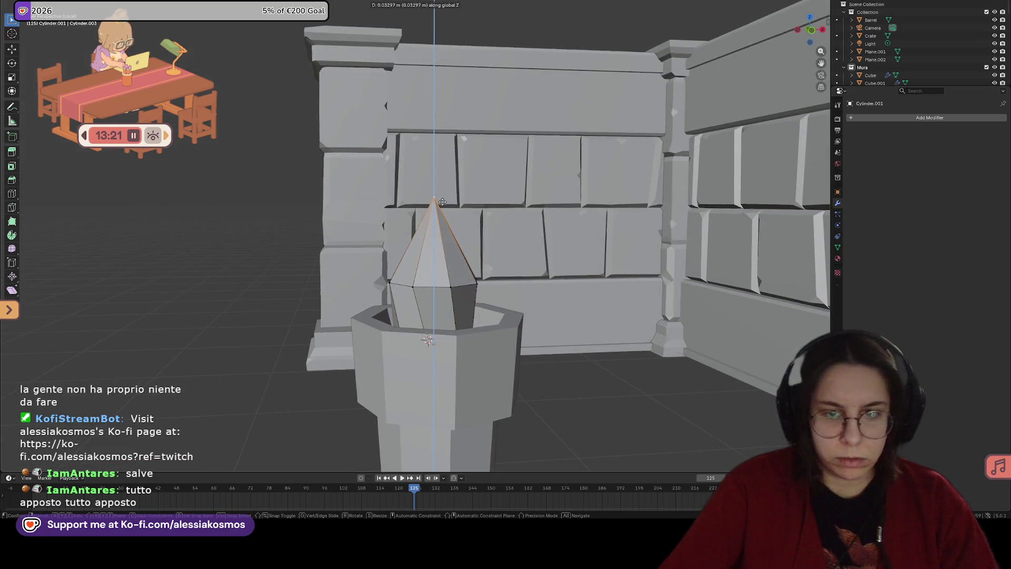
{"action": "left_click", "coordinate": [442, 203]}
Step: Abandon two loop-cut attempts and undo the earlier cone reshaping
{"action": "key", "text": "ctrl+r"}
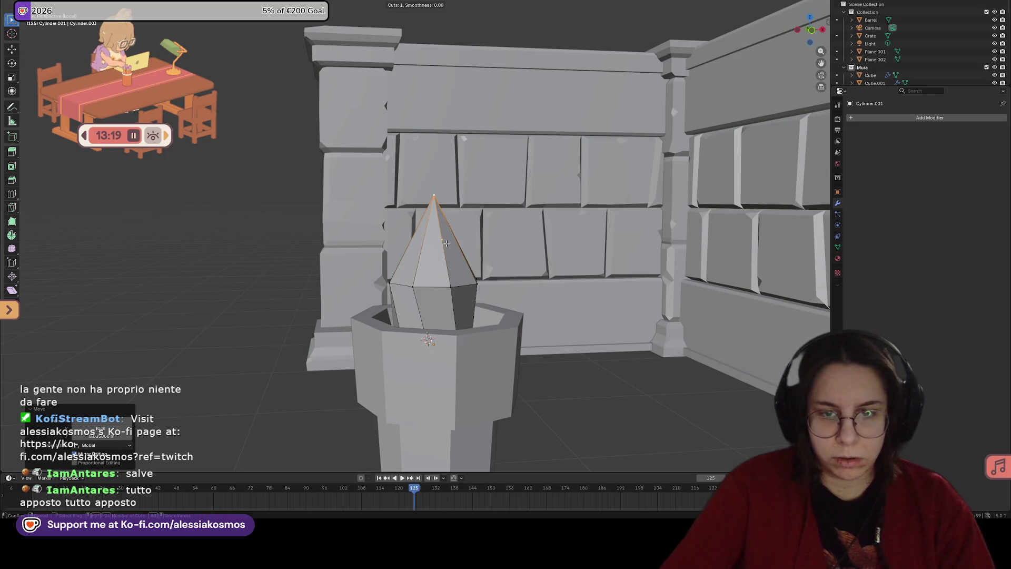
{"action": "key", "text": "Escape"}
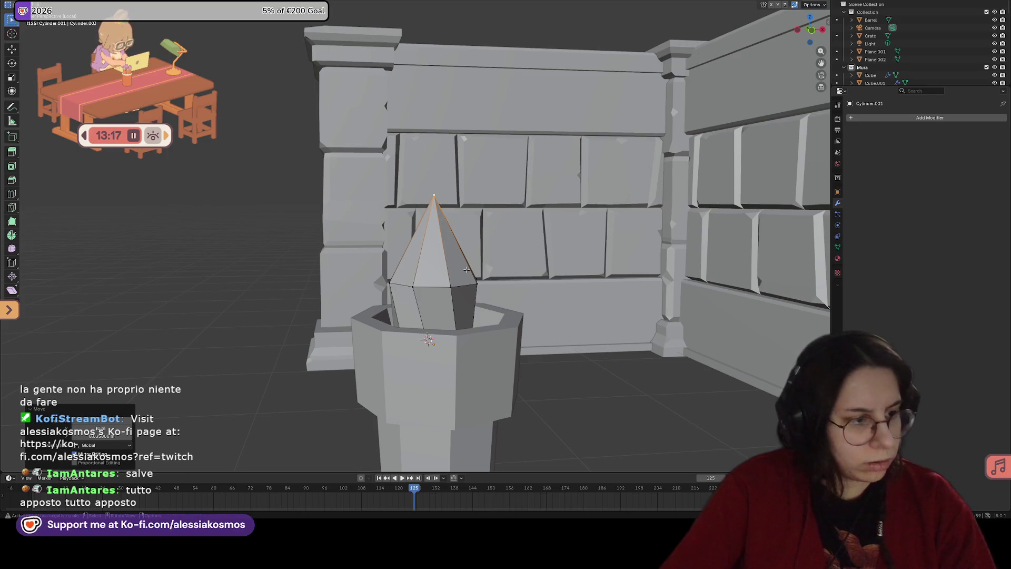
{"action": "key", "text": "ctrl+r"}
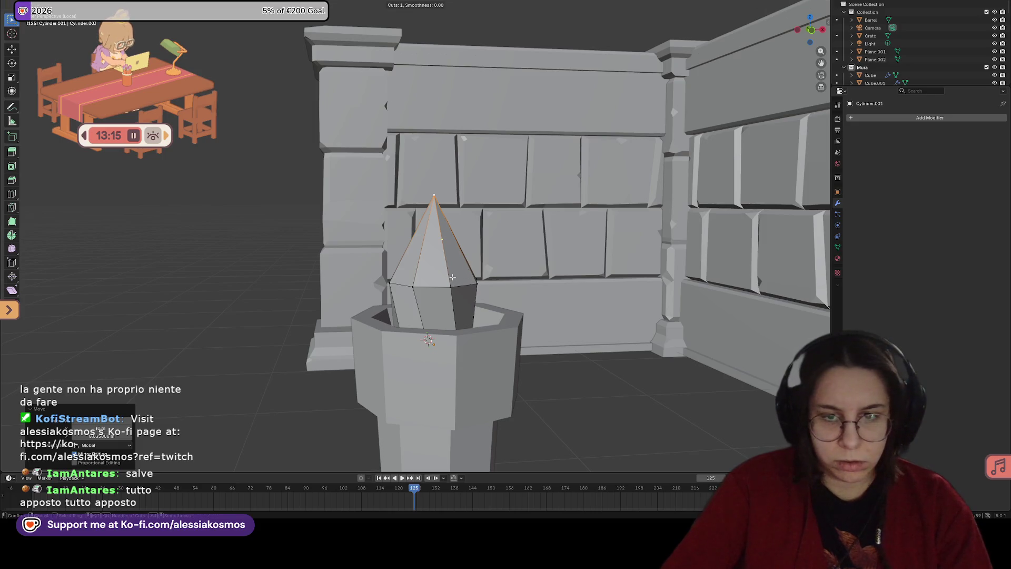
{"action": "key", "text": "Escape"}
{"action": "key", "text": "ctrl+z"}
{"action": "key", "text": "ctrl+z"}
{"action": "key", "text": "ctrl+z"}
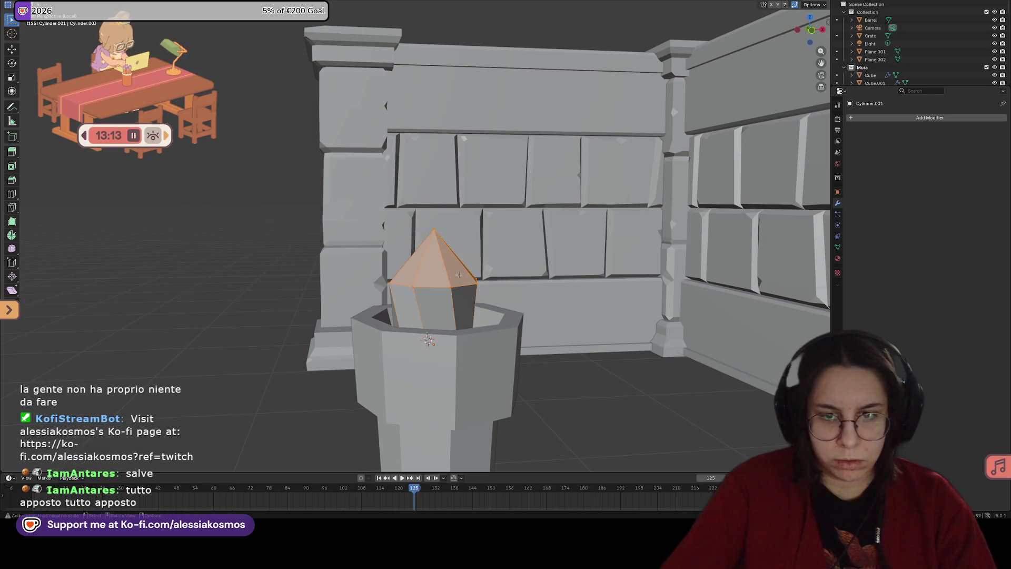
Step: Delete the cone's apex vertex, leaving an open octagonal rim
{"action": "left_click", "coordinate": [438, 262]}
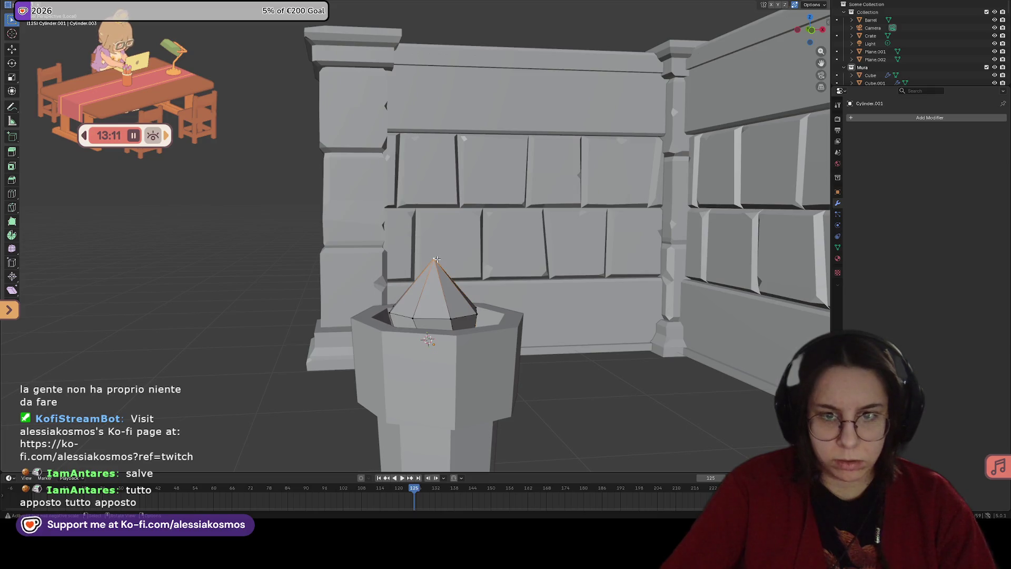
{"action": "key", "text": "x"}
{"action": "key", "text": "Escape"}
{"action": "key", "text": "x"}
{"action": "left_click", "coordinate": [426, 244]}
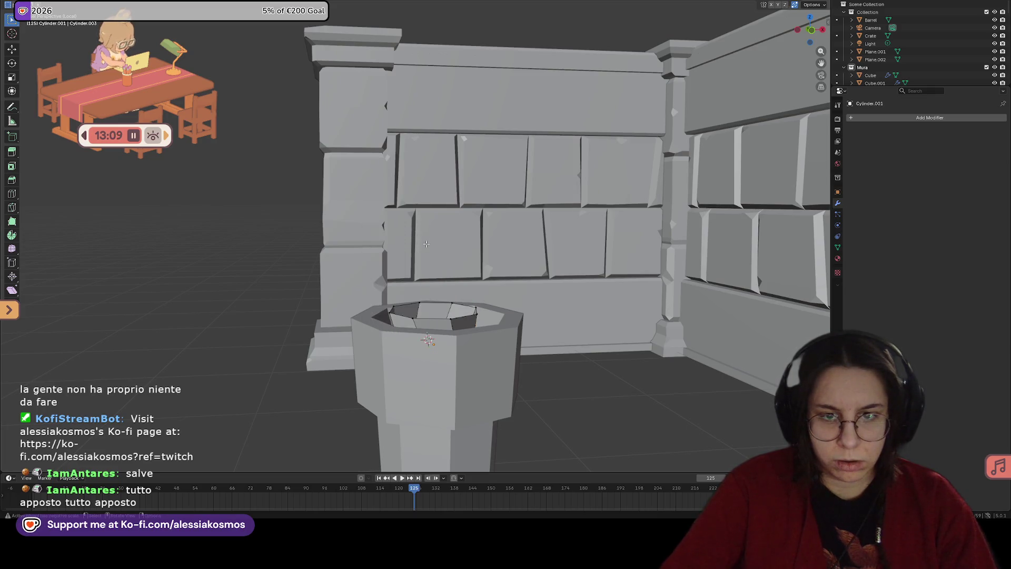
Step: Extrude the octagon rim upward twice, then scale the top loop to 0 into a tip
{"action": "left_click", "coordinate": [389, 299], "text": "alt"}
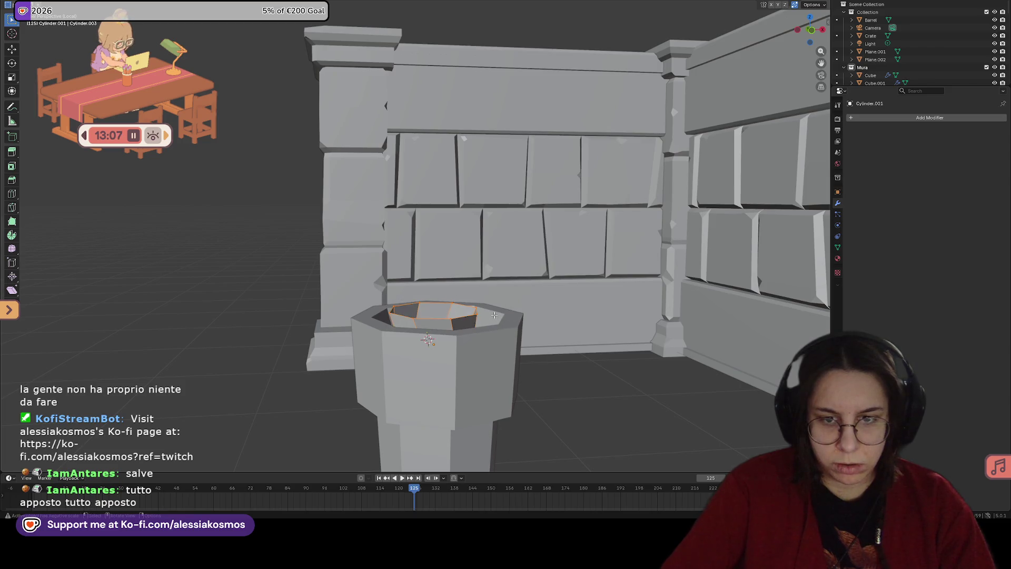
{"action": "key", "text": "e"}
{"action": "left_click", "coordinate": [487, 264]}
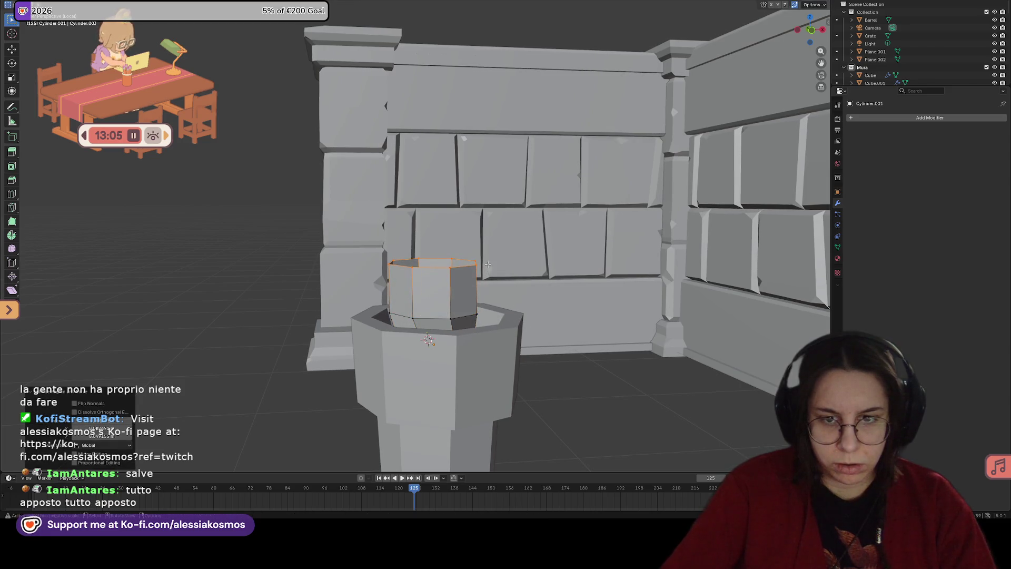
{"action": "key", "text": "e"}
{"action": "left_click", "coordinate": [486, 225]}
{"action": "key", "text": "s"}
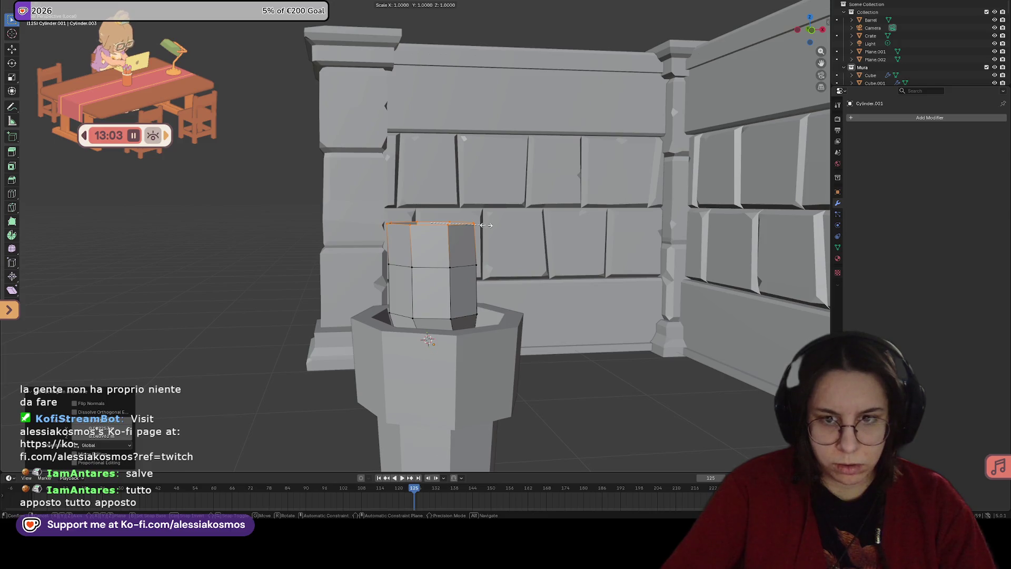
{"action": "left_click", "coordinate": [486, 224]}
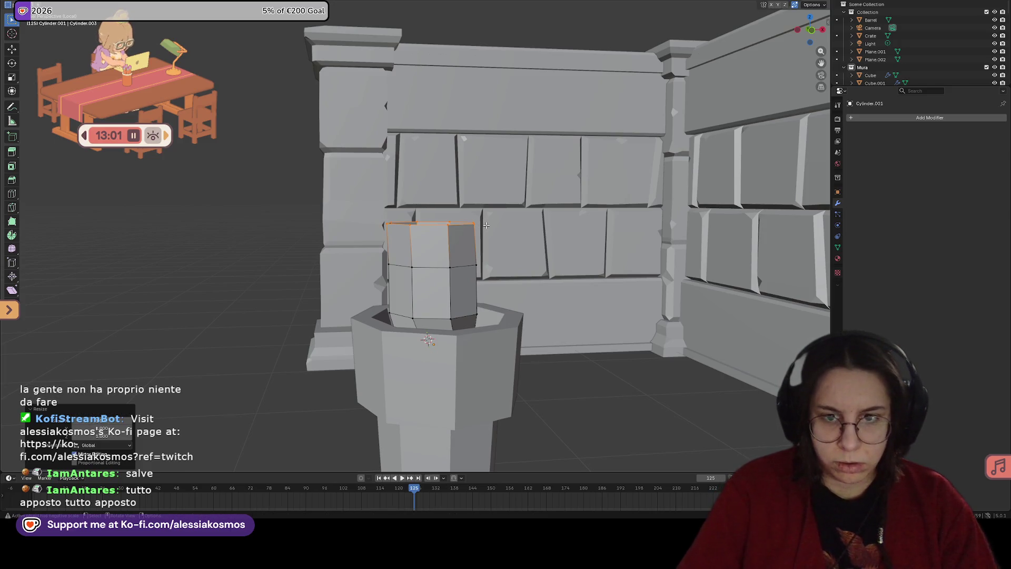
{"action": "key", "text": "s"}
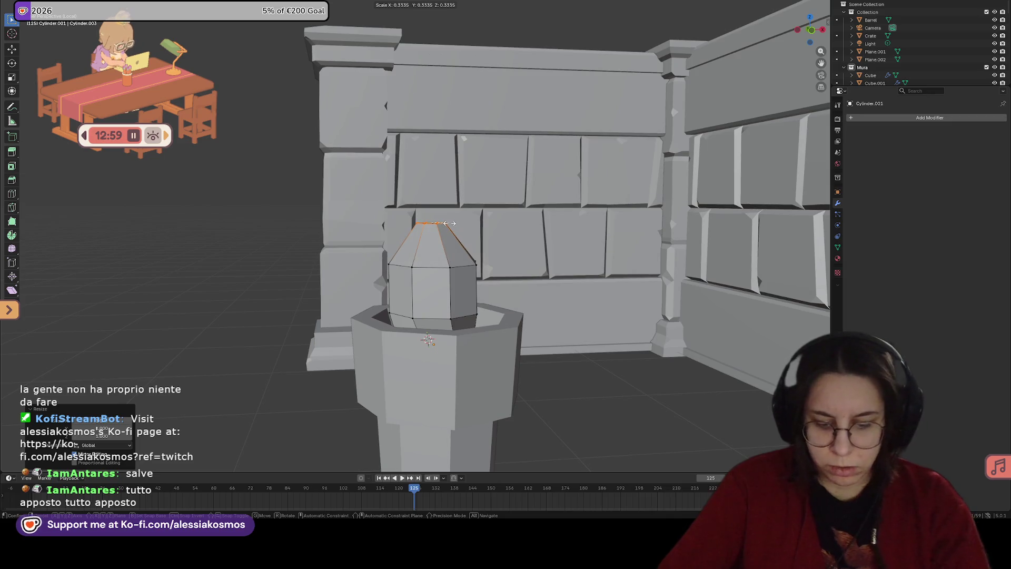
{"action": "key", "text": "0"}
{"action": "left_click", "coordinate": [460, 233]}
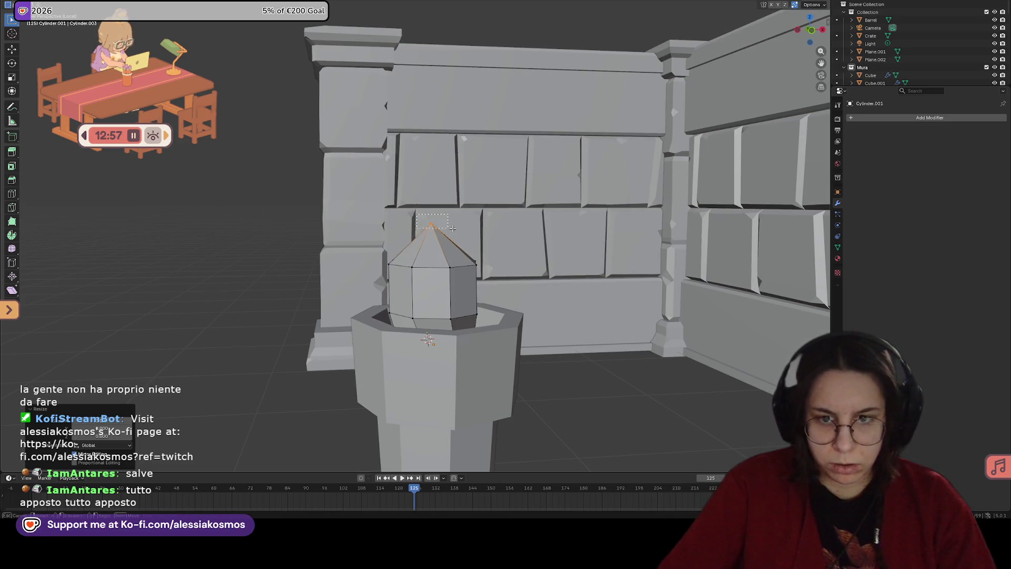
Step: Raise the flame's pointed tip vertically along Z
{"action": "key", "text": "h"}
{"action": "mouse_move", "coordinate": [421, 295]}
{"action": "middle_mouse_down"}
{"action": "mouse_move", "coordinate": [411, 313]}
{"action": "mouse_move", "coordinate": [423, 281]}
{"action": "middle_mouse_up"}
{"action": "key", "text": "g"}
{"action": "key", "text": "x"}
{"action": "key", "text": "z"}
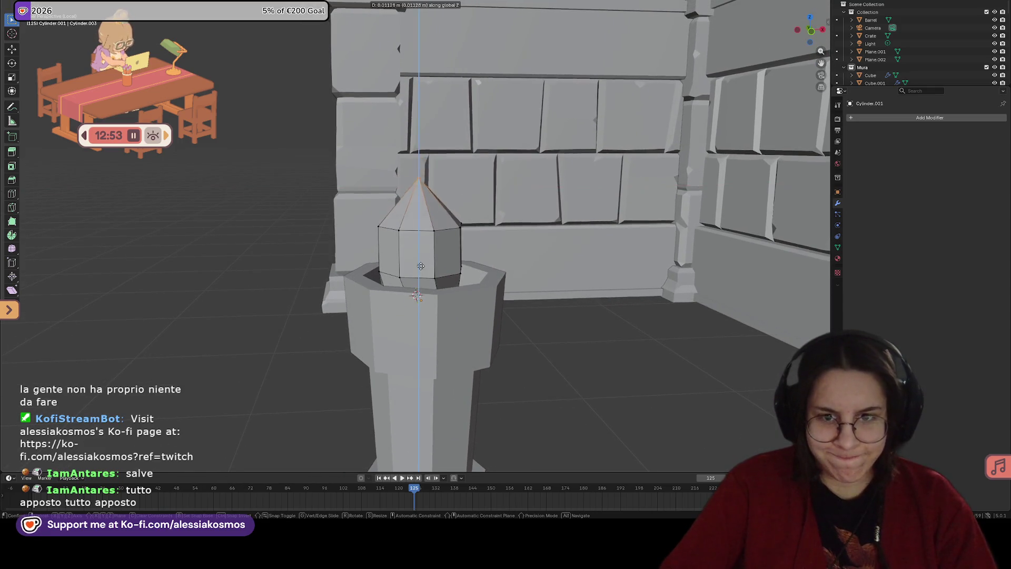
{"action": "left_click", "coordinate": [423, 252]}
Step: Turn on X-ray and box-select the flame's middle vertex ring
{"action": "middle_click_drag", "start_coordinate": [423, 252], "coordinate": [519, 240]}
{"action": "key", "text": "Escape"}
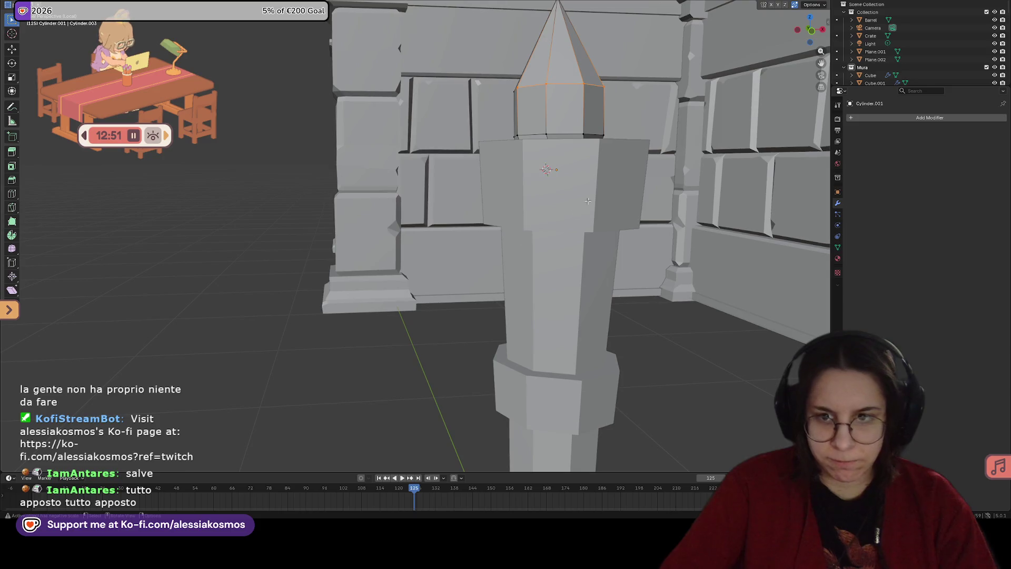
{"action": "key", "text": "alt+z"}
{"action": "middle_click_drag", "start_coordinate": [474, 263], "coordinate": [422, 284]}
{"action": "left_click_drag", "start_coordinate": [352, 269], "coordinate": [477, 297]}
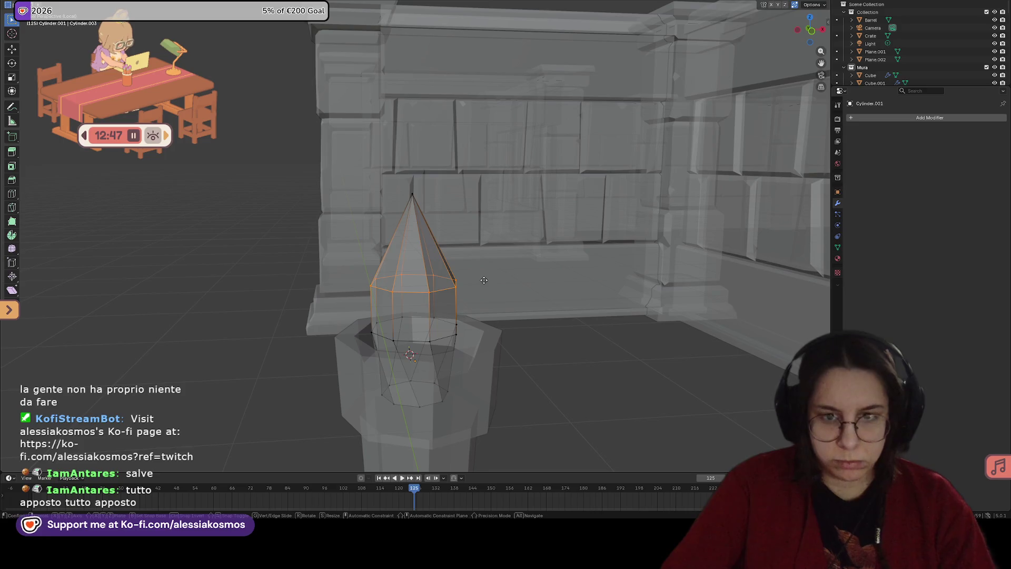
Step: Raise the middle vertex ring along Z and narrow it in two scaling passes
{"action": "key", "text": "g"}
{"action": "key", "text": "z"}
{"action": "left_click", "coordinate": [484, 263]}
{"action": "key", "text": "s"}
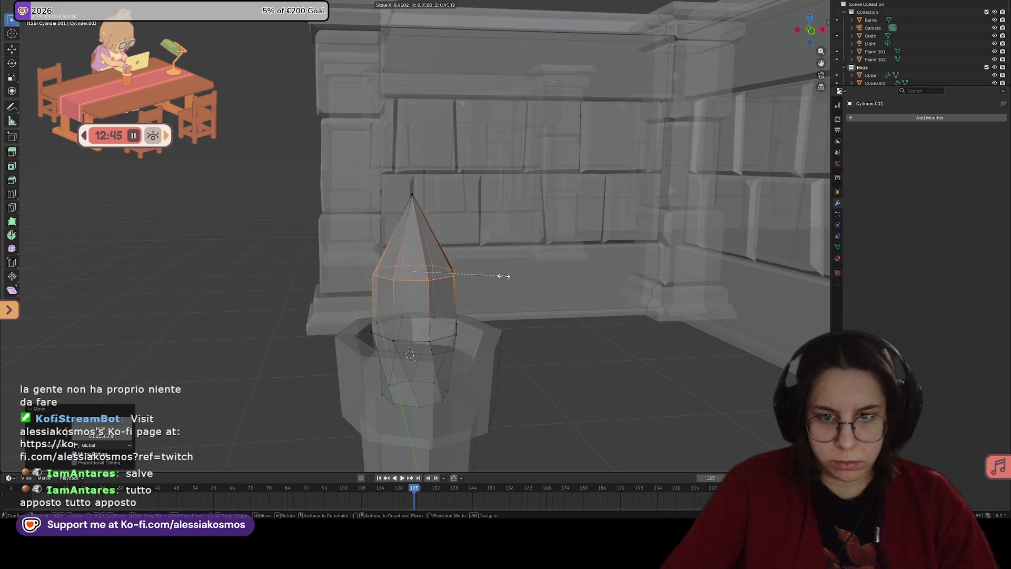
{"action": "left_click", "coordinate": [498, 276]}
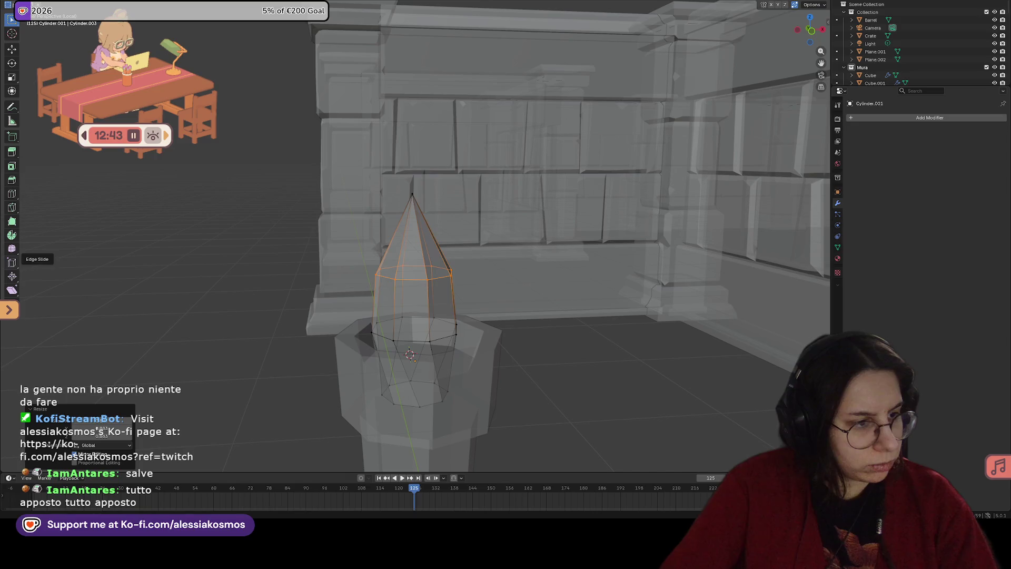
{"action": "key", "text": "s"}
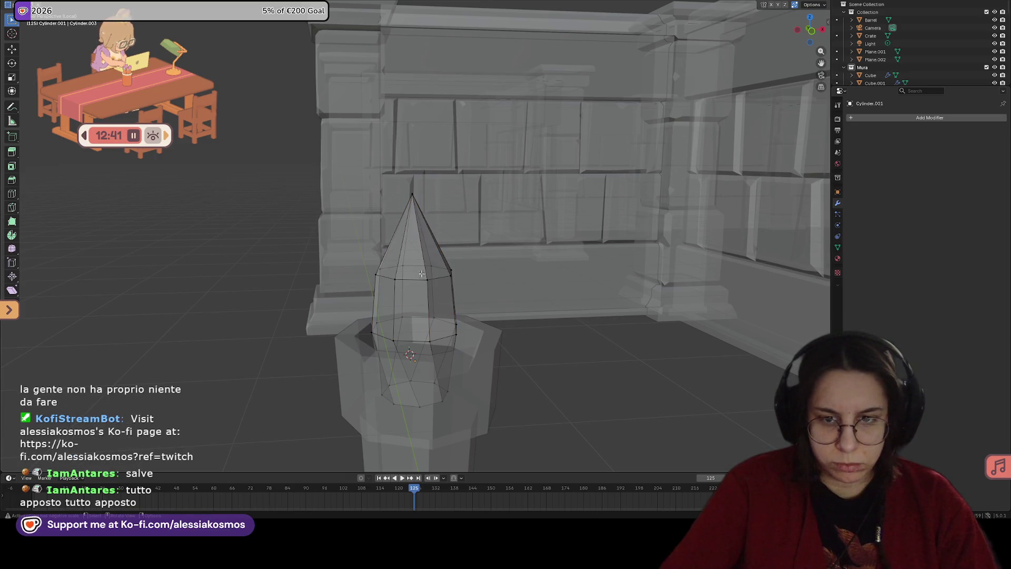
{"action": "left_click", "coordinate": [499, 291]}
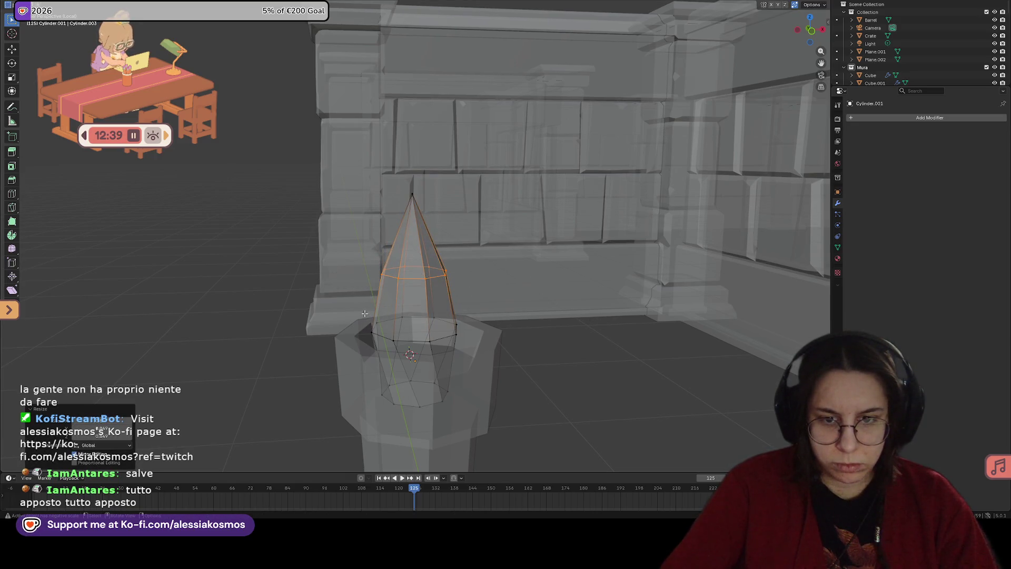
Step: Select the lower inner ring at the flame's base and lower it along Z
{"action": "left_click", "coordinate": [455, 333], "text": "alt"}
{"action": "middle_click_drag", "start_coordinate": [509, 343], "coordinate": [514, 319]}
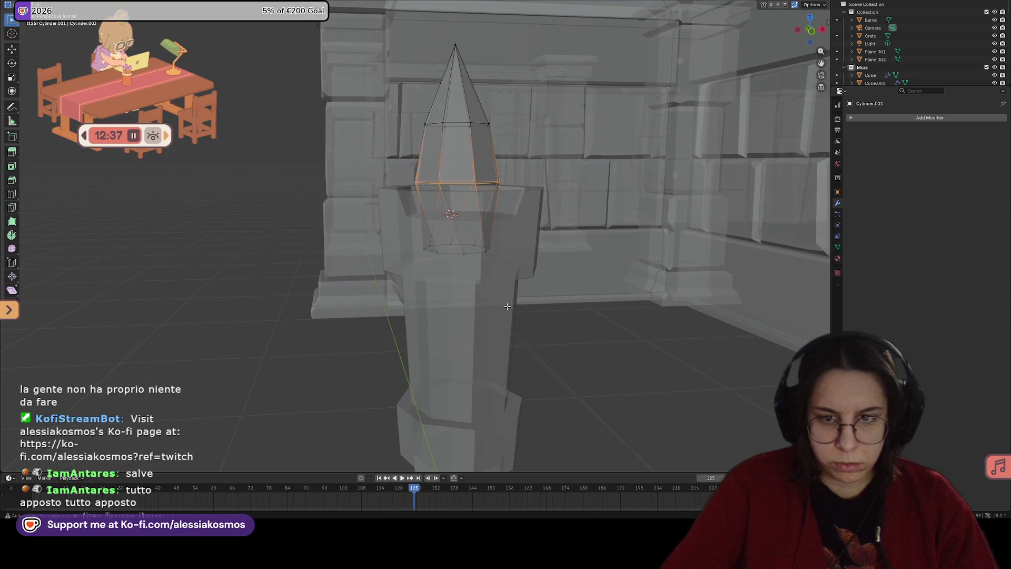
{"action": "left_click", "coordinate": [490, 243], "text": "alt"}
{"action": "key", "text": "s"}
{"action": "left_click", "coordinate": [581, 281]}
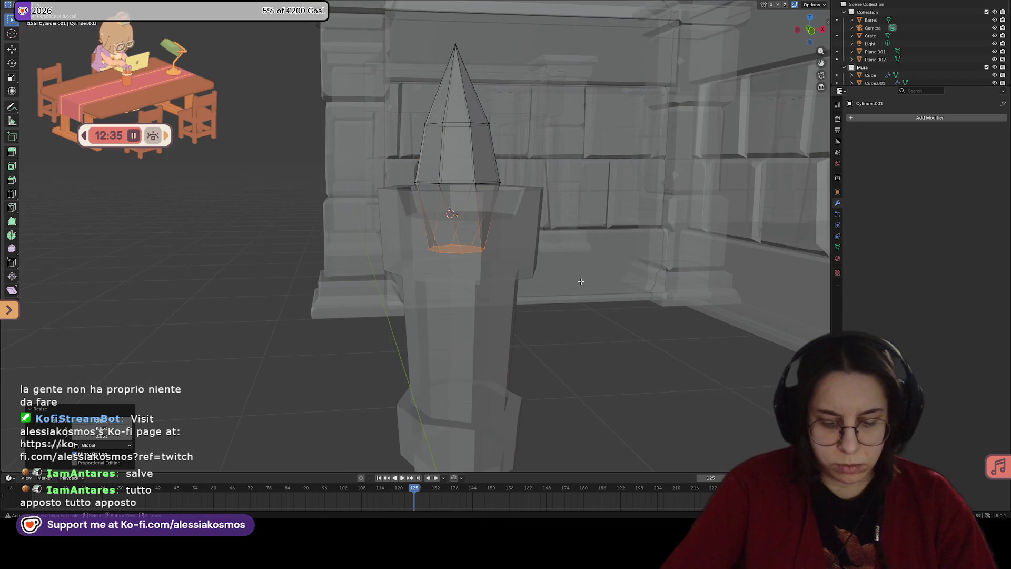
{"action": "key", "text": "g"}
{"action": "key", "text": "z"}
{"action": "left_click", "coordinate": [580, 324]}
Step: In face select mode, raise the flame's top faces along Z to make it taller
{"action": "mouse_move", "coordinate": [579, 315]}
{"action": "middle_mouse_down"}
{"action": "mouse_move", "coordinate": [569, 271]}
{"action": "mouse_move", "coordinate": [570, 283]}
{"action": "mouse_move", "coordinate": [435, 208]}
{"action": "mouse_move", "coordinate": [536, 265]}
{"action": "middle_mouse_up"}
{"action": "left_click", "coordinate": [435, 208], "text": "alt"}
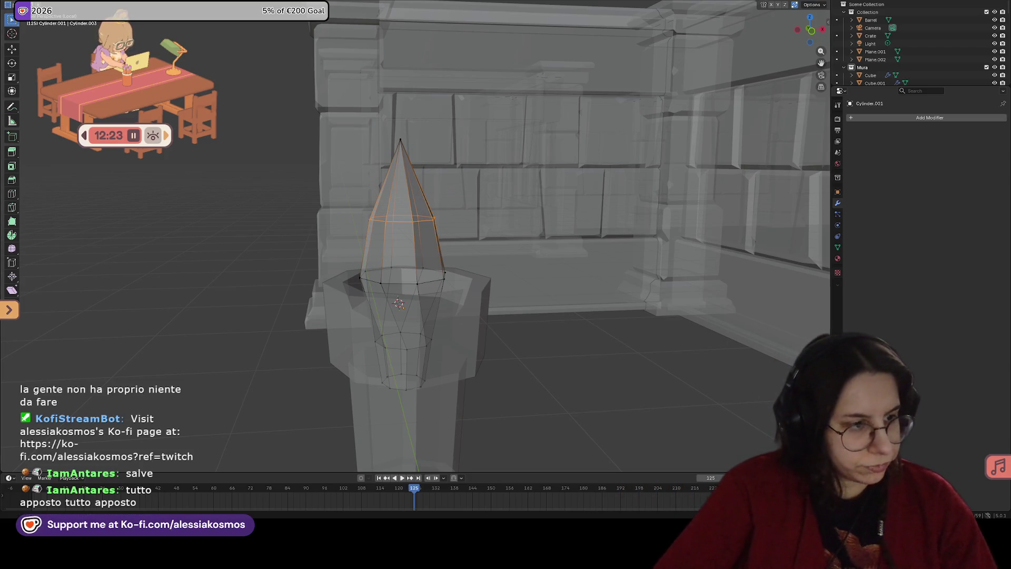
{"action": "right_click", "coordinate": [469, 220]}
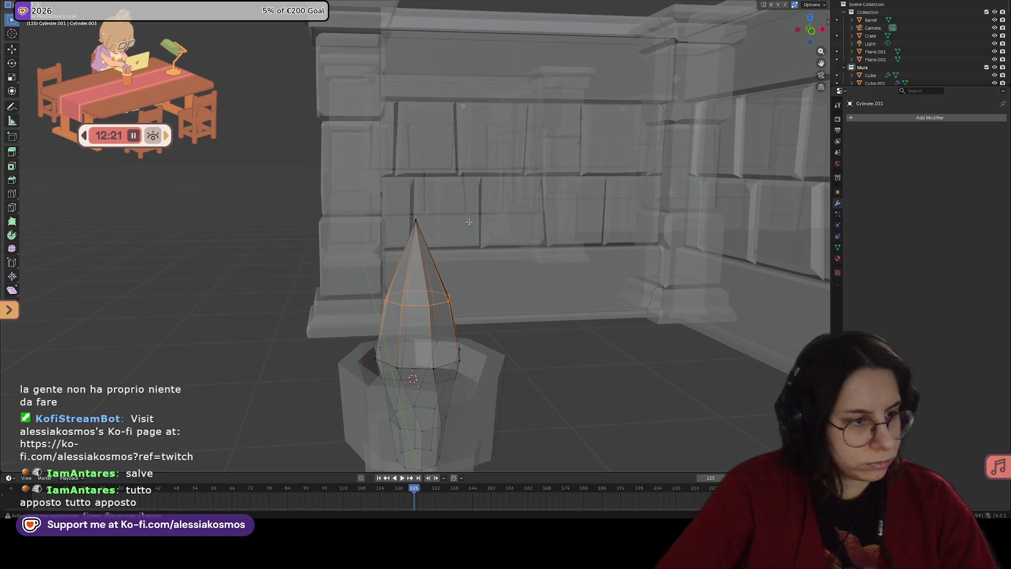
{"action": "key", "text": "3"}
{"action": "key", "text": "g"}
{"action": "key", "text": "z"}
{"action": "left_click", "coordinate": [479, 259]}
Step: Add a centred loop cut, pinch the ring below the tip and shift it along X
{"action": "key", "text": "ctrl+r"}
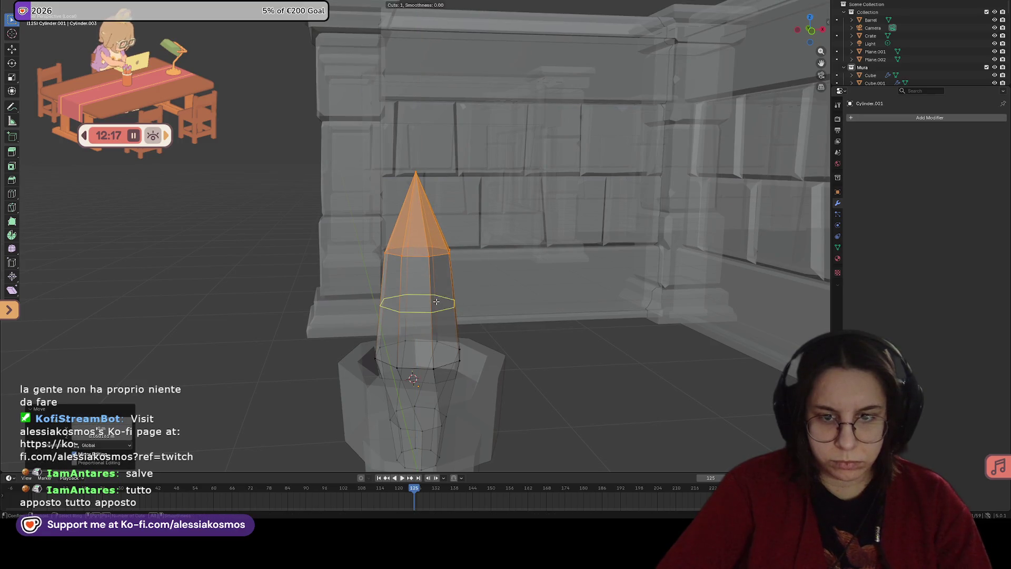
{"action": "left_click", "coordinate": [436, 301]}
{"action": "right_click", "coordinate": [508, 307]}
{"action": "left_click", "coordinate": [448, 253], "text": "alt"}
{"action": "key", "text": "s"}
{"action": "left_click", "coordinate": [487, 262]}
{"action": "key", "text": "g"}
{"action": "key", "text": "y"}
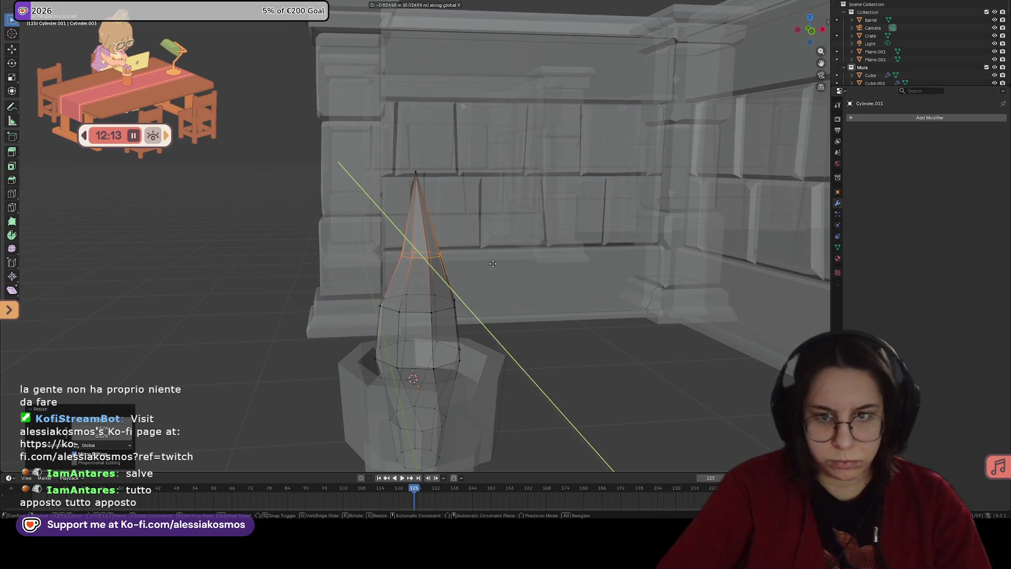
{"action": "key", "text": "x"}
{"action": "left_click", "coordinate": [498, 262]}
Step: Tilt the loop below the pinched ring, shift it along X and narrow it
{"action": "middle_click_drag", "start_coordinate": [487, 277], "coordinate": [487, 247]}
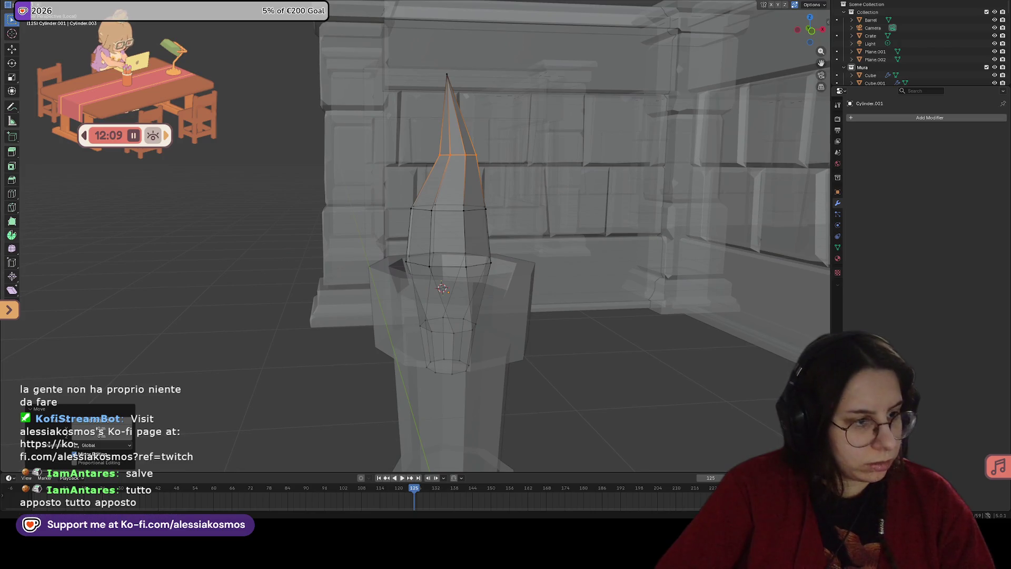
{"action": "left_click", "coordinate": [550, 232], "text": "alt"}
{"action": "key", "text": "r"}
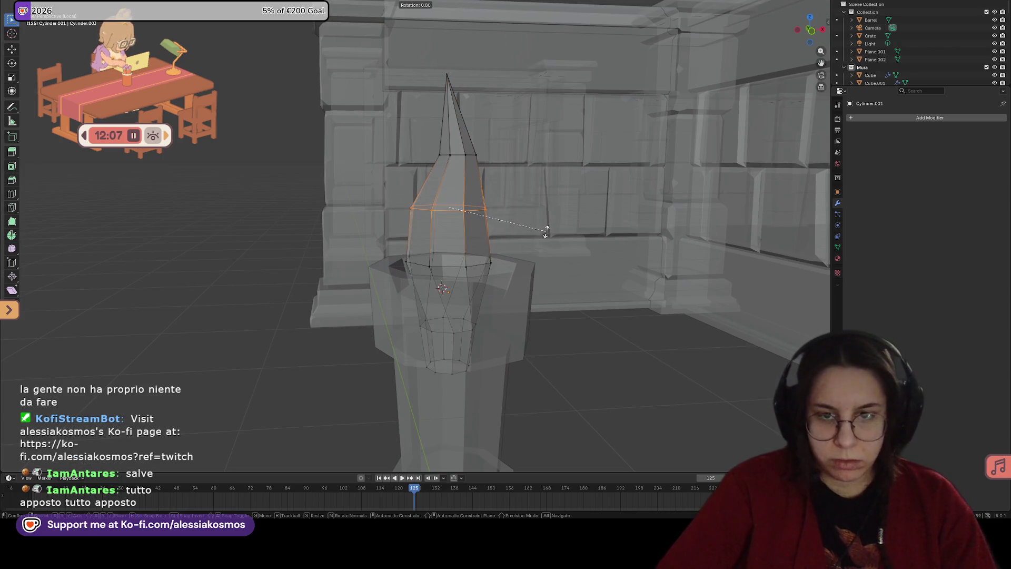
{"action": "left_click", "coordinate": [542, 239]}
{"action": "key", "text": "g"}
{"action": "key", "text": "y"}
{"action": "key", "text": "x"}
{"action": "left_click", "coordinate": [536, 239]}
{"action": "key", "text": "s"}
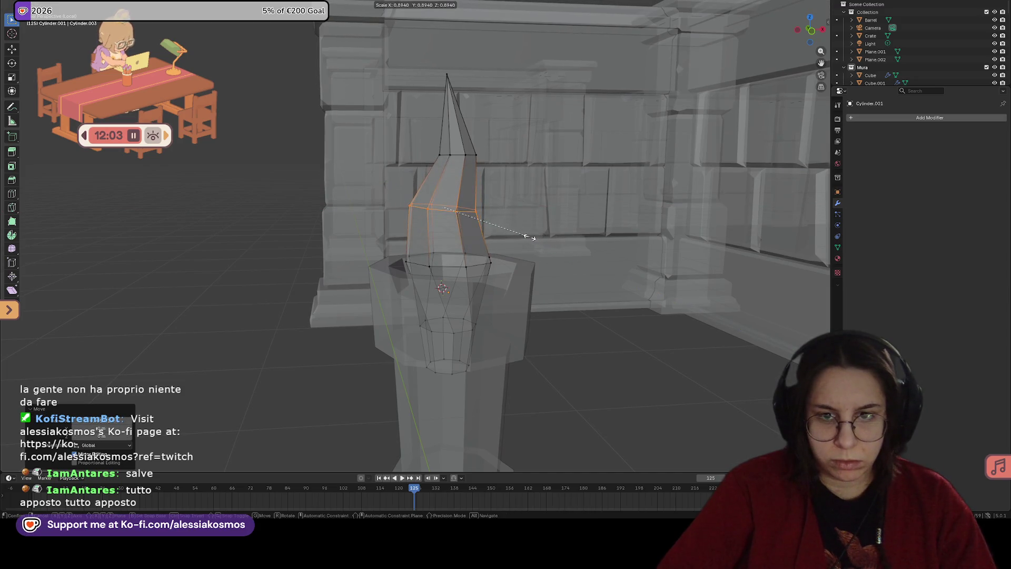
{"action": "left_click", "coordinate": [520, 234]}
Step: Add a centred loop cut through the flame's middle and raise the loop above it
{"action": "key", "text": "ctrl+r"}
{"action": "left_click", "coordinate": [495, 241]}
{"action": "right_click", "coordinate": [386, 196]}
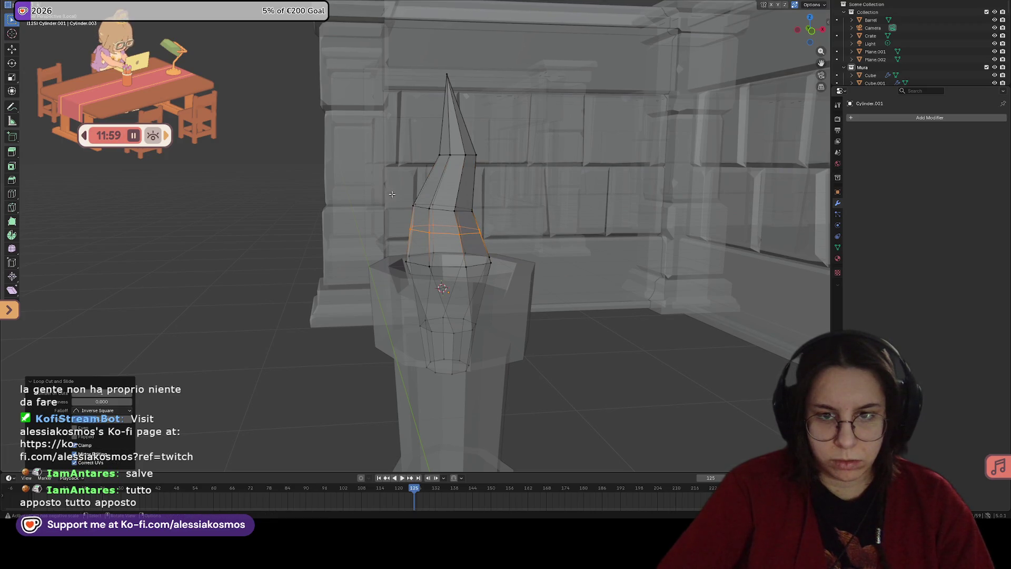
{"action": "left_click", "coordinate": [512, 217], "text": "alt"}
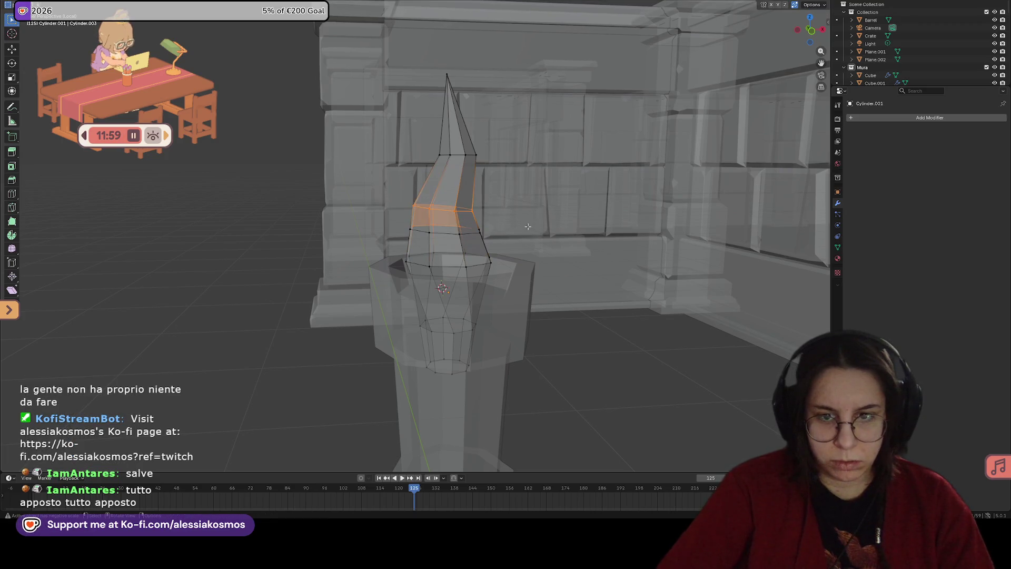
{"action": "key", "text": "g"}
{"action": "key", "text": "z"}
{"action": "left_click", "coordinate": [510, 203]}
Step: Tilt the flame's middle loop slightly and widen it a little
{"action": "left_click_drag", "start_coordinate": [403, 213], "coordinate": [560, 245]}
{"action": "key", "text": "r"}
{"action": "left_click", "coordinate": [561, 232]}
{"action": "key", "text": "s"}
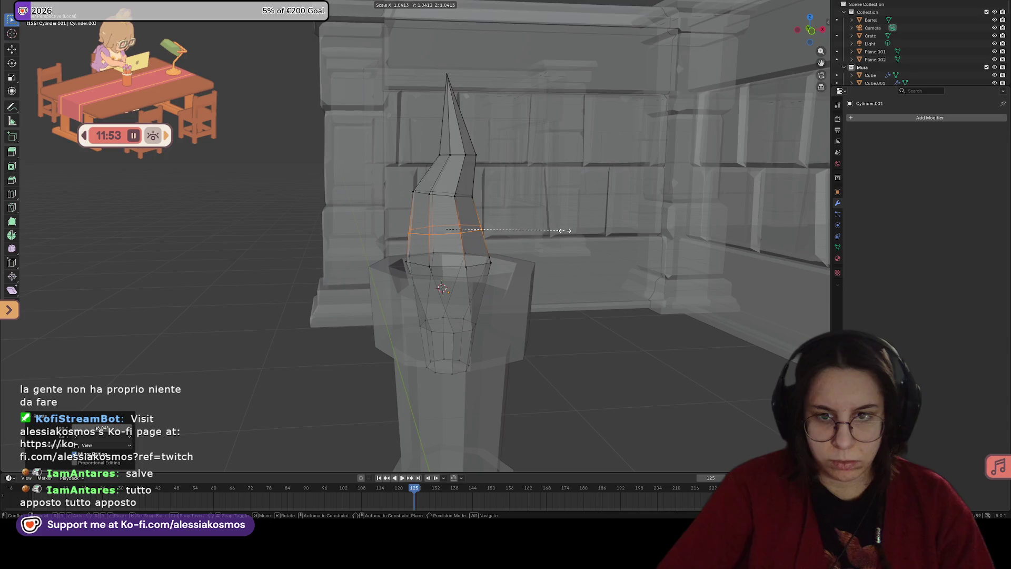
{"action": "left_click", "coordinate": [570, 233]}
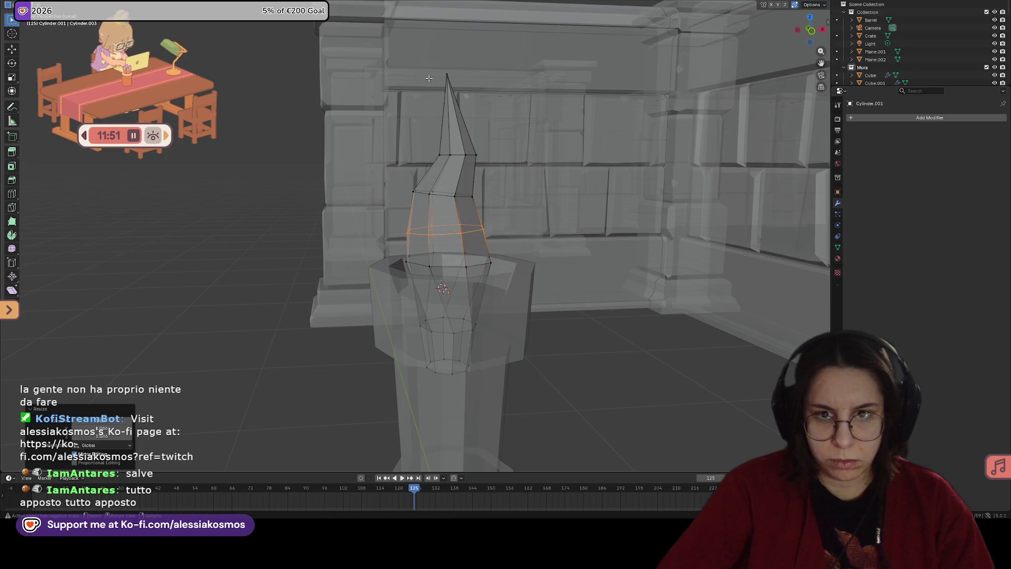
Step: Lower the flame's tip point along Z
{"action": "left_click", "coordinate": [446, 75]}
{"action": "key", "text": "g"}
{"action": "key", "text": "z"}
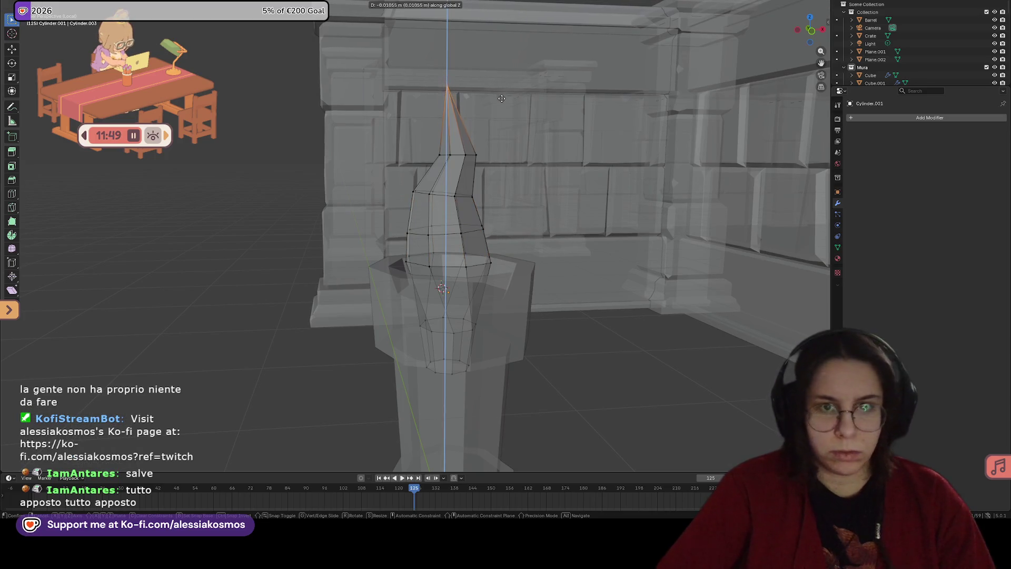
{"action": "left_click", "coordinate": [500, 126]}
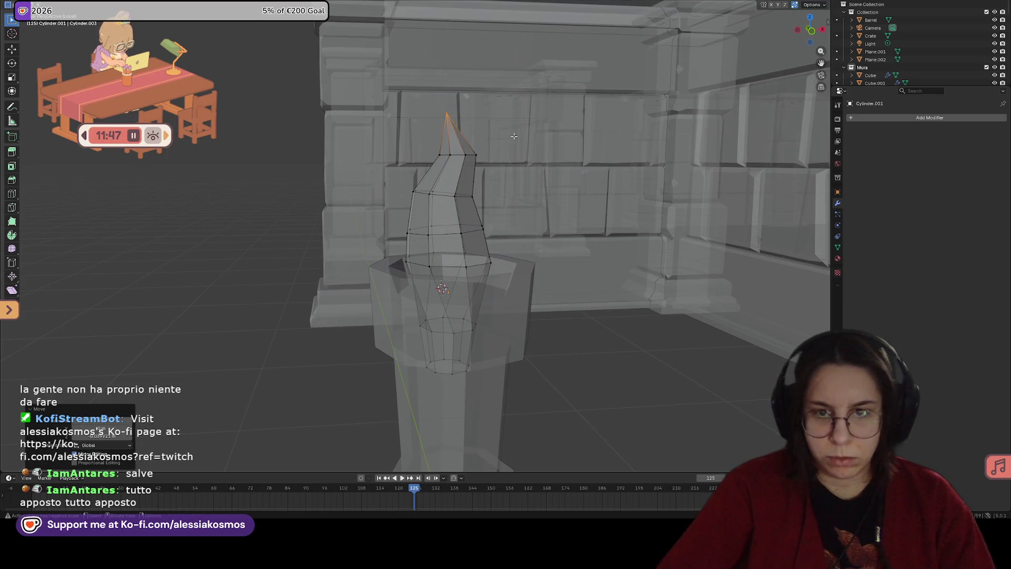
Step: Cut a new edge loop just below the tip and raise it along Z
{"action": "key", "text": "ctrl+r"}
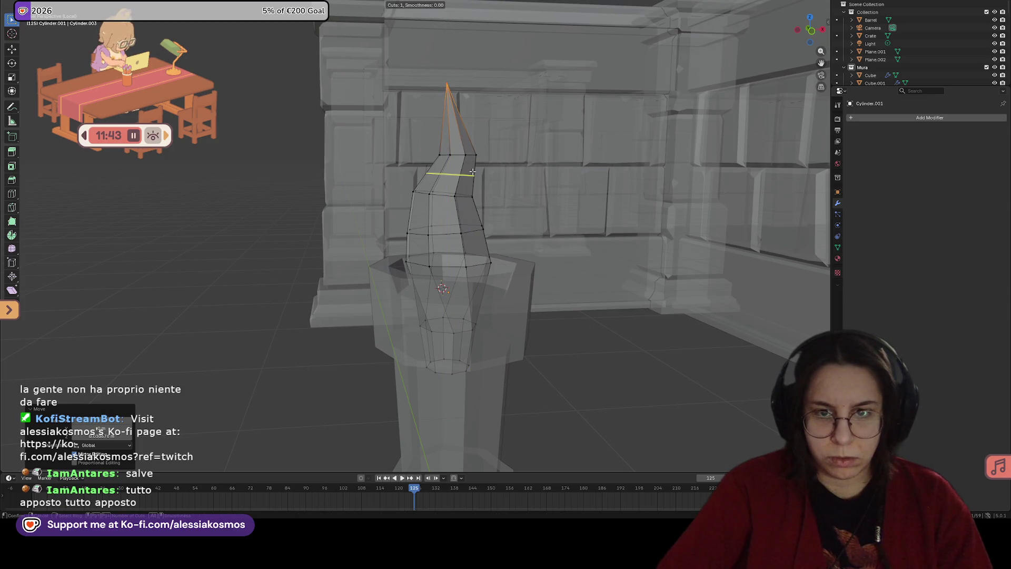
{"action": "key", "text": "Escape"}
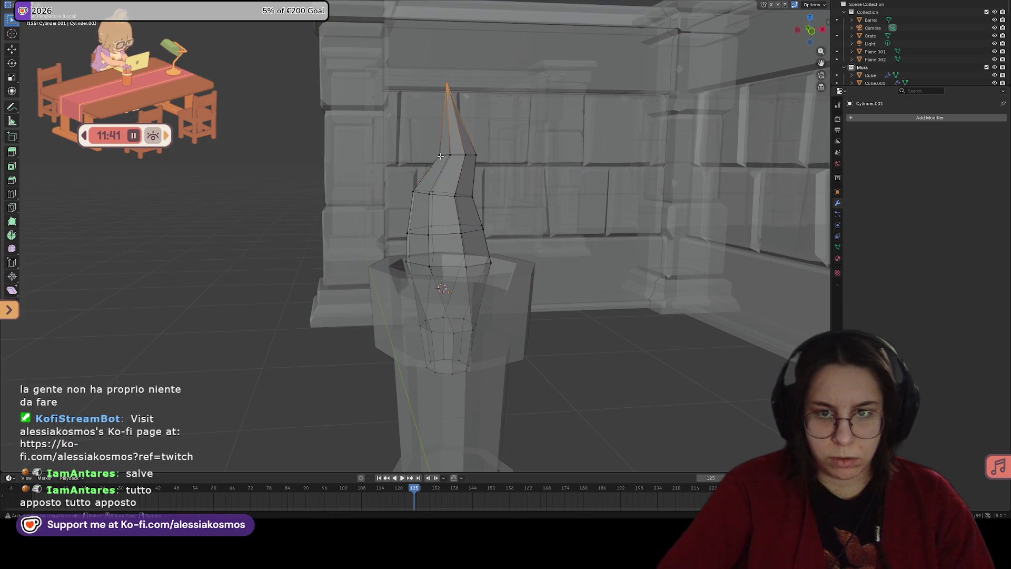
{"action": "key", "text": "ctrl+r"}
{"action": "double_click", "coordinate": [437, 167]}
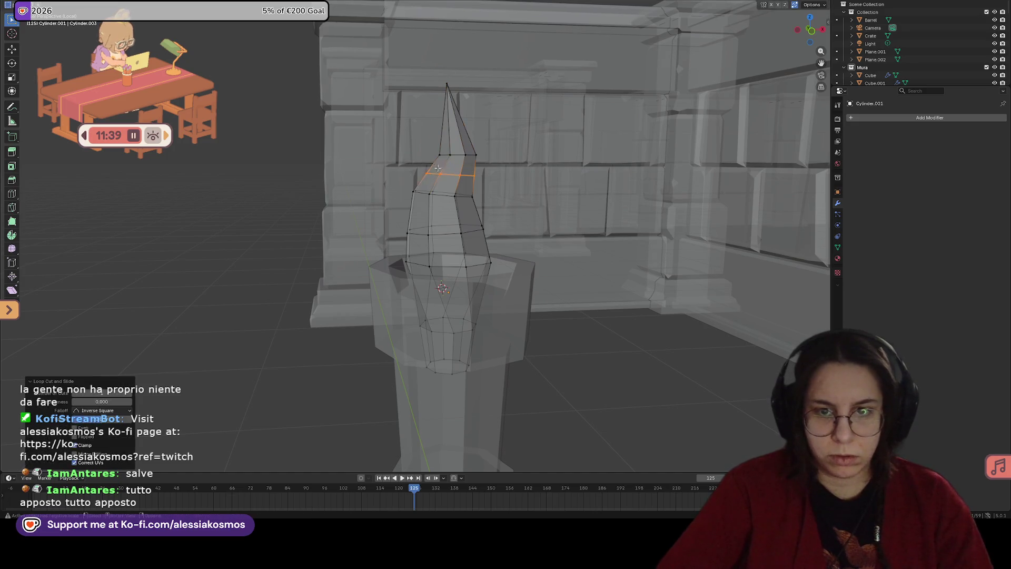
{"action": "key", "text": "g"}
{"action": "key", "text": "z"}
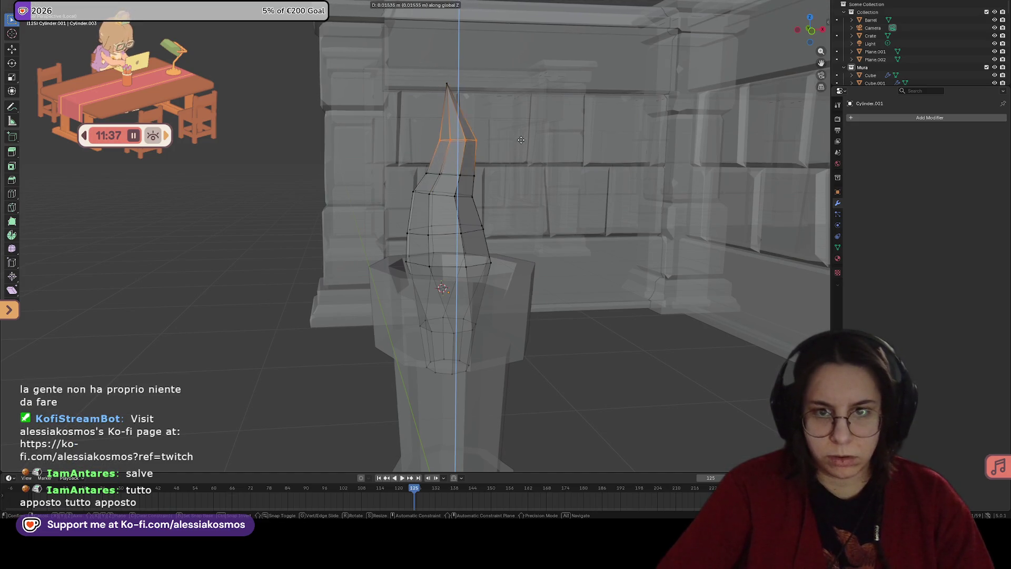
{"action": "key", "text": "Escape"}
{"action": "key", "text": "g"}
{"action": "key", "text": "z"}
{"action": "left_click", "coordinate": [525, 171]}
Step: Shift the new ring sideways along X and shrink it
{"action": "key", "text": "g"}
{"action": "key", "text": "y"}
{"action": "key", "text": "x"}
{"action": "left_click", "coordinate": [533, 175]}
{"action": "key", "text": "s"}
{"action": "left_click", "coordinate": [571, 178]}
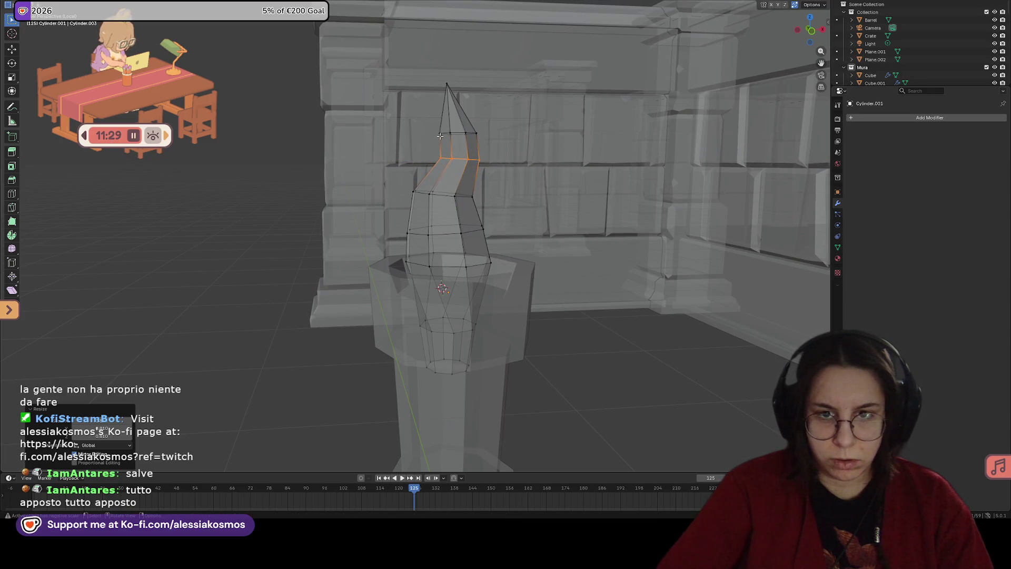
Step: Scale the ring just below the tip to about 0.79 and lower it along Z
{"action": "left_click", "coordinate": [464, 133], "text": "alt"}
{"action": "key", "text": "s"}
{"action": "left_click", "coordinate": [508, 136]}
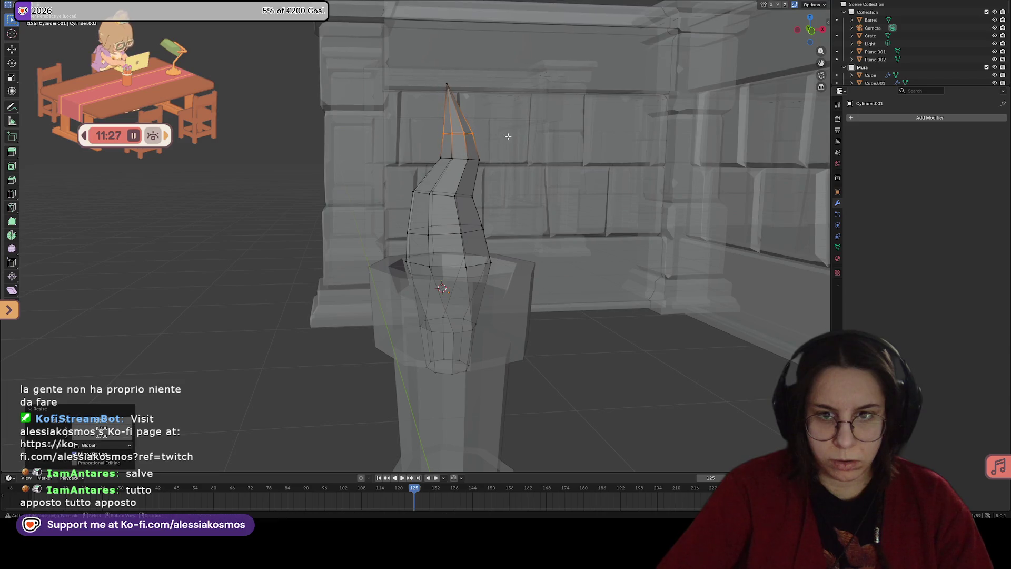
{"action": "key", "text": "g"}
{"action": "key", "text": "z"}
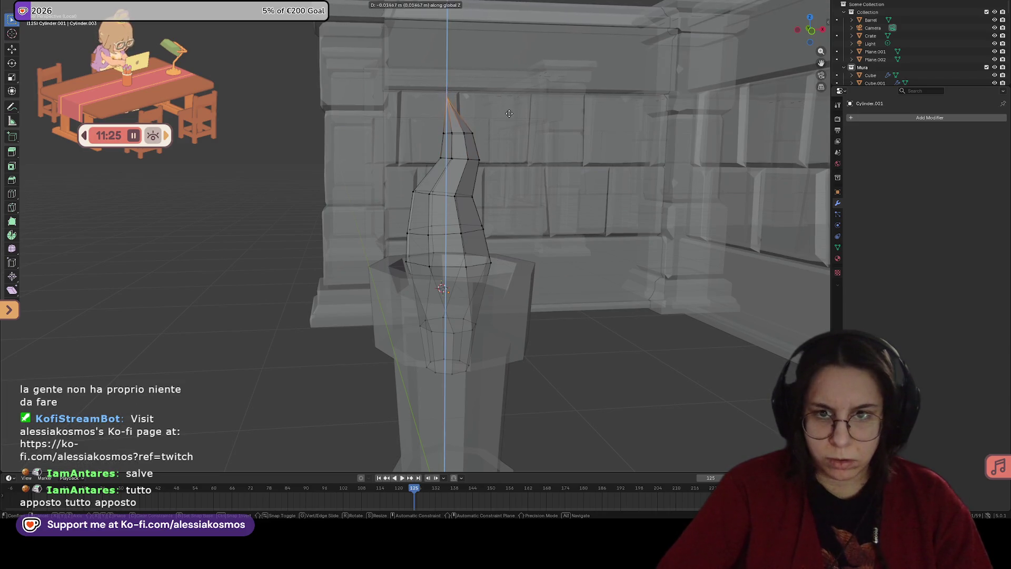
{"action": "left_click", "coordinate": [510, 117]}
Step: Shift the flame's tip sideways along X and exit Edit Mode
{"action": "key", "text": "g"}
{"action": "key", "text": "y"}
{"action": "key", "text": "x"}
{"action": "left_click", "coordinate": [515, 116]}
{"action": "mouse_move", "coordinate": [514, 116]}
{"action": "middle_mouse_down"}
{"action": "mouse_move", "coordinate": [484, 267]}
{"action": "mouse_move", "coordinate": [492, 244]}
{"action": "mouse_move", "coordinate": [495, 252]}
{"action": "mouse_move", "coordinate": [459, 181]}
{"action": "middle_mouse_up"}
{"action": "key", "text": "Tab"}
Step: Shrink the flame's lower ring to about 0.86 with the walls made see-through
{"action": "scroll", "coordinate": [457, 241], "scroll_direction": "up", "scroll_amount": 5}
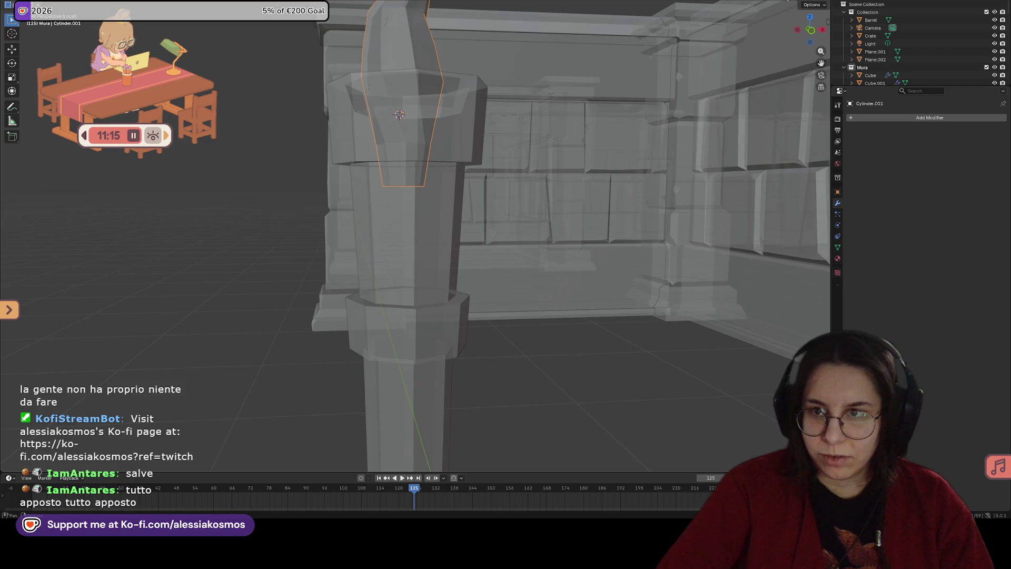
{"action": "key", "text": "alt+z"}
{"action": "mouse_move", "coordinate": [578, 116]}
{"action": "middle_mouse_down"}
{"action": "mouse_move", "coordinate": [522, 157]}
{"action": "mouse_move", "coordinate": [524, 187]}
{"action": "mouse_move", "coordinate": [474, 176]}
{"action": "mouse_move", "coordinate": [471, 186]}
{"action": "mouse_move", "coordinate": [485, 192]}
{"action": "middle_mouse_up"}
{"action": "scroll", "coordinate": [524, 187], "scroll_direction": "down", "scroll_amount": 5}
{"action": "key", "text": "Tab"}
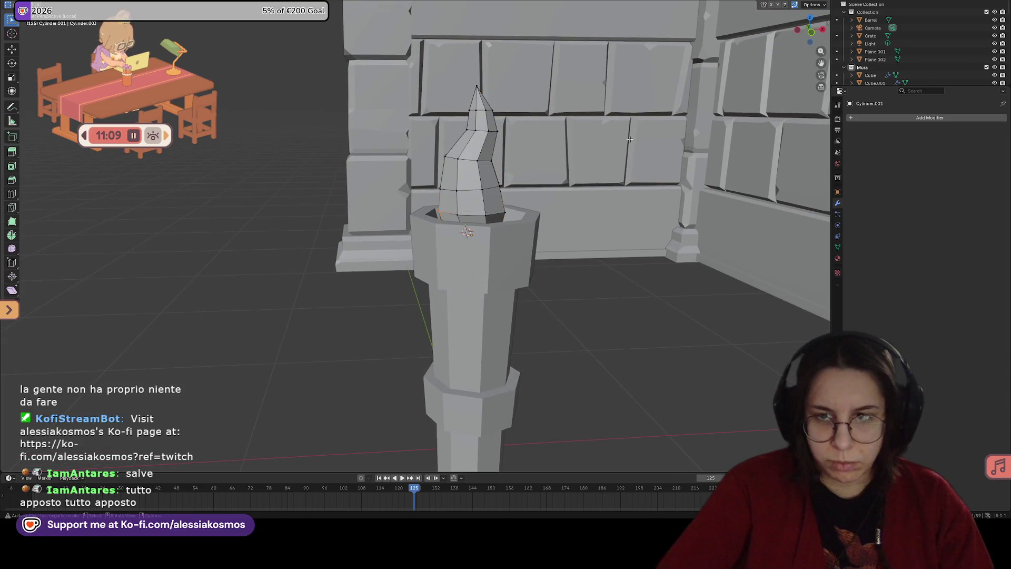
{"action": "key", "text": "alt+z"}
{"action": "left_click", "coordinate": [440, 210], "text": "alt"}
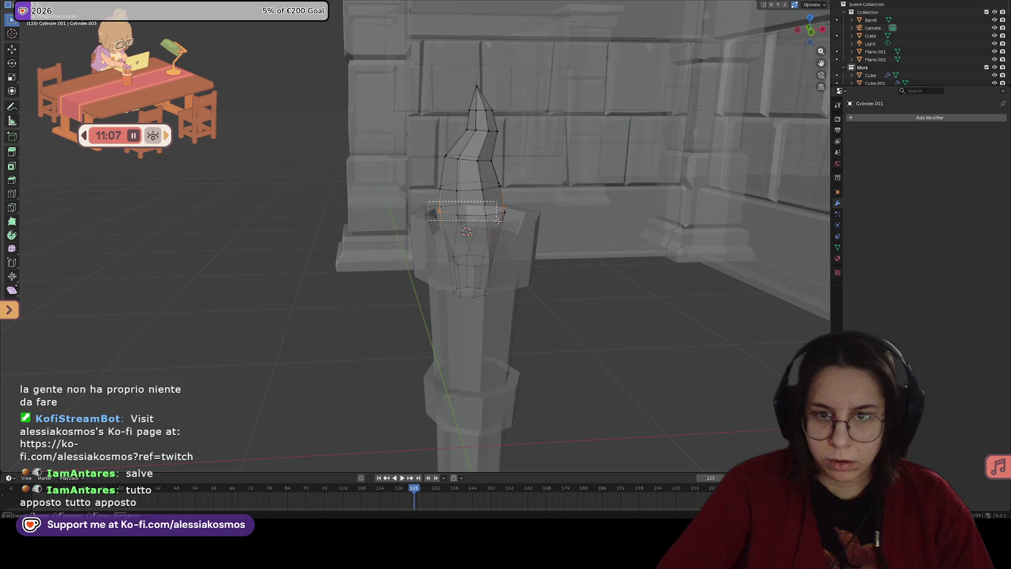
{"action": "key", "text": "s"}
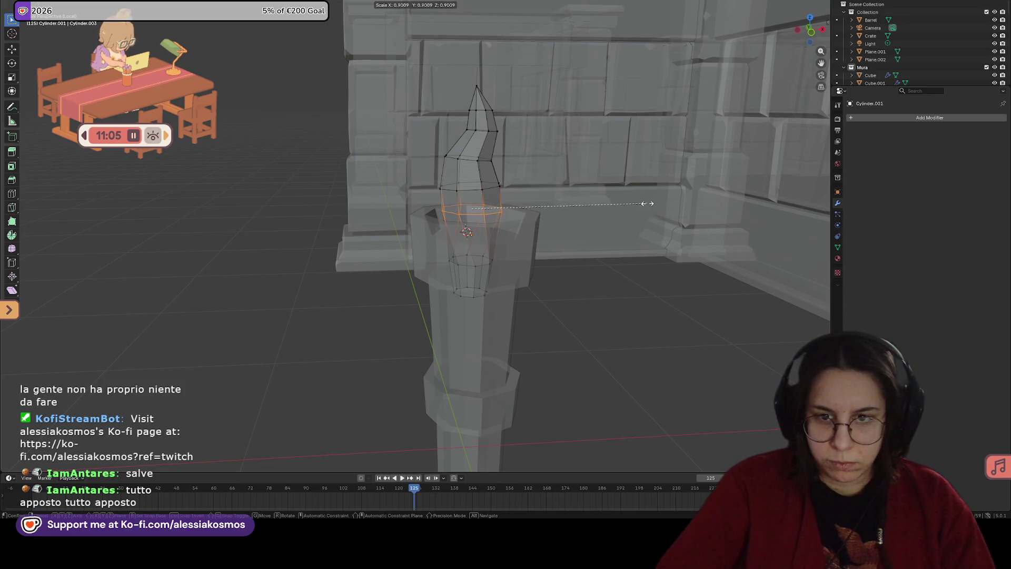
{"action": "left_click", "coordinate": [640, 203]}
Step: Slim the whole flame along Y, then scale it to about 0.83 keeping its height
{"action": "key", "text": "Tab"}
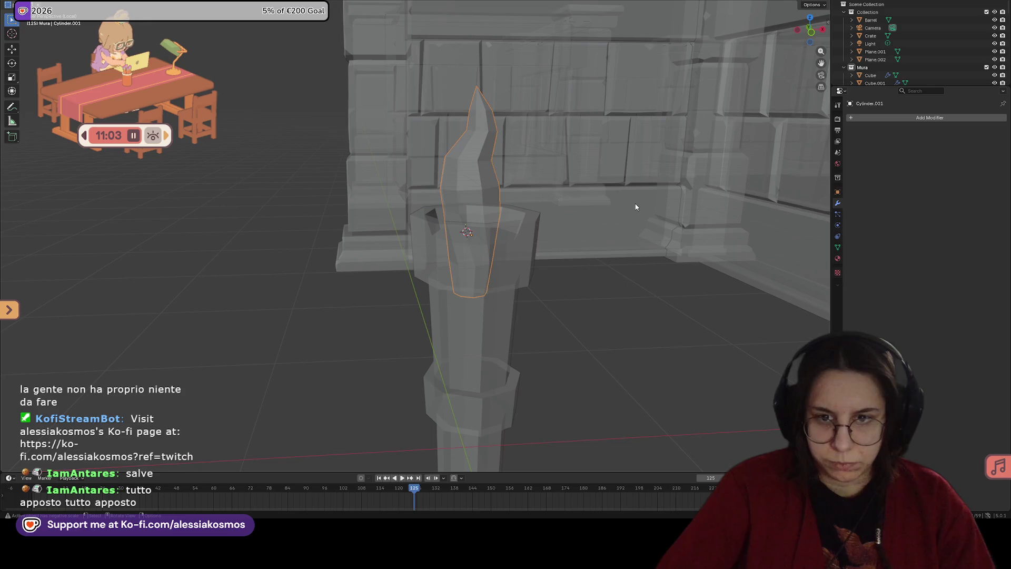
{"action": "key", "text": "s"}
{"action": "key", "text": "y"}
{"action": "left_click", "coordinate": [624, 205]}
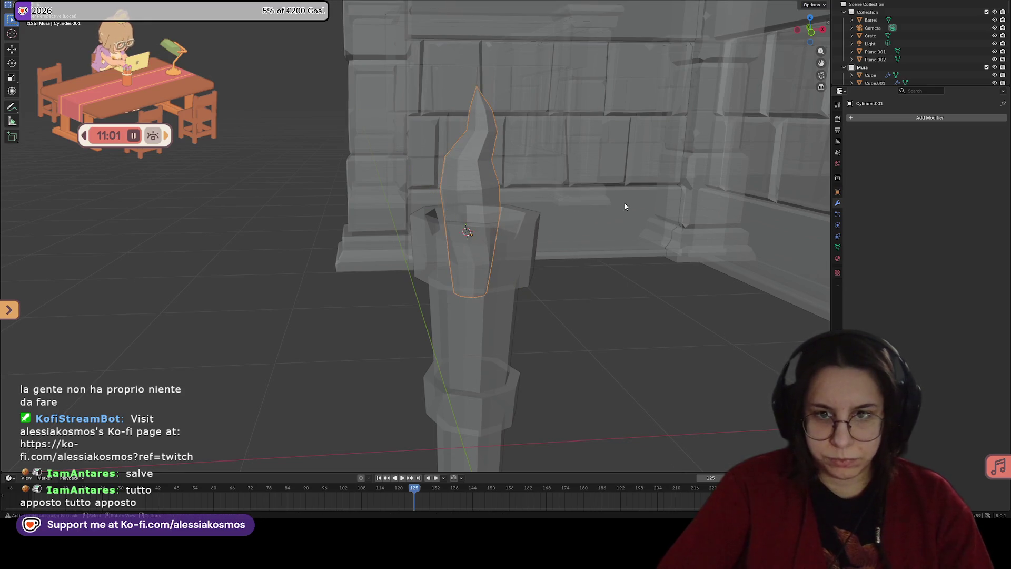
{"action": "key", "text": "s"}
{"action": "key", "text": "shift+z"}
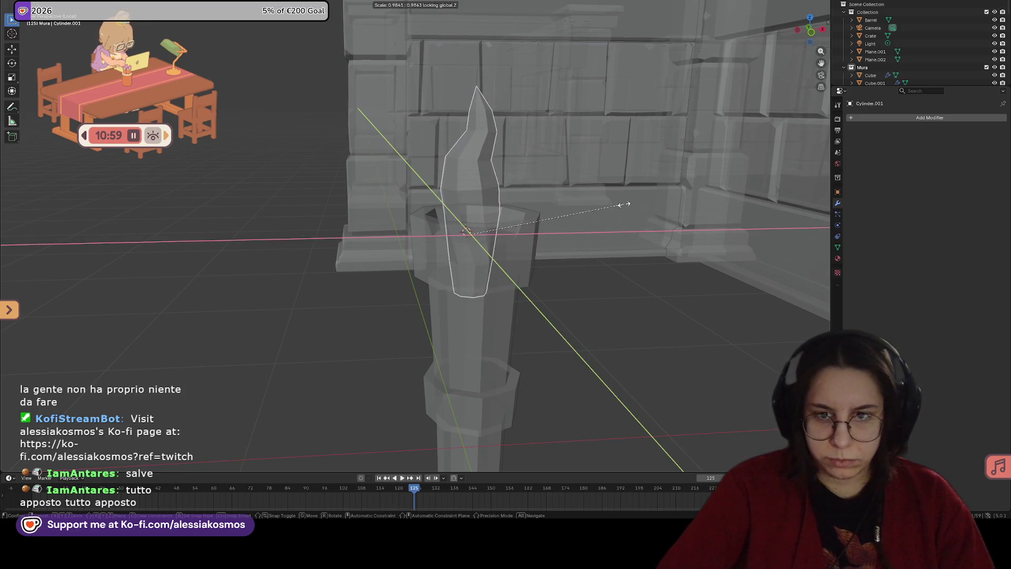
{"action": "left_click", "coordinate": [604, 205]}
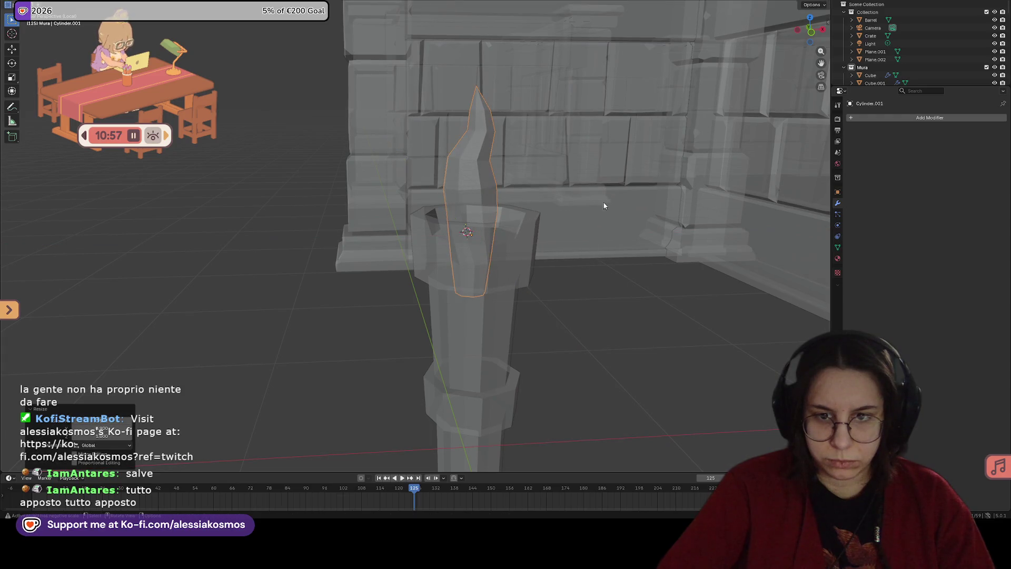
Step: Centre on the flame and enlarge the selected flame ring to about 1.15
{"action": "scroll", "coordinate": [552, 231], "scroll_direction": "down", "scroll_amount": 3}
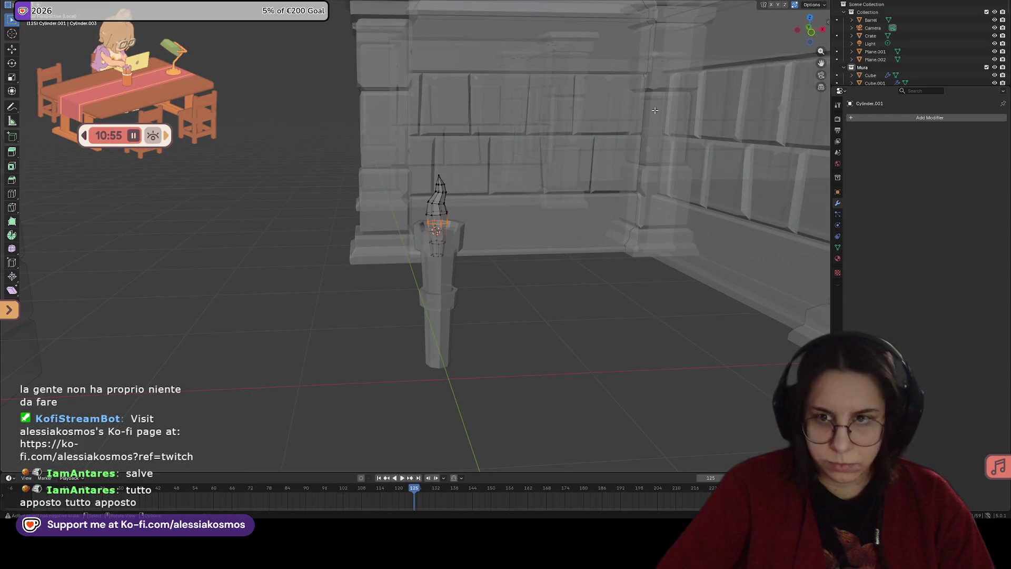
{"action": "key", "text": "alt+z"}
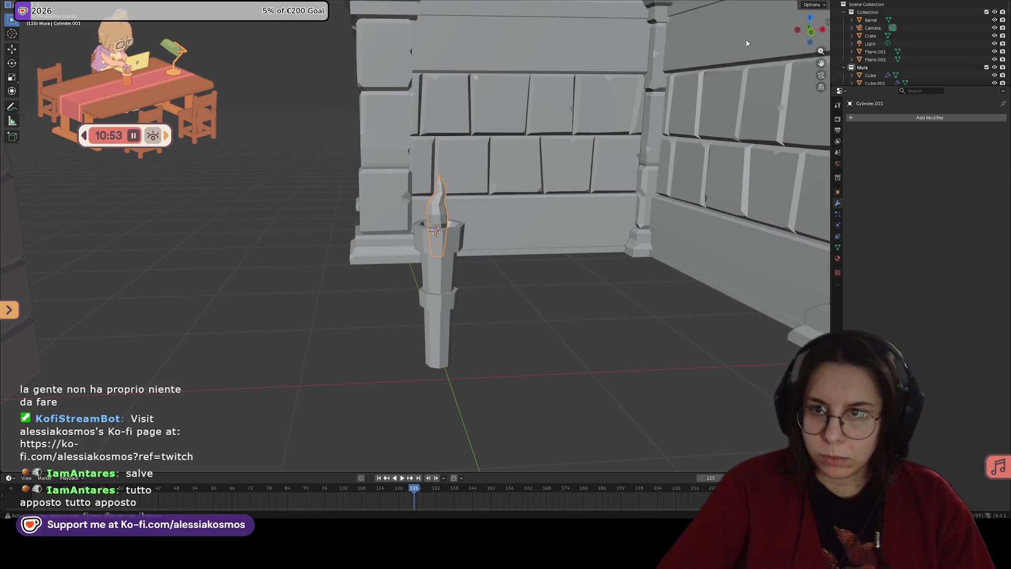
{"action": "mouse_move", "coordinate": [508, 294]}
{"action": "middle_mouse_down"}
{"action": "mouse_move", "coordinate": [461, 343]}
{"action": "mouse_move", "coordinate": [496, 201]}
{"action": "mouse_move", "coordinate": [491, 238]}
{"action": "mouse_move", "coordinate": [456, 257]}
{"action": "mouse_move", "coordinate": [508, 270]}
{"action": "mouse_move", "coordinate": [507, 242]}
{"action": "mouse_move", "coordinate": [473, 222]}
{"action": "mouse_move", "coordinate": [513, 175]}
{"action": "mouse_move", "coordinate": [444, 244]}
{"action": "middle_mouse_up"}
{"action": "key", "text": "KP_Decimal"}
{"action": "scroll", "coordinate": [456, 217], "scroll_direction": "up", "scroll_amount": 3}
{"action": "key", "text": "Tab"}
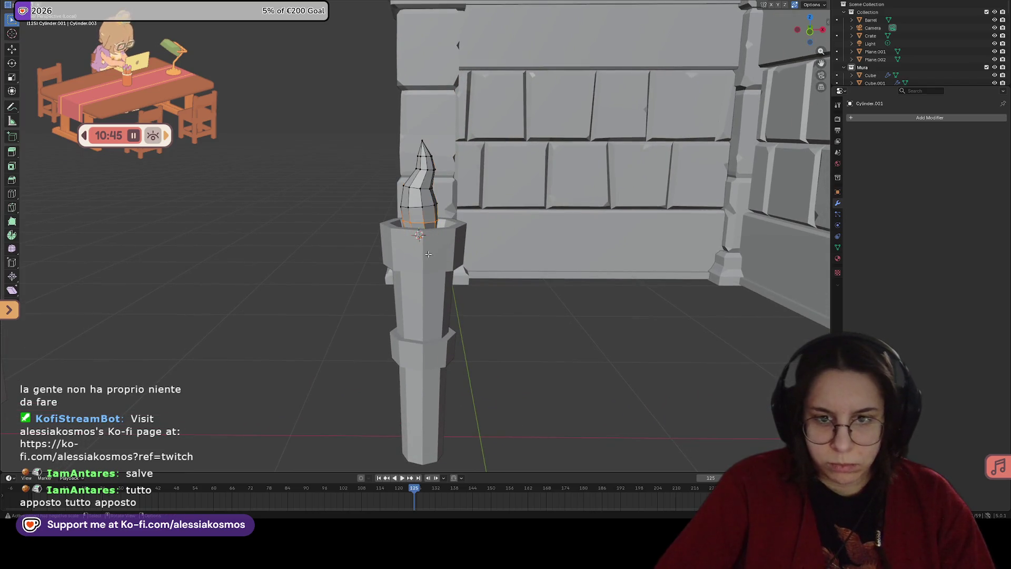
{"action": "key", "text": "s"}
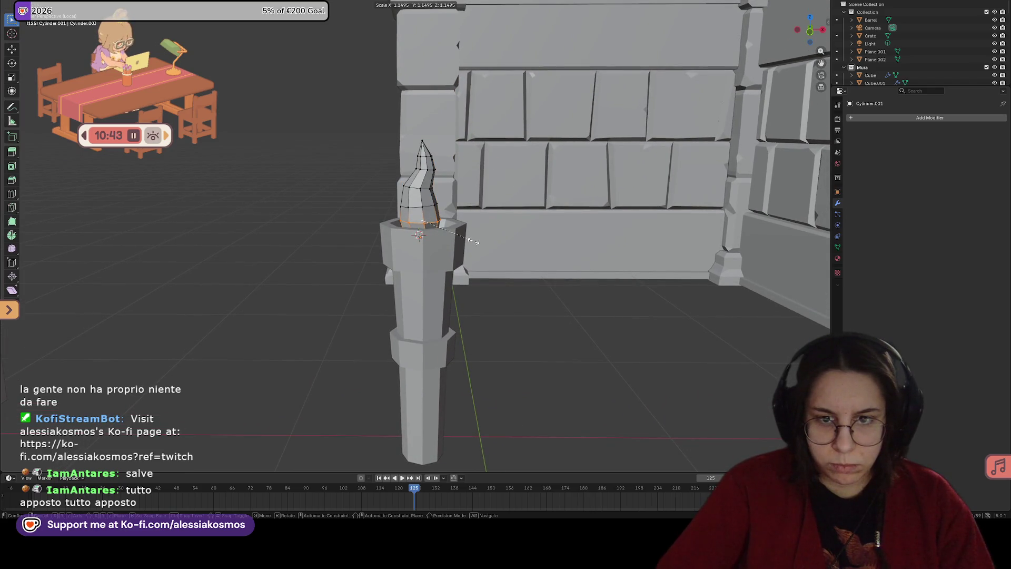
{"action": "left_click", "coordinate": [476, 242]}
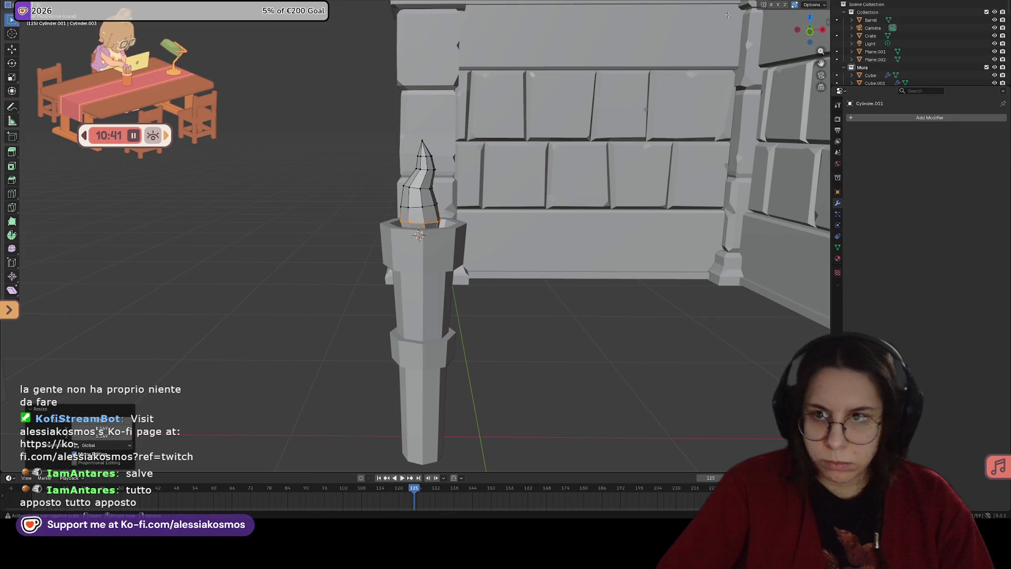
Step: Rescale the flame's lower ring inside the see-through pillar top
{"action": "key", "text": "alt+z"}
{"action": "key", "text": "s"}
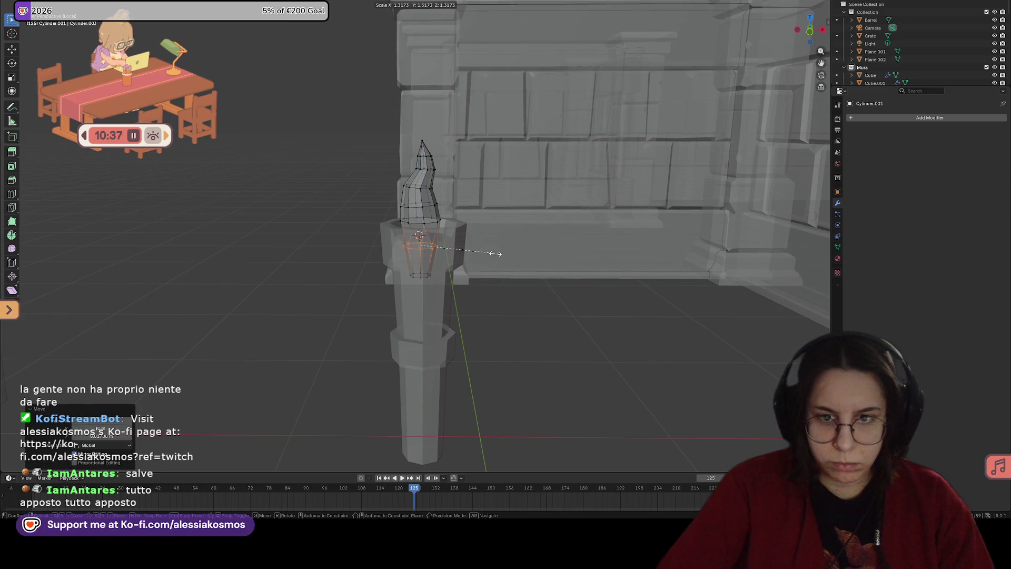
{"action": "left_click", "coordinate": [498, 255]}
{"action": "key", "text": "Tab"}
{"action": "middle_click_drag", "start_coordinate": [461, 243], "coordinate": [488, 241]}
{"action": "key", "text": "Tab"}
{"action": "right_click", "coordinate": [424, 279]}
Step: Move the whole flame to a new position in the pillar's top
{"action": "key", "text": "Escape"}
{"action": "key", "text": "Tab"}
{"action": "key", "text": "g"}
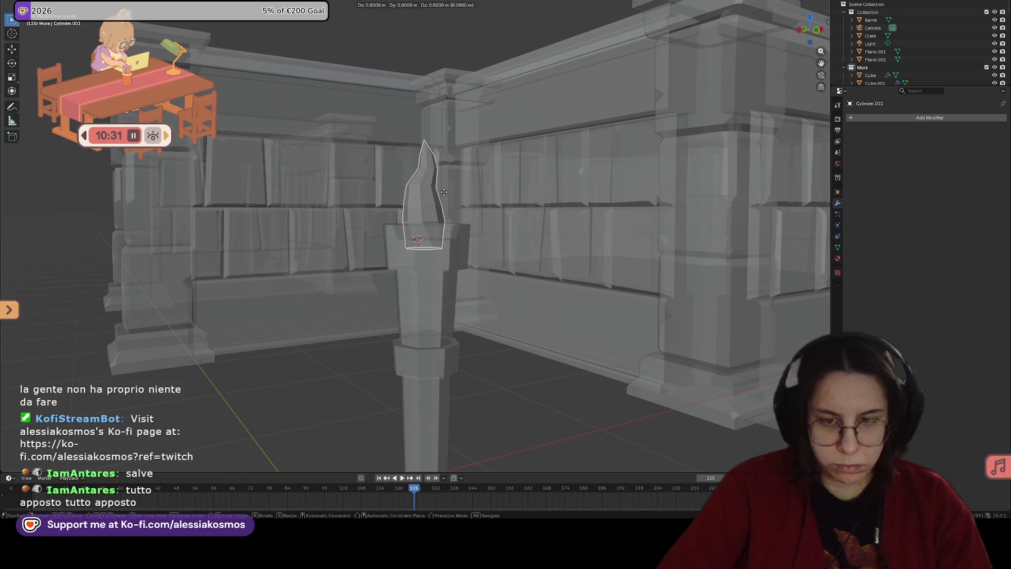
{"action": "left_click", "coordinate": [447, 194]}
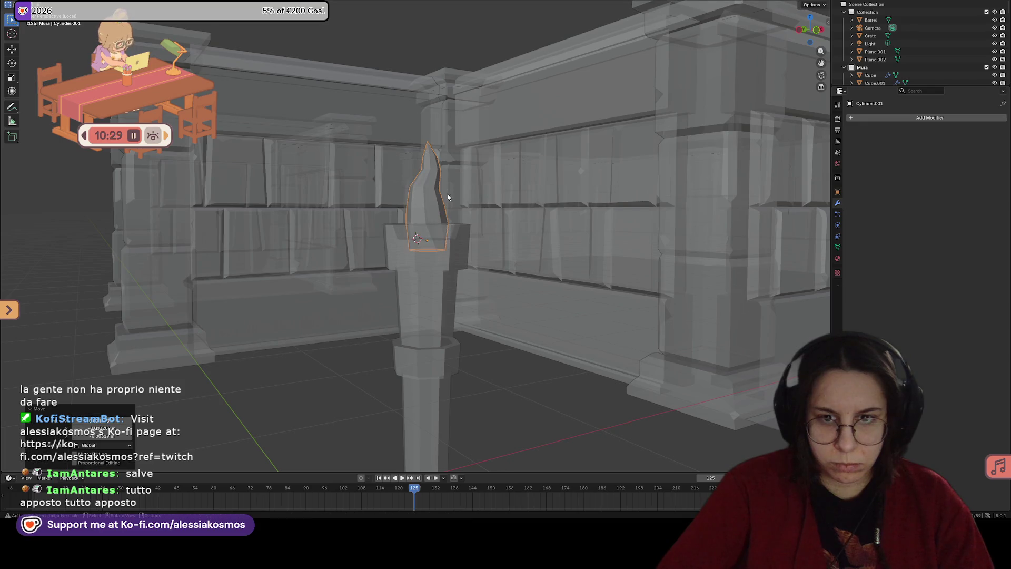
{"action": "mouse_move", "coordinate": [461, 231]}
{"action": "middle_mouse_down"}
{"action": "mouse_move", "coordinate": [541, 225]}
{"action": "mouse_move", "coordinate": [517, 287]}
{"action": "mouse_move", "coordinate": [564, 289]}
{"action": "mouse_move", "coordinate": [523, 262]}
{"action": "middle_mouse_up"}
{"action": "scroll", "coordinate": [518, 287], "scroll_direction": "up", "scroll_amount": 2}
{"action": "mouse_move", "coordinate": [255, 139]}
{"action": "middle_mouse_down"}
{"action": "mouse_move", "coordinate": [479, 321]}
{"action": "mouse_move", "coordinate": [442, 295]}
{"action": "mouse_move", "coordinate": [382, 285]}
{"action": "mouse_move", "coordinate": [448, 279]}
{"action": "middle_mouse_up"}
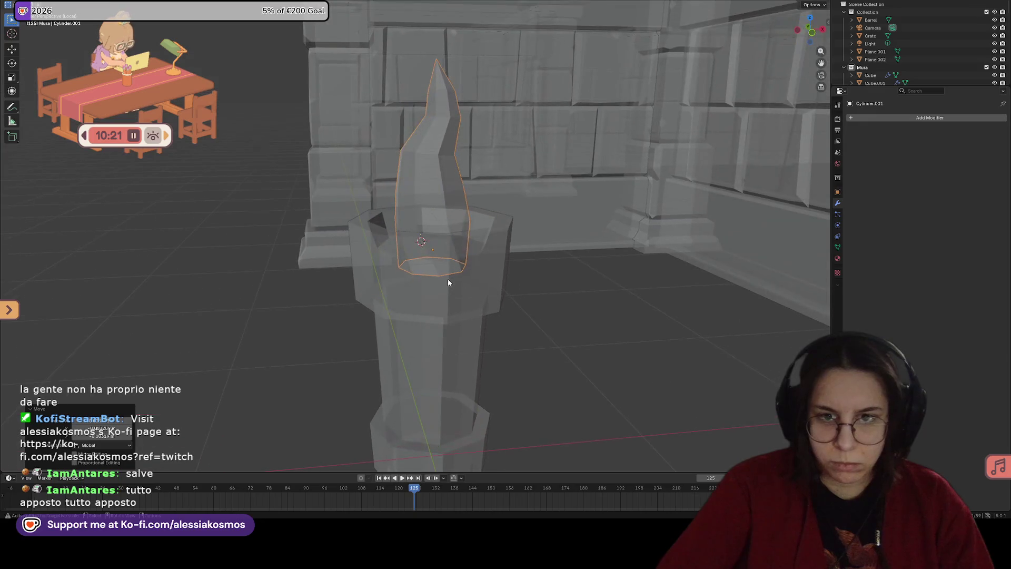
Step: Shrink the flame's lower ring, rescale the middle ring, and select the ring near the top
{"action": "key", "text": "Tab"}
{"action": "key", "text": "s"}
{"action": "left_click", "coordinate": [497, 167]}
{"action": "left_click", "coordinate": [453, 117], "text": "alt"}
{"action": "key", "text": "s"}
{"action": "left_click", "coordinate": [488, 124]}
{"action": "middle_click_drag", "start_coordinate": [487, 123], "coordinate": [468, 131]}
{"action": "left_click", "coordinate": [474, 90], "text": "alt"}
Step: Shrink the flame's top ring, then select the ring partway up the flame
{"action": "key", "text": "s"}
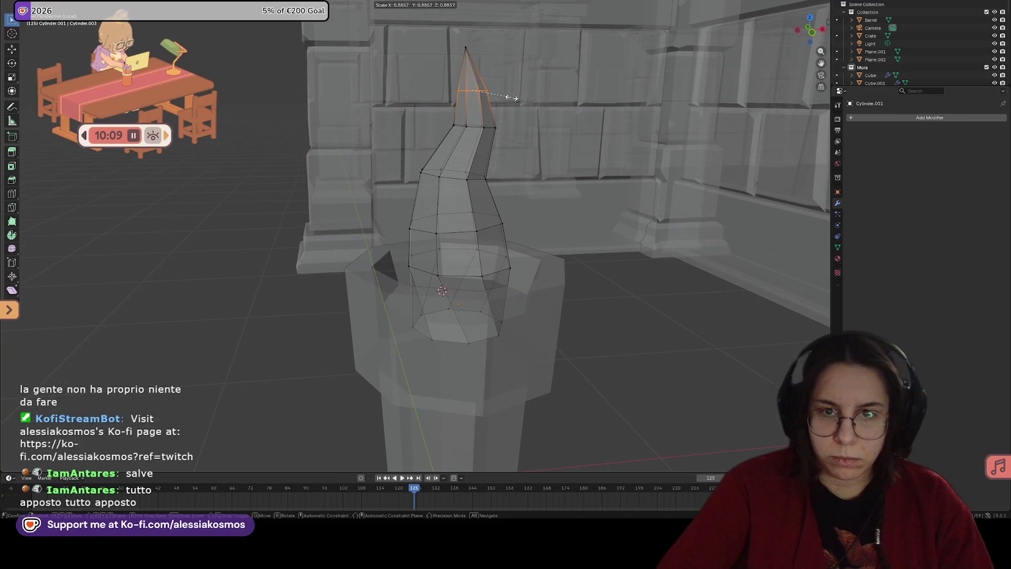
{"action": "left_click", "coordinate": [511, 97]}
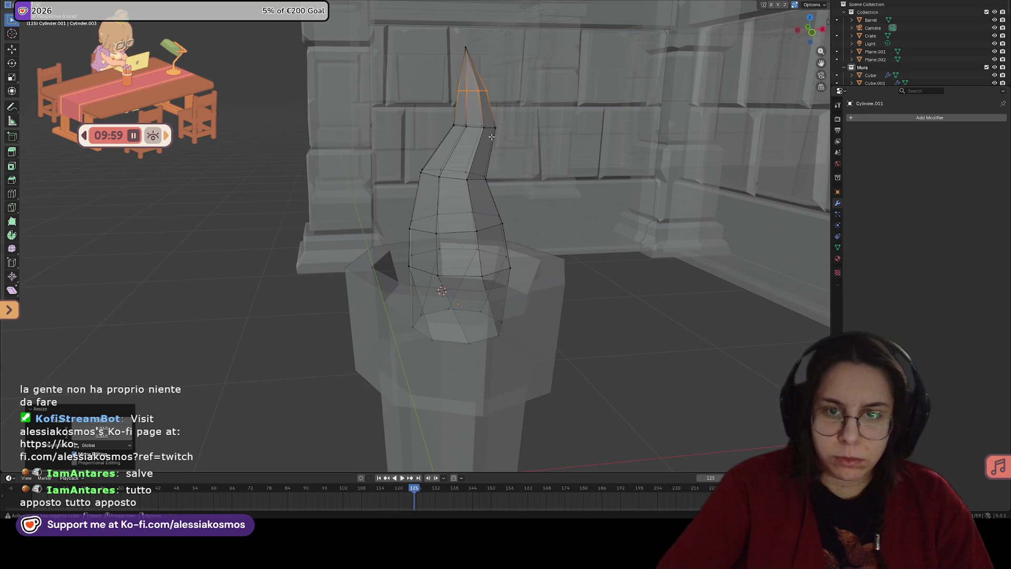
{"action": "left_click", "coordinate": [532, 140], "text": "alt"}
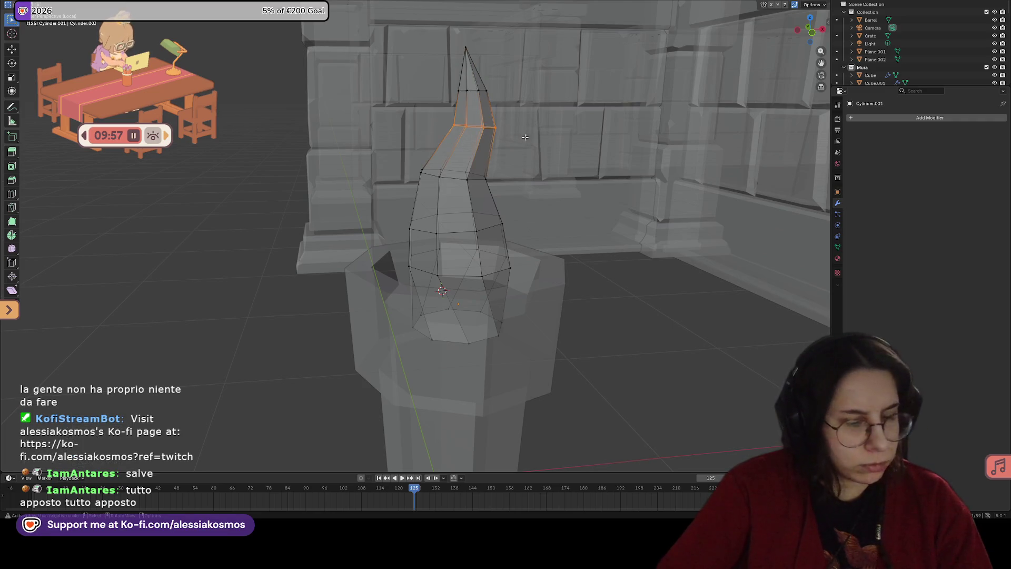
{"action": "key", "text": "alt+z"}
{"action": "key", "text": "alt+z"}
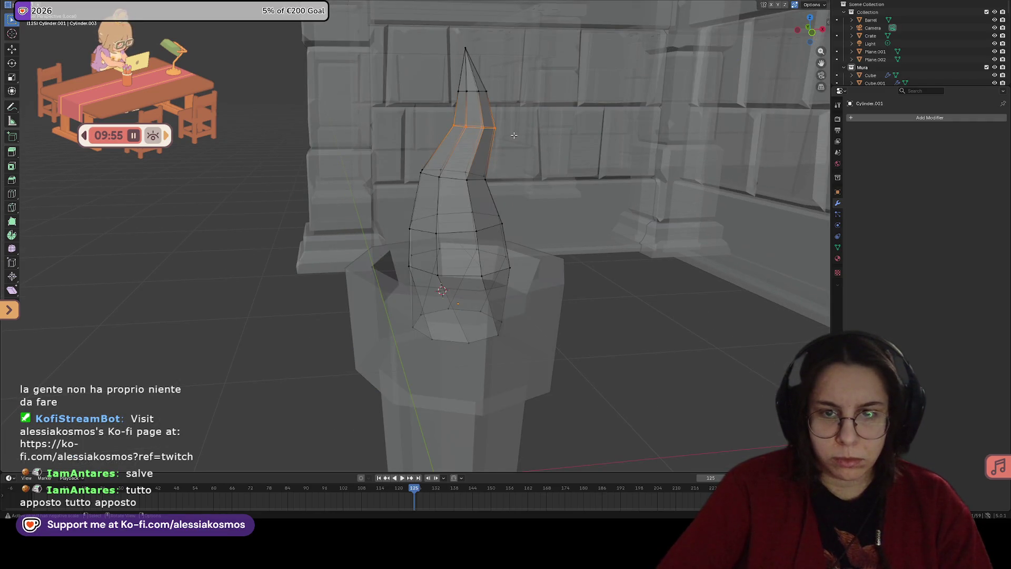
{"action": "key", "text": "alt+z"}
{"action": "key", "text": "alt+z"}
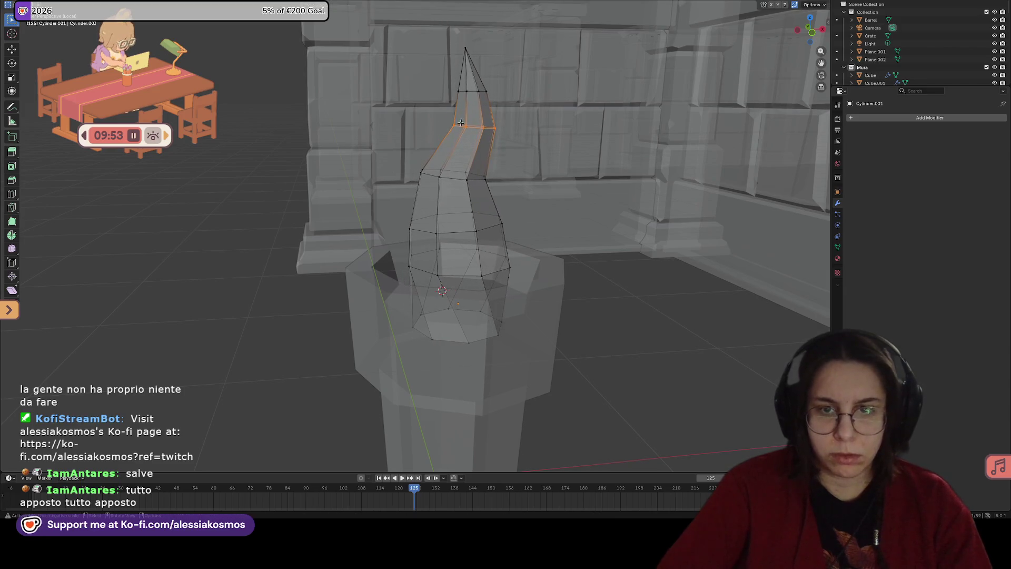
{"action": "key", "text": "alt+z"}
{"action": "key", "text": "alt+z"}
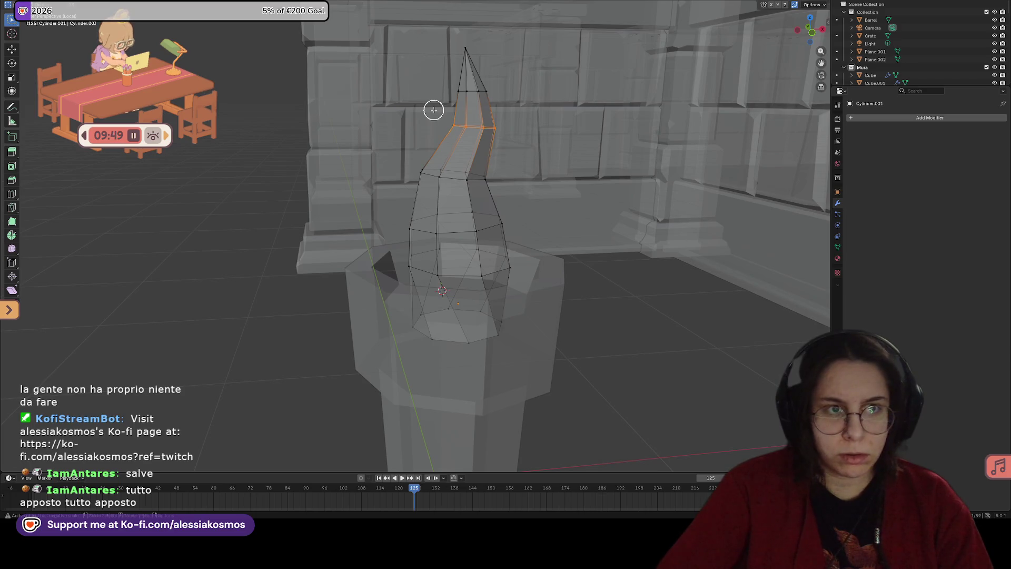
{"action": "key", "text": "alt+z"}
{"action": "key", "text": "alt+z"}
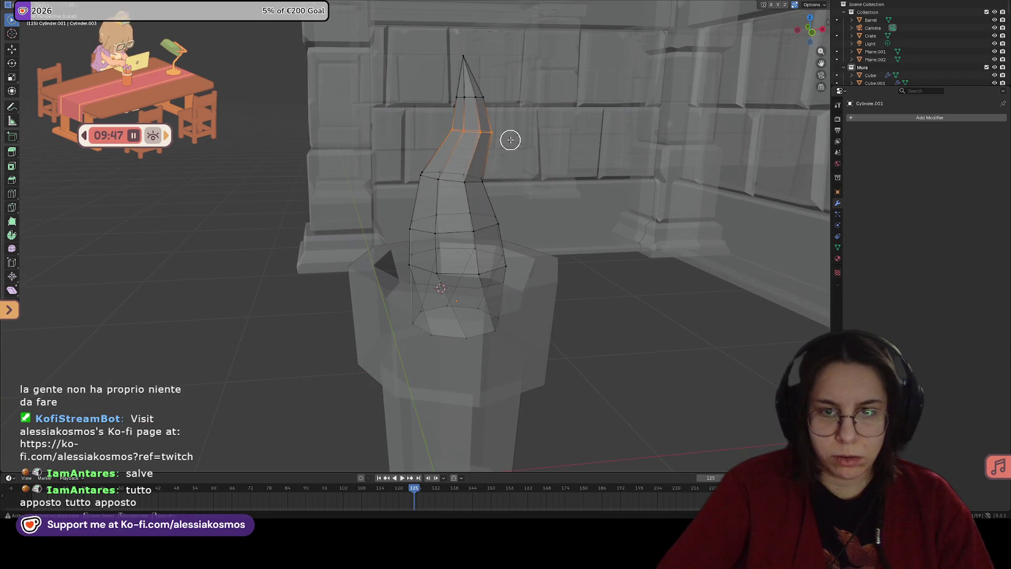
{"action": "key", "text": "alt+z"}
{"action": "key", "text": "alt+z"}
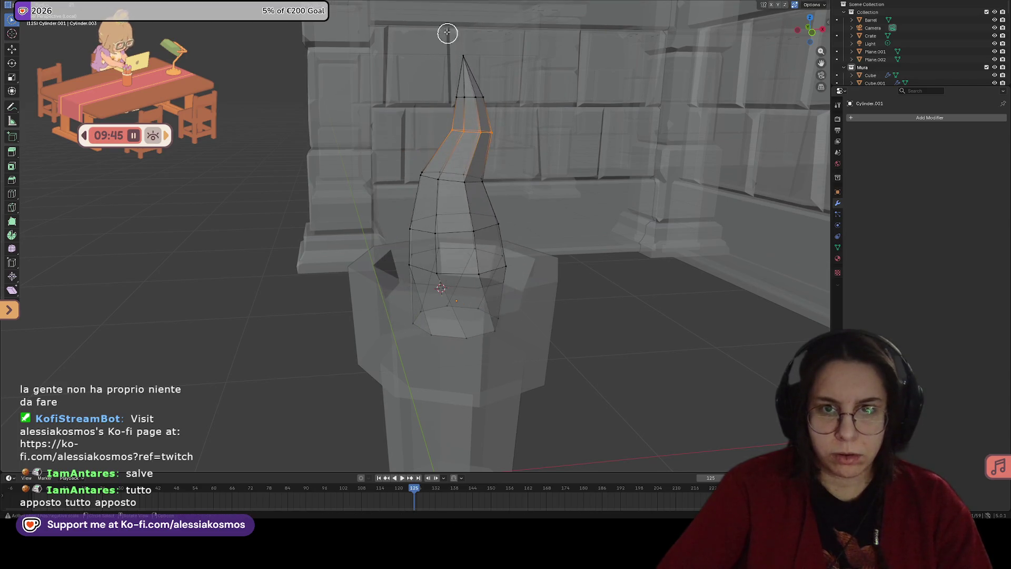
Step: Edge-slide the upper loop down the flame surface to about -0.165
{"action": "left_click", "coordinate": [450, 4]}
{"action": "key", "text": "Escape"}
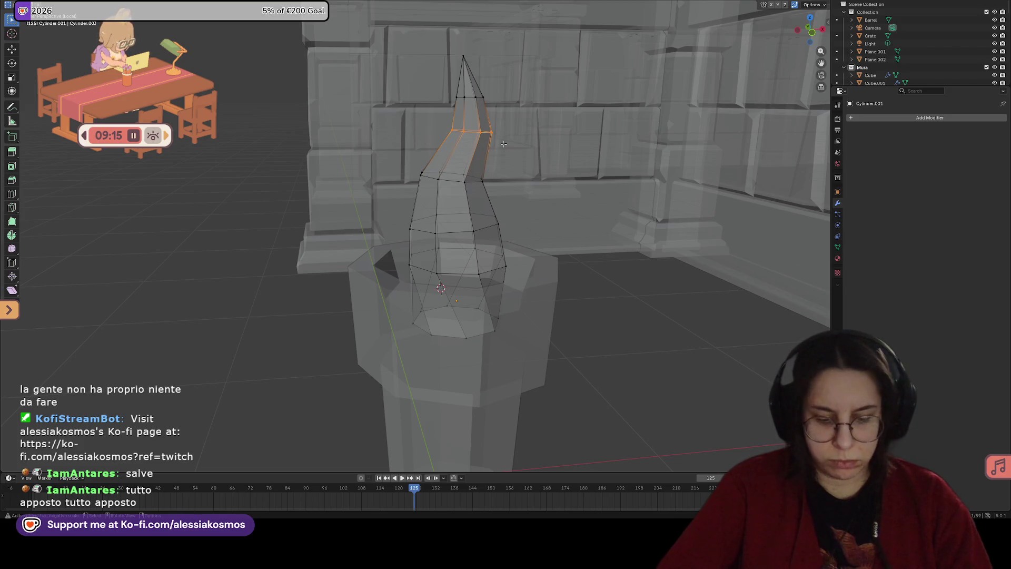
{"action": "key", "text": "g"}
{"action": "scroll", "coordinate": [502, 145], "scroll_direction": "down", "scroll_amount": 1}
{"action": "key", "text": "g"}
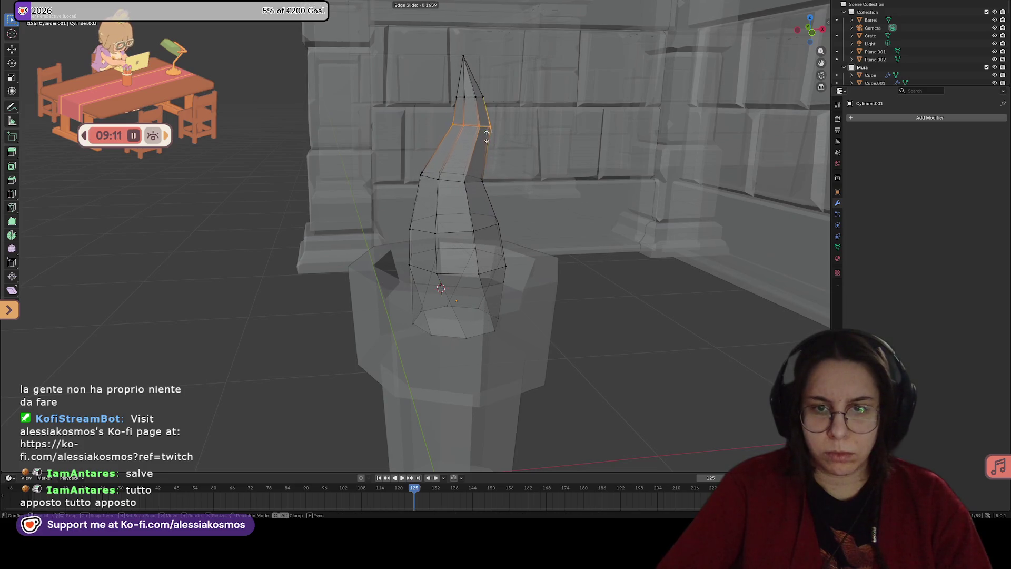
Step: Confirm the loop slide, keep falloff size 1 m, then vertex-slide and soft-move the loop up-left
{"action": "left_click", "coordinate": [487, 140]}
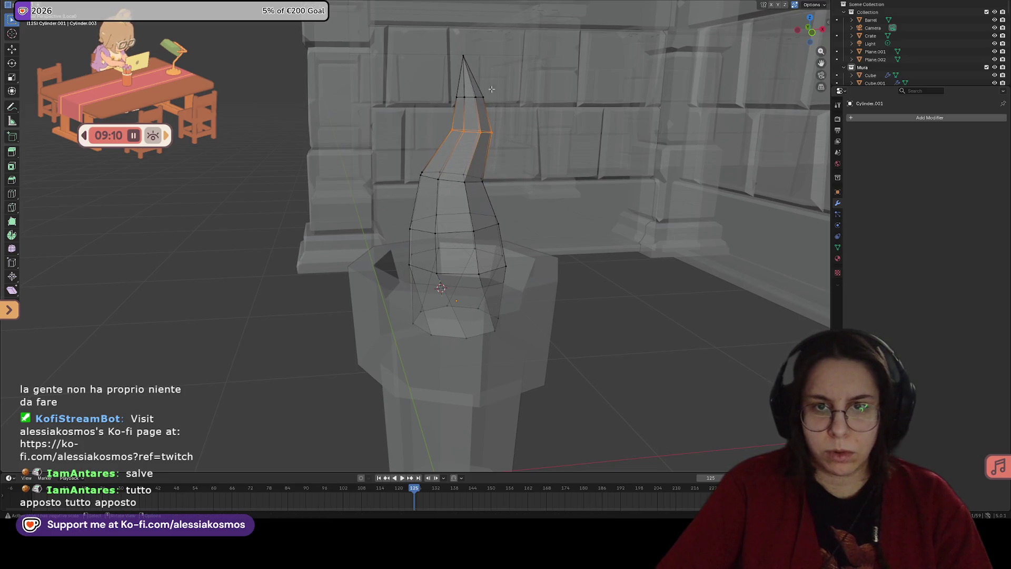
{"action": "left_click", "coordinate": [448, 2]}
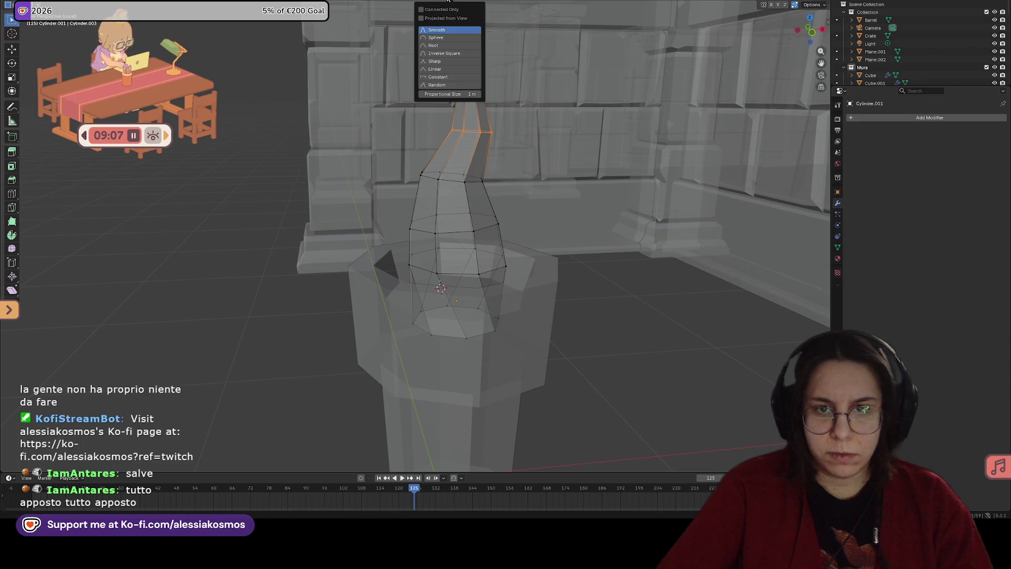
{"action": "left_click", "coordinate": [454, 93]}
{"action": "type", "text": "0.6"}
{"action": "key", "text": "Return"}
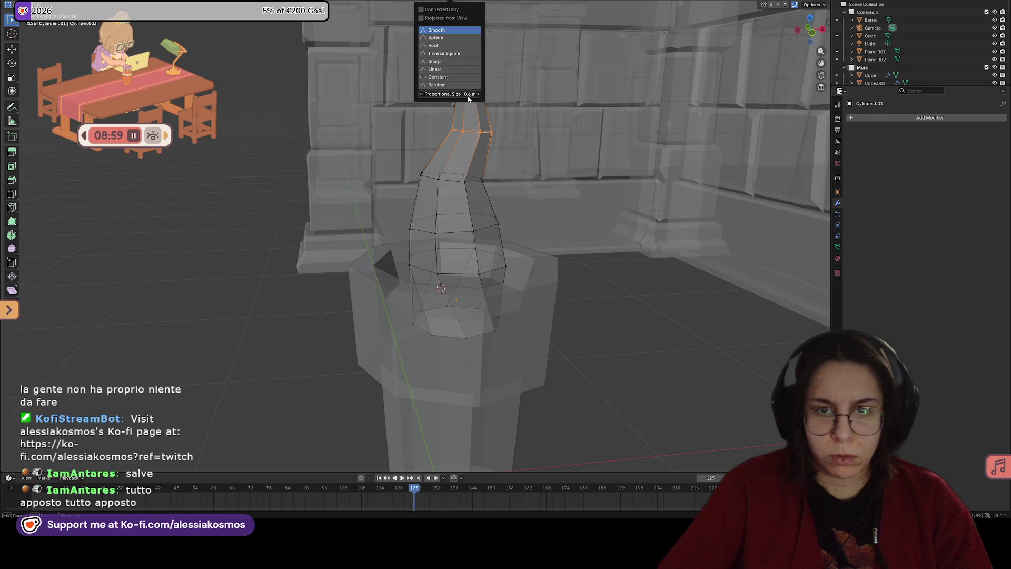
{"action": "left_click", "coordinate": [483, 124]}
{"action": "key", "text": "g"}
{"action": "key", "text": "g"}
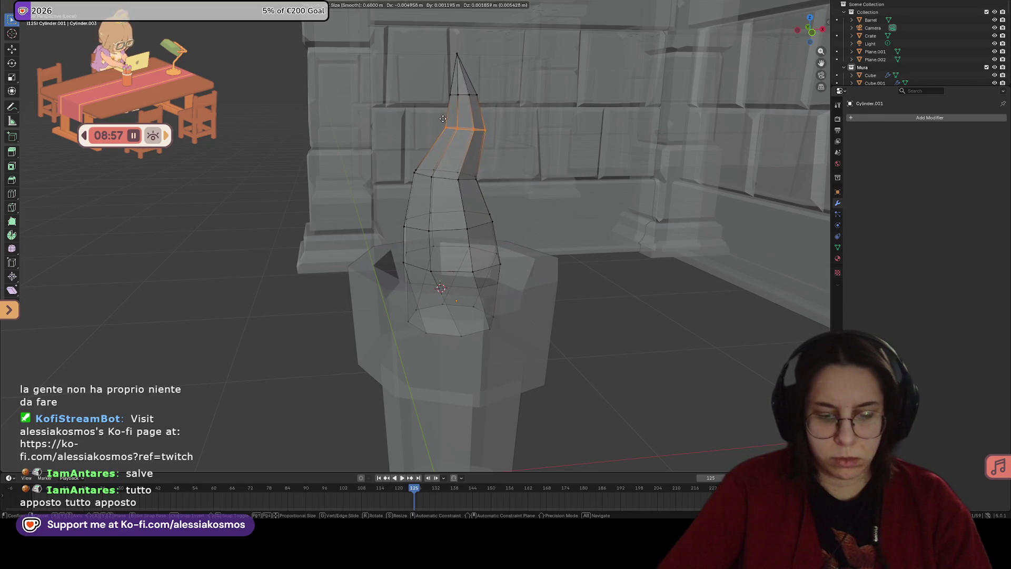
{"action": "left_click", "coordinate": [459, 125]}
{"action": "key", "text": "g"}
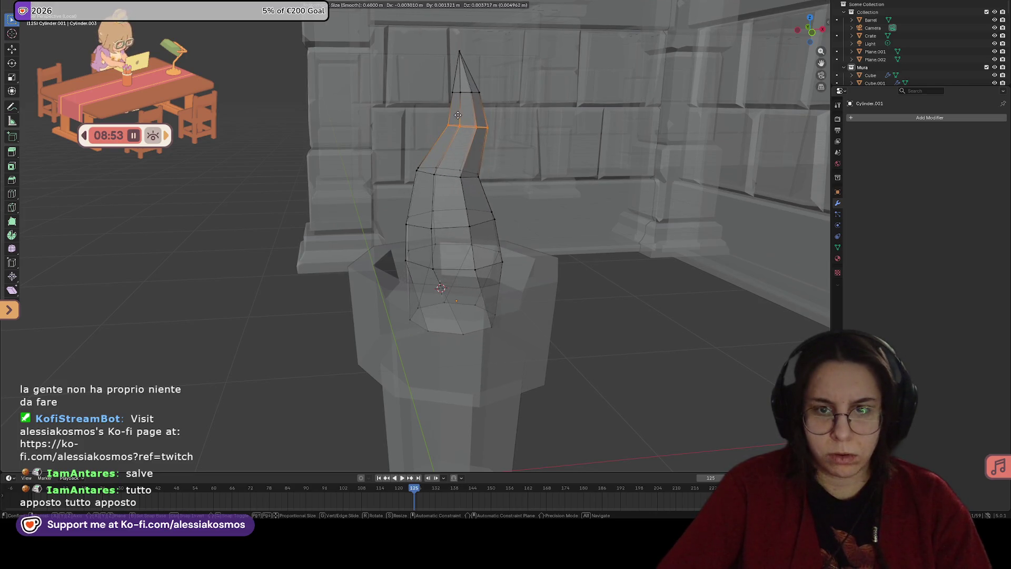
{"action": "left_click", "coordinate": [462, 120]}
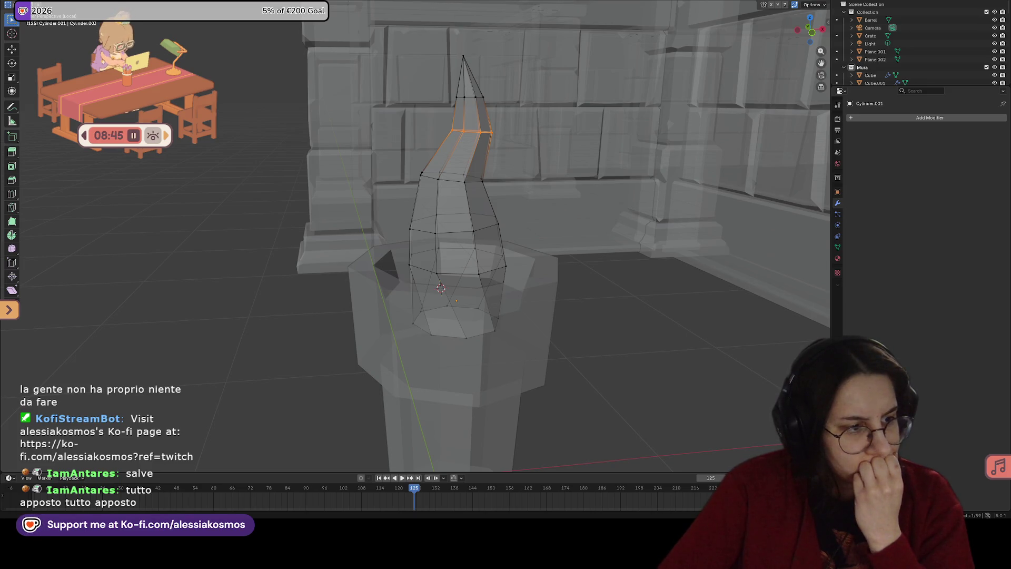
Step: Undo the flame tip edits, then select the whole flame mesh and rescale it
{"action": "key", "text": "ctrl+z"}
{"action": "key", "text": "ctrl+z"}
{"action": "key", "text": "ctrl+z"}
{"action": "mouse_move", "coordinate": [569, 246]}
{"action": "middle_mouse_down"}
{"action": "mouse_move", "coordinate": [553, 258]}
{"action": "mouse_move", "coordinate": [616, 268]}
{"action": "mouse_move", "coordinate": [528, 313]}
{"action": "mouse_move", "coordinate": [481, 308]}
{"action": "mouse_move", "coordinate": [422, 323]}
{"action": "mouse_move", "coordinate": [481, 371]}
{"action": "mouse_move", "coordinate": [480, 303]}
{"action": "middle_mouse_up"}
{"action": "key", "text": "Tab"}
{"action": "key", "text": "Tab"}
{"action": "key", "text": "Tab"}
{"action": "key", "text": "a"}
{"action": "key", "text": "s"}
{"action": "key", "text": "Escape"}
{"action": "scroll", "coordinate": [457, 175], "scroll_direction": "up", "scroll_amount": 3}
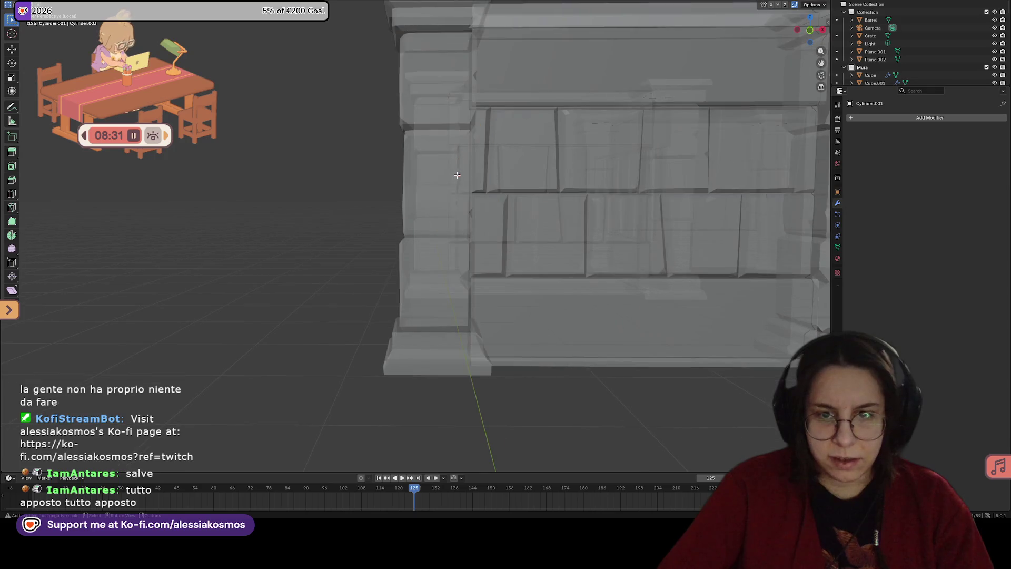
Step: Select the edge loop near the flame tip, narrow it and shift it slightly
{"action": "scroll", "coordinate": [517, 200], "scroll_direction": "down", "scroll_amount": 3}
{"action": "left_click", "coordinate": [478, 175], "text": "alt"}
{"action": "key", "text": "s"}
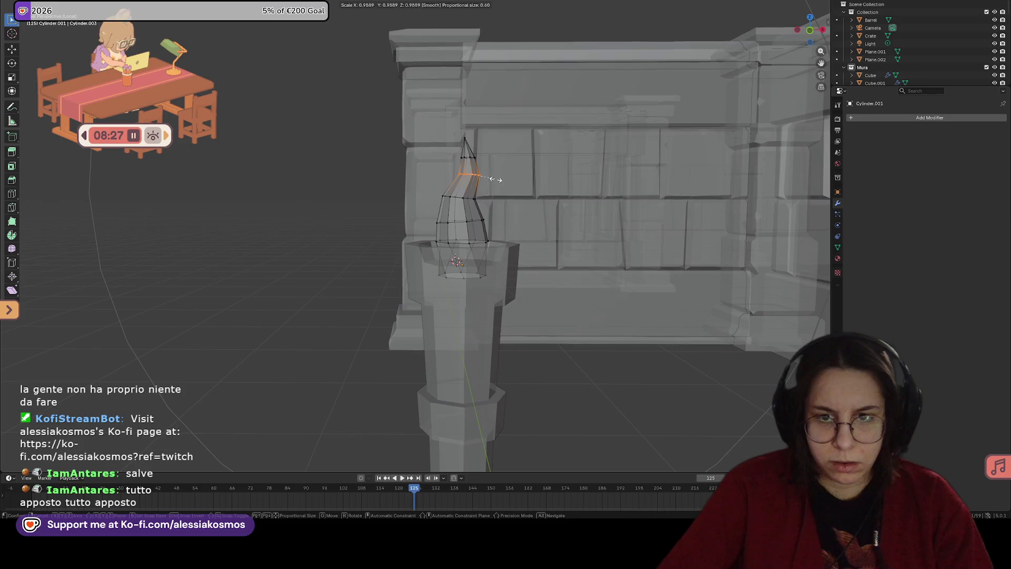
{"action": "left_click", "coordinate": [469, 174]}
{"action": "key", "text": "g"}
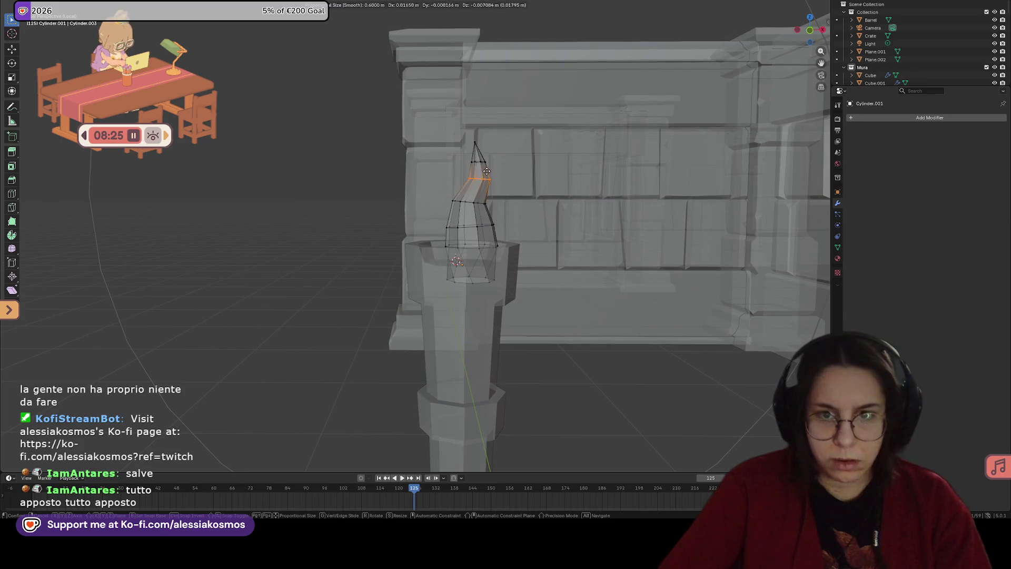
{"action": "left_click", "coordinate": [474, 172]}
Step: Resize, rotate and reposition the tip loop with a small proportional size so the flame leans
{"action": "key", "text": "s"}
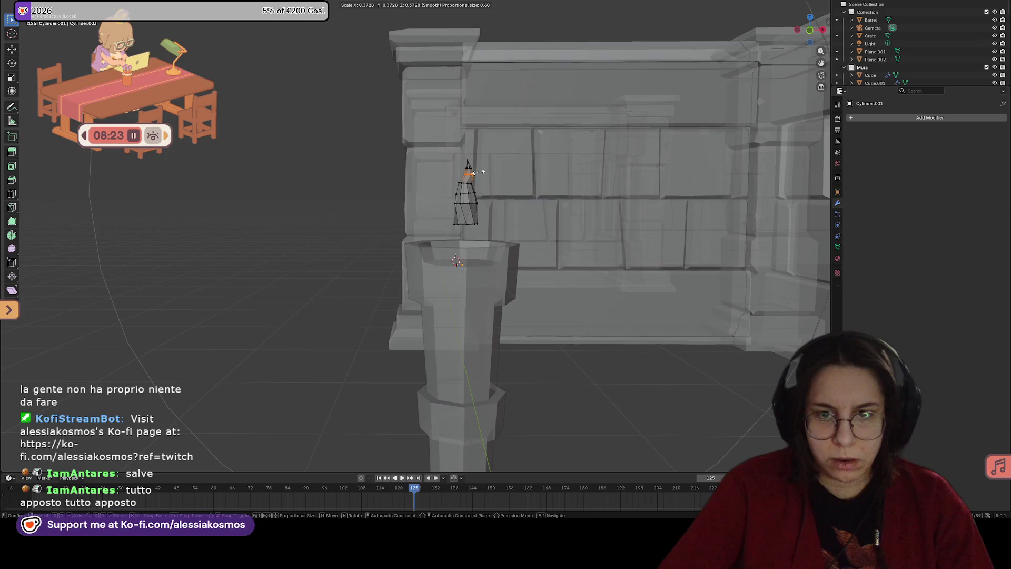
{"action": "right_click", "coordinate": [498, 177]}
{"action": "key", "text": "s"}
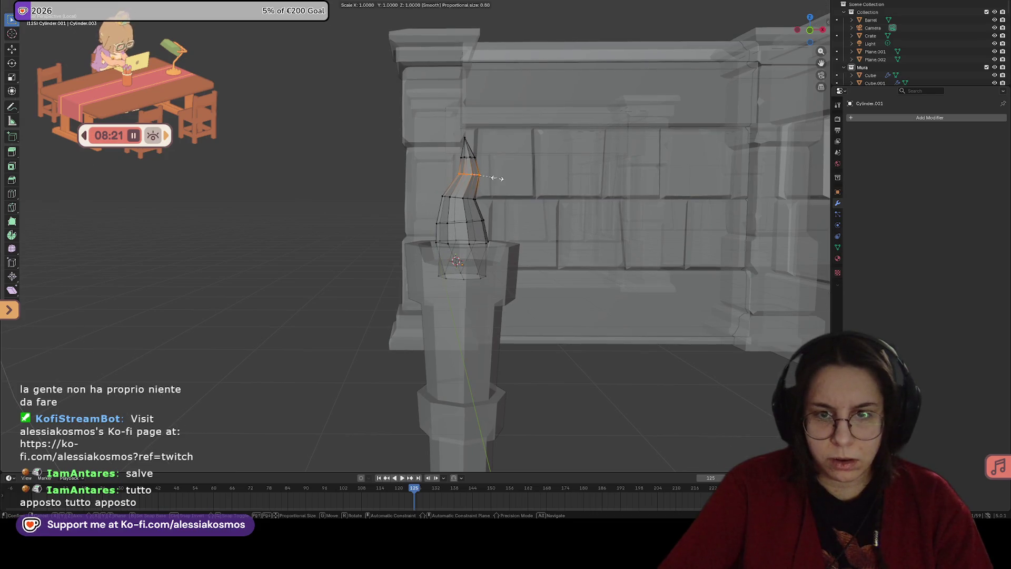
{"action": "scroll", "coordinate": [492, 180], "scroll_direction": "up", "scroll_amount": 15}
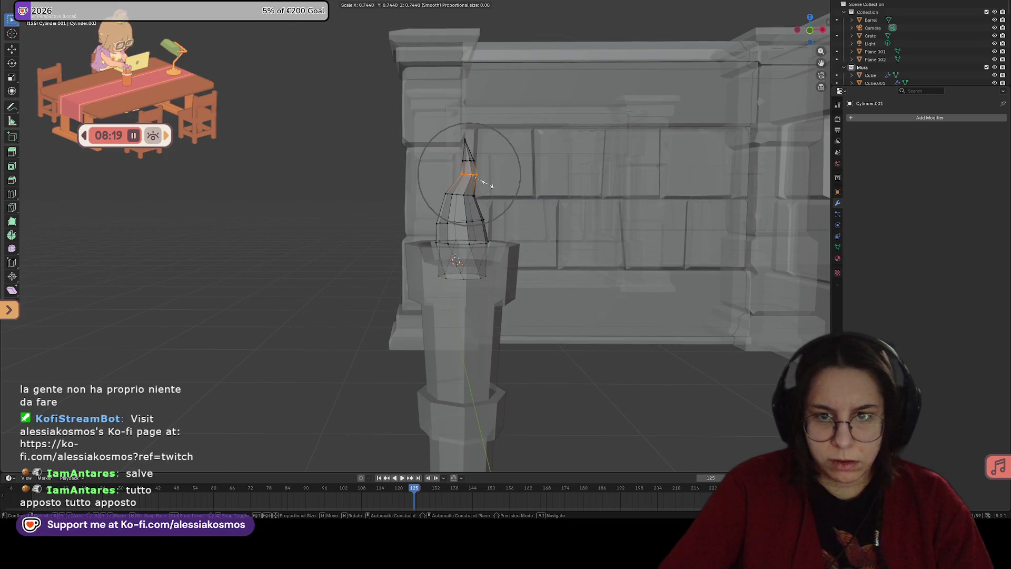
{"action": "scroll", "coordinate": [486, 184], "scroll_direction": "up", "scroll_amount": 10}
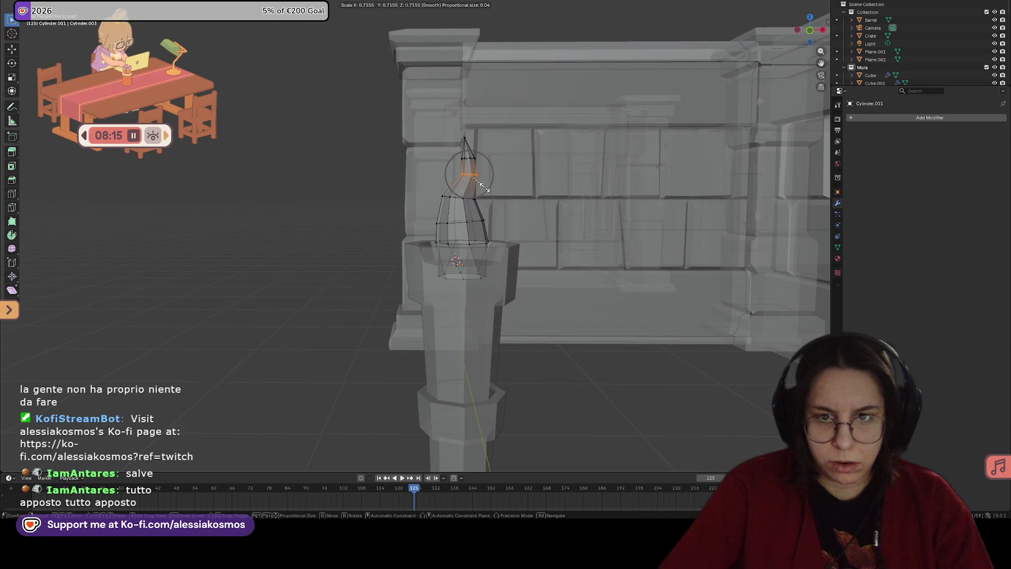
{"action": "key", "text": "g"}
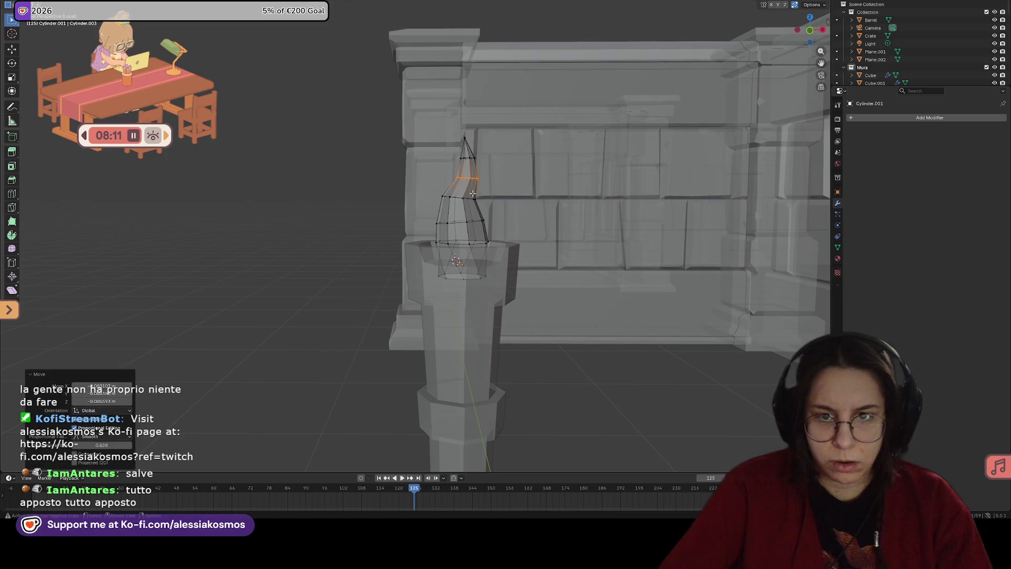
{"action": "key", "text": "r"}
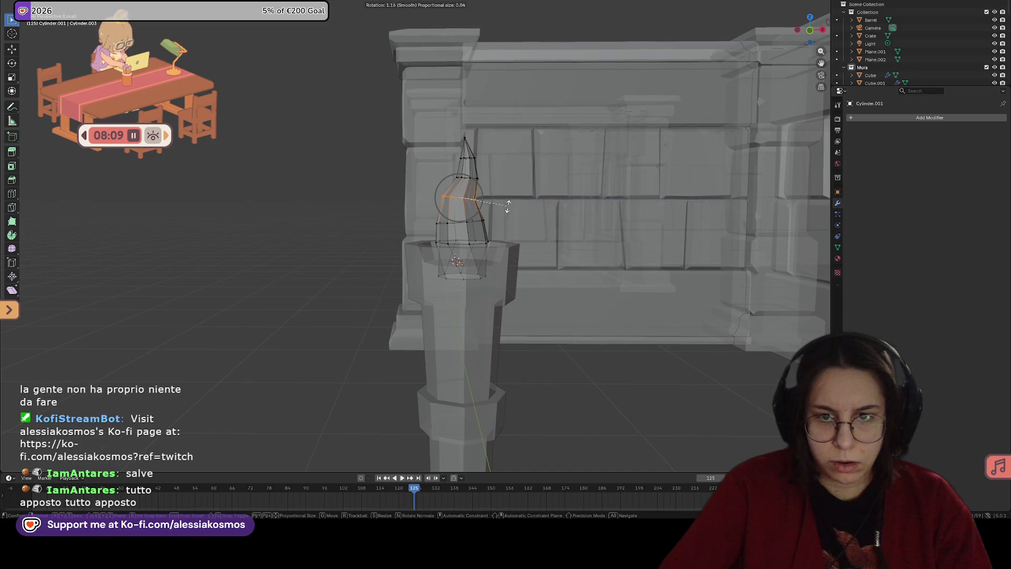
{"action": "key", "text": "g"}
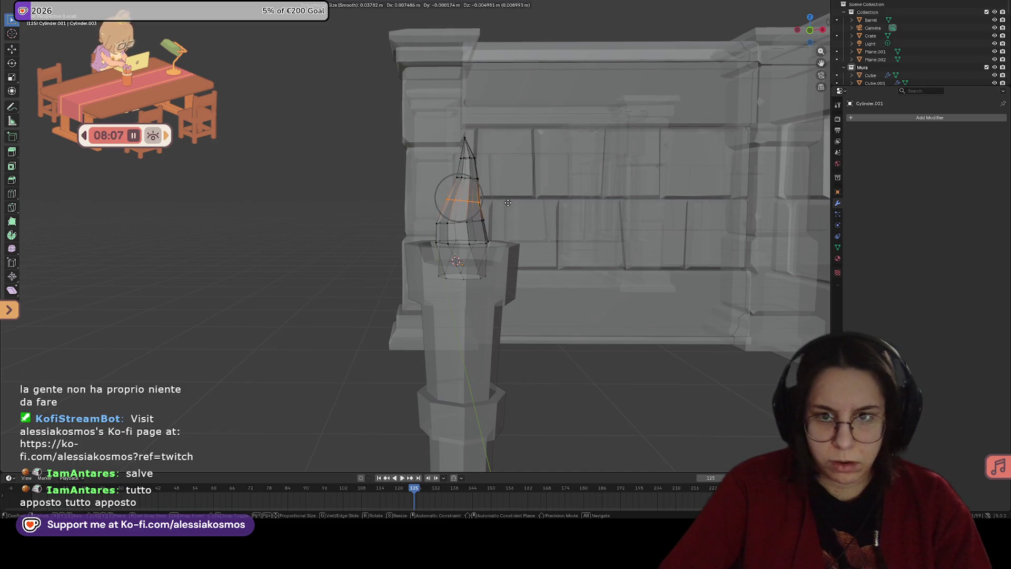
{"action": "left_click", "coordinate": [502, 203]}
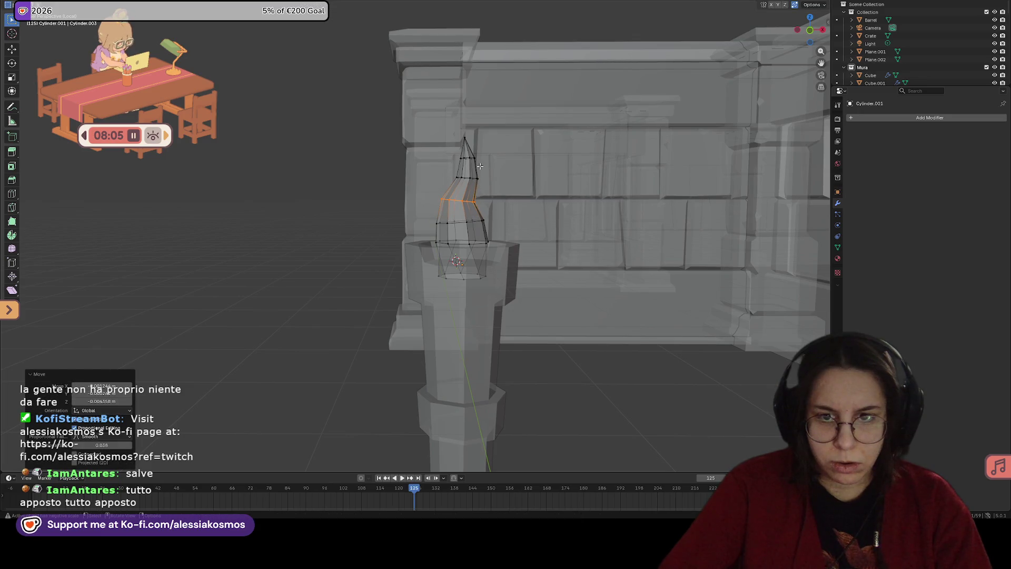
{"action": "scroll", "coordinate": [505, 195], "scroll_direction": "up", "scroll_amount": 3}
{"action": "scroll", "coordinate": [515, 187], "scroll_direction": "down", "scroll_amount": 4}
{"action": "scroll", "coordinate": [515, 186], "scroll_direction": "up", "scroll_amount": 5}
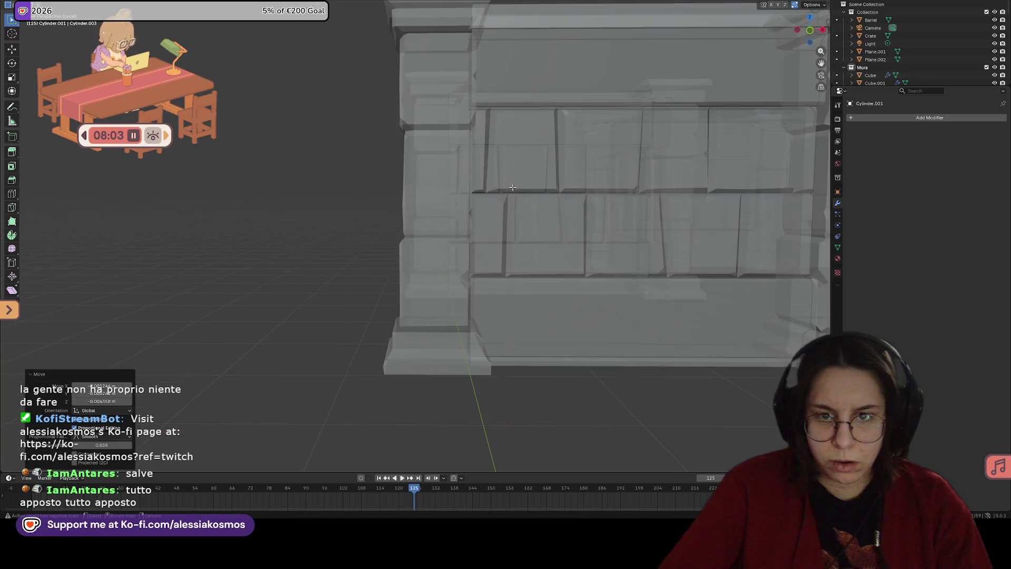
{"action": "middle_click_drag", "start_coordinate": [458, 316], "coordinate": [481, 278]}
Step: Add two edge loops to the flame and shrink the new loop slightly
{"action": "key", "text": "ctrl+r"}
{"action": "scroll", "coordinate": [490, 138], "scroll_direction": "up", "scroll_amount": 1}
{"action": "left_click", "coordinate": [490, 139]}
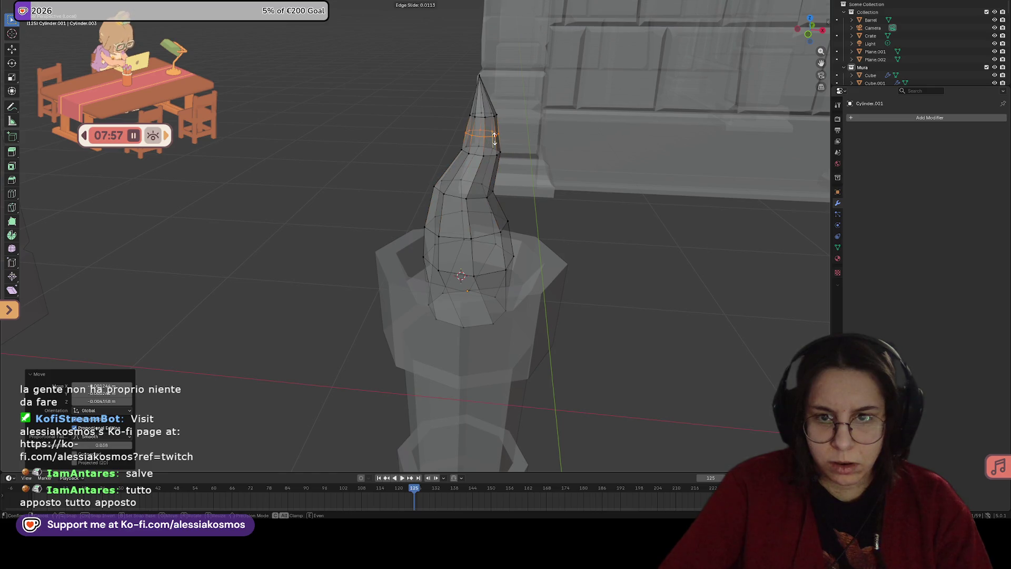
{"action": "key", "text": "g"}
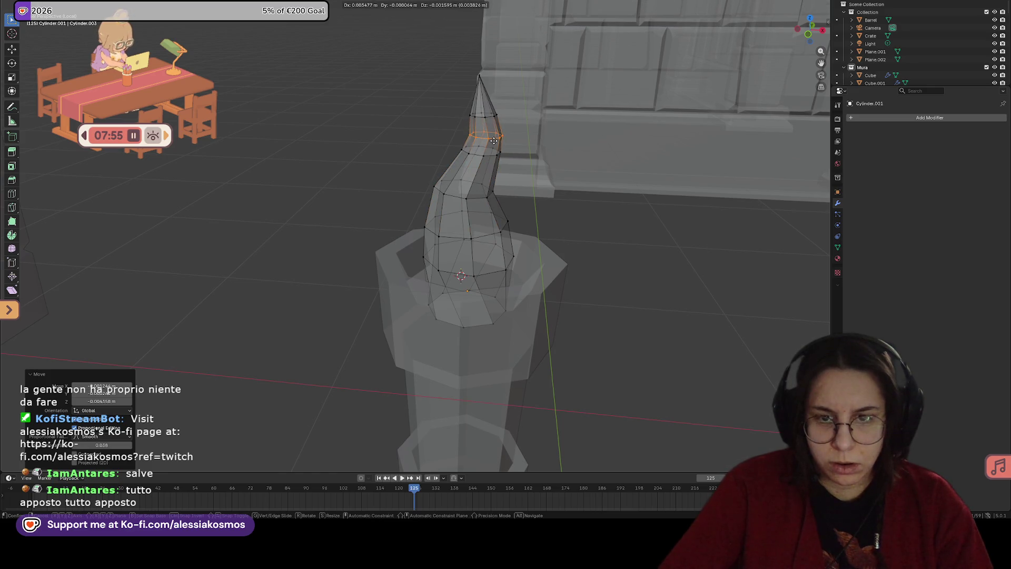
{"action": "key", "text": "Escape"}
{"action": "mouse_move", "coordinate": [493, 141]}
{"action": "middle_mouse_down"}
{"action": "mouse_move", "coordinate": [523, 213]}
{"action": "mouse_move", "coordinate": [531, 201]}
{"action": "mouse_move", "coordinate": [460, 194]}
{"action": "mouse_move", "coordinate": [532, 261]}
{"action": "middle_mouse_up"}
{"action": "key", "text": "s"}
{"action": "left_click", "coordinate": [529, 200]}
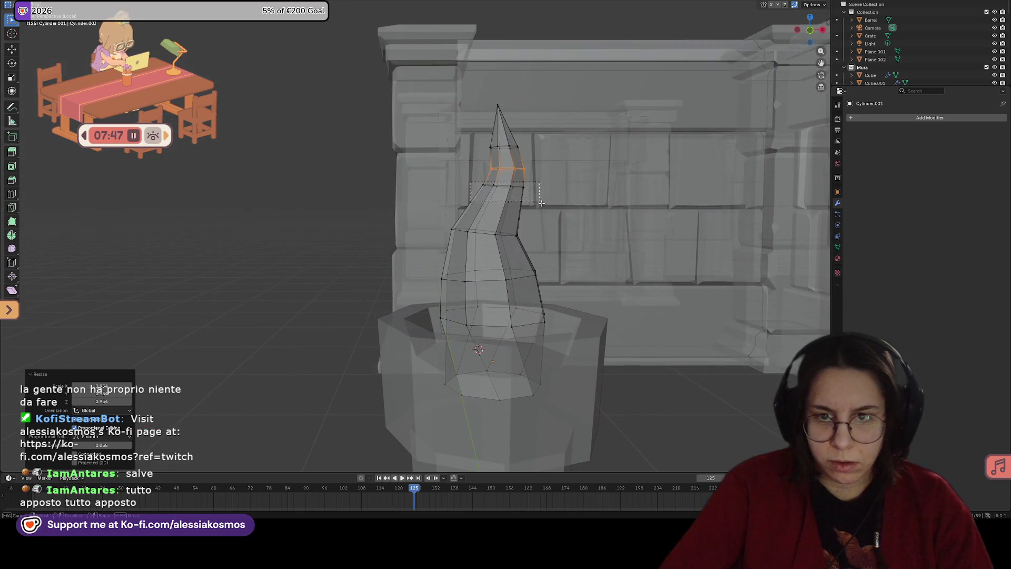
Step: Bend the flame by lowering a lower edge loop with soft falloff
{"action": "left_click", "coordinate": [513, 199], "text": "alt"}
{"action": "key", "text": "g"}
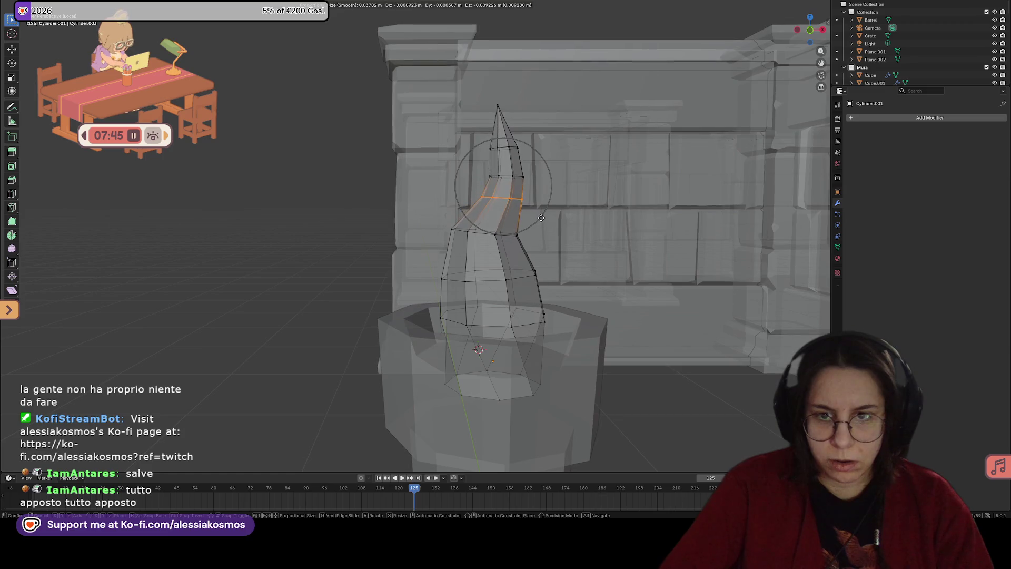
{"action": "left_click", "coordinate": [534, 244]}
{"action": "key", "text": "s"}
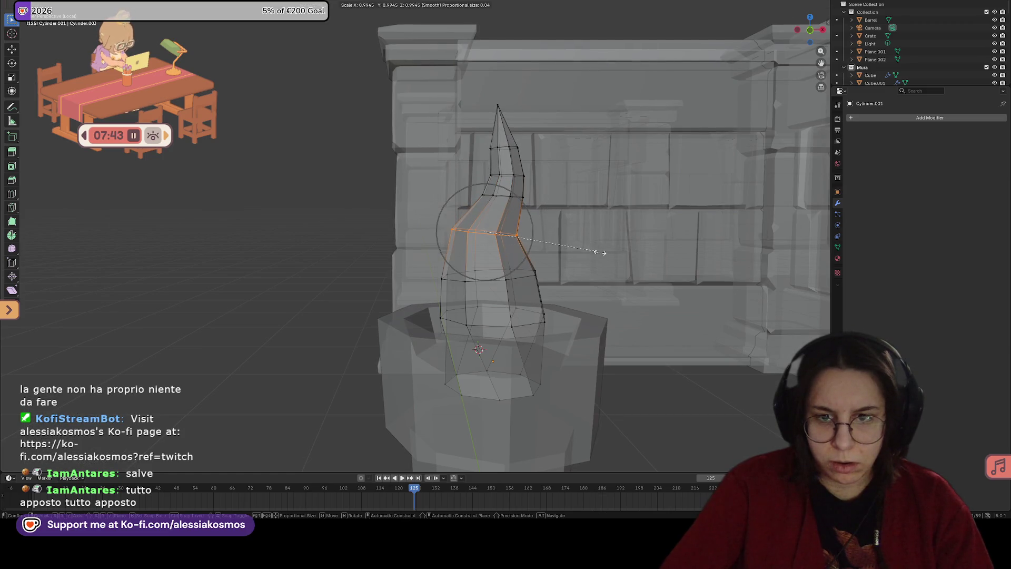
{"action": "right_click", "coordinate": [594, 248]}
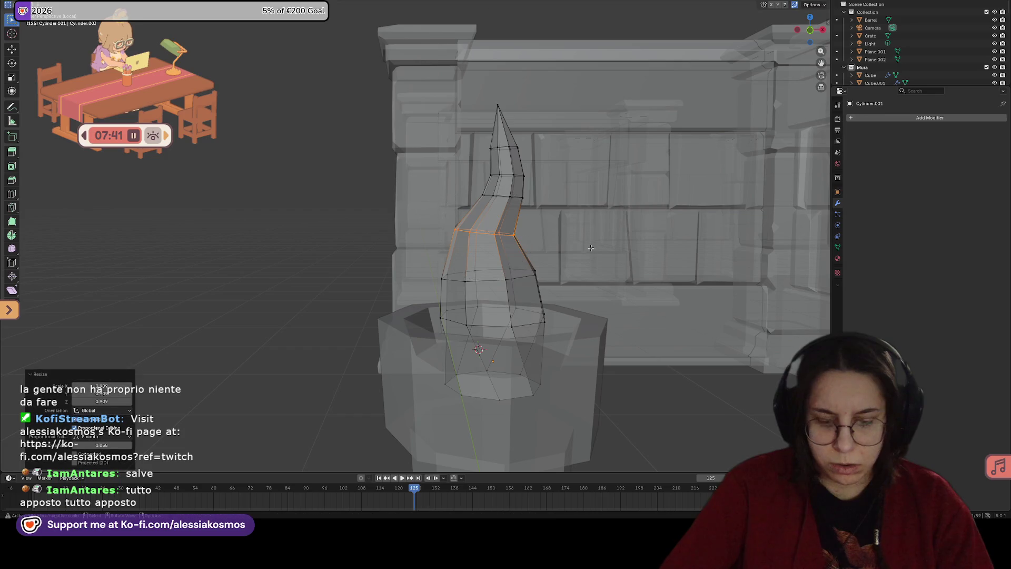
{"action": "key", "text": "g"}
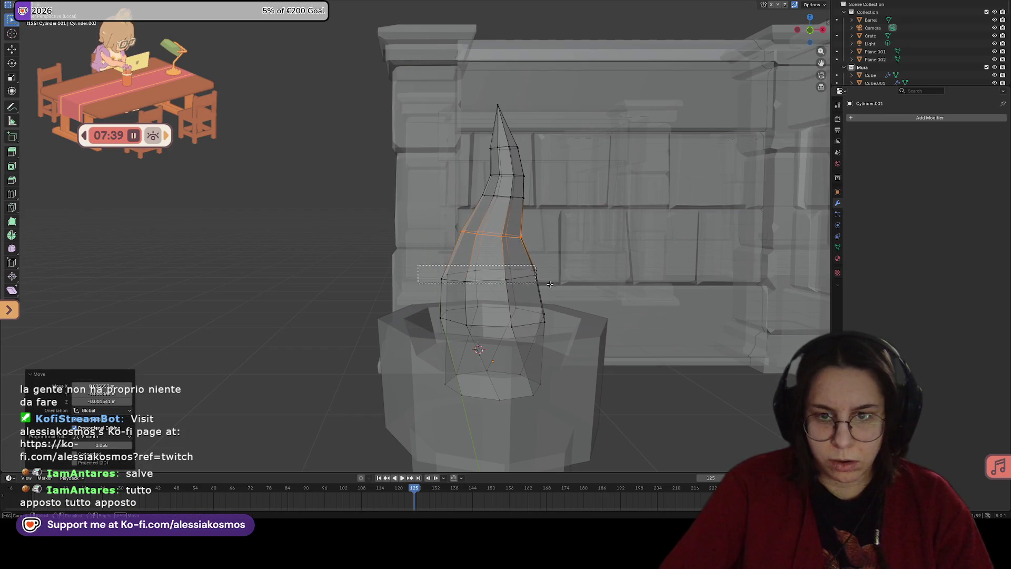
{"action": "left_click", "coordinate": [629, 276]}
Step: Move the flame's tip vertex lower and to the left
{"action": "left_click", "coordinate": [537, 106]}
{"action": "key", "text": "g"}
{"action": "left_click", "coordinate": [521, 127]}
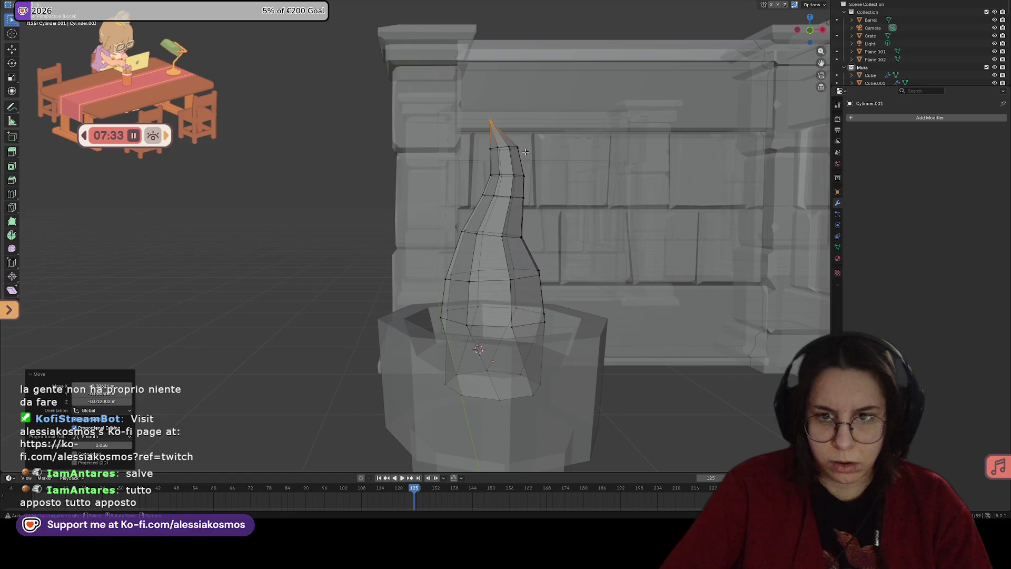
{"action": "mouse_move", "coordinate": [504, 154]}
{"action": "middle_mouse_down"}
{"action": "mouse_move", "coordinate": [548, 163]}
{"action": "mouse_move", "coordinate": [511, 173]}
{"action": "mouse_move", "coordinate": [560, 157]}
{"action": "middle_mouse_up"}
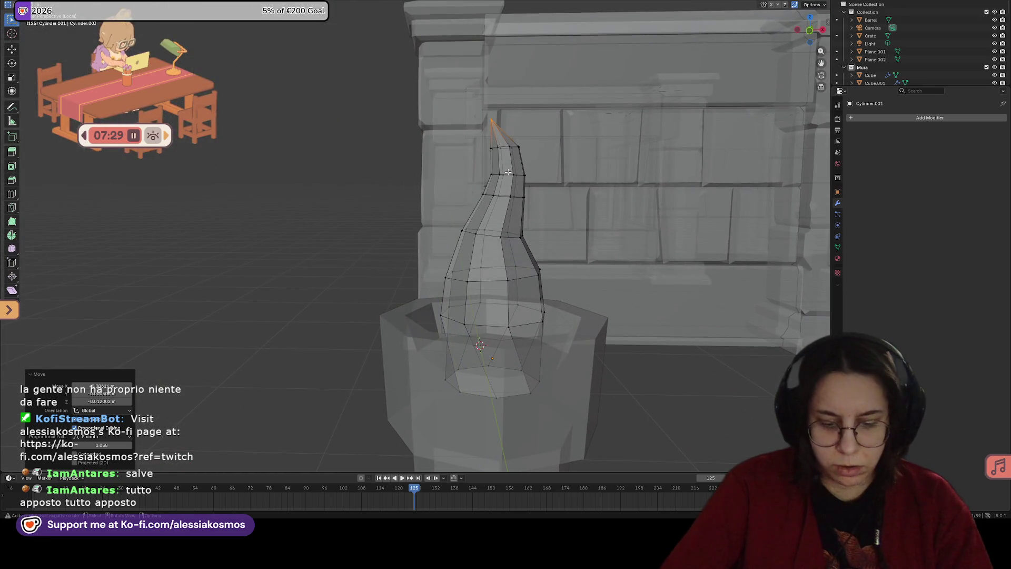
Step: Shrink the ring below the tip to 0.755 and scale the next ring down with smooth falloff
{"action": "key", "text": "ctrl+KP_Add"}
{"action": "key", "text": "s"}
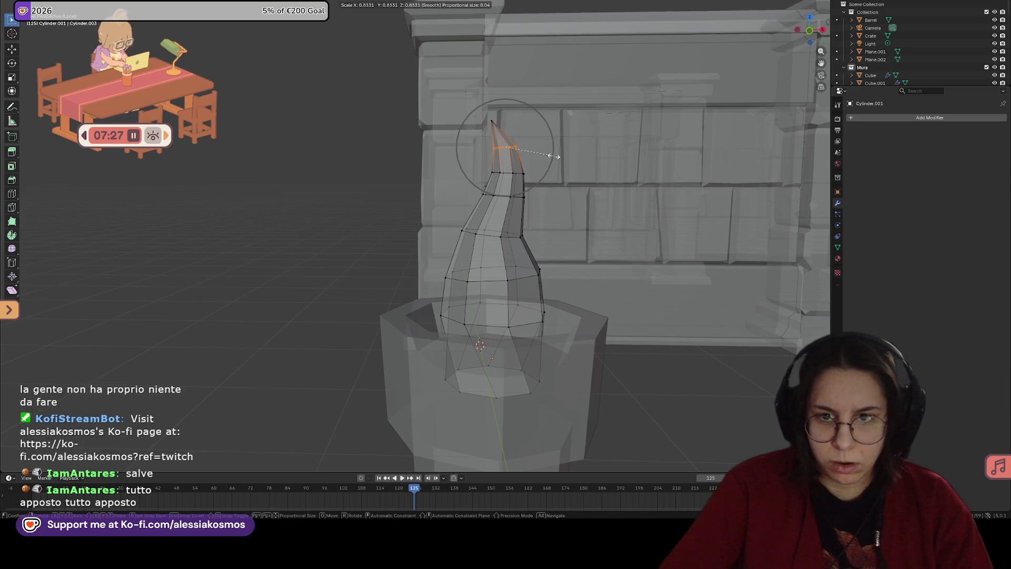
{"action": "left_click", "coordinate": [549, 156]}
{"action": "left_click_drag", "start_coordinate": [481, 192], "coordinate": [490, 167]}
{"action": "key", "text": "s"}
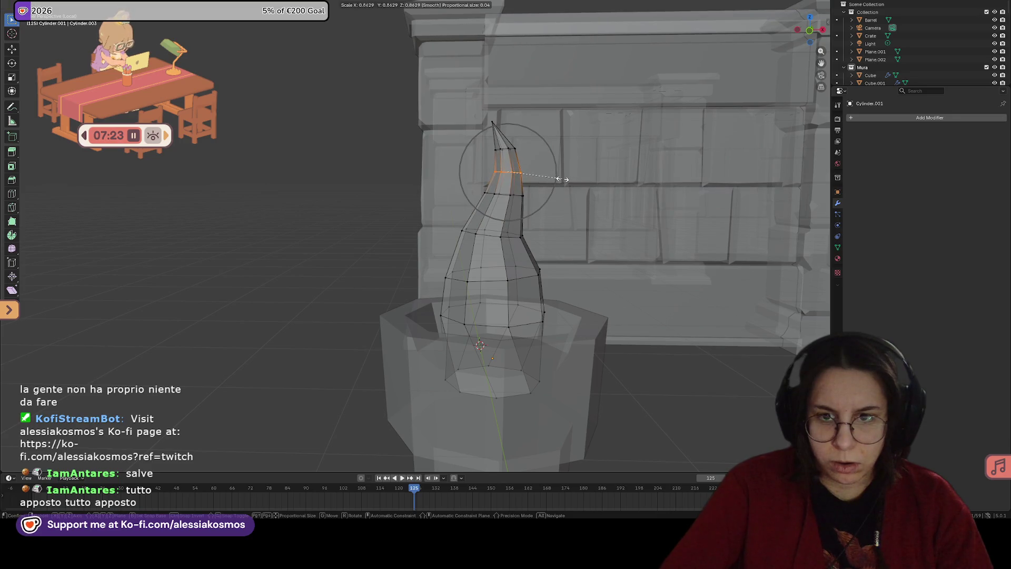
{"action": "left_click", "coordinate": [563, 179]}
Step: Resize the lower flame rings one by one so they narrow progressively
{"action": "left_click_drag", "start_coordinate": [532, 232], "coordinate": [454, 224]}
{"action": "key", "text": "s"}
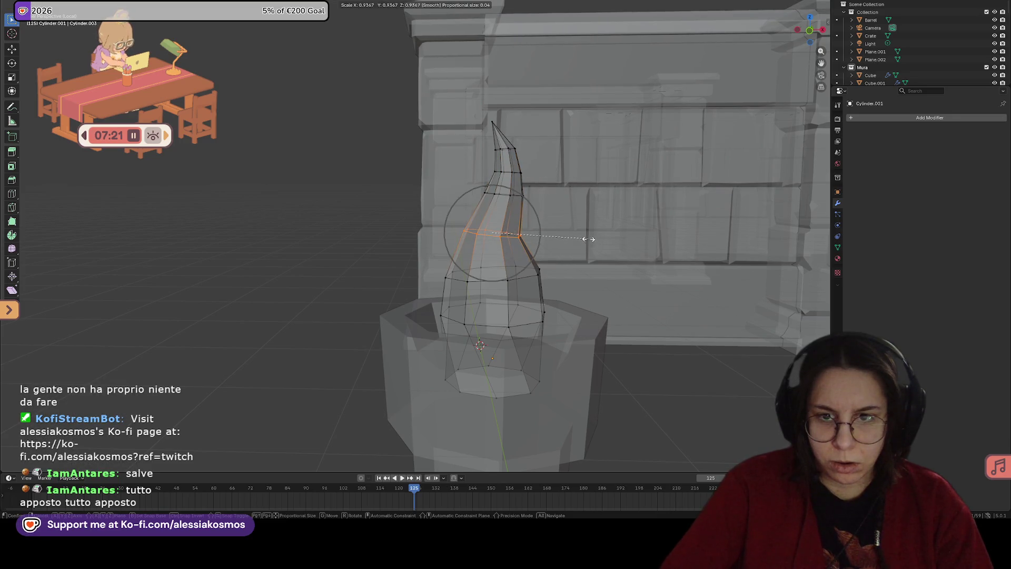
{"action": "left_click", "coordinate": [588, 239]}
{"action": "left_click_drag", "start_coordinate": [531, 200], "coordinate": [474, 189]}
{"action": "key", "text": "s"}
{"action": "scroll", "coordinate": [548, 206], "scroll_direction": "down", "scroll_amount": 2}
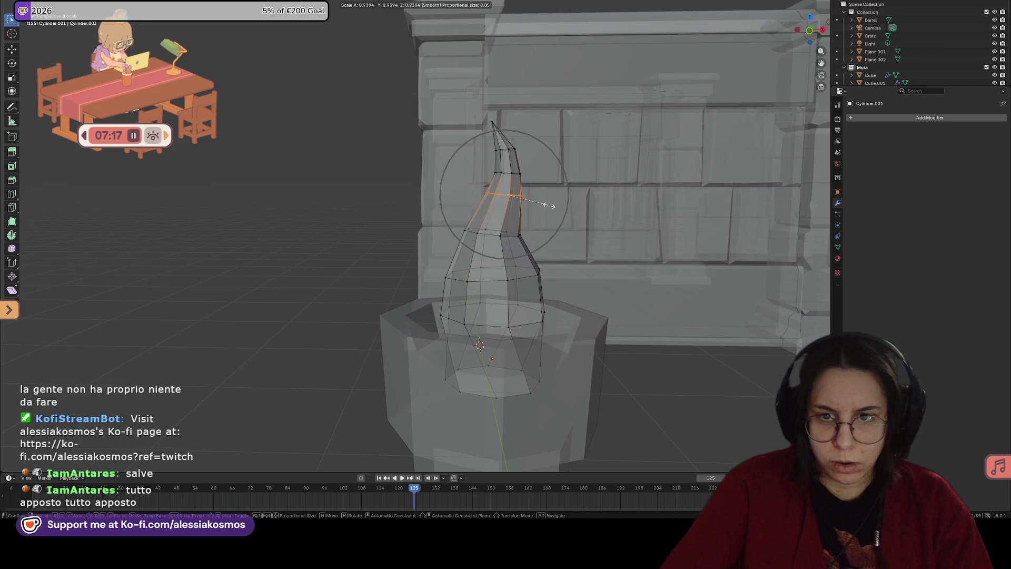
{"action": "left_click", "coordinate": [549, 205]}
{"action": "left_click_drag", "start_coordinate": [532, 237], "coordinate": [458, 226]}
{"action": "key", "text": "s"}
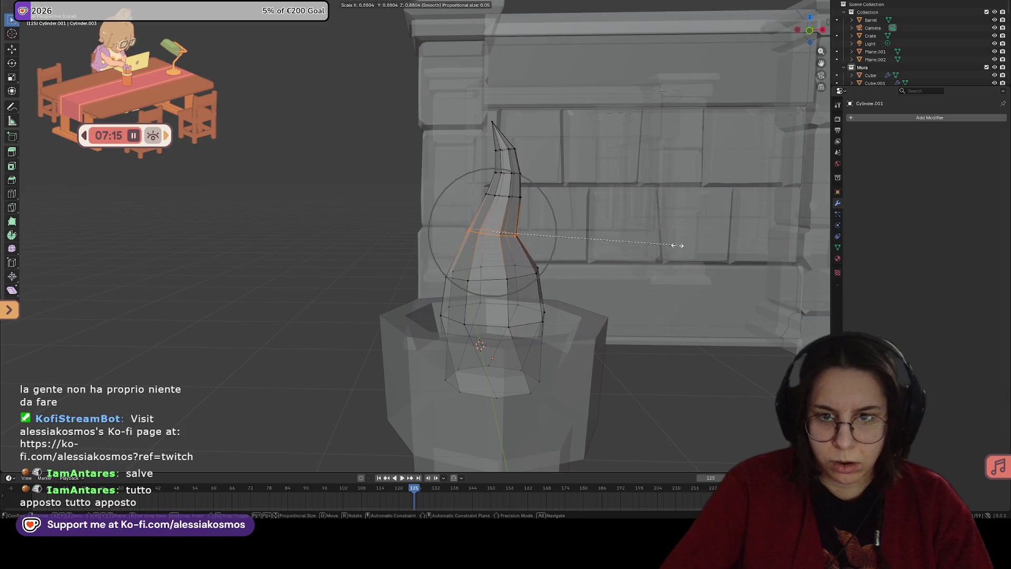
{"action": "left_click", "coordinate": [680, 245]}
Step: Slide a lower edge loop along the flame and move it upward with smooth falloff
{"action": "left_click", "coordinate": [513, 254], "text": "alt"}
{"action": "key", "text": "g"}
{"action": "key", "text": "g"}
{"action": "left_click", "coordinate": [529, 244]}
{"action": "key", "text": "g"}
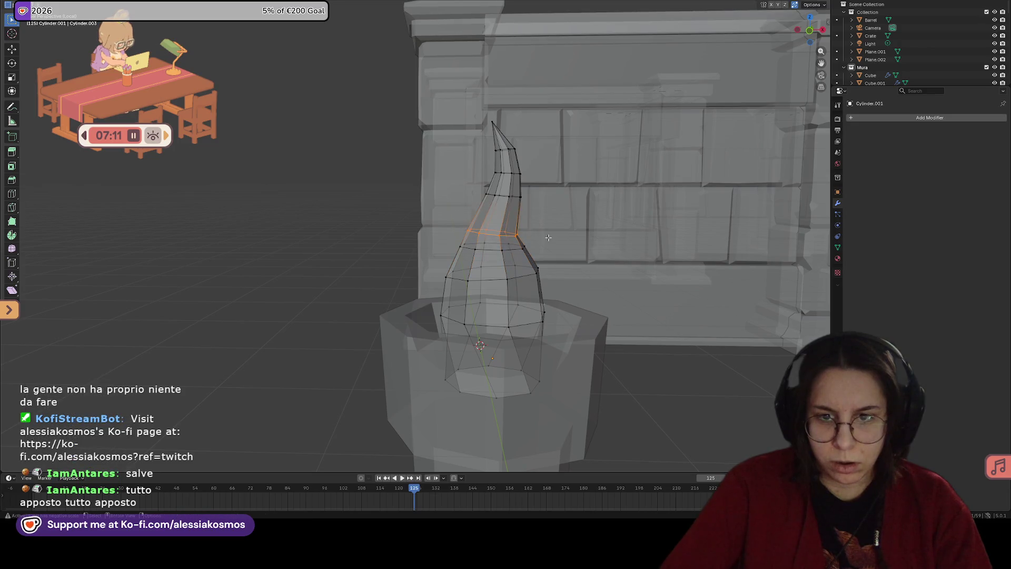
{"action": "left_click", "coordinate": [552, 225]}
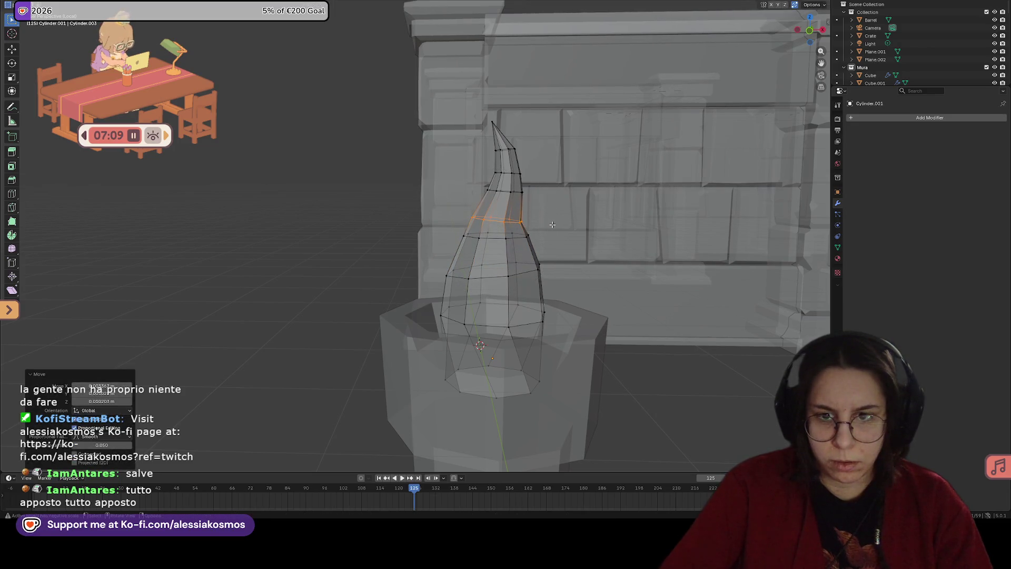
Step: Move the mid-flame loop with falloff, narrow the loop below it, and exit Edit Mode
{"action": "left_click_drag", "start_coordinate": [438, 234], "coordinate": [553, 248]}
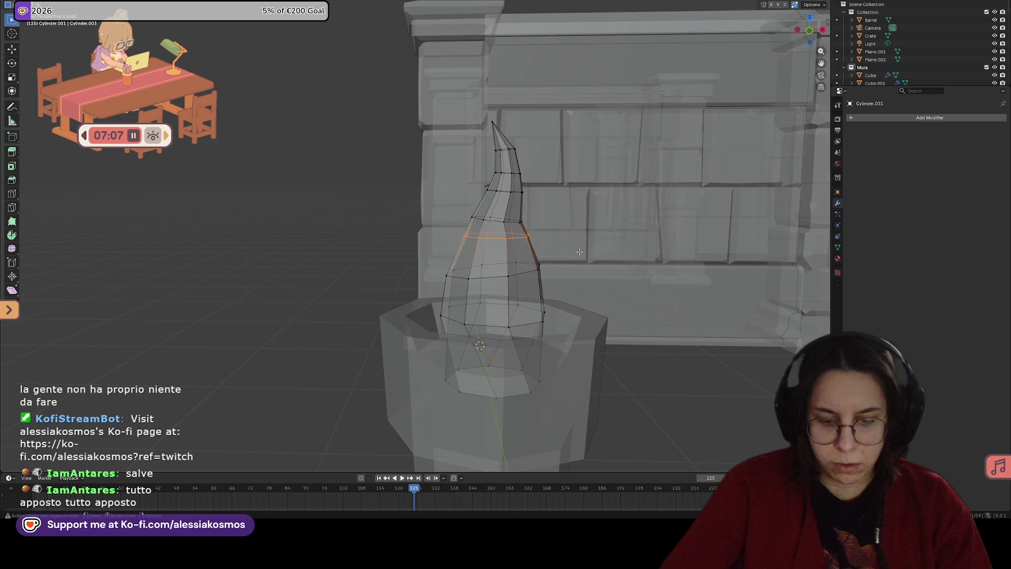
{"action": "key", "text": "g"}
{"action": "left_click", "coordinate": [579, 259]}
{"action": "key", "text": "s"}
{"action": "right_click", "coordinate": [593, 260]}
{"action": "left_click_drag", "start_coordinate": [432, 266], "coordinate": [561, 282]}
{"action": "key", "text": "s"}
{"action": "left_click", "coordinate": [629, 287]}
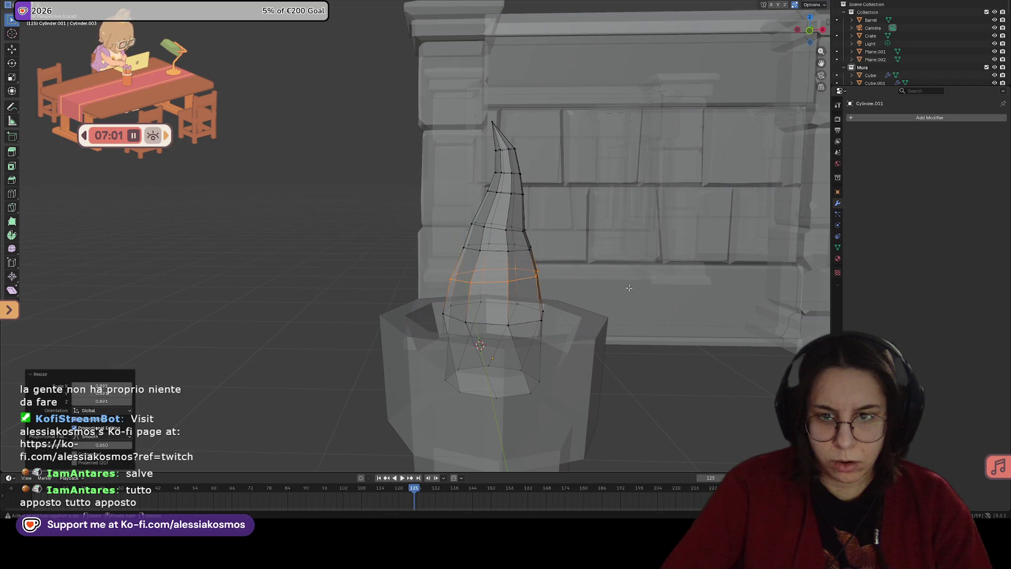
{"action": "key", "text": "Tab"}
Step: Look down onto the pillar and resize a flame loop with smooth falloff in X-ray view
{"action": "key", "text": "KP_Divide"}
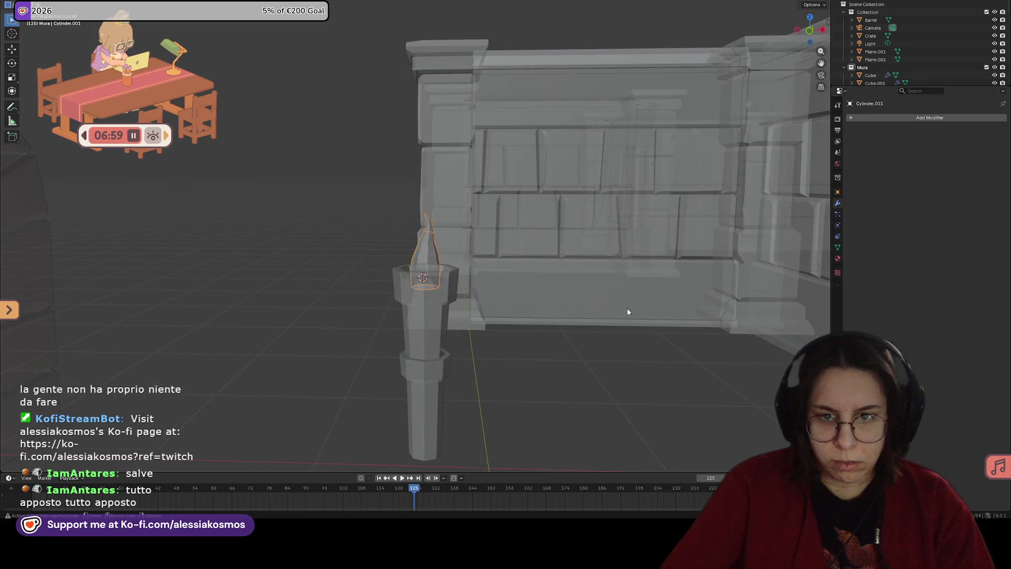
{"action": "mouse_move", "coordinate": [477, 387]}
{"action": "middle_mouse_down"}
{"action": "mouse_move", "coordinate": [549, 304]}
{"action": "mouse_move", "coordinate": [417, 336]}
{"action": "mouse_move", "coordinate": [446, 303]}
{"action": "mouse_move", "coordinate": [566, 295]}
{"action": "mouse_move", "coordinate": [480, 285]}
{"action": "mouse_move", "coordinate": [515, 283]}
{"action": "middle_mouse_up"}
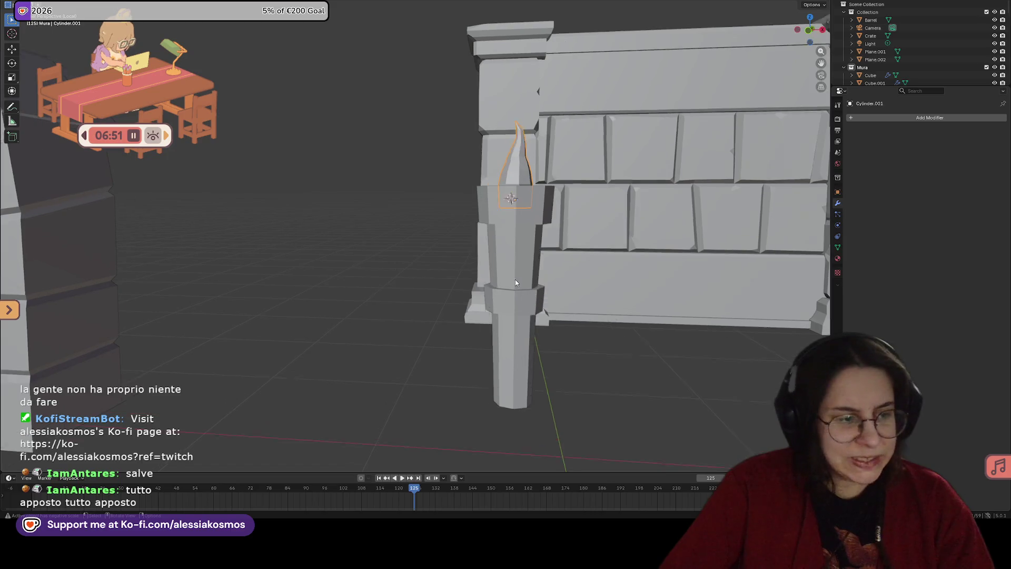
{"action": "scroll", "coordinate": [516, 283], "scroll_direction": "up", "scroll_amount": 2}
{"action": "mouse_move", "coordinate": [554, 191]}
{"action": "middle_mouse_down"}
{"action": "mouse_move", "coordinate": [596, 166]}
{"action": "mouse_move", "coordinate": [504, 308]}
{"action": "mouse_move", "coordinate": [532, 292]}
{"action": "middle_mouse_up"}
{"action": "key", "text": "Tab"}
{"action": "left_click_drag", "start_coordinate": [559, 262], "coordinate": [562, 262]}
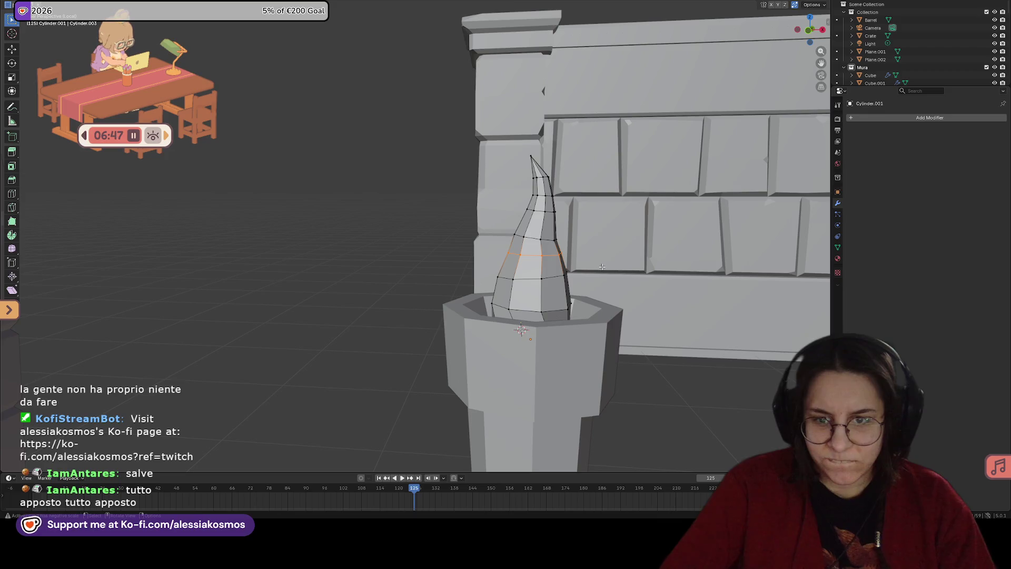
{"action": "key", "text": "alt+z"}
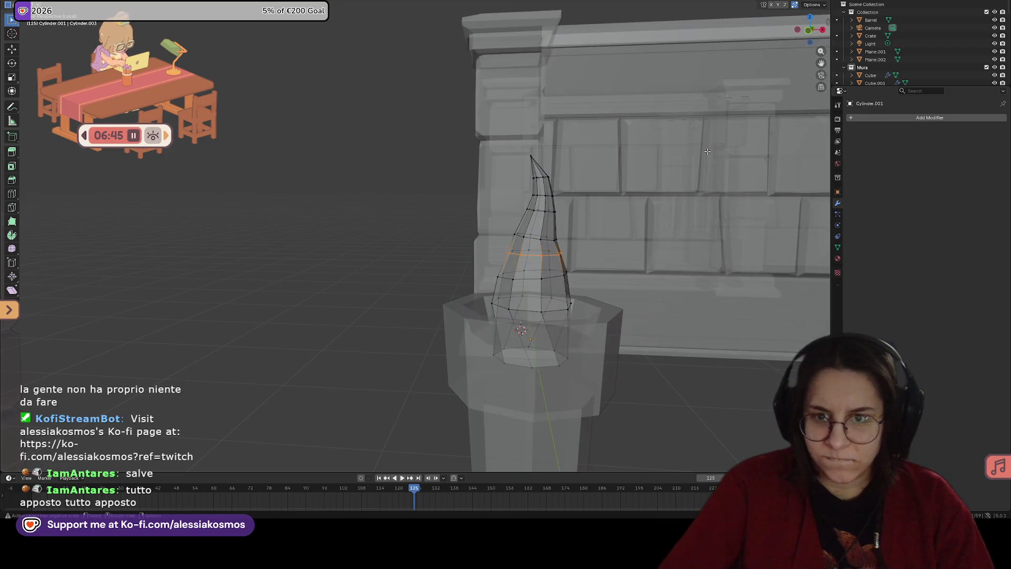
{"action": "key", "text": "s"}
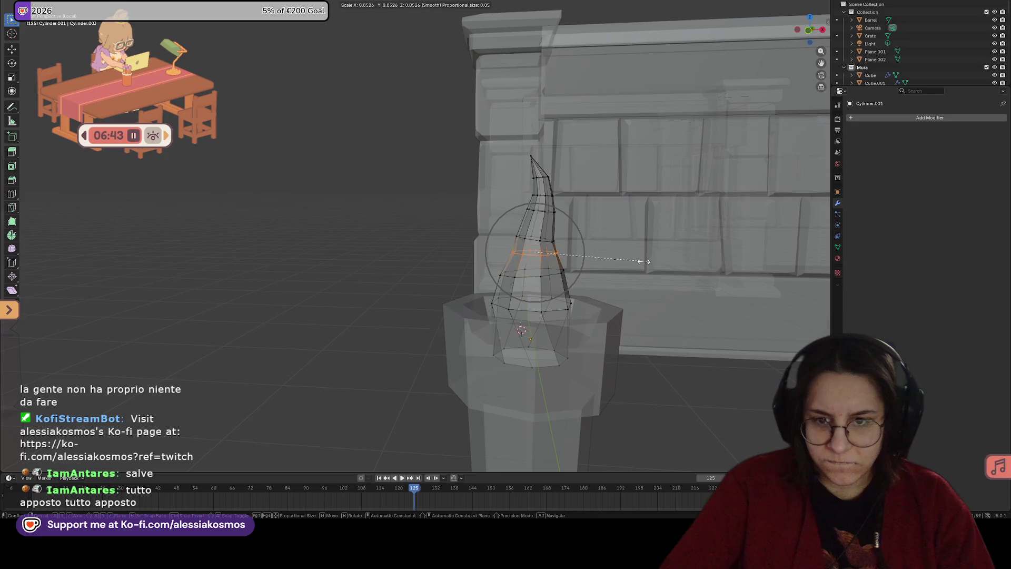
{"action": "left_click", "coordinate": [646, 261]}
Step: Twist that loop and raise a higher flame loop slightly
{"action": "key", "text": "r"}
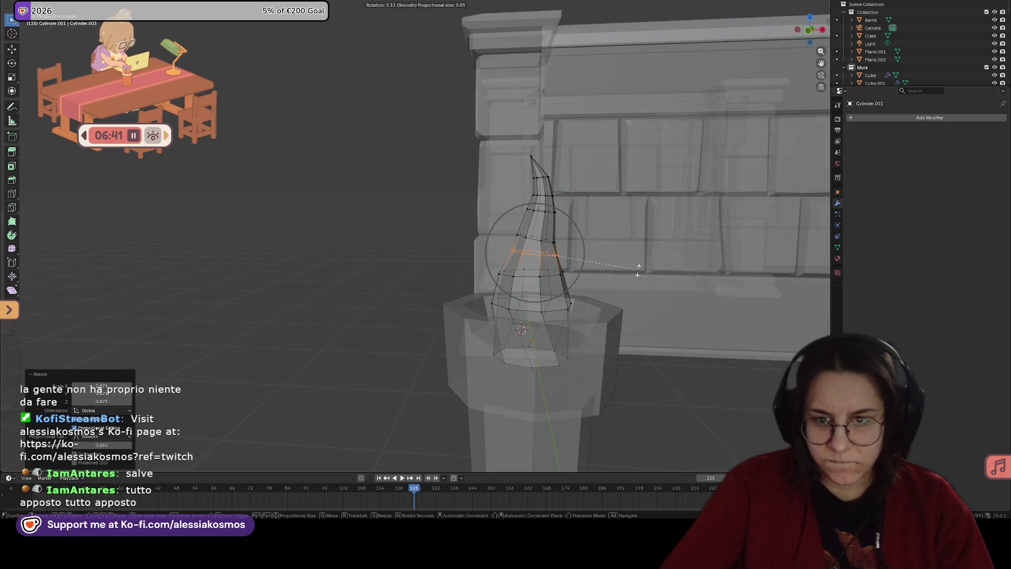
{"action": "left_click", "coordinate": [632, 241]}
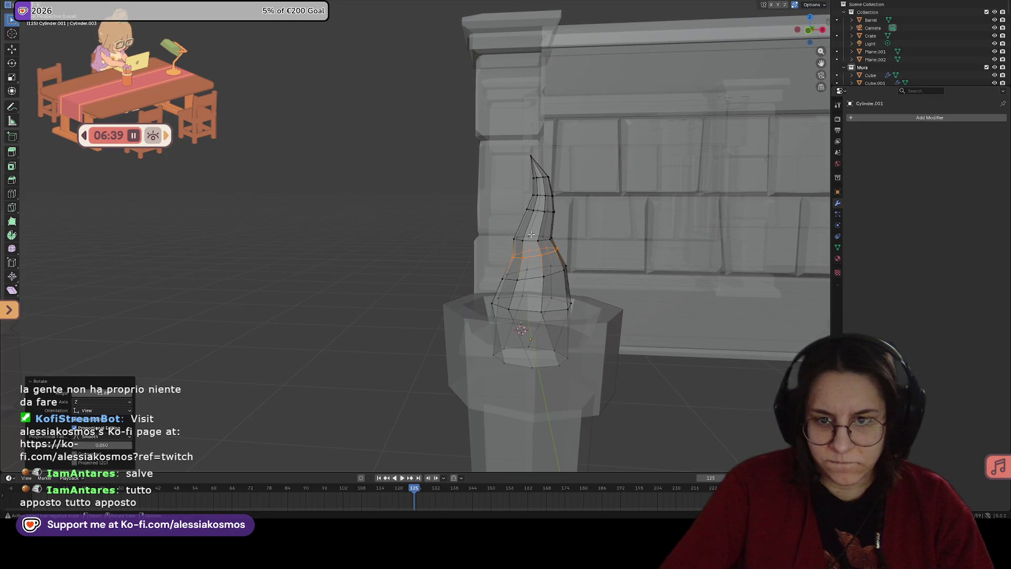
{"action": "left_click_drag", "start_coordinate": [588, 243], "coordinate": [588, 254]}
{"action": "key", "text": "g"}
{"action": "left_click", "coordinate": [503, 247]}
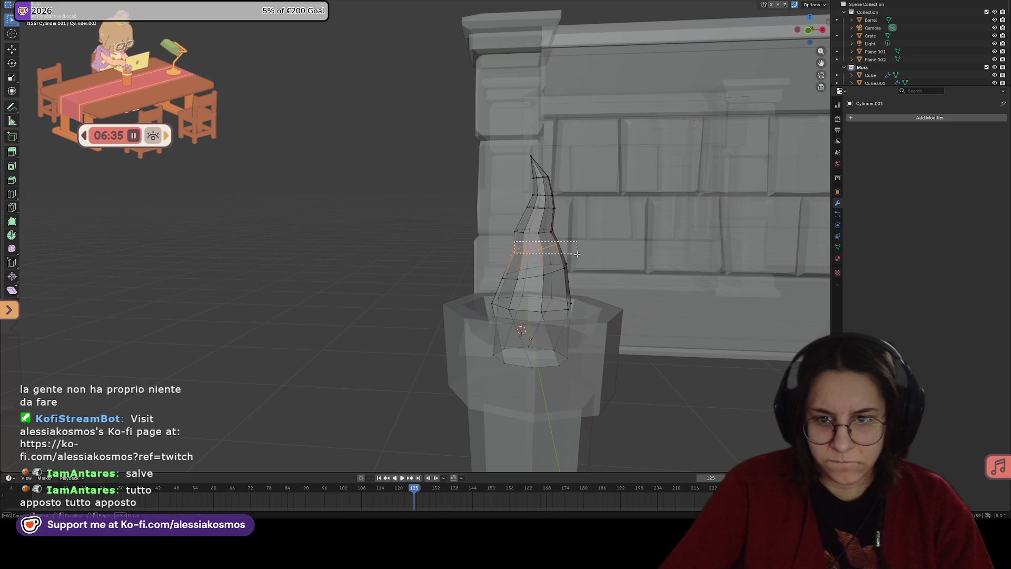
{"action": "key", "text": "s"}
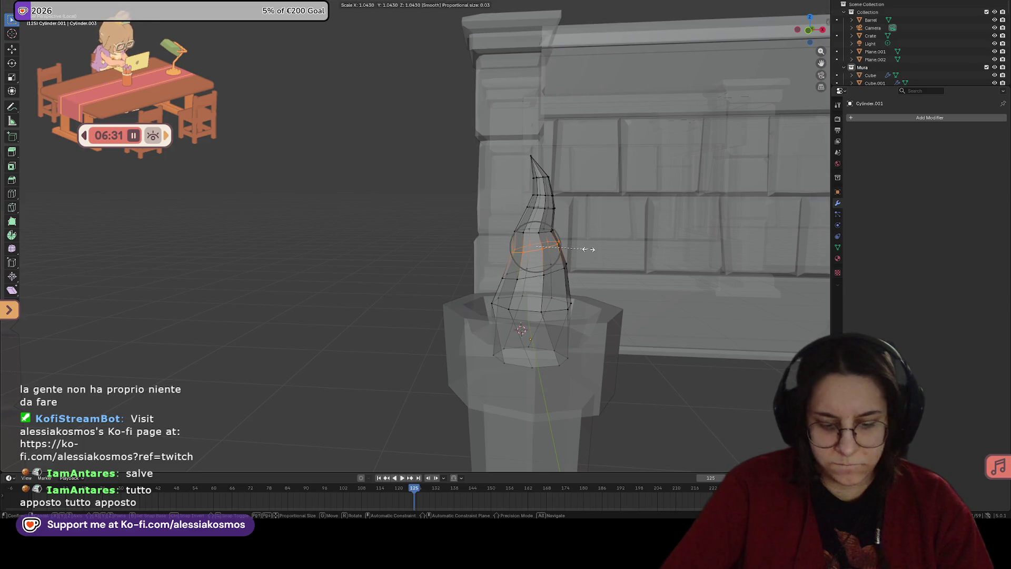
{"action": "key", "text": "Escape"}
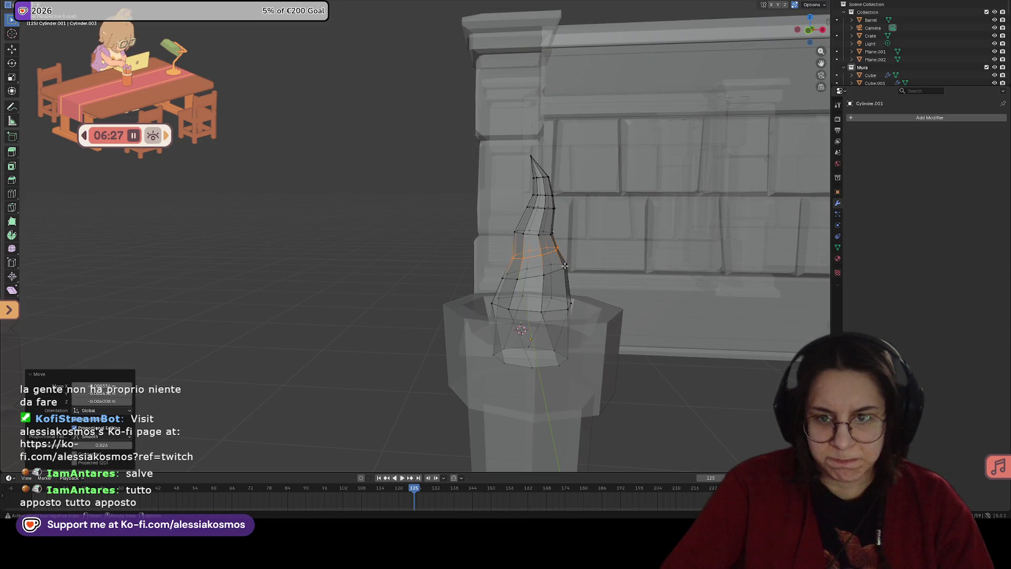
Step: Lower the loop partway up the flame and shift it with falloff, then check the result
{"action": "left_click_drag", "start_coordinate": [492, 265], "coordinate": [594, 275]}
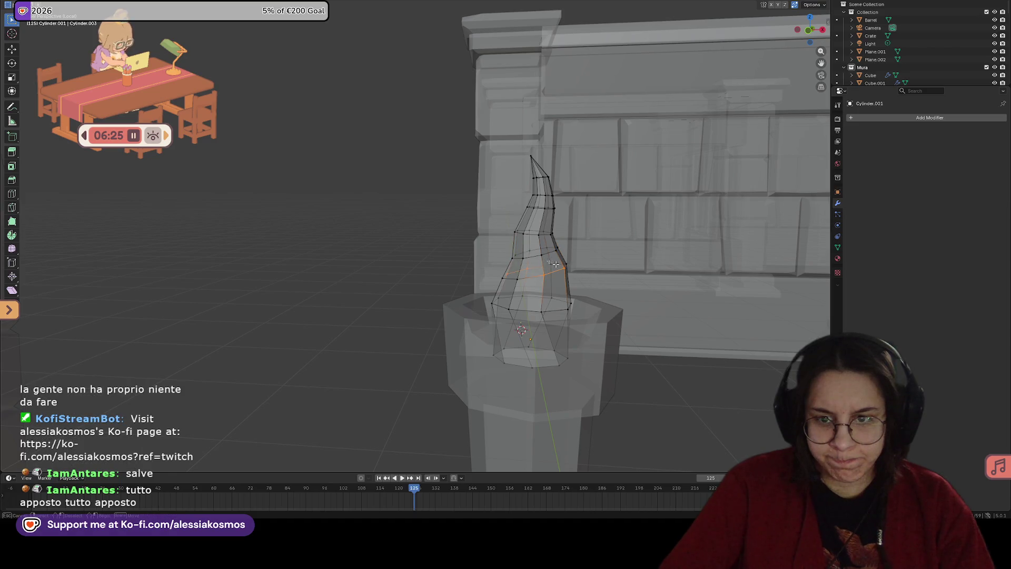
{"action": "key", "text": "g"}
{"action": "right_click", "coordinate": [590, 279]}
{"action": "key", "text": "g"}
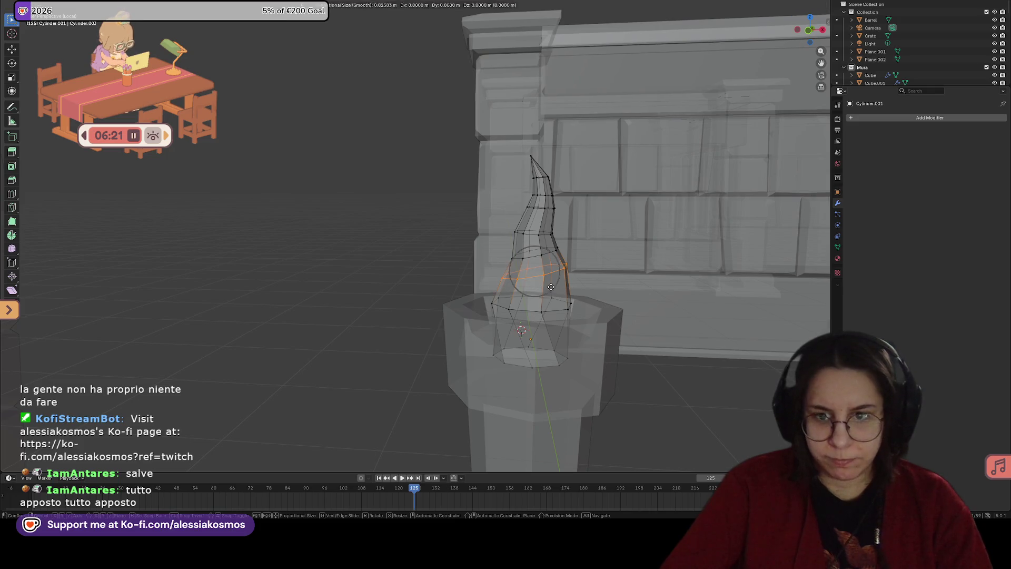
{"action": "left_click", "coordinate": [553, 295]}
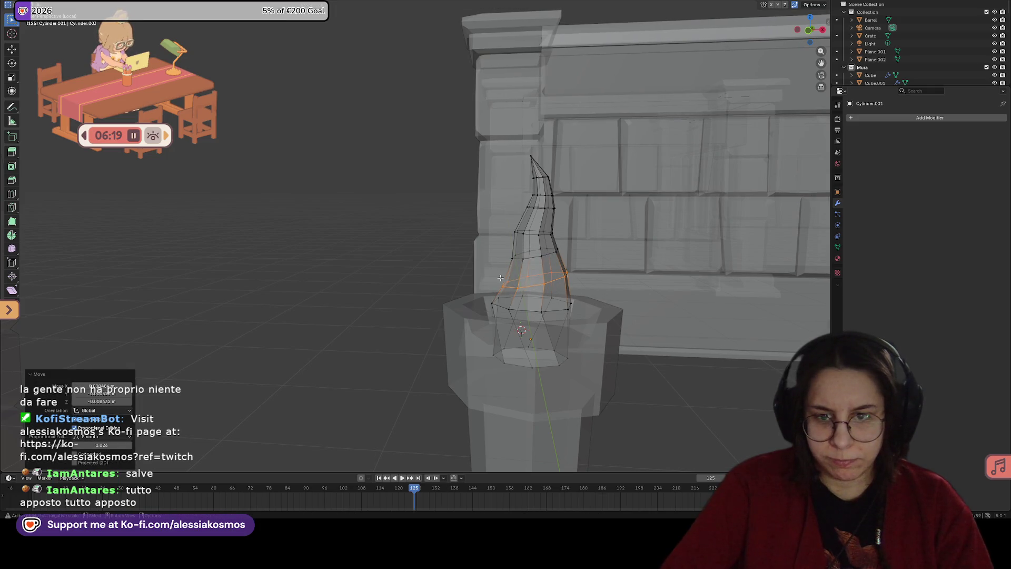
{"action": "key", "text": "g"}
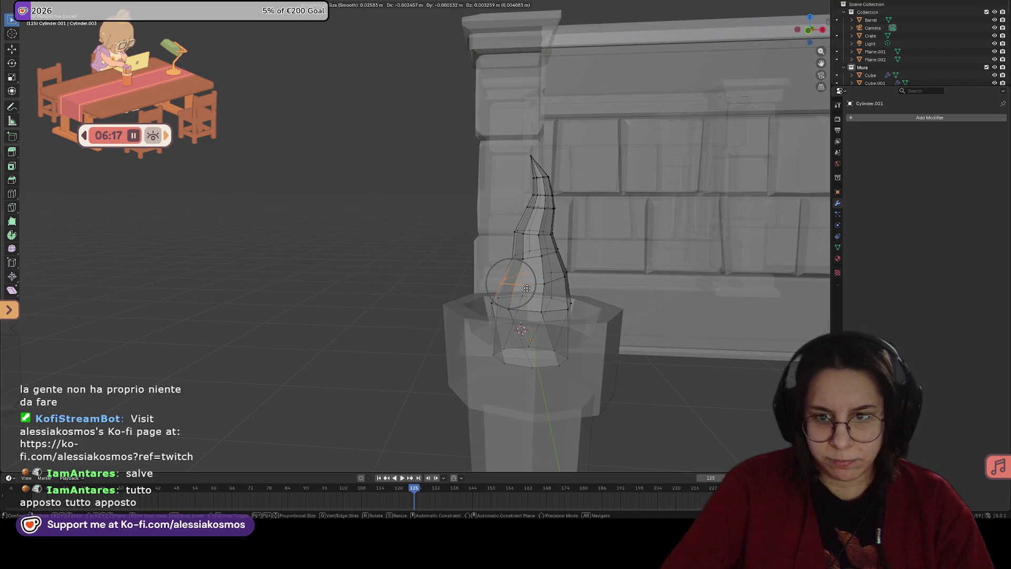
{"action": "left_click", "coordinate": [527, 288]}
{"action": "left_click_drag", "start_coordinate": [528, 236], "coordinate": [529, 237]}
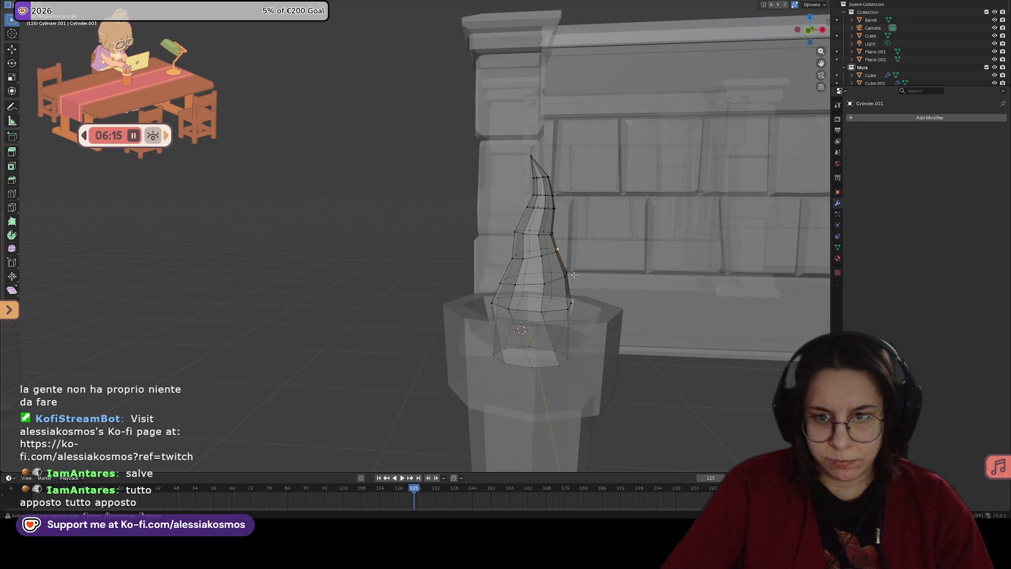
{"action": "key", "text": "Tab"}
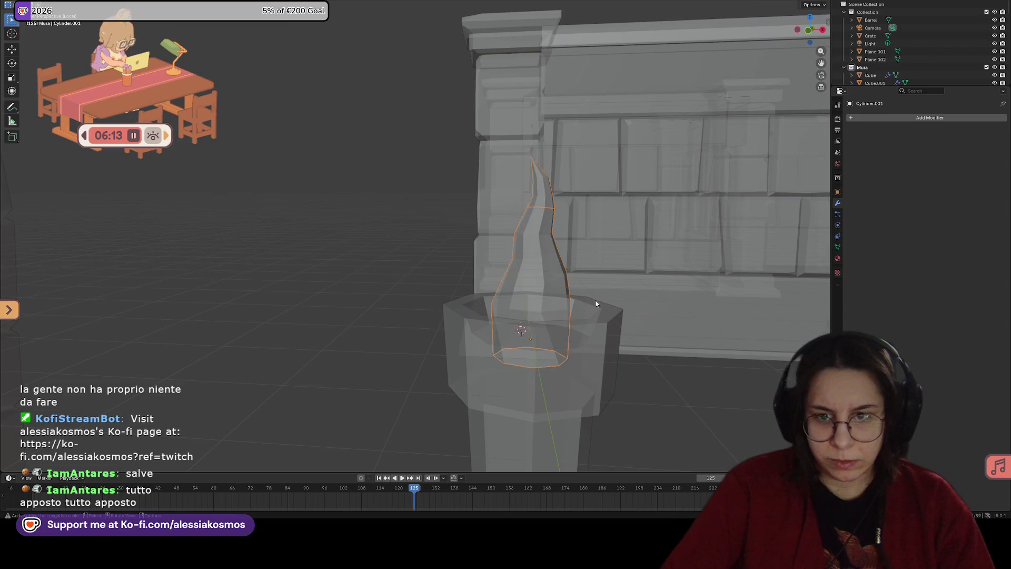
Step: Save the Dungeonblend.blend file
{"action": "key", "text": "Tab"}
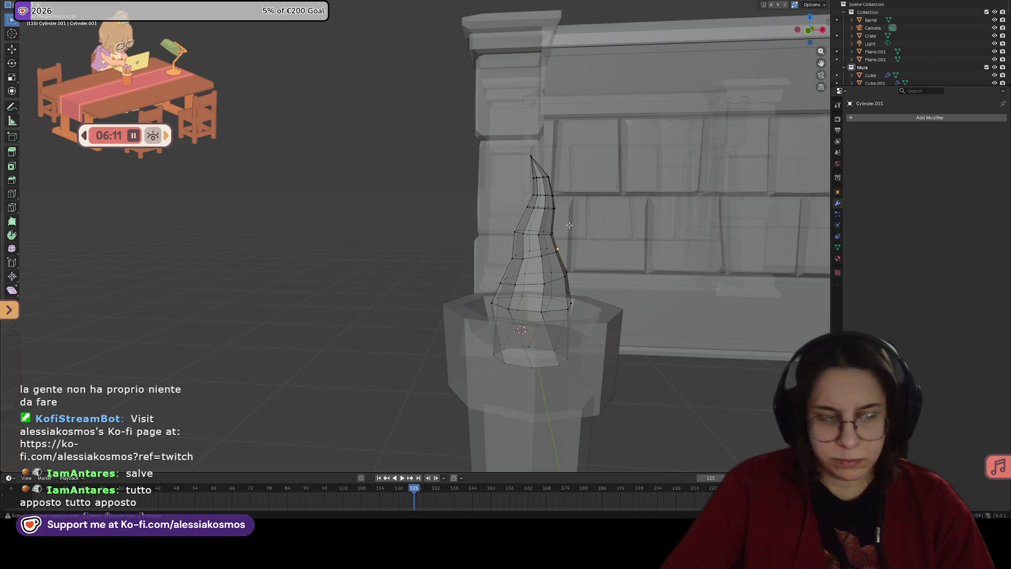
{"action": "key", "text": "Tab"}
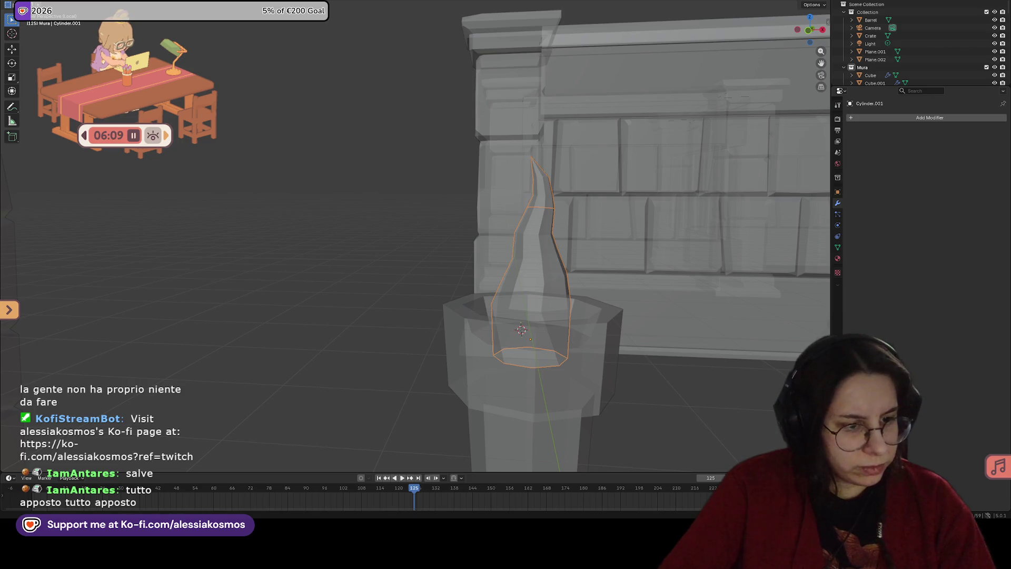
{"action": "scroll", "coordinate": [658, 269], "scroll_direction": "down", "scroll_amount": 5}
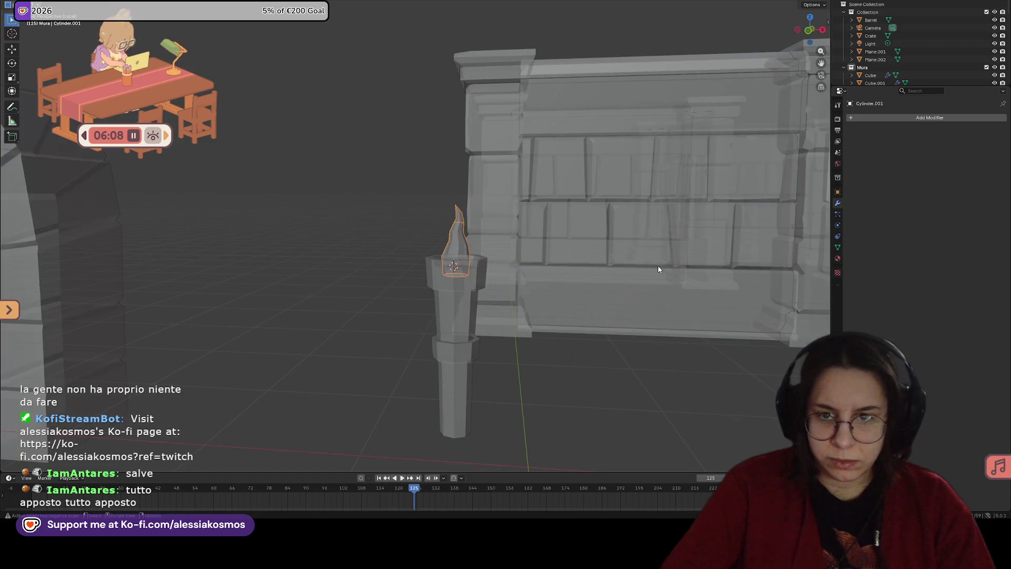
{"action": "left_click", "coordinate": [505, 305]}
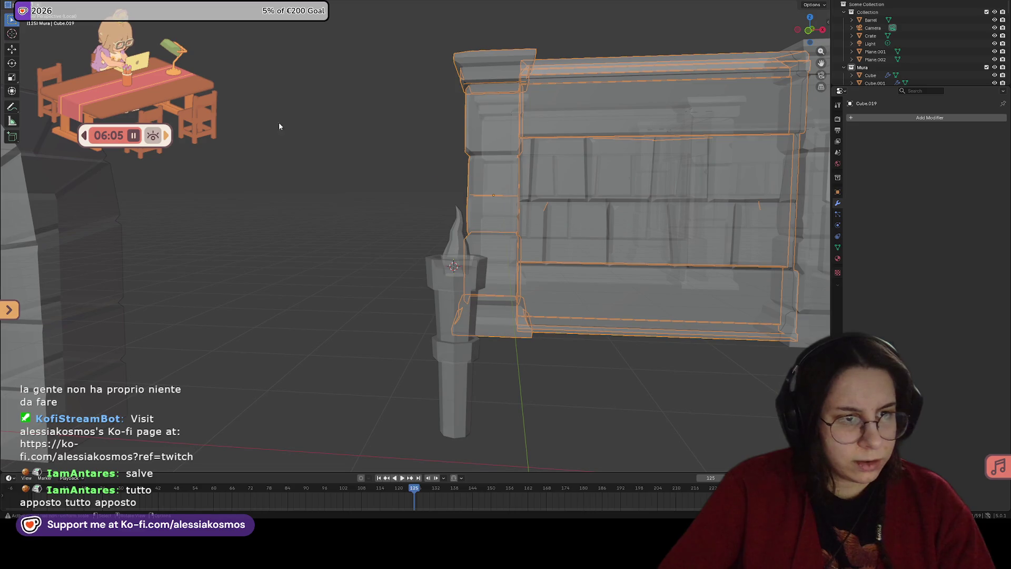
{"action": "left_click", "coordinate": [548, 242]}
{"action": "key", "text": "ctrl+s"}
Step: Focus on the torch pillar and edit the flame mesh in X-ray with face selection
{"action": "left_click", "coordinate": [466, 261]}
{"action": "mouse_move", "coordinate": [467, 261]}
{"action": "middle_mouse_down", "text": "shift"}
{"action": "mouse_move", "coordinate": [448, 346]}
{"action": "mouse_move", "coordinate": [553, 333]}
{"action": "mouse_move", "coordinate": [524, 320]}
{"action": "middle_mouse_up", "text": "shift"}
{"action": "scroll", "coordinate": [554, 333], "scroll_direction": "up", "scroll_amount": 3}
{"action": "key", "text": "Tab"}
{"action": "key", "text": "Tab"}
{"action": "left_click", "coordinate": [489, 279]}
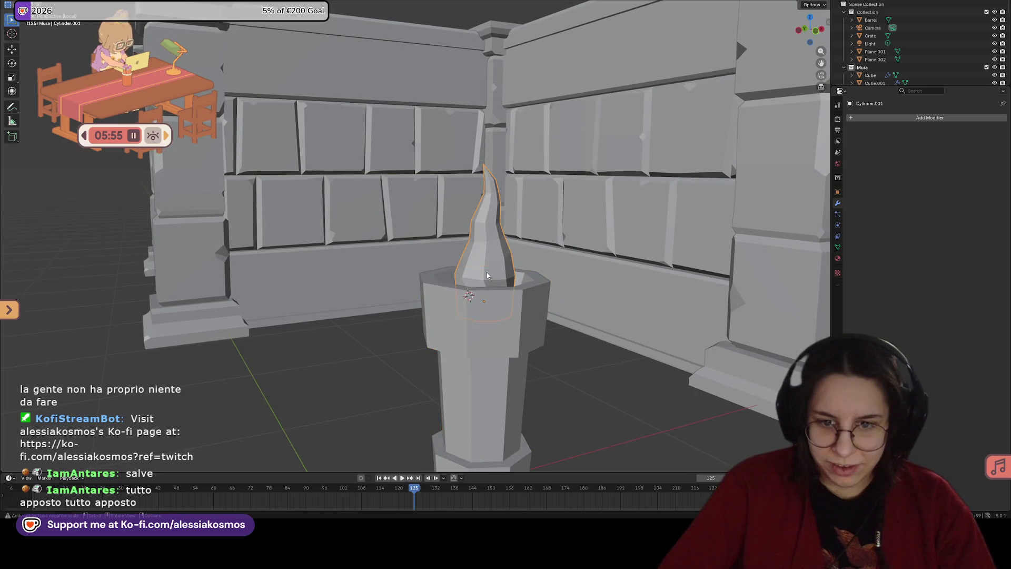
{"action": "key", "text": "Tab"}
{"action": "key", "text": "alt+z"}
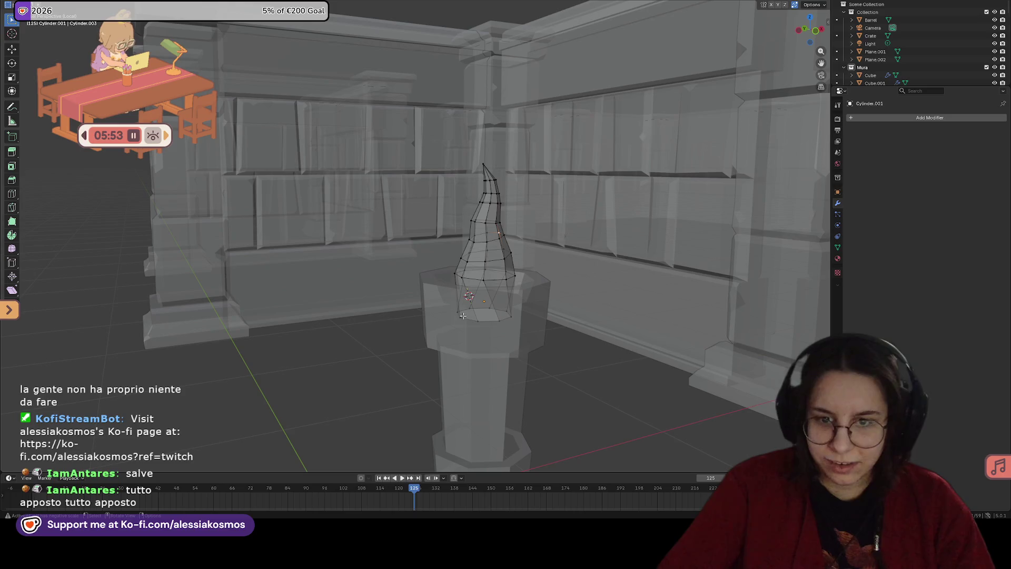
{"action": "key", "text": "3"}
Step: Select the ring of faces at the flame's base and shrink it with soft falloff
{"action": "left_click", "coordinate": [491, 315]}
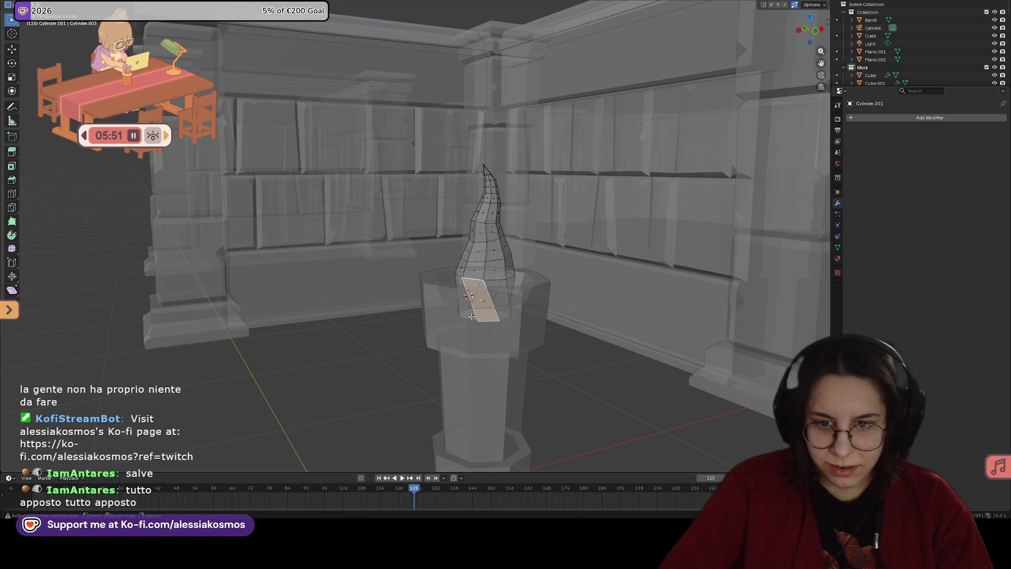
{"action": "left_click", "coordinate": [493, 316]}
{"action": "left_click", "coordinate": [492, 317]}
{"action": "middle_click_drag", "start_coordinate": [493, 316], "coordinate": [494, 274]}
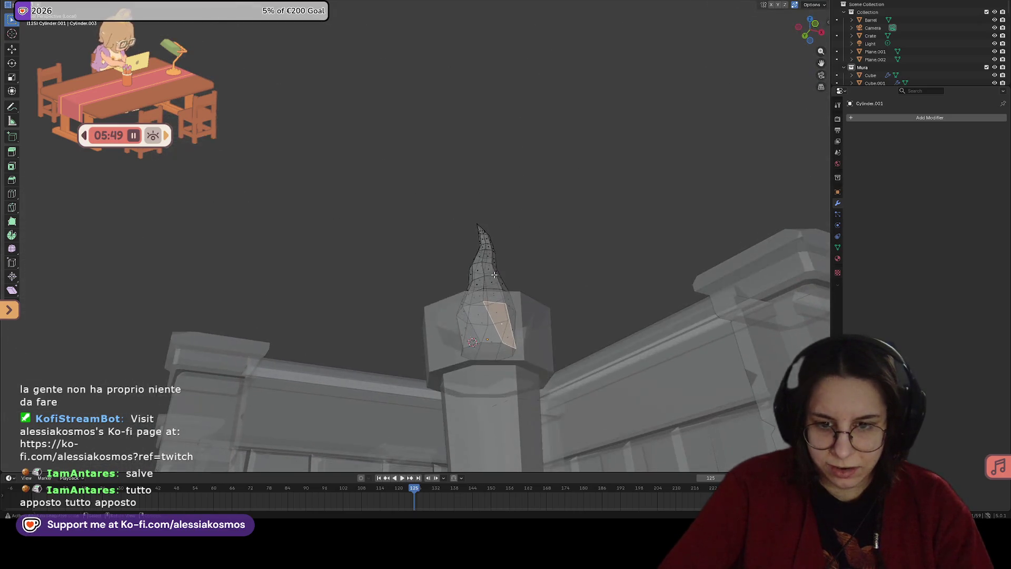
{"action": "left_click", "coordinate": [493, 348]}
{"action": "middle_click_drag", "start_coordinate": [476, 337], "coordinate": [474, 312]}
{"action": "left_click_drag", "start_coordinate": [474, 312], "coordinate": [581, 342]}
{"action": "key", "text": "s"}
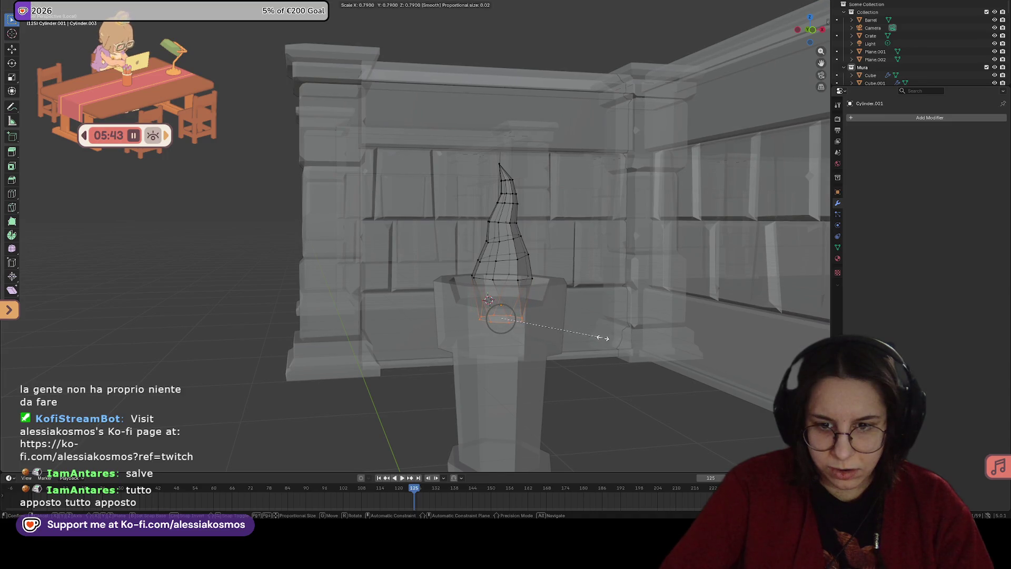
{"action": "scroll", "coordinate": [606, 345], "scroll_direction": "down", "scroll_amount": 7}
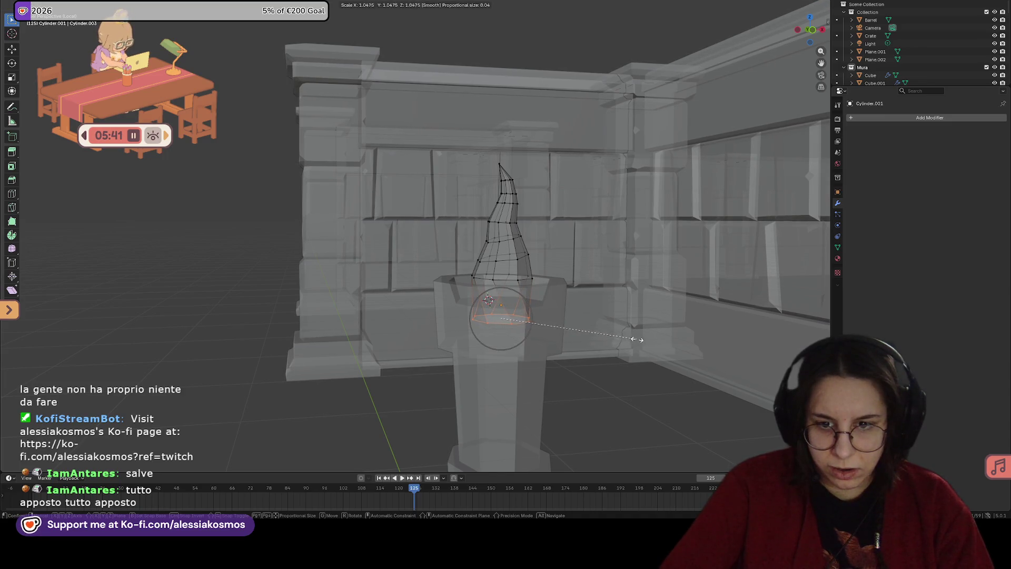
{"action": "left_click", "coordinate": [508, 296]}
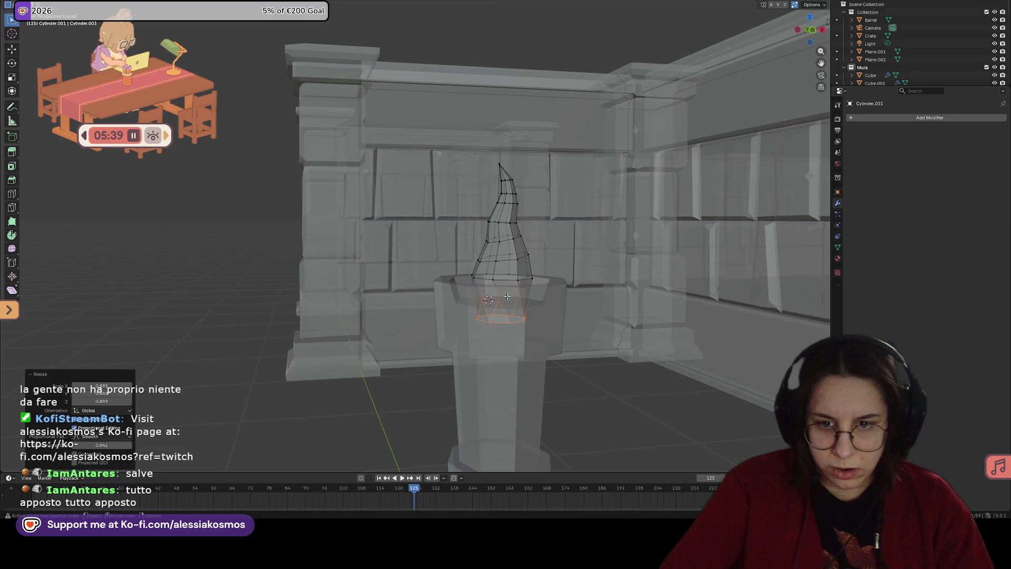
Step: Scale an upper flame edge ring with soft falloff, then select the torch column from the front
{"action": "left_click", "coordinate": [468, 271], "text": "alt"}
{"action": "key", "text": "s"}
{"action": "left_click", "coordinate": [581, 286]}
{"action": "left_click", "coordinate": [616, 316]}
{"action": "middle_click_drag", "start_coordinate": [604, 327], "coordinate": [474, 327]}
{"action": "left_click", "coordinate": [492, 267]}
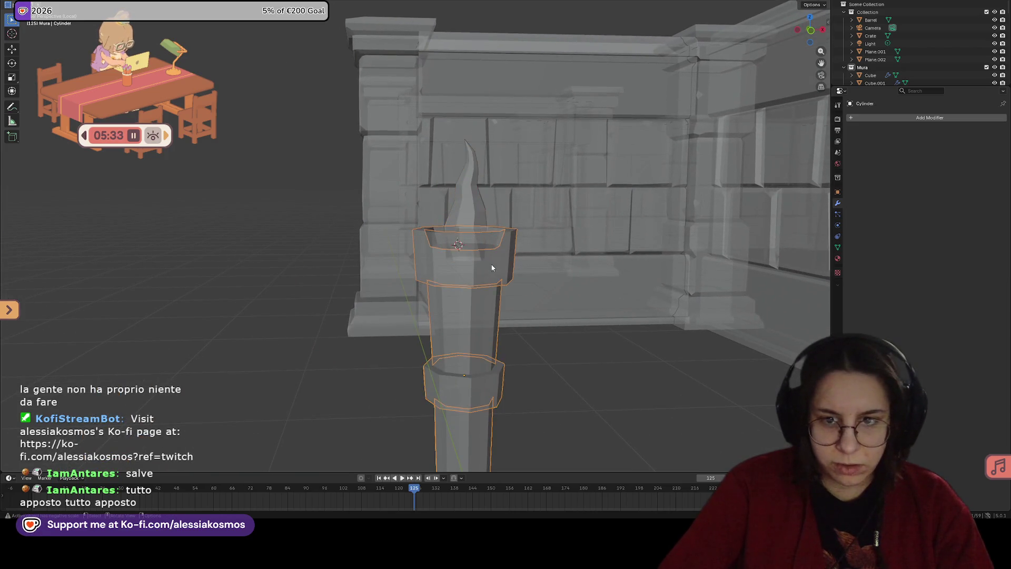
Step: Enlarge the torch pillar's top rim with proportional falloff in X-ray view
{"action": "key", "text": "Tab"}
{"action": "middle_click_drag", "start_coordinate": [504, 264], "coordinate": [503, 290]}
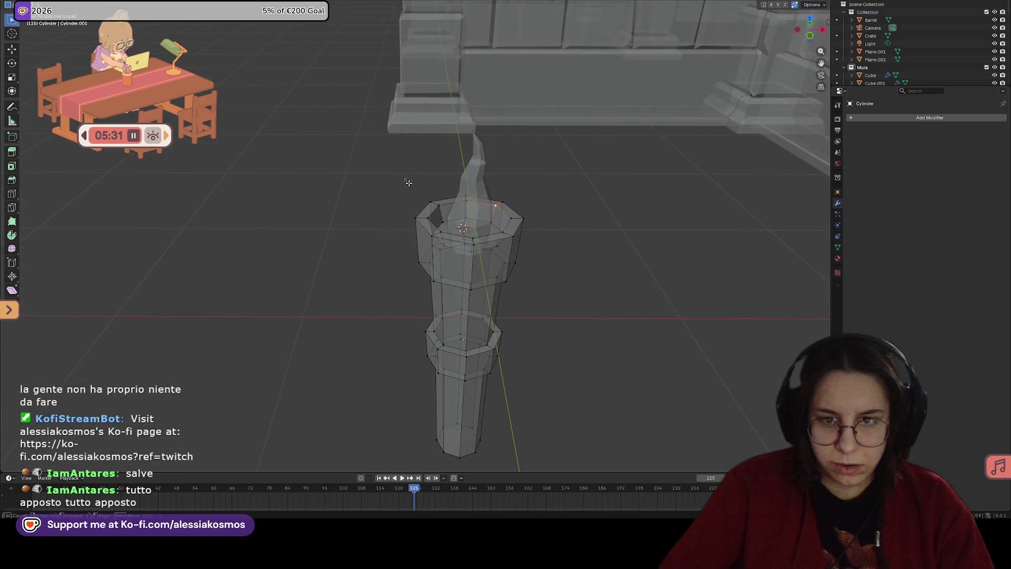
{"action": "left_click_drag", "start_coordinate": [406, 180], "coordinate": [635, 267]}
{"action": "middle_click_drag", "start_coordinate": [599, 248], "coordinate": [545, 205]}
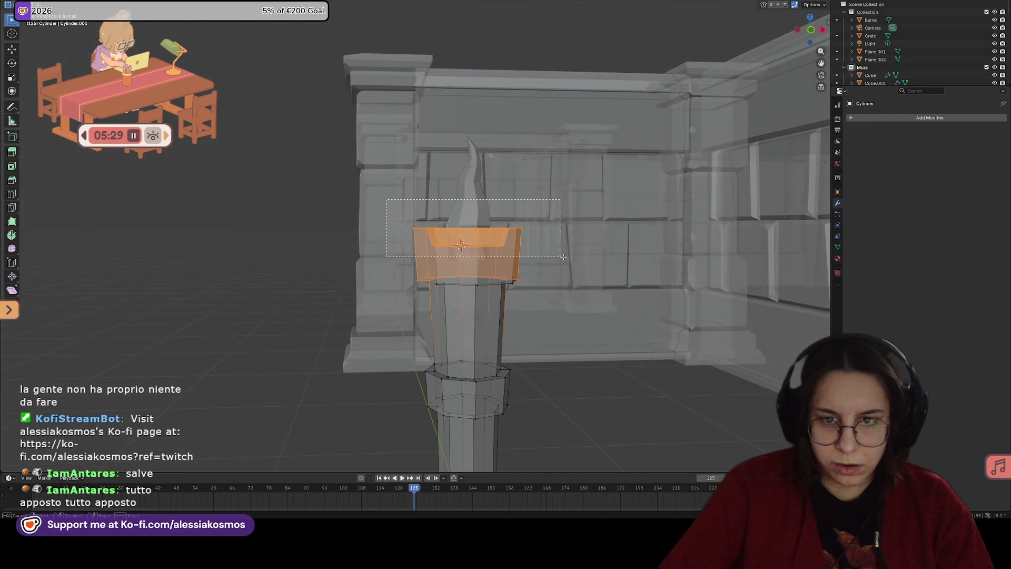
{"action": "key", "text": "alt+z"}
{"action": "key", "text": "s"}
{"action": "scroll", "coordinate": [599, 257], "scroll_direction": "down", "scroll_amount": 10}
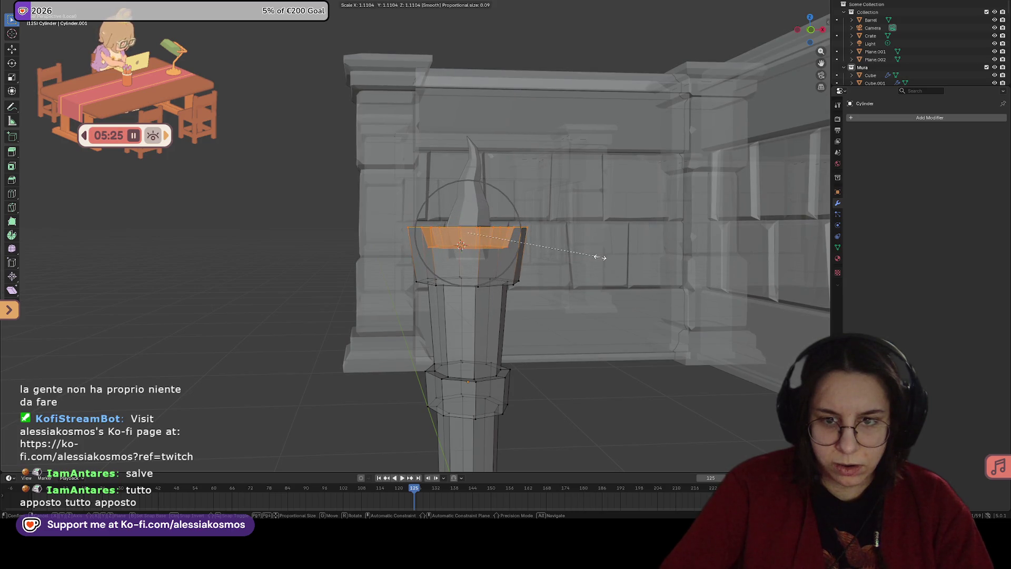
{"action": "scroll", "coordinate": [598, 257], "scroll_direction": "down", "scroll_amount": 1}
{"action": "left_click", "coordinate": [600, 257]}
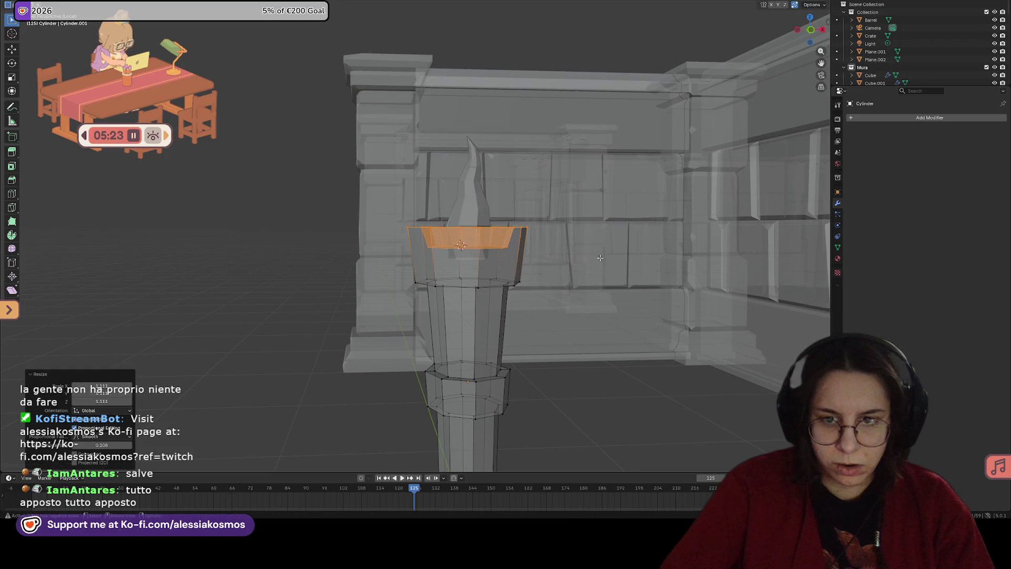
Step: Return to solid display, orbit closer, and select the flame object
{"action": "key", "text": "ctrl+z"}
{"action": "key", "text": "ctrl+z"}
{"action": "key", "text": "ctrl+z"}
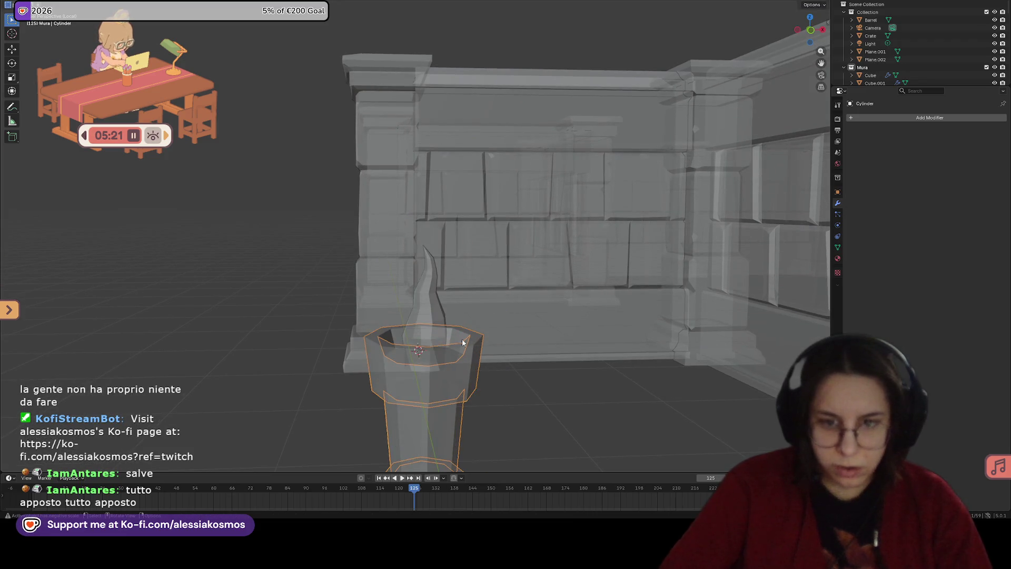
{"action": "key", "text": "alt+z"}
{"action": "mouse_move", "coordinate": [568, 303]}
{"action": "middle_mouse_down"}
{"action": "mouse_move", "coordinate": [498, 347]}
{"action": "mouse_move", "coordinate": [562, 248]}
{"action": "mouse_move", "coordinate": [527, 274]}
{"action": "middle_mouse_up"}
{"action": "left_click", "coordinate": [477, 324]}
Step: Resize the flame, then slim it horizontally while keeping its height (Shift+Z)
{"action": "key", "text": "s"}
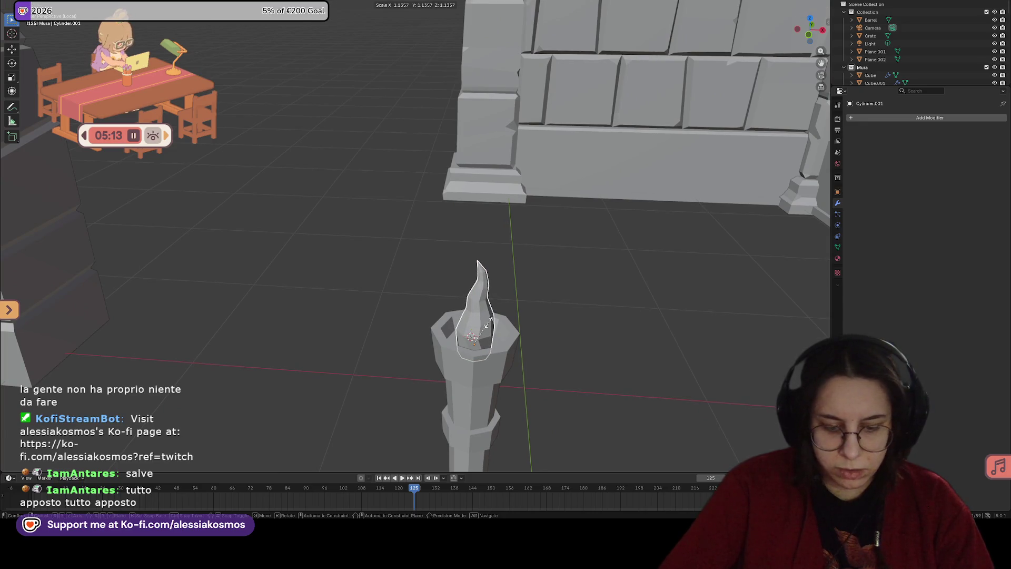
{"action": "left_click", "coordinate": [489, 325]}
{"action": "key", "text": "s"}
{"action": "key", "text": "shift+z"}
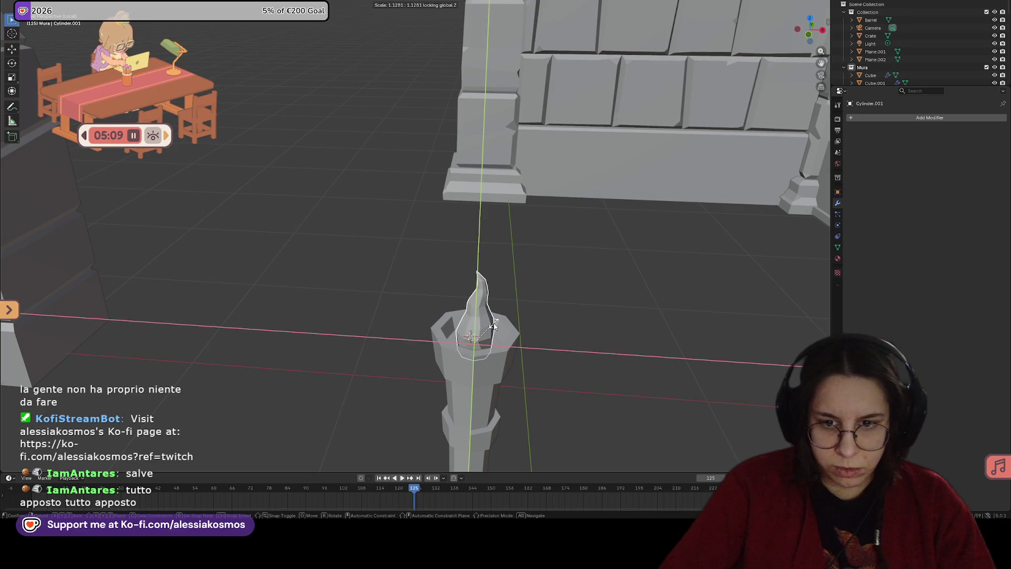
{"action": "left_click", "coordinate": [494, 325]}
Step: Select the torch pillar and save the blend file
{"action": "mouse_move", "coordinate": [494, 325]}
{"action": "middle_mouse_down"}
{"action": "mouse_move", "coordinate": [526, 320]}
{"action": "mouse_move", "coordinate": [518, 237]}
{"action": "mouse_move", "coordinate": [503, 288]}
{"action": "mouse_move", "coordinate": [446, 305]}
{"action": "mouse_move", "coordinate": [436, 296]}
{"action": "middle_mouse_up"}
{"action": "key", "text": "Tab"}
{"action": "key", "text": "Tab"}
{"action": "left_click", "coordinate": [456, 315]}
{"action": "key", "text": "ctrl+s"}
{"action": "key", "text": "Tab"}
Step: Taper the pillar's bottom loop down to about 0.62 scale
{"action": "left_click", "coordinate": [470, 346], "text": "alt"}
{"action": "middle_click_drag", "start_coordinate": [471, 346], "coordinate": [476, 342]}
{"action": "key", "text": "s"}
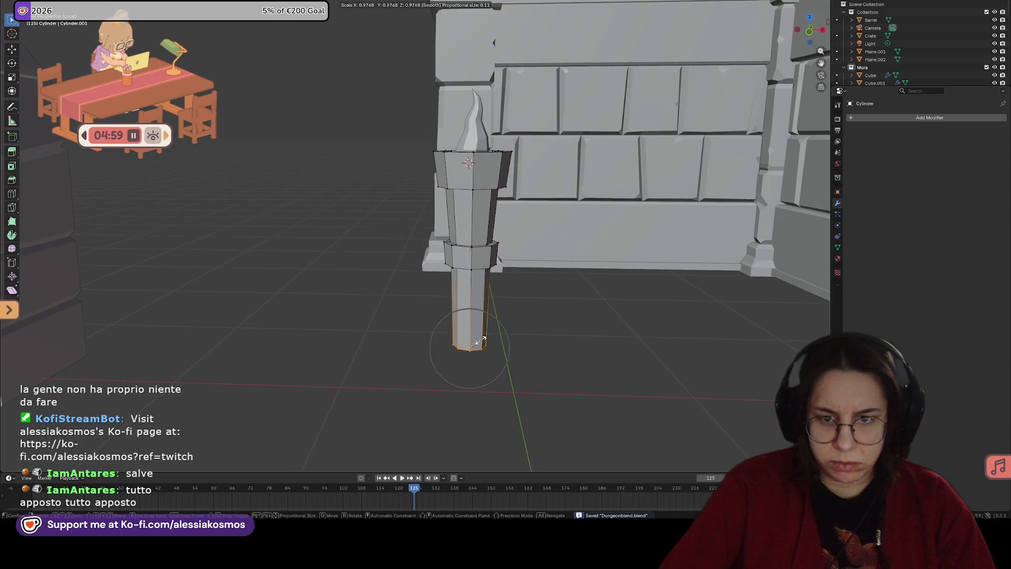
{"action": "scroll", "coordinate": [479, 342], "scroll_direction": "up", "scroll_amount": 8}
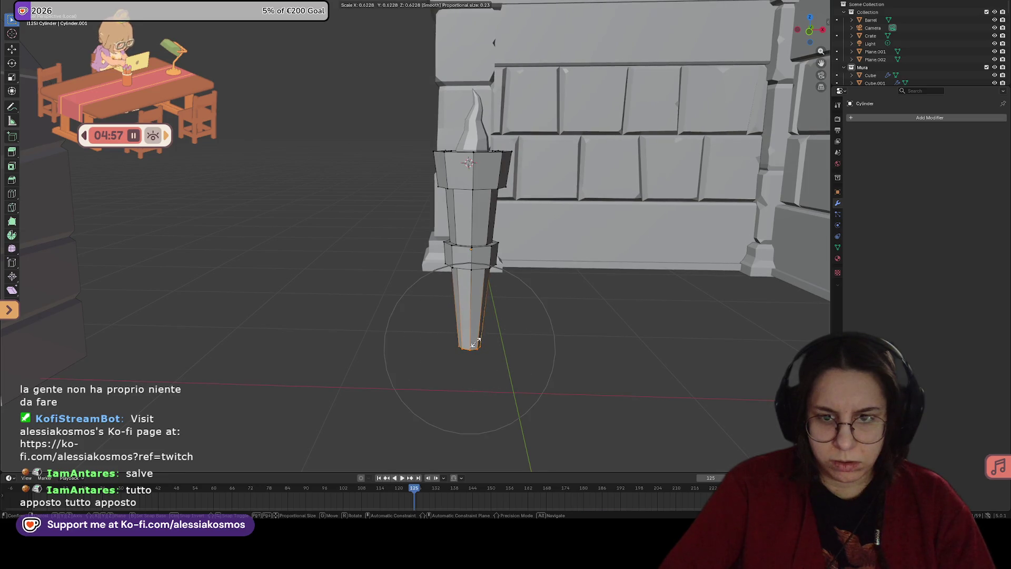
{"action": "left_click", "coordinate": [476, 342]}
Step: Scale the pillar's middle band in X-ray, then switch to the Shading workspace
{"action": "left_click", "coordinate": [494, 257], "text": "alt"}
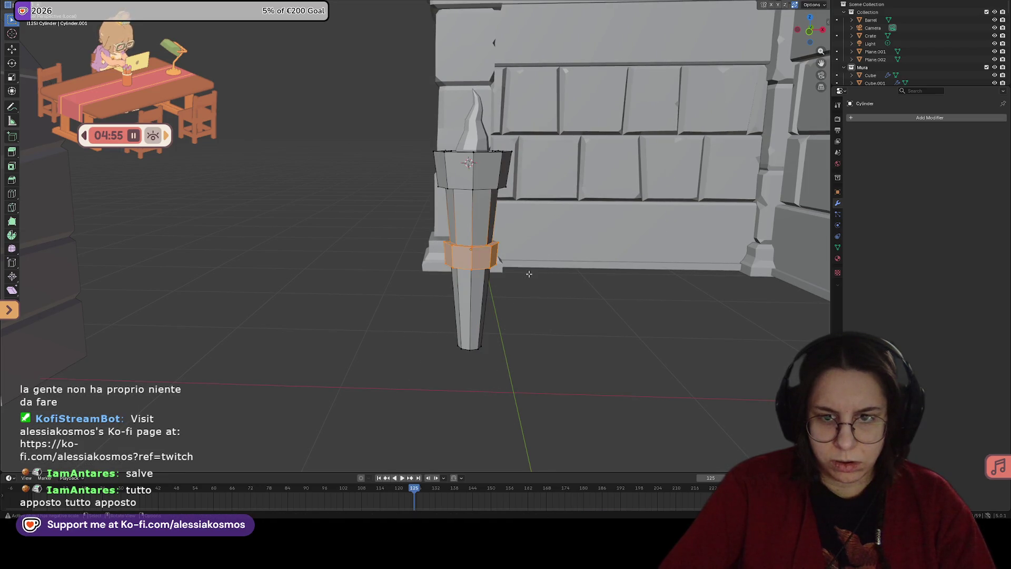
{"action": "key", "text": "alt+z"}
{"action": "key", "text": "s"}
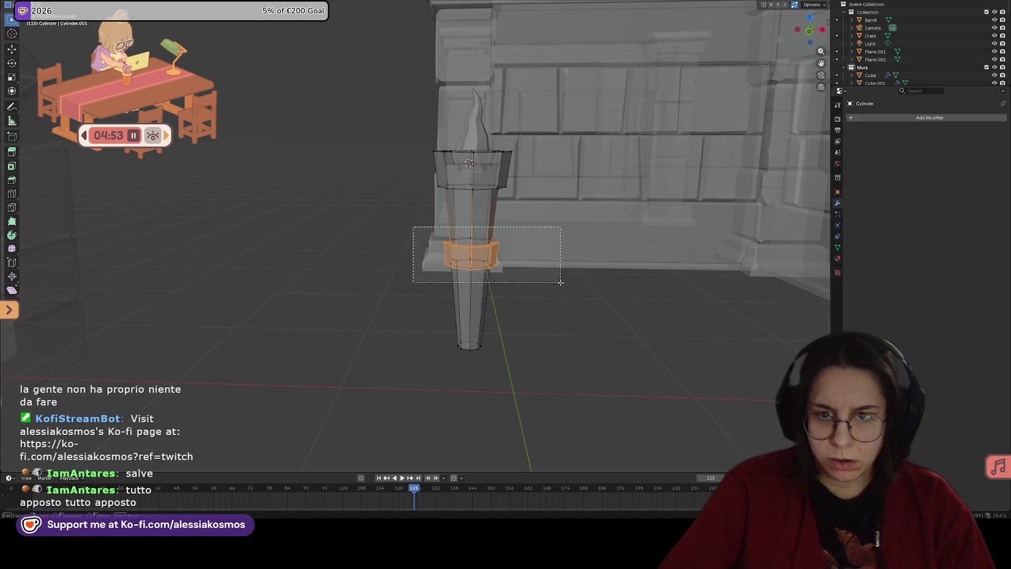
{"action": "left_click", "coordinate": [595, 316]}
{"action": "key", "text": "Tab"}
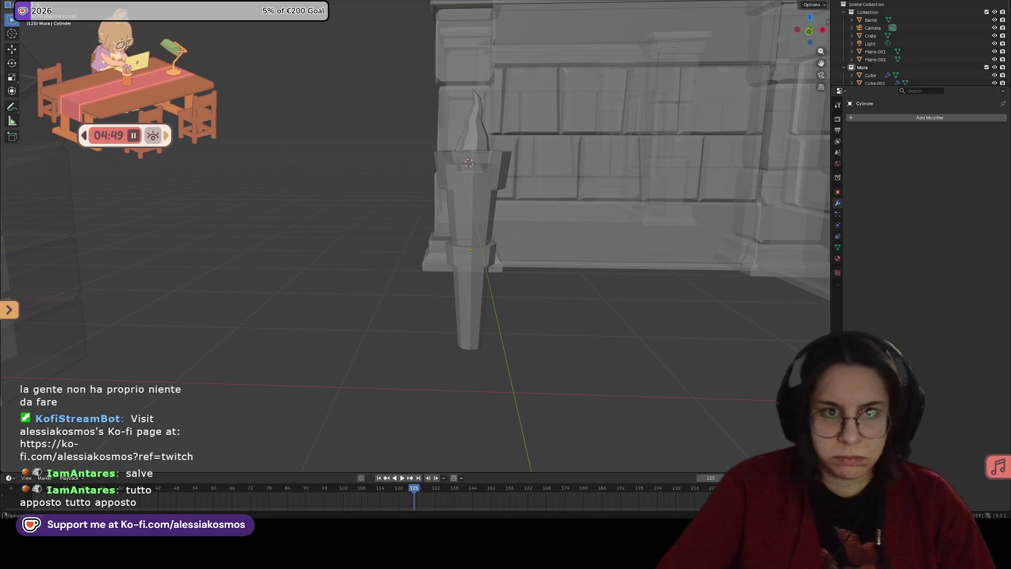
{"action": "key", "text": "ctrl+Page_Down"}
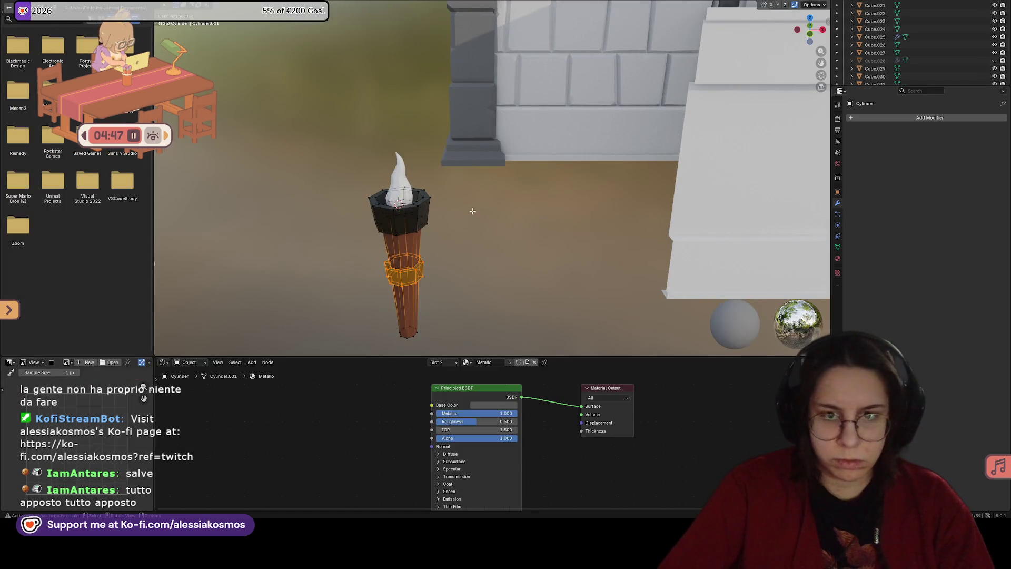
Step: Select the flame and give it a new material with a warm, slightly darkened base colour
{"action": "left_click", "coordinate": [399, 176]}
{"action": "middle_click_drag", "start_coordinate": [400, 179], "coordinate": [437, 181]}
{"action": "left_click", "coordinate": [487, 363]}
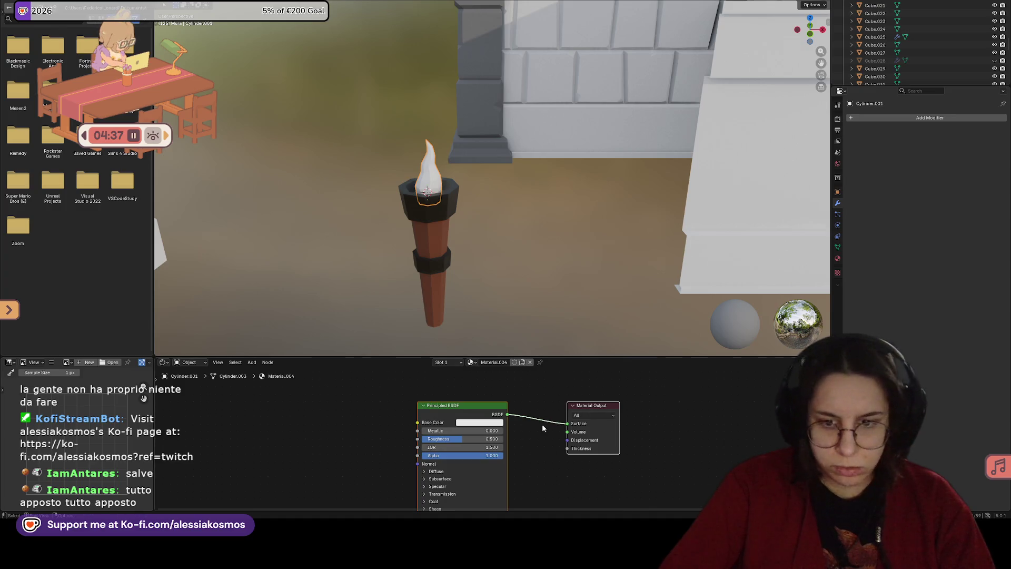
{"action": "left_click", "coordinate": [483, 423]}
{"action": "left_click_drag", "start_coordinate": [481, 334], "coordinate": [484, 328]}
{"action": "left_click_drag", "start_coordinate": [524, 296], "coordinate": [524, 300]}
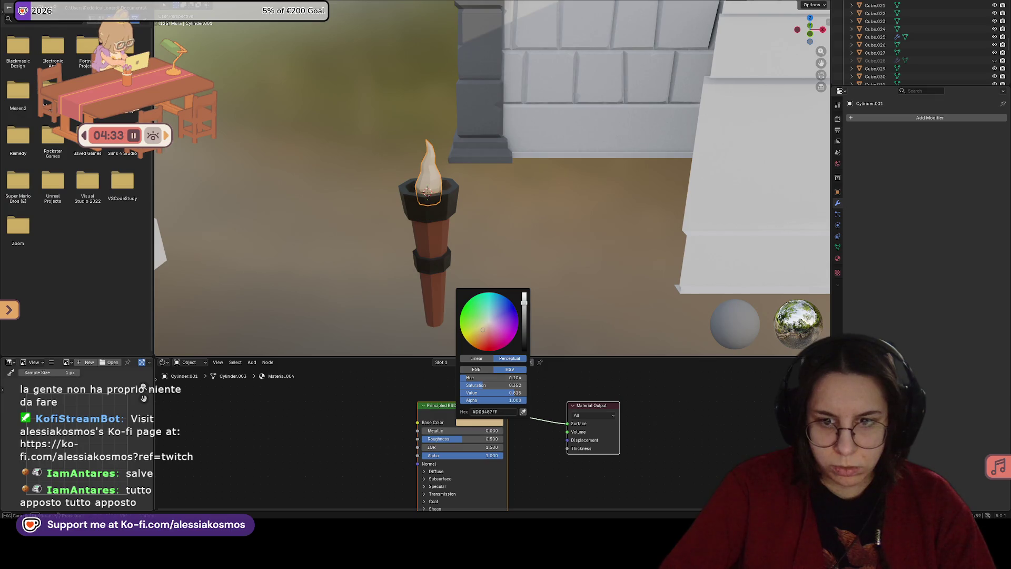
Step: Enable a pale yellow emission colour and try emission strengths of 1, 2 and 4
{"action": "left_click_drag", "start_coordinate": [576, 357], "coordinate": [576, 263]}
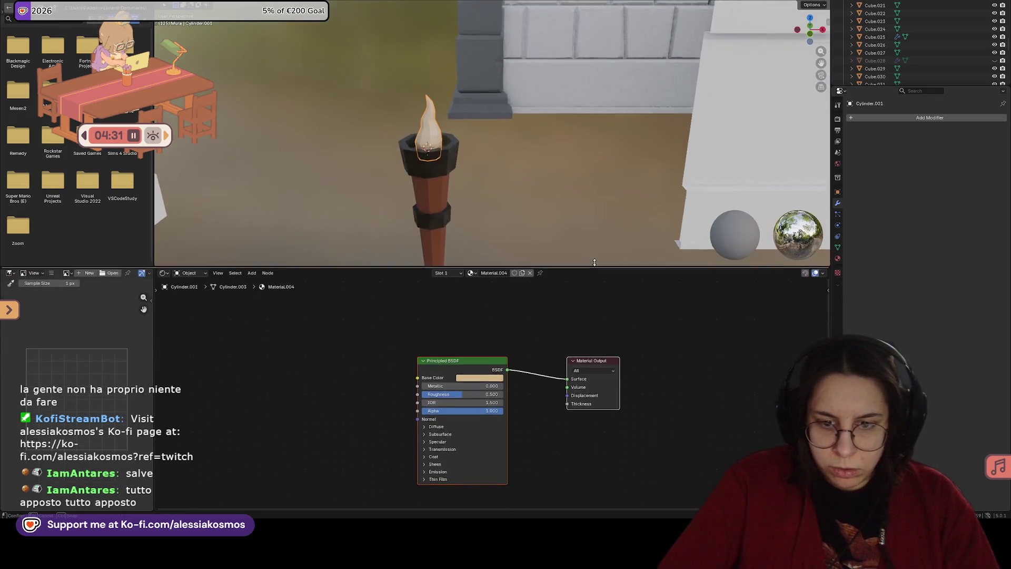
{"action": "left_click", "coordinate": [425, 470]}
{"action": "left_click", "coordinate": [478, 478]}
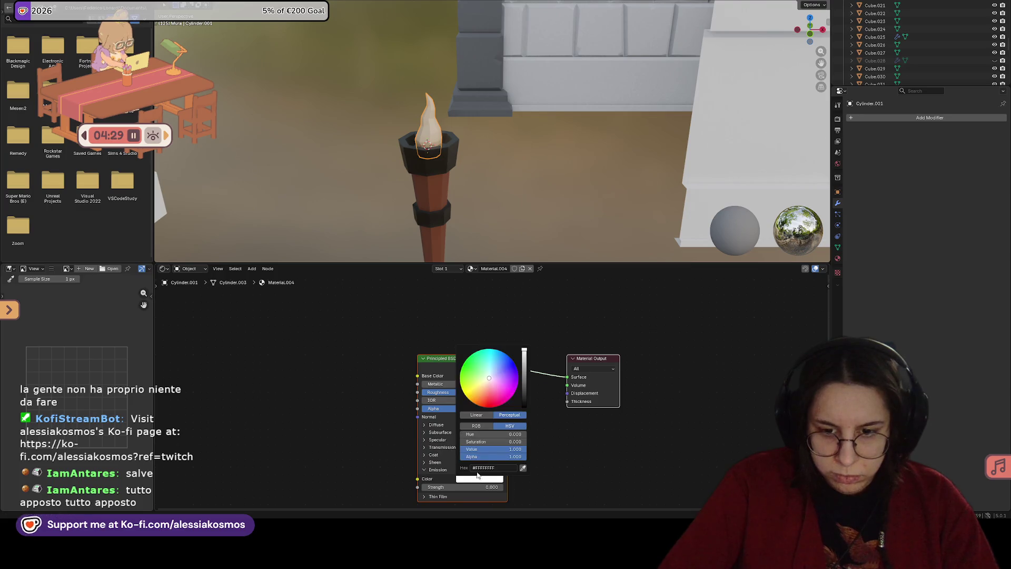
{"action": "left_click_drag", "start_coordinate": [485, 387], "coordinate": [483, 384]}
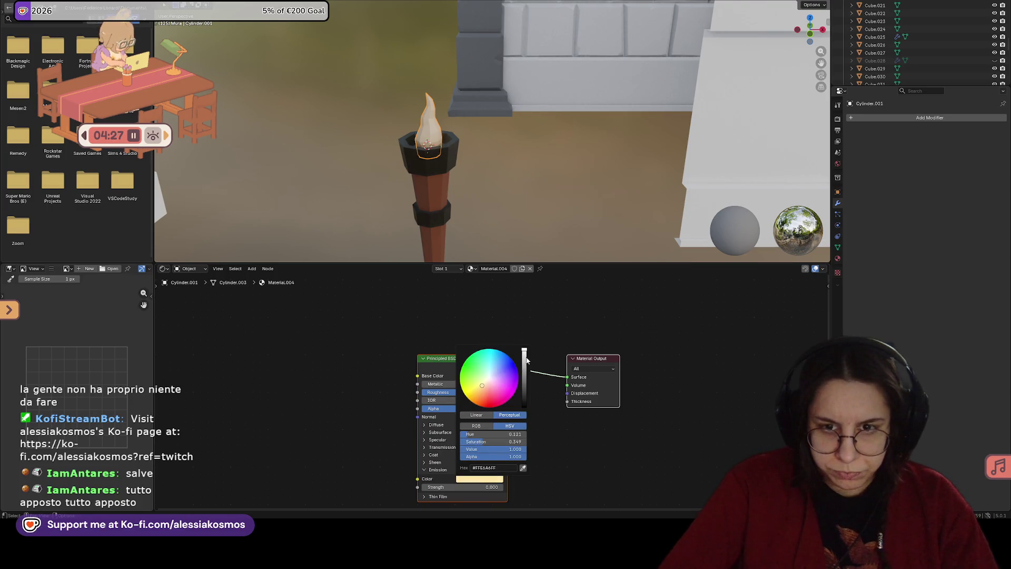
{"action": "left_click", "coordinate": [481, 486]}
{"action": "type", "text": "1"}
{"action": "key", "text": "Return"}
{"action": "left_click", "coordinate": [481, 485]}
{"action": "type", "text": "2"}
{"action": "key", "text": "Return"}
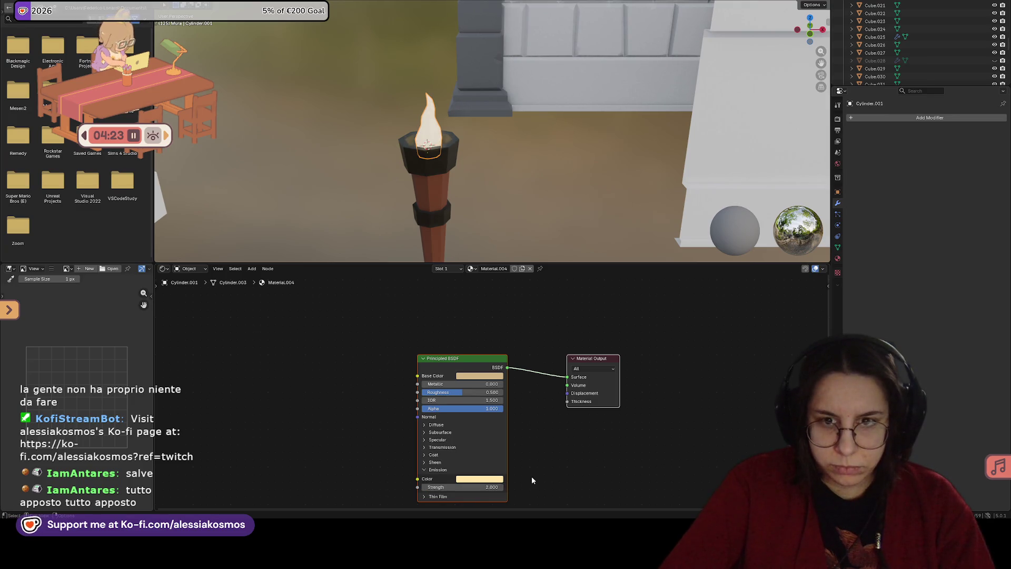
{"action": "type", "text": "4"}
{"action": "key", "text": "Return"}
Step: Shift the emission toward orange and make the base colour white (hue 9, saturation 0)
{"action": "left_click", "coordinate": [487, 478]}
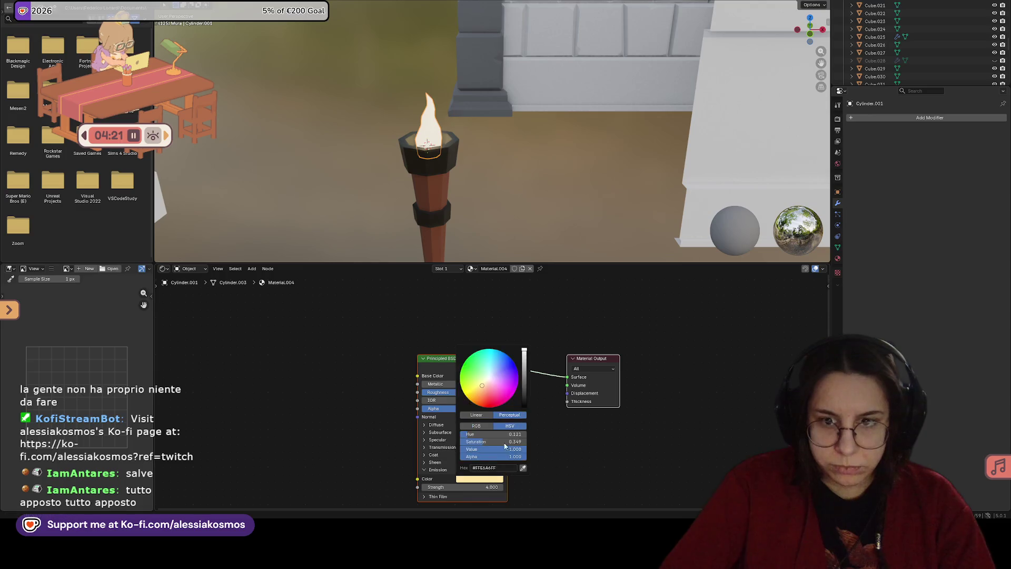
{"action": "left_click_drag", "start_coordinate": [481, 386], "coordinate": [467, 397]}
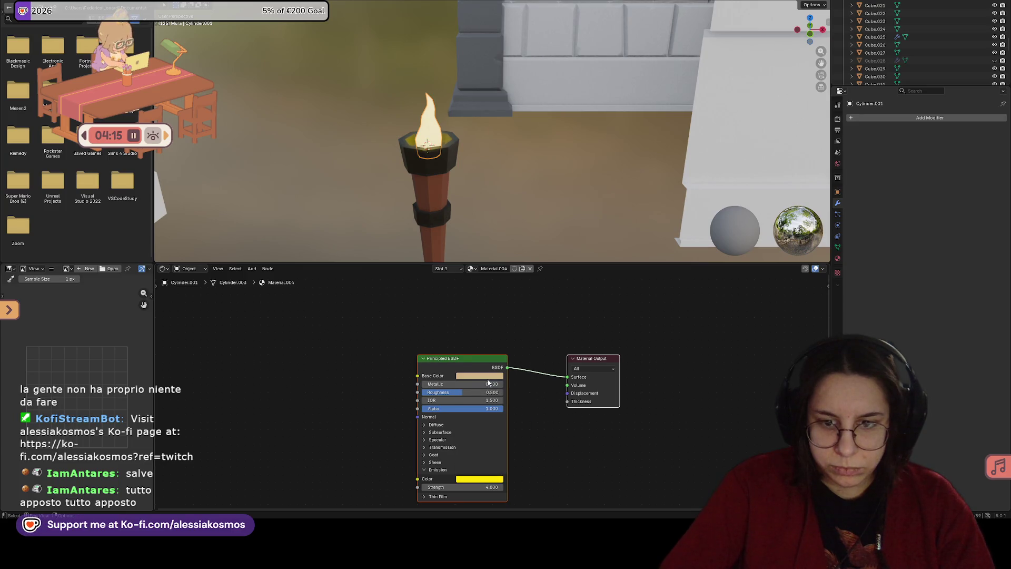
{"action": "left_click", "coordinate": [487, 377]}
{"action": "left_click_drag", "start_coordinate": [480, 295], "coordinate": [504, 249]}
{"action": "double_click", "coordinate": [505, 330]}
{"action": "type", "text": "9"}
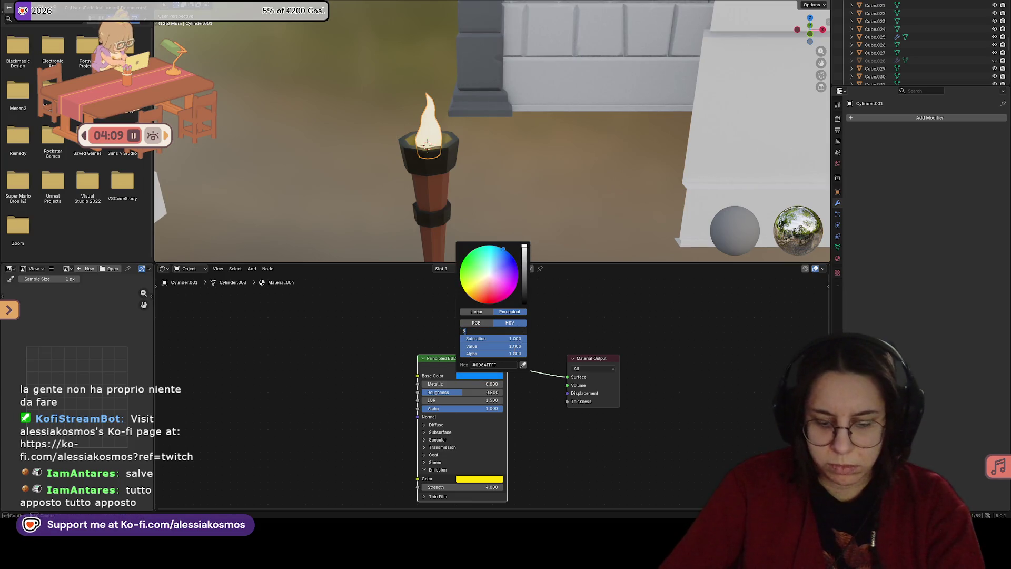
{"action": "key", "text": "Return"}
{"action": "double_click", "coordinate": [505, 338]}
{"action": "type", "text": "0"}
{"action": "key", "text": "Return"}
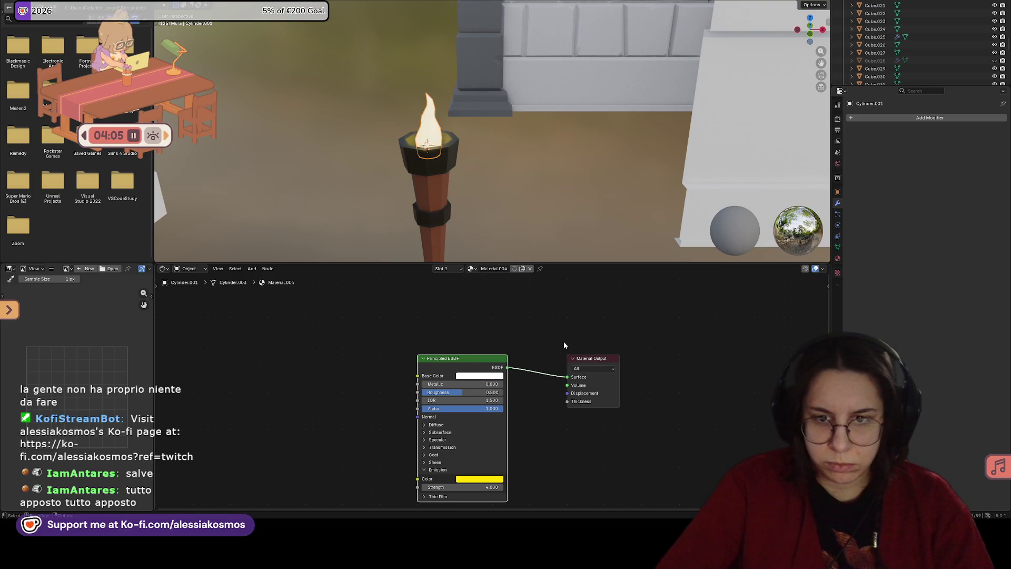
Step: Save the file and set the emission colour to a saturated yellow
{"action": "key", "text": "ctrl+s"}
{"action": "left_click", "coordinate": [479, 479]}
{"action": "left_click_drag", "start_coordinate": [521, 441], "coordinate": [485, 441]}
{"action": "left_click_drag", "start_coordinate": [483, 386], "coordinate": [465, 394]}
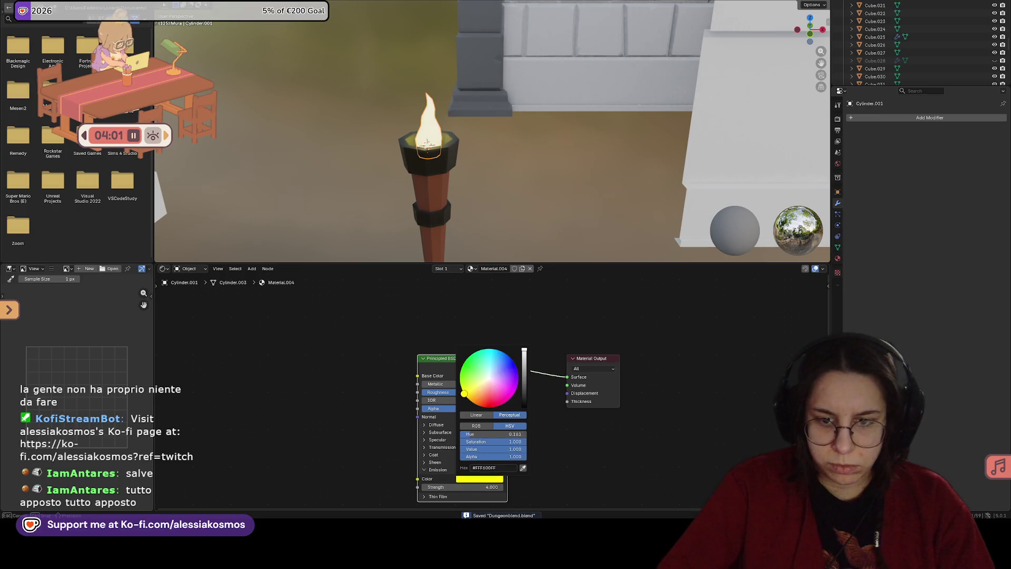
{"action": "scroll", "coordinate": [494, 487], "scroll_direction": "down", "scroll_amount": 2, "text": "ctrl"}
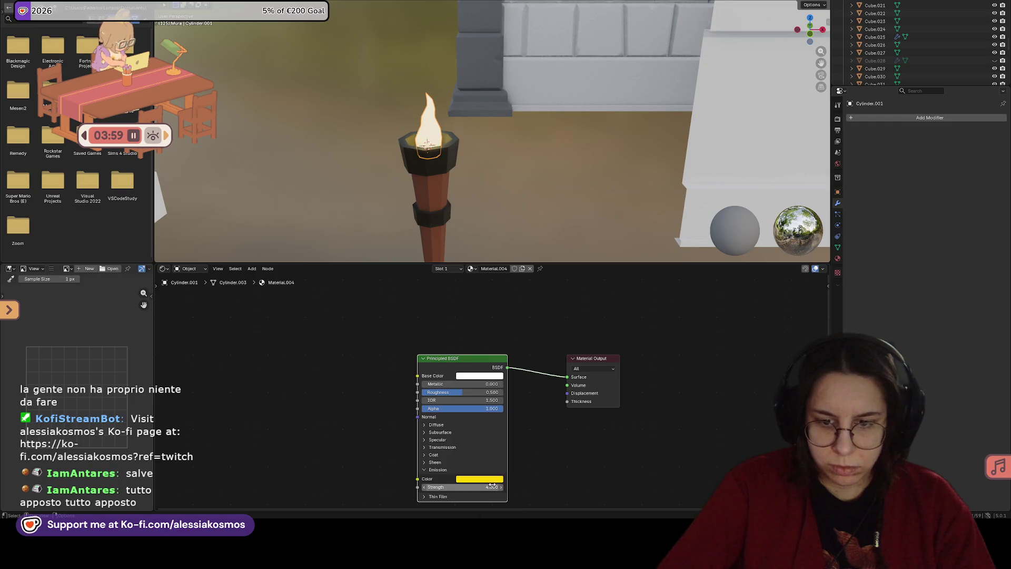
{"action": "scroll", "coordinate": [498, 177], "scroll_direction": "up", "scroll_amount": 5}
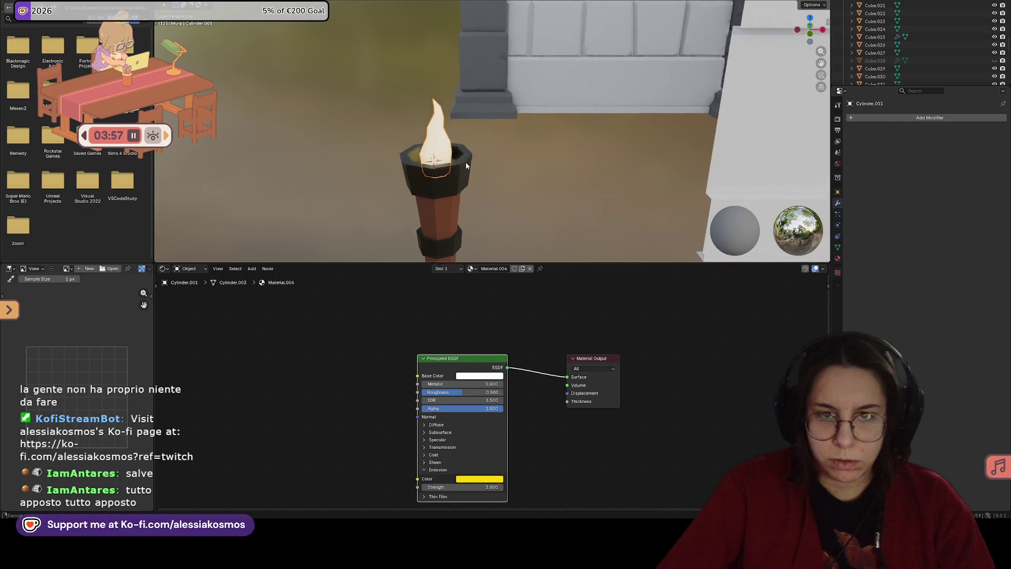
{"action": "scroll", "coordinate": [497, 177], "scroll_direction": "down", "scroll_amount": 6}
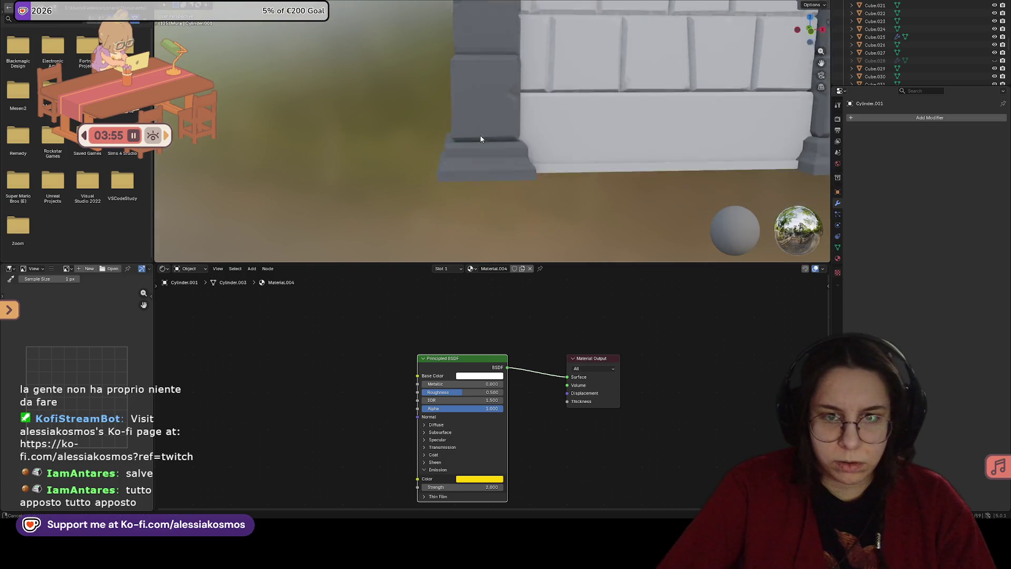
Step: Frame the torch, set the flame's emission strength to 10 and colour to orange, then save
{"action": "mouse_move", "coordinate": [497, 133]}
{"action": "middle_mouse_down"}
{"action": "mouse_move", "coordinate": [518, 157]}
{"action": "mouse_move", "coordinate": [399, 213]}
{"action": "mouse_move", "coordinate": [437, 179]}
{"action": "mouse_move", "coordinate": [419, 210]}
{"action": "mouse_move", "coordinate": [444, 162]}
{"action": "mouse_move", "coordinate": [450, 174]}
{"action": "mouse_move", "coordinate": [415, 165]}
{"action": "mouse_move", "coordinate": [546, 216]}
{"action": "mouse_move", "coordinate": [517, 205]}
{"action": "mouse_move", "coordinate": [520, 175]}
{"action": "middle_mouse_up"}
{"action": "scroll", "coordinate": [524, 158], "scroll_direction": "down", "scroll_amount": 4}
{"action": "mouse_move", "coordinate": [529, 136]}
{"action": "middle_mouse_down"}
{"action": "mouse_move", "coordinate": [522, 127]}
{"action": "mouse_move", "coordinate": [509, 239]}
{"action": "middle_mouse_up"}
{"action": "left_click", "coordinate": [475, 487]}
{"action": "type", "text": "10"}
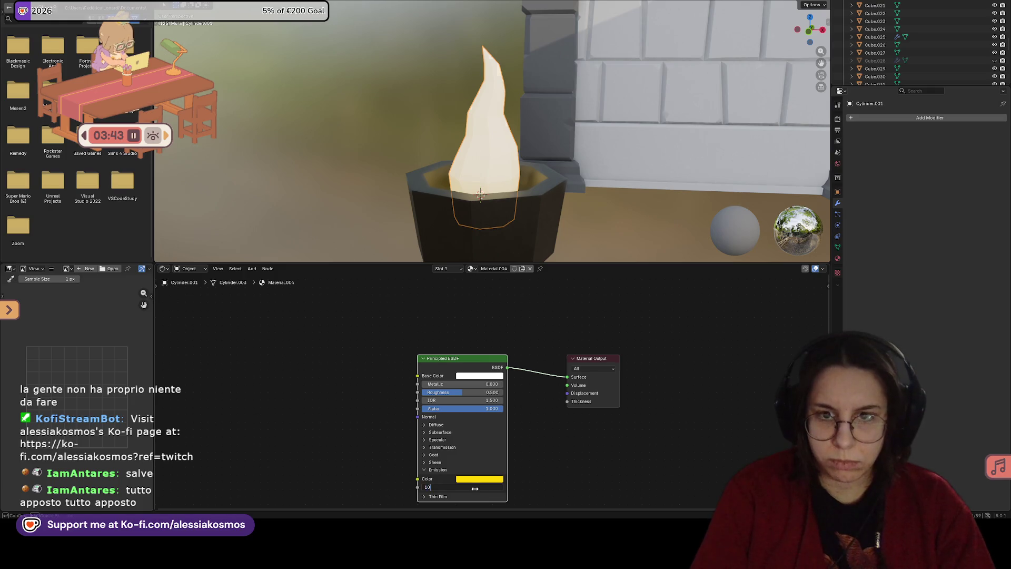
{"action": "key", "text": "Return"}
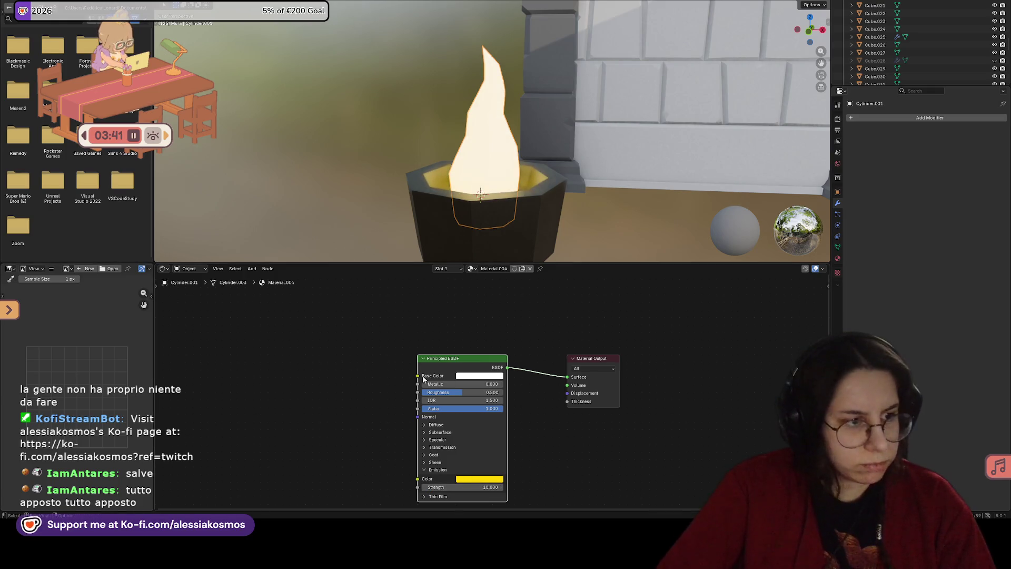
{"action": "left_click", "coordinate": [468, 479]}
{"action": "left_click_drag", "start_coordinate": [467, 396], "coordinate": [473, 402]}
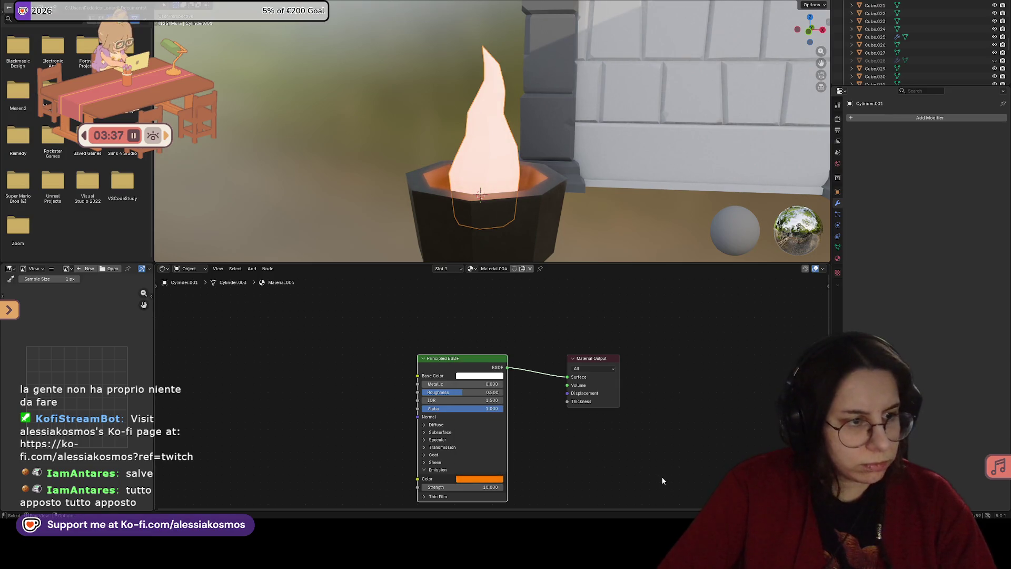
{"action": "key", "text": "ctrl+s"}
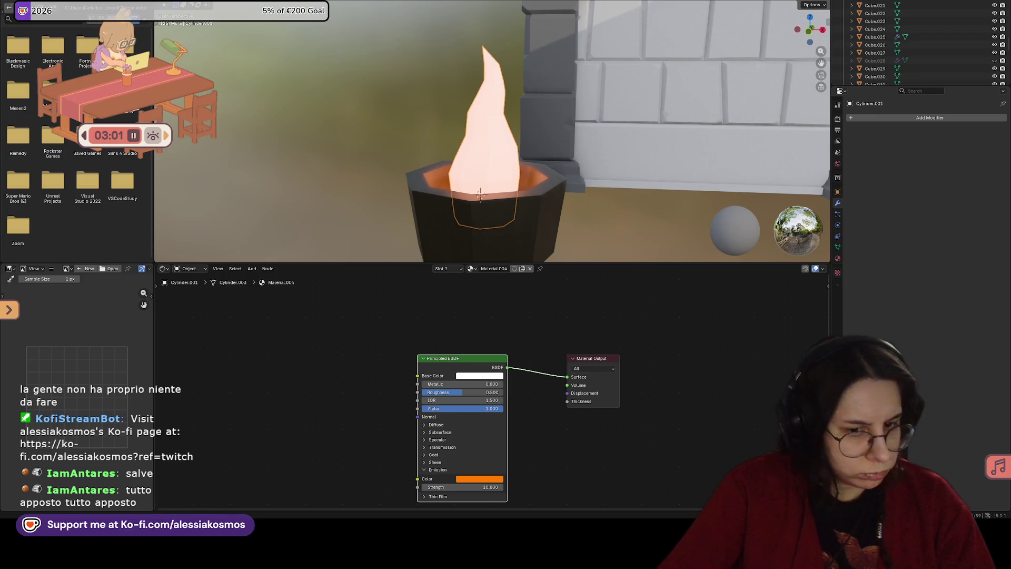
{"action": "scroll", "coordinate": [460, 468], "scroll_direction": "down", "scroll_amount": 1}
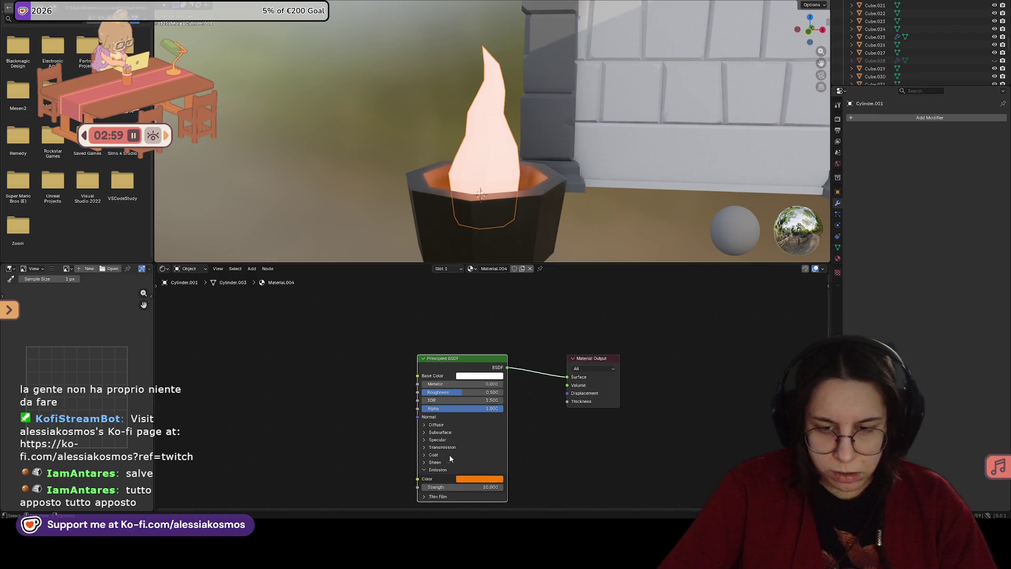
{"action": "scroll", "coordinate": [451, 463], "scroll_direction": "up", "scroll_amount": 1}
{"action": "mouse_move", "coordinate": [443, 401]}
{"action": "left_mouse_down"}
{"action": "mouse_move", "coordinate": [463, 410]}
{"action": "mouse_move", "coordinate": [416, 410]}
{"action": "mouse_move", "coordinate": [495, 409]}
{"action": "left_mouse_up"}
{"action": "left_click", "coordinate": [463, 411]}
{"action": "key", "text": "Escape"}
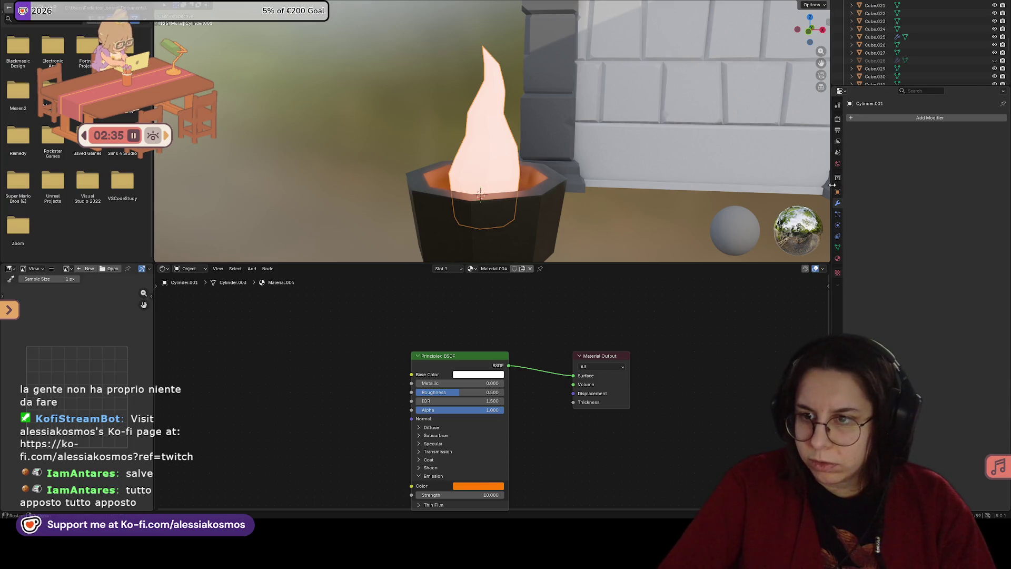
{"action": "left_click", "coordinate": [837, 122]}
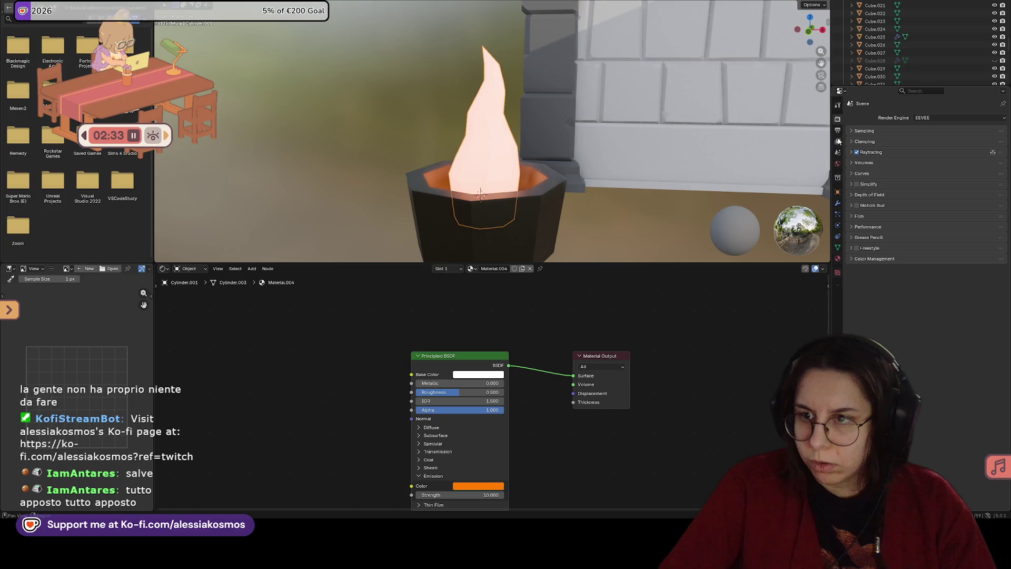
Step: Search the render settings for 'bloo' and compare the View Layer and Render tabs
{"action": "key", "text": "ctrl+f"}
{"action": "type", "text": "bl"}
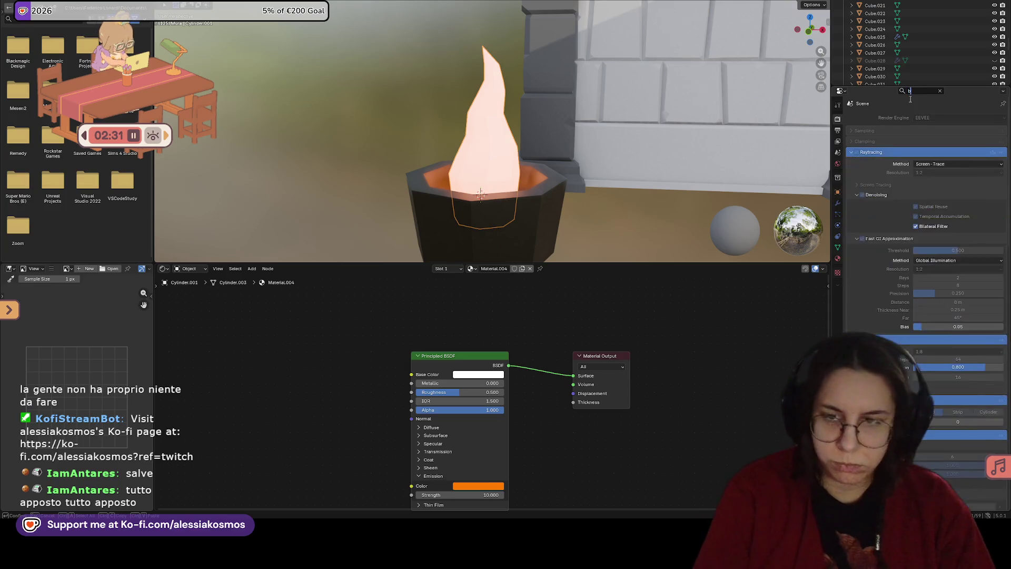
{"action": "type", "text": "oo"}
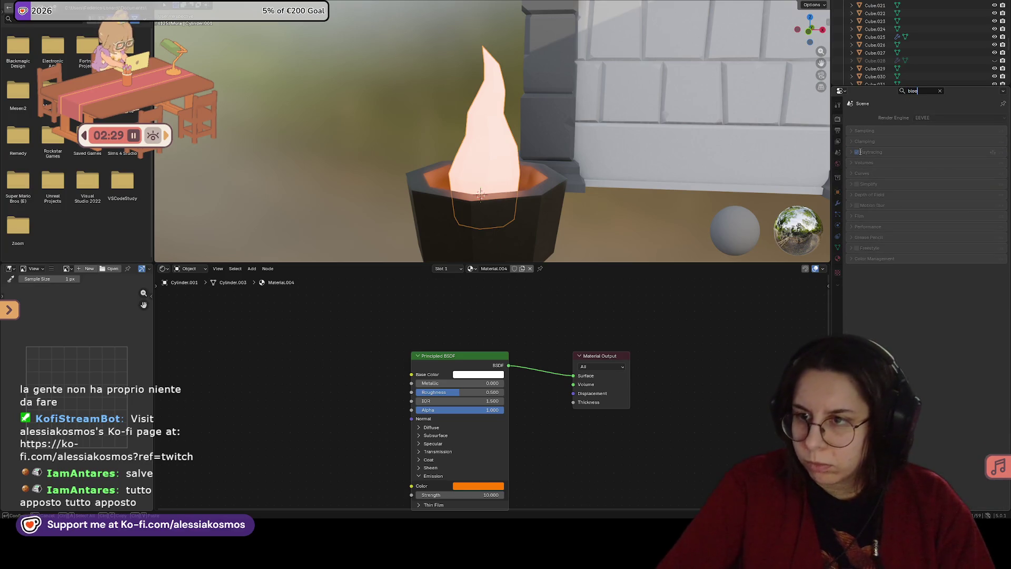
{"action": "key", "text": "BackSpace"}
{"action": "key", "text": "BackSpace"}
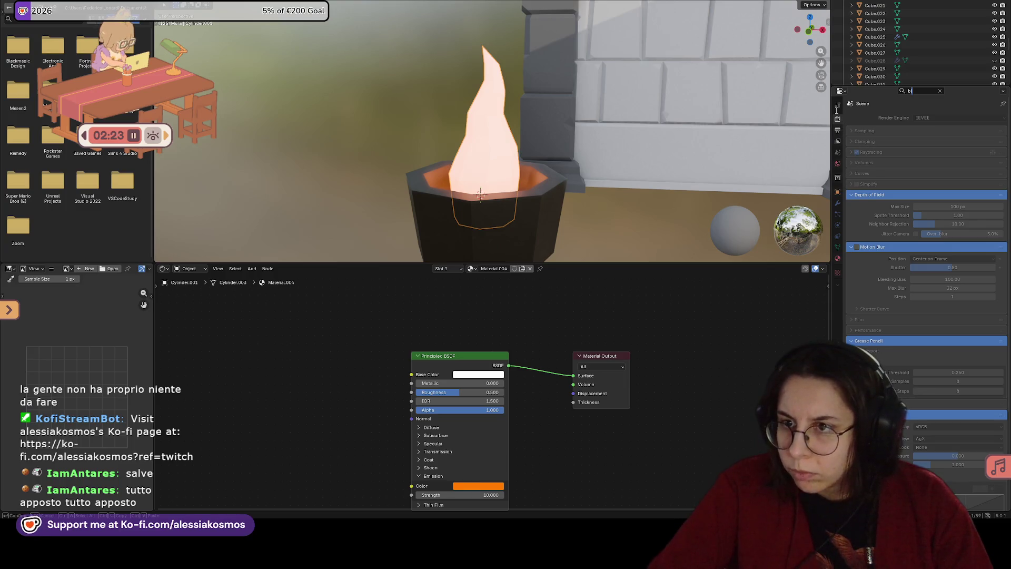
{"action": "left_click", "coordinate": [839, 142]}
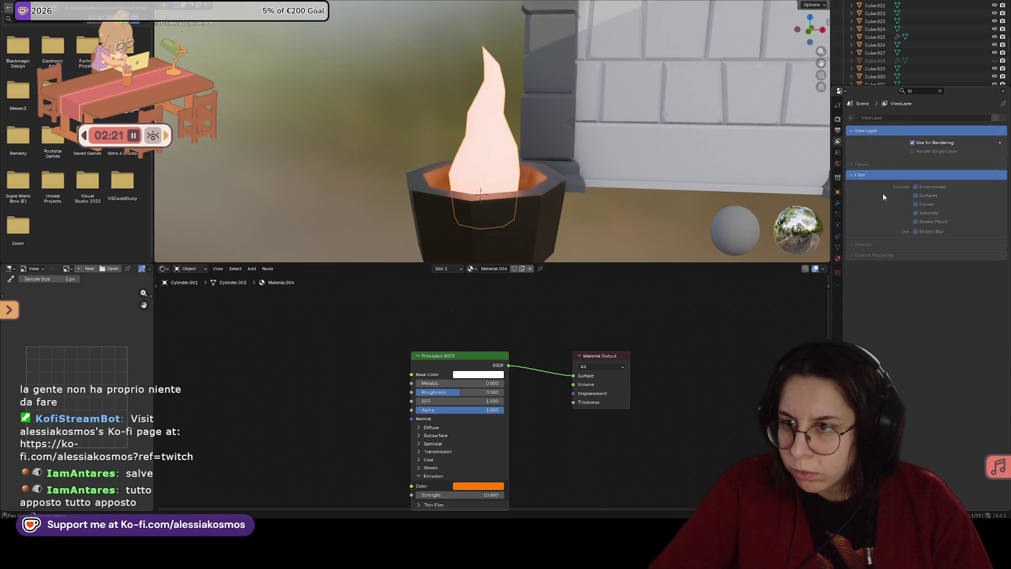
{"action": "left_click", "coordinate": [837, 119]}
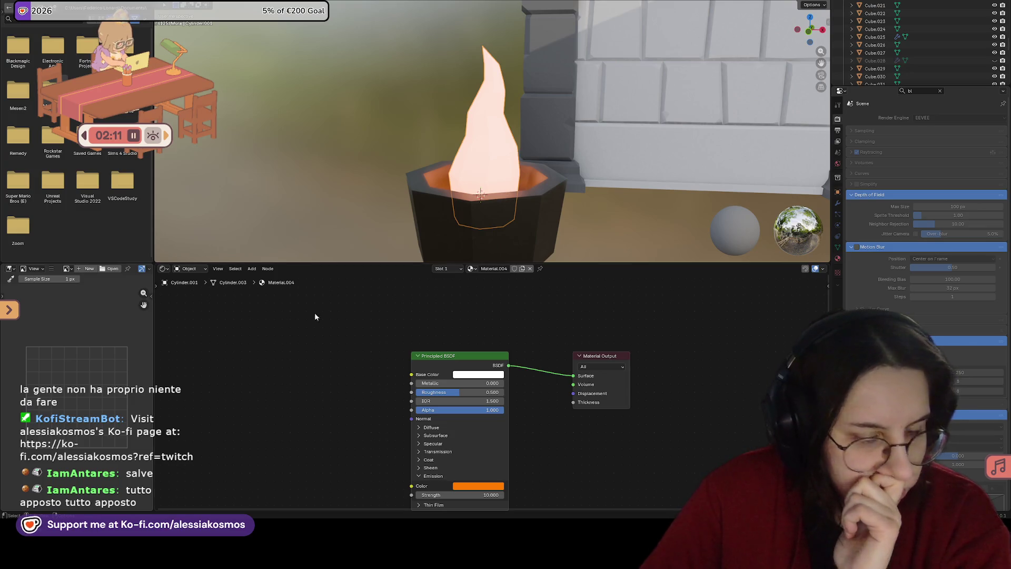
{"action": "scroll", "coordinate": [852, 310], "scroll_direction": "down", "scroll_amount": 2}
{"action": "scroll", "coordinate": [852, 310], "scroll_direction": "down", "scroll_amount": 1}
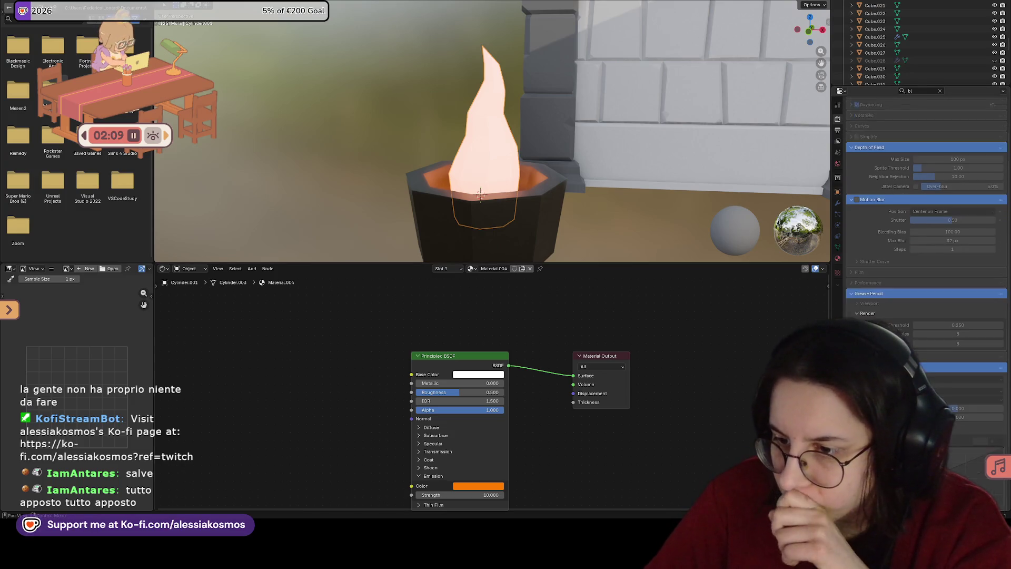
{"action": "scroll", "coordinate": [849, 303], "scroll_direction": "up", "scroll_amount": 3}
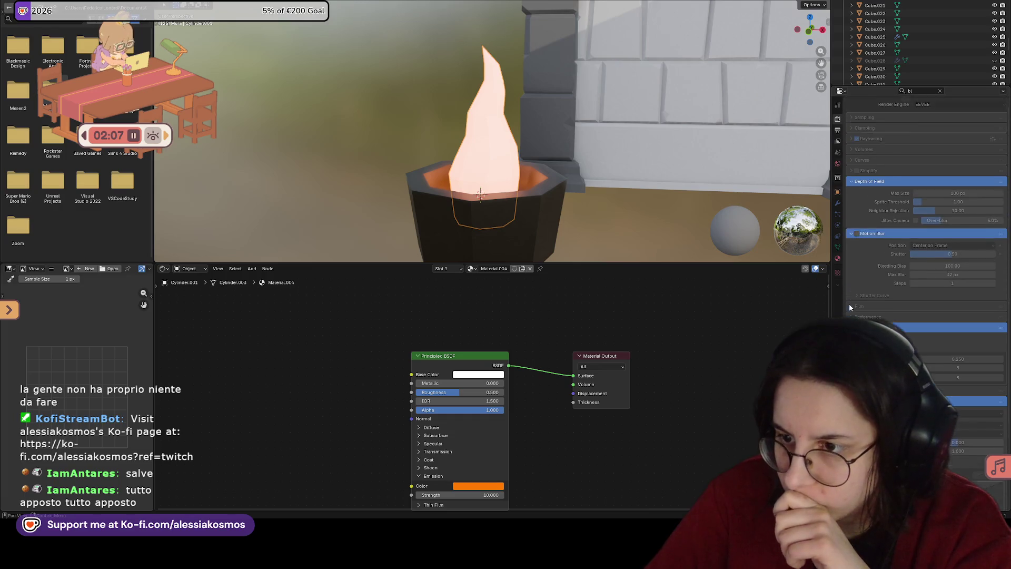
Step: Clear the settings search and briefly expand then collapse the Raytracing panel
{"action": "left_click", "coordinate": [922, 90]}
{"action": "type", "text": "b"}
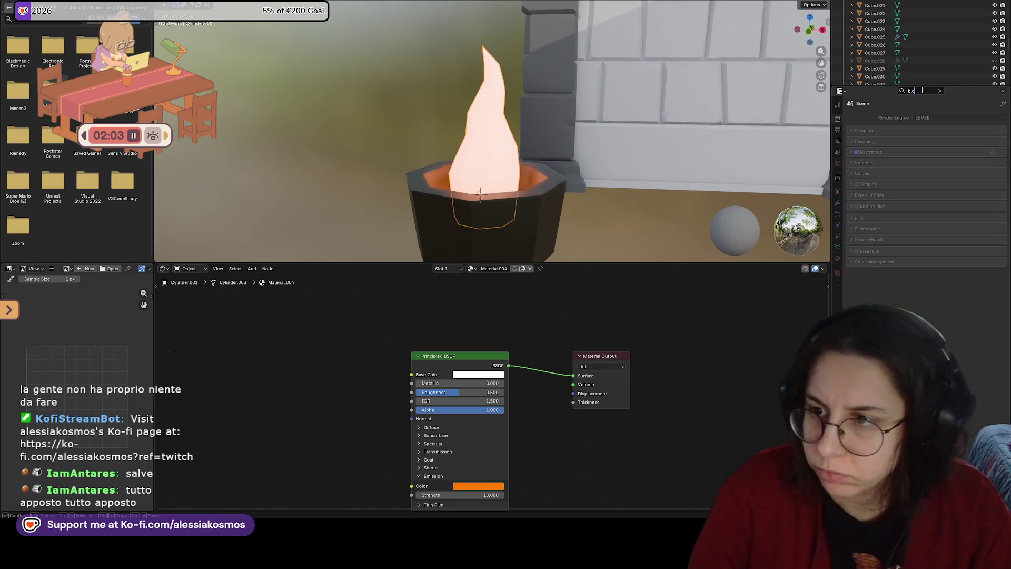
{"action": "key", "text": "BackSpace"}
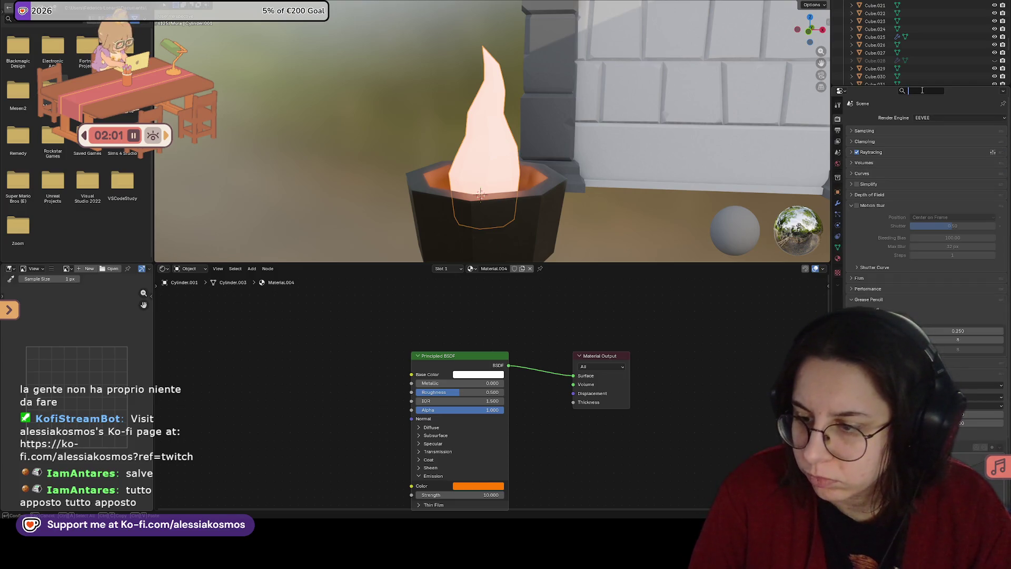
{"action": "key", "text": "Escape"}
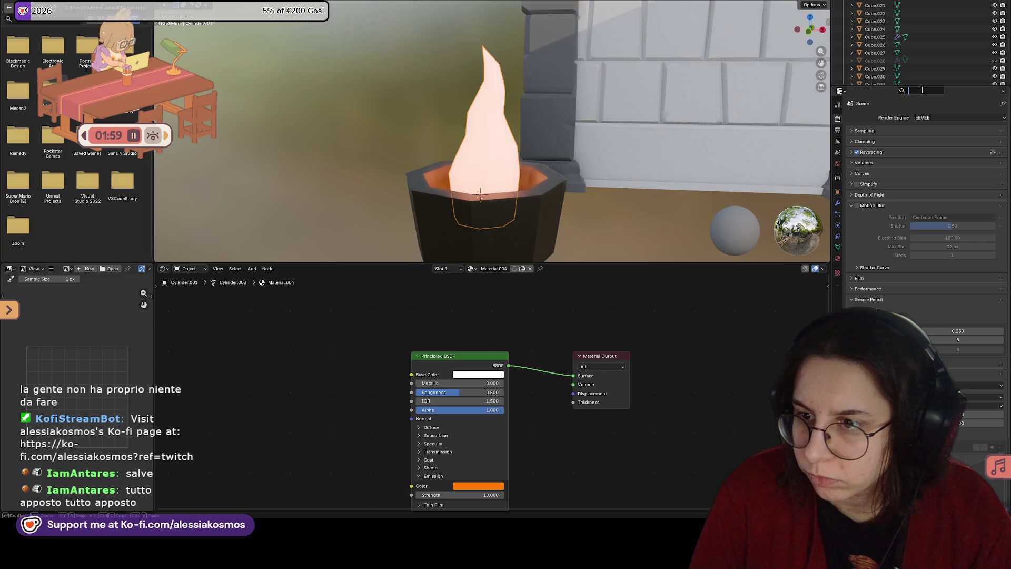
{"action": "left_click", "coordinate": [851, 152]}
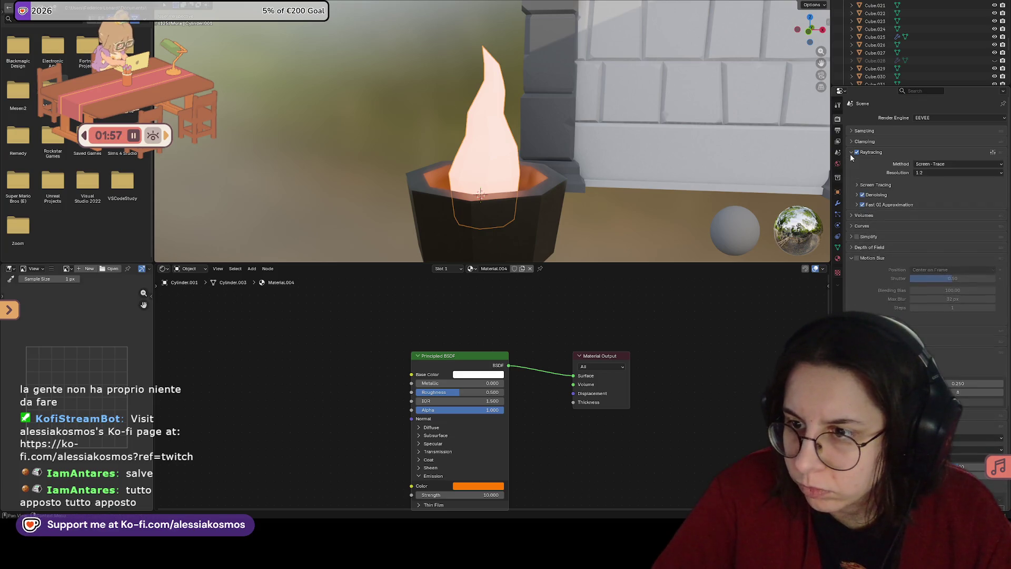
{"action": "left_click", "coordinate": [851, 152]}
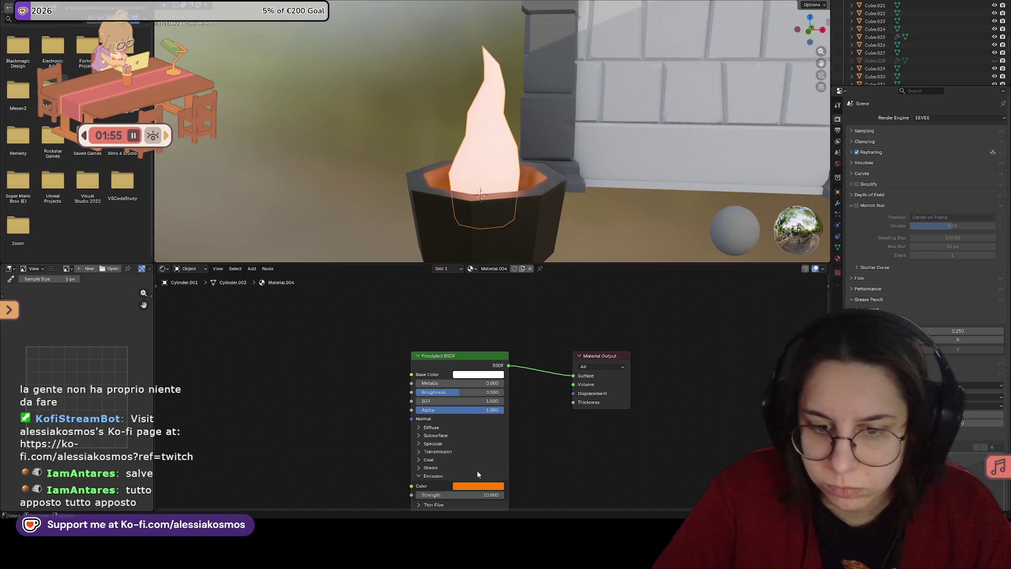
Step: Set the flame's emission strength to 4 and colour back to yellow, then save
{"action": "left_click", "coordinate": [479, 495]}
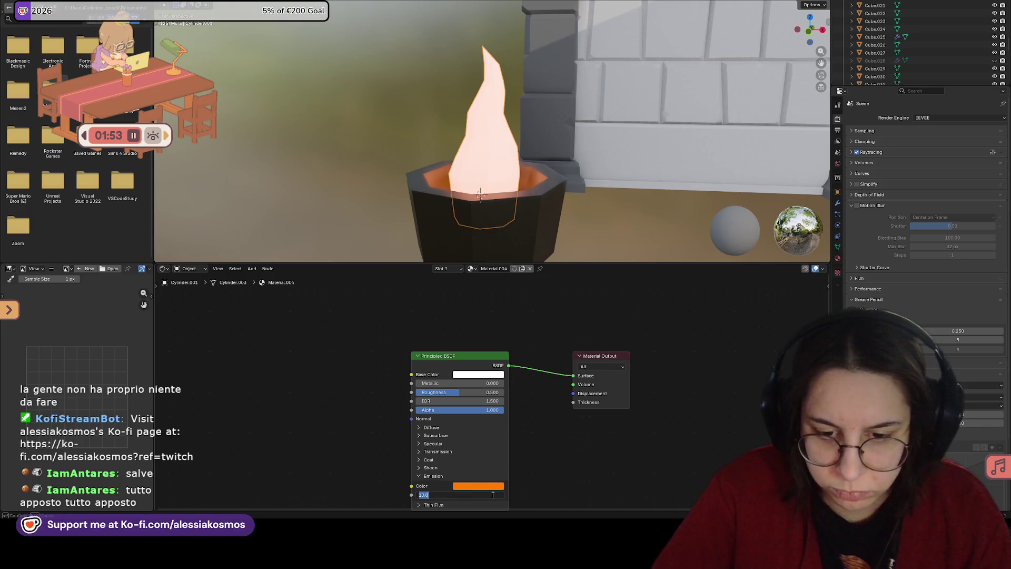
{"action": "type", "text": "4"}
{"action": "key", "text": "Return"}
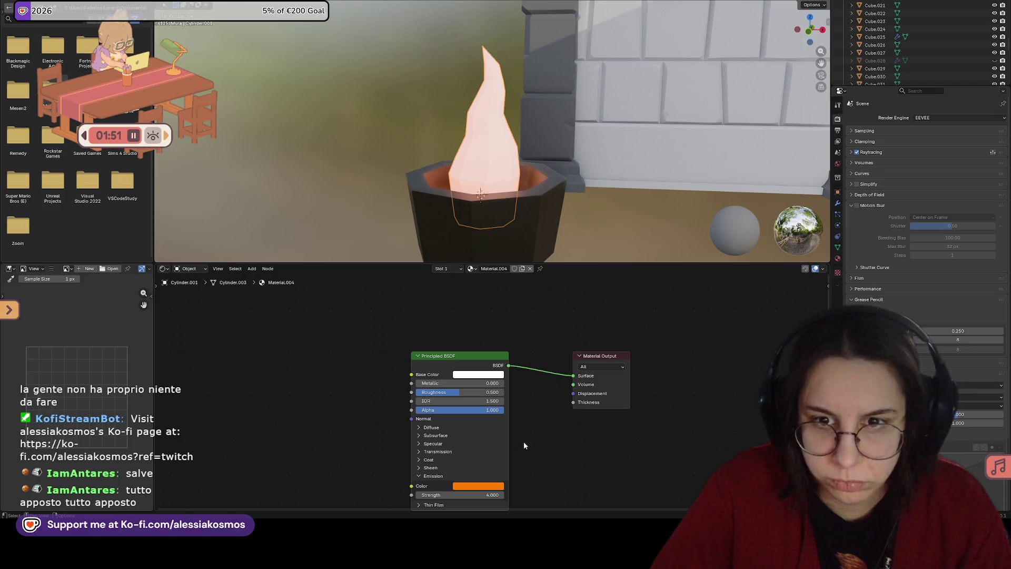
{"action": "left_click", "coordinate": [480, 485]}
{"action": "left_click_drag", "start_coordinate": [477, 398], "coordinate": [464, 392]}
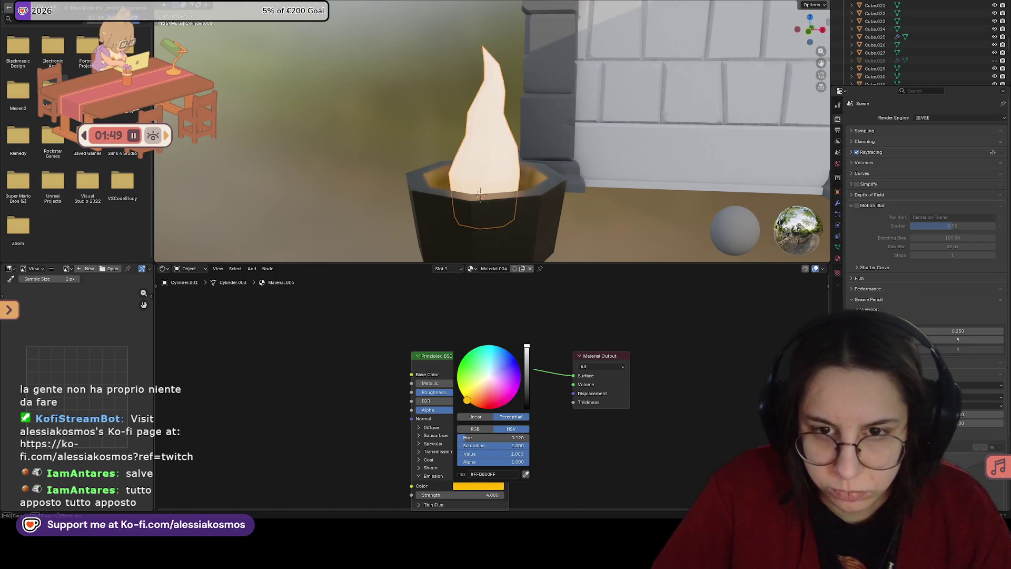
{"action": "key", "text": "ctrl+s"}
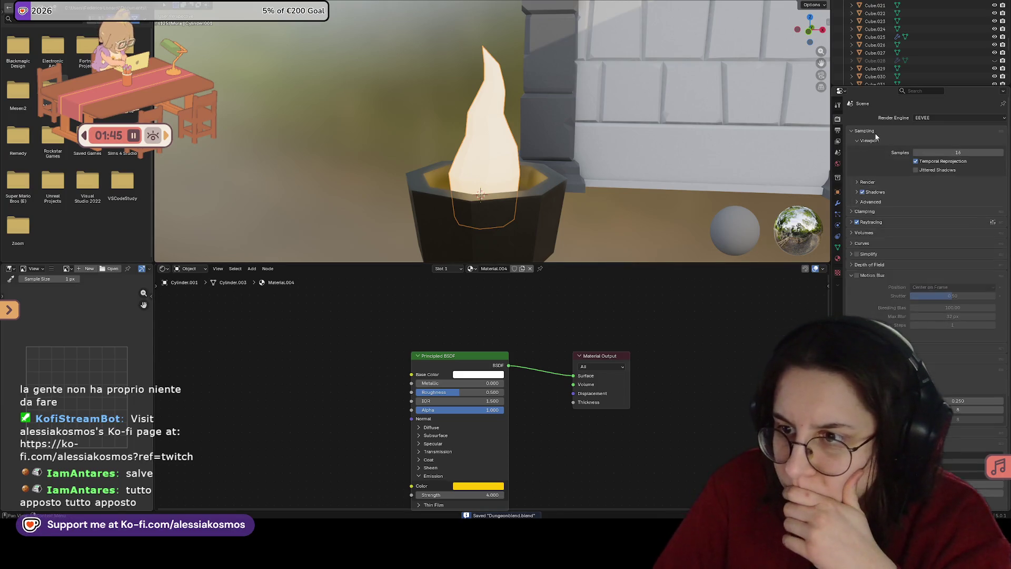
Step: Check the View Layer tab, then search the render settings for 'bloom'
{"action": "left_click", "coordinate": [838, 141]}
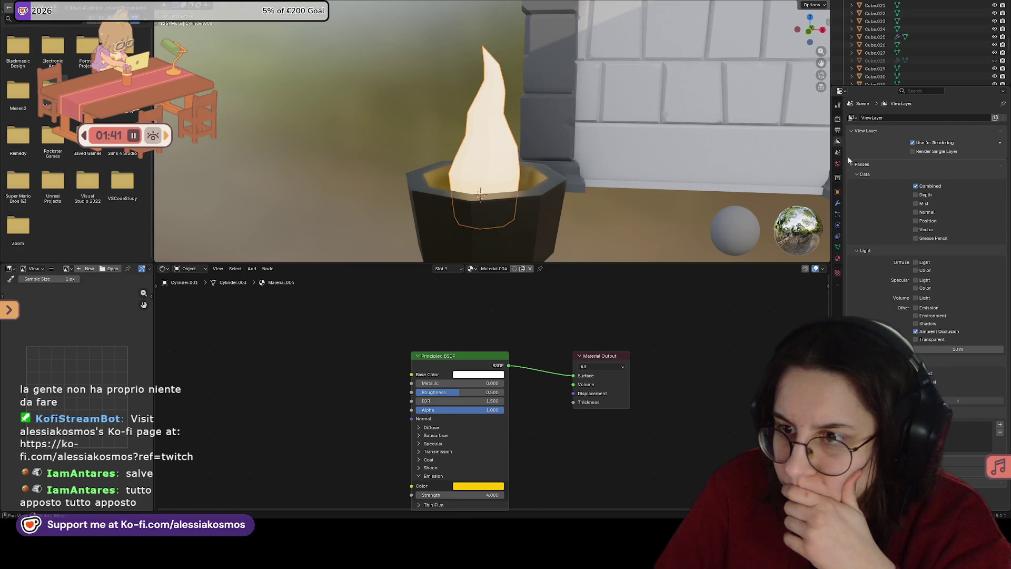
{"action": "left_click", "coordinate": [838, 120]}
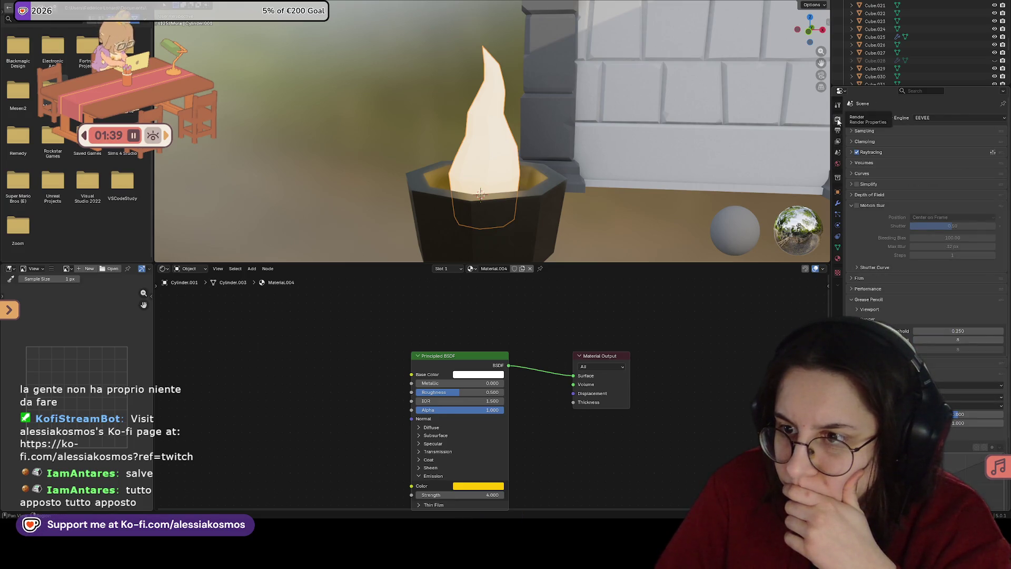
{"action": "left_click", "coordinate": [924, 92]}
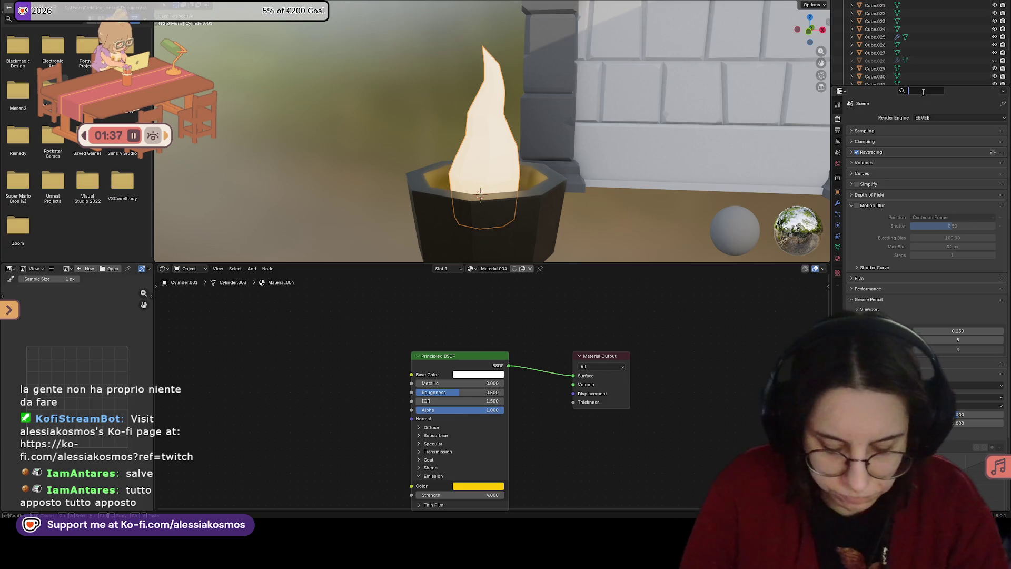
{"action": "type", "text": "bloom"}
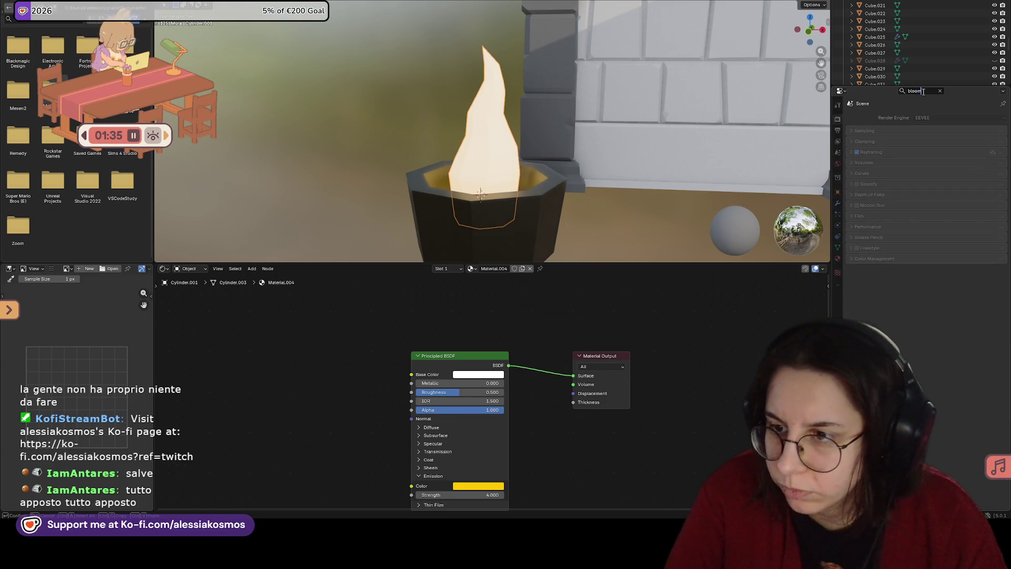
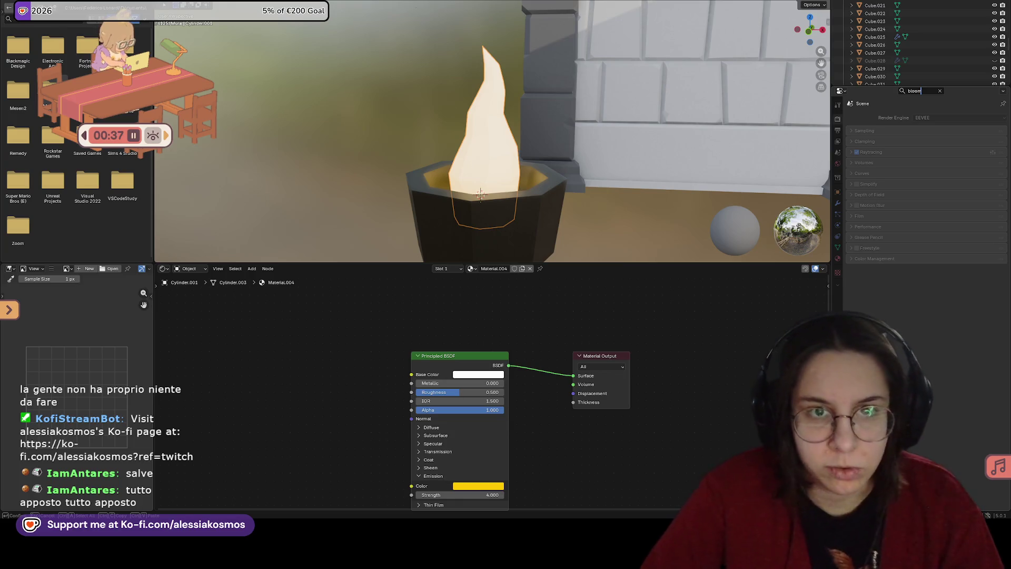
Step: Switch to the Compositing workspace and remove a mistakenly added Filter node
{"action": "key", "text": "ctrl+Page_Down"}
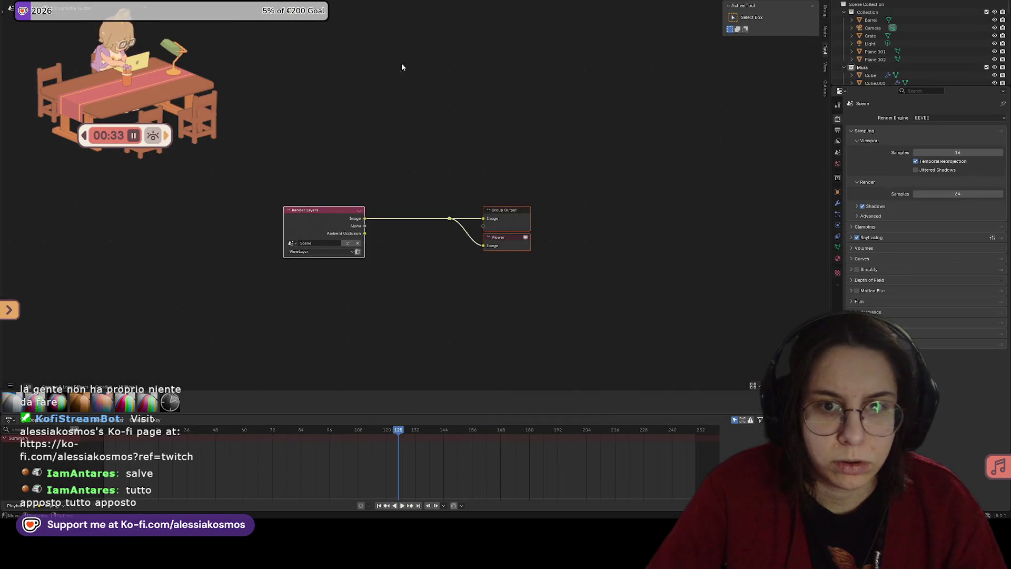
{"action": "left_click", "coordinate": [454, 245]}
{"action": "right_click", "coordinate": [412, 214]}
{"action": "mouse_move", "coordinate": [406, 217]}
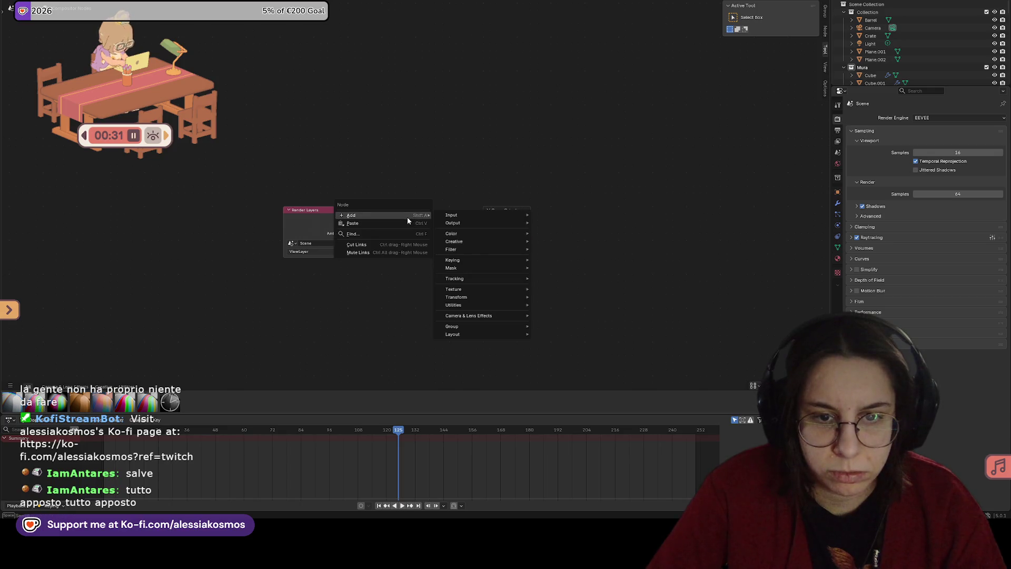
{"action": "mouse_move", "coordinate": [469, 250]}
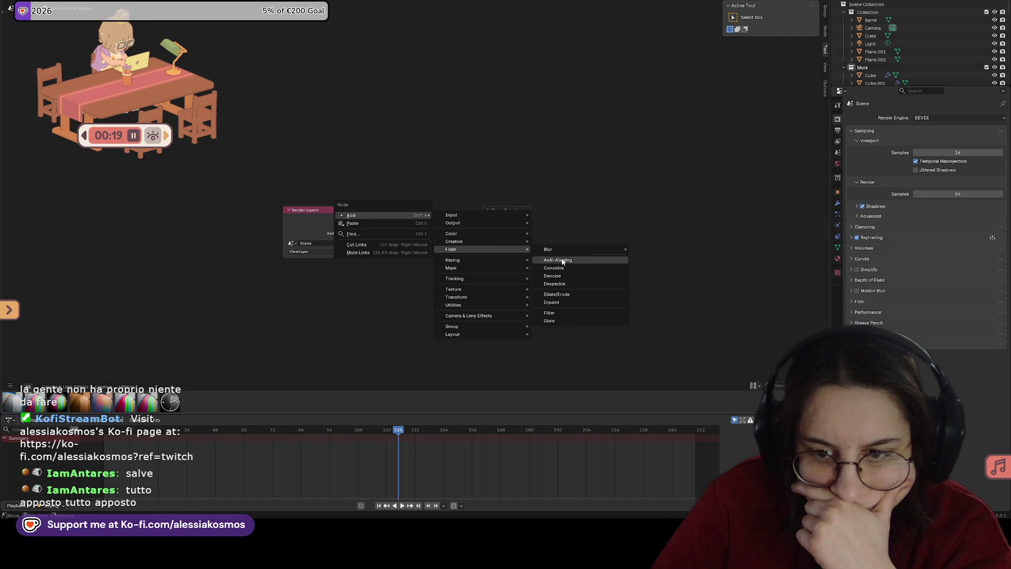
{"action": "left_click", "coordinate": [551, 313]}
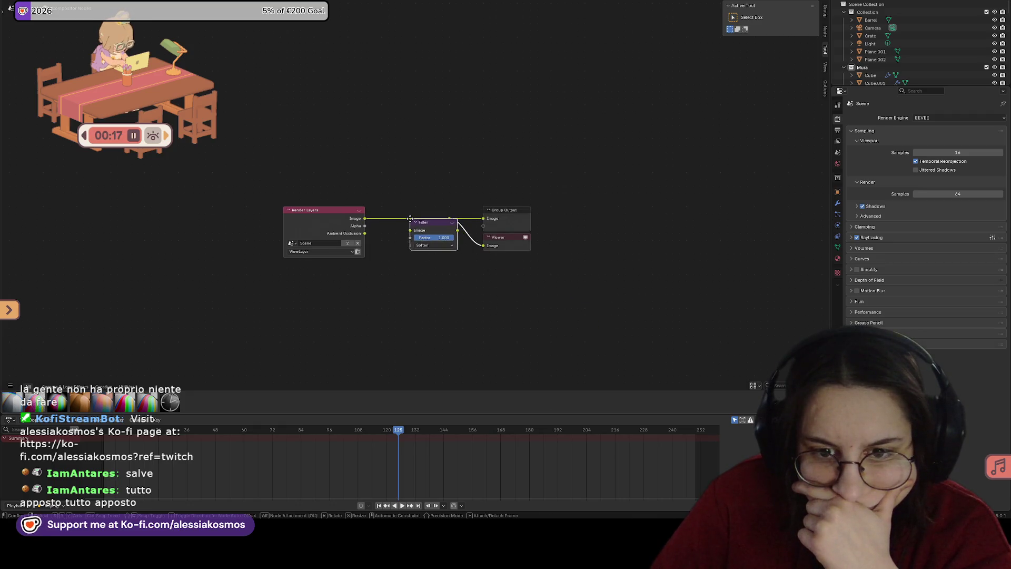
{"action": "left_click_drag", "start_coordinate": [410, 216], "coordinate": [420, 179]}
Step: Insert a Glare node on the Render Layers image link and route it to the Composite output and Viewer
{"action": "right_click", "coordinate": [420, 181]}
{"action": "right_click", "coordinate": [363, 216]}
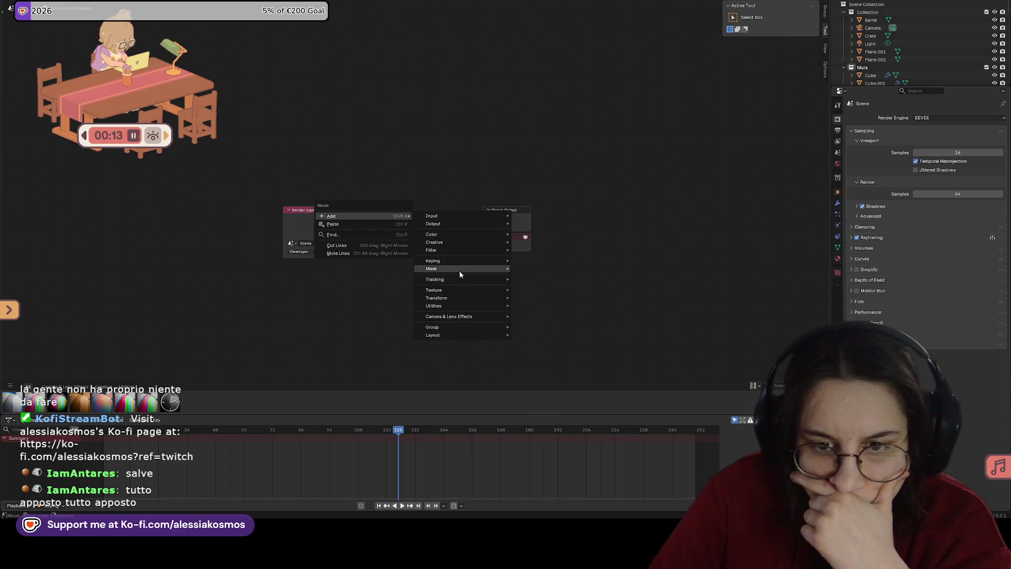
{"action": "mouse_move", "coordinate": [459, 253]}
{"action": "left_click", "coordinate": [551, 321]}
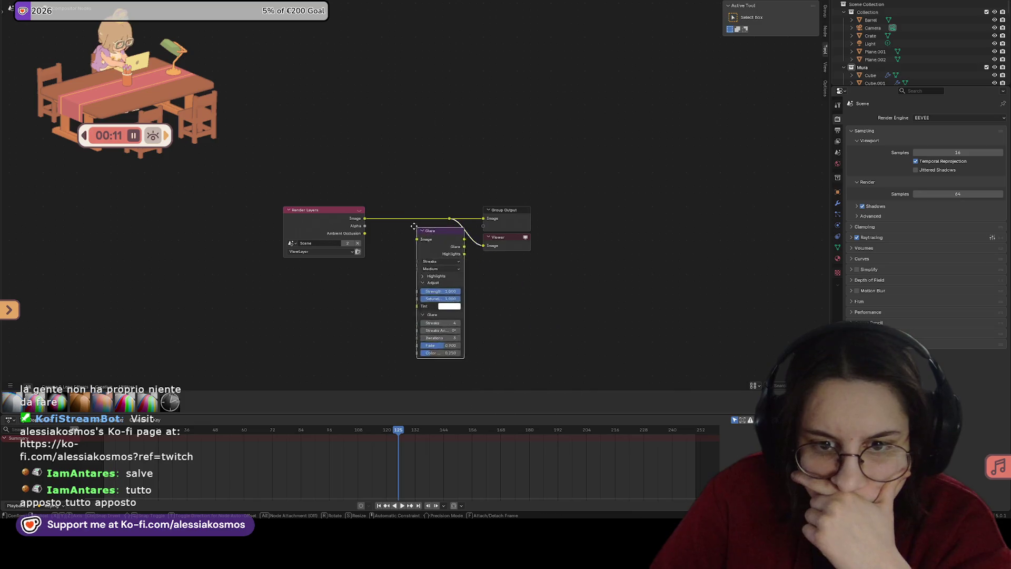
{"action": "left_click", "coordinate": [386, 208]}
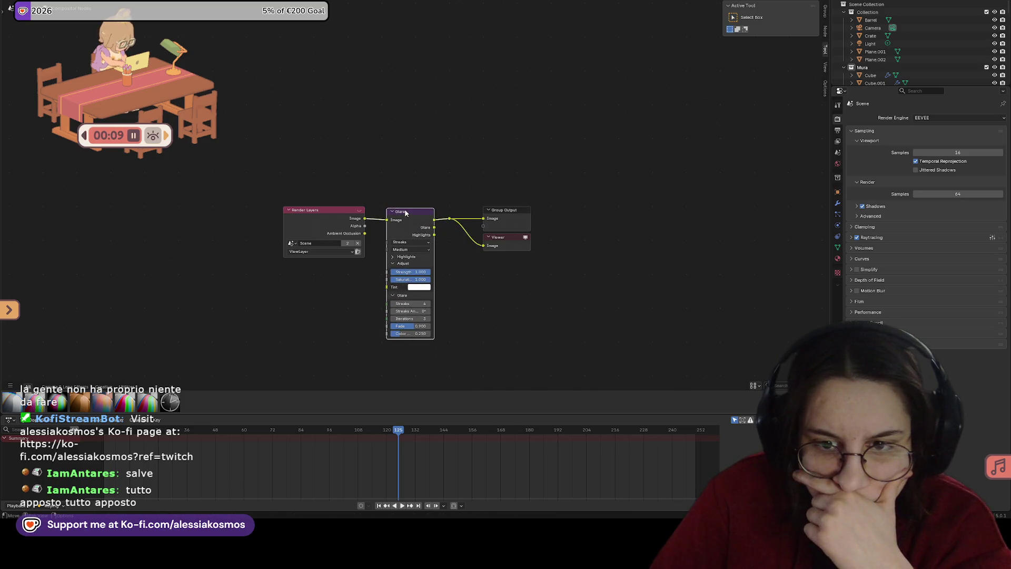
{"action": "left_click_drag", "start_coordinate": [460, 235], "coordinate": [464, 241]}
Step: Save the file with the Glare setup and return to the UV Editing layout
{"action": "scroll", "coordinate": [423, 316], "scroll_direction": "up", "scroll_amount": 1}
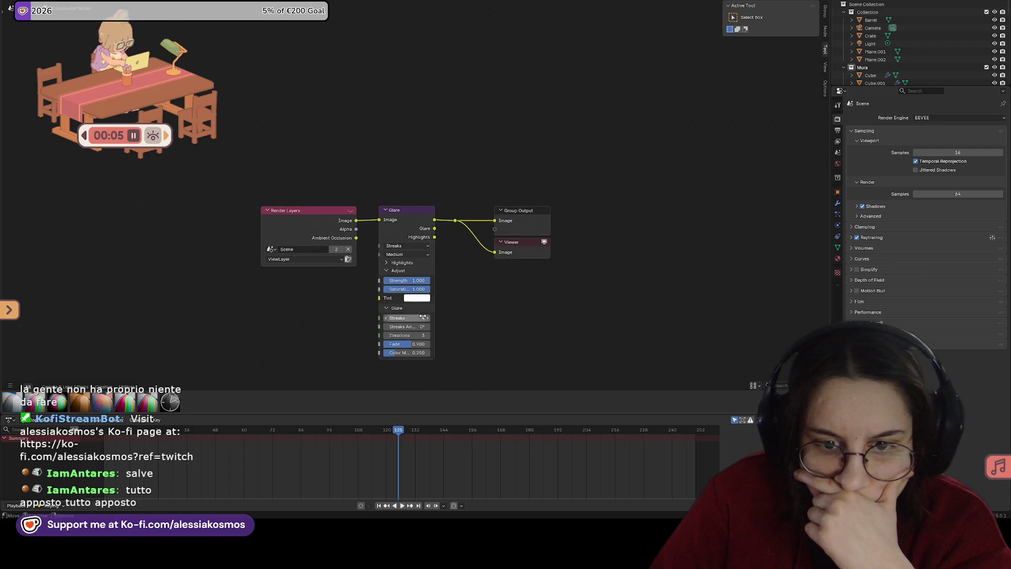
{"action": "scroll", "coordinate": [397, 192], "scroll_direction": "down", "scroll_amount": 1}
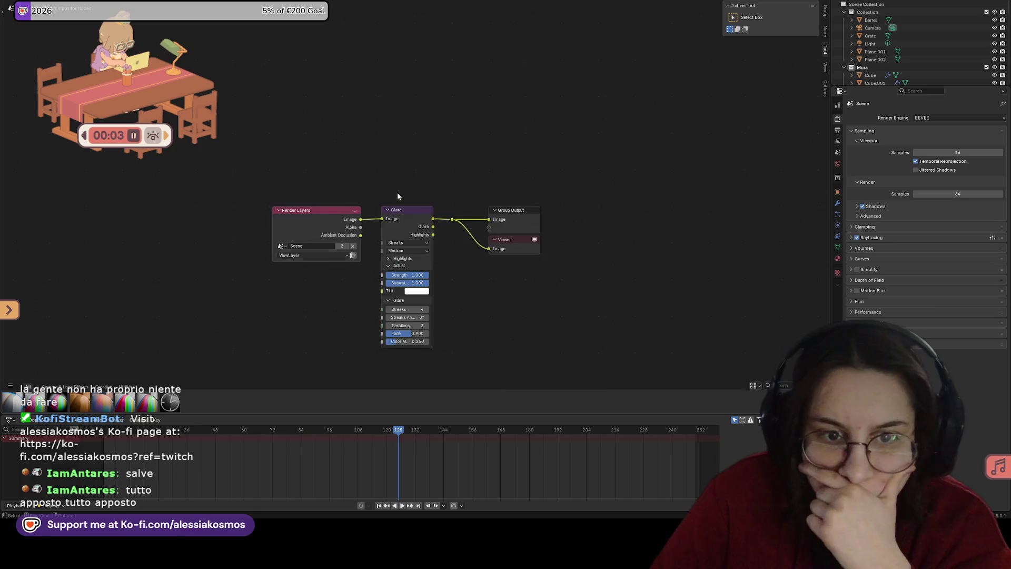
{"action": "scroll", "coordinate": [398, 195], "scroll_direction": "down", "scroll_amount": 1}
{"action": "left_click", "coordinate": [359, 211]}
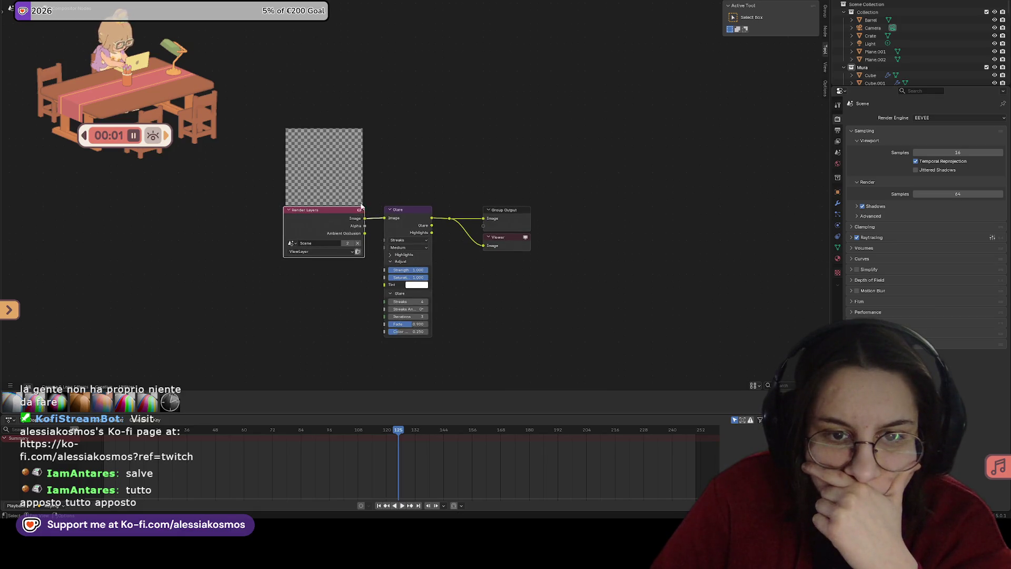
{"action": "left_click", "coordinate": [359, 210]}
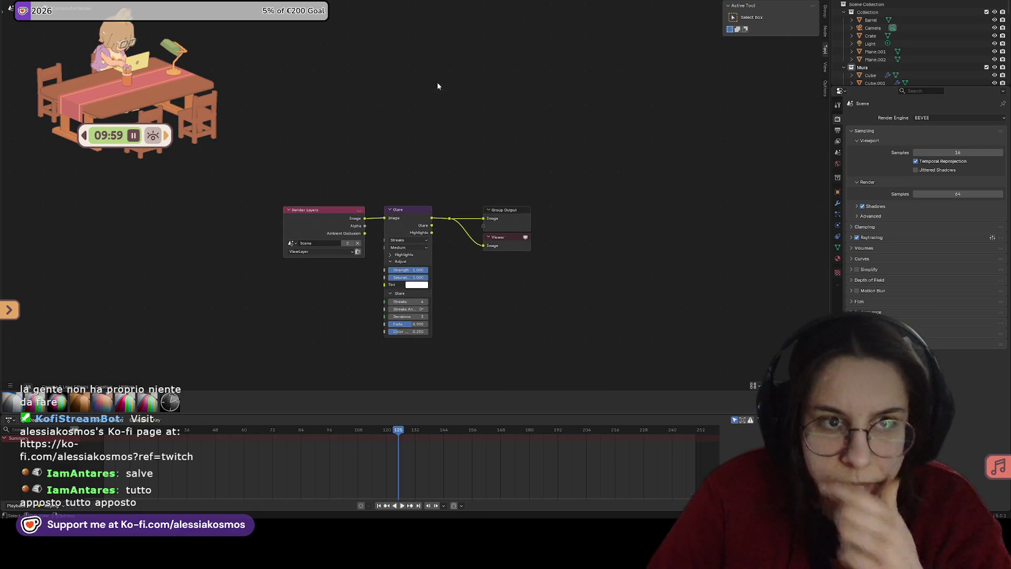
{"action": "key", "text": "ctrl+s"}
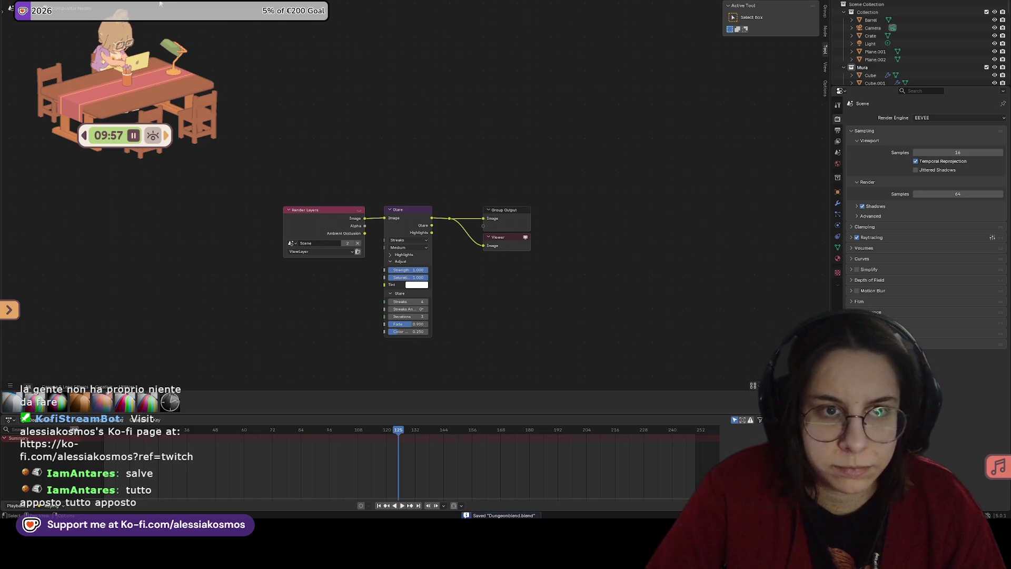
{"action": "key", "text": "ctrl+Page_Up"}
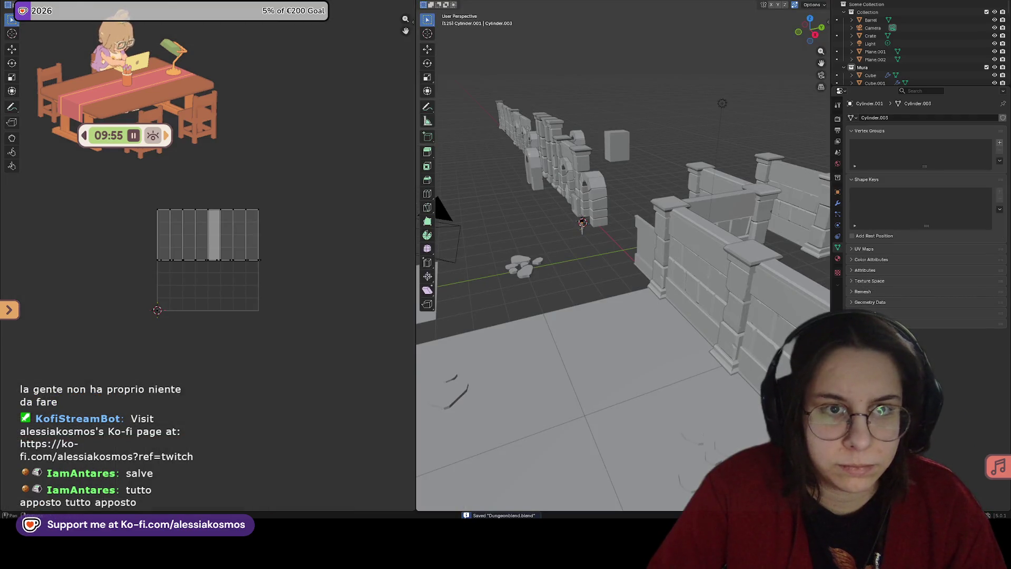
{"action": "key", "text": "ctrl+Page_Up"}
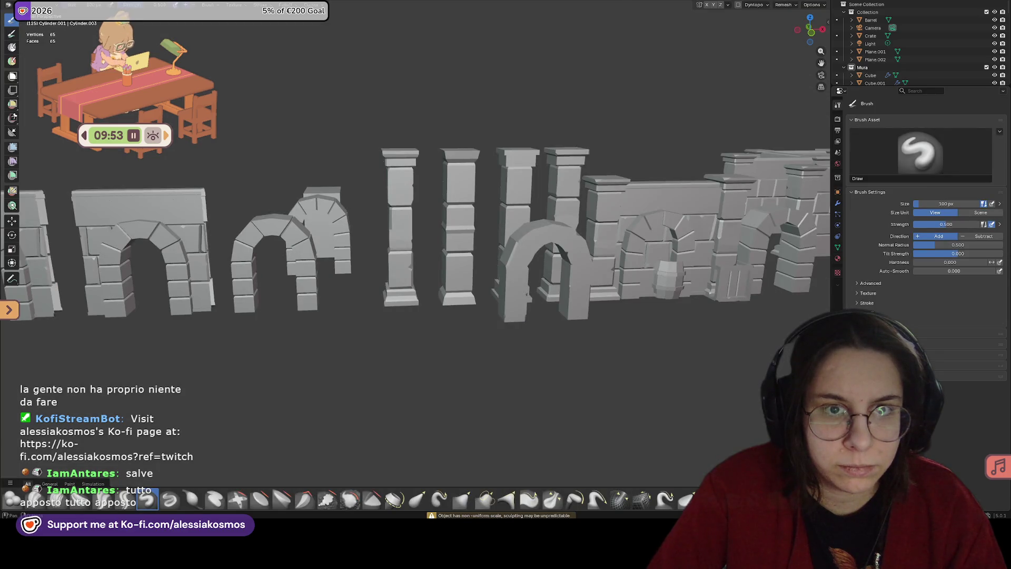
{"action": "key", "text": "ctrl+Page_Up"}
{"action": "scroll", "coordinate": [483, 141], "scroll_direction": "down", "scroll_amount": 3}
{"action": "mouse_move", "coordinate": [483, 140]}
{"action": "middle_mouse_down"}
{"action": "mouse_move", "coordinate": [529, 147]}
{"action": "mouse_move", "coordinate": [530, 167]}
{"action": "mouse_move", "coordinate": [489, 153]}
{"action": "middle_mouse_up"}
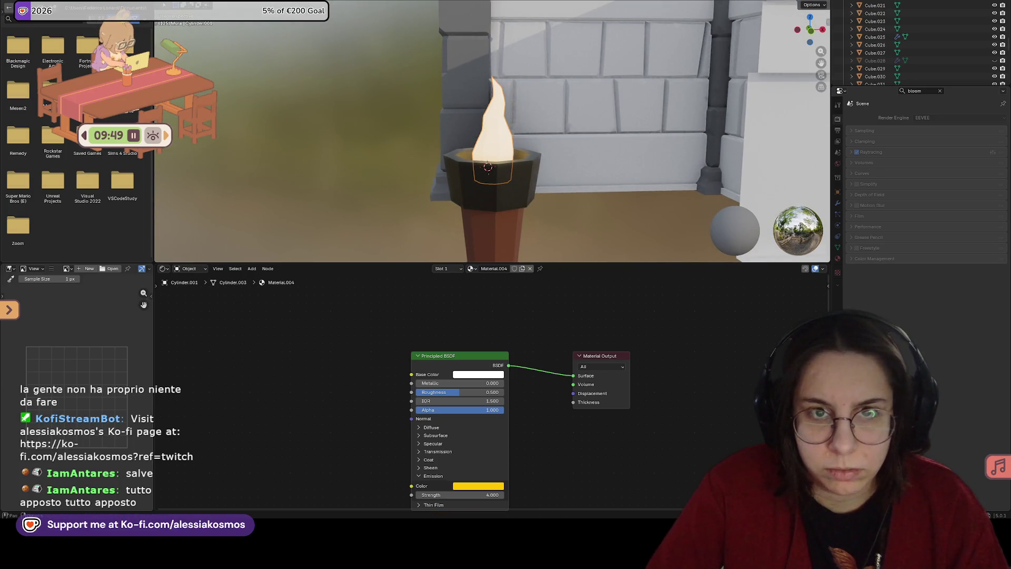
{"action": "key", "text": "ctrl+Page_Up"}
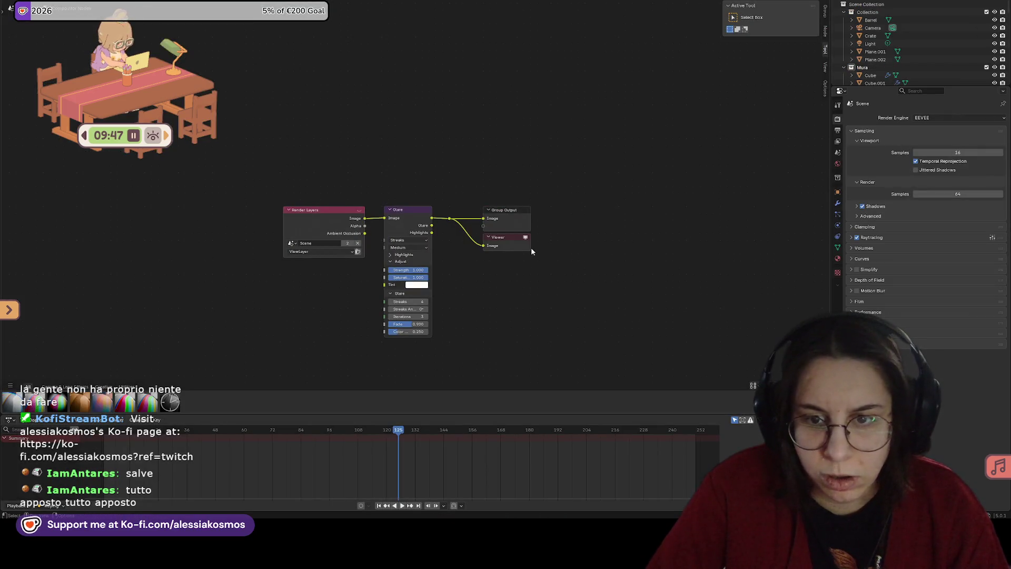
Step: Save the blend file after briefly checking the display channel choices
{"action": "left_click", "coordinate": [773, 1]}
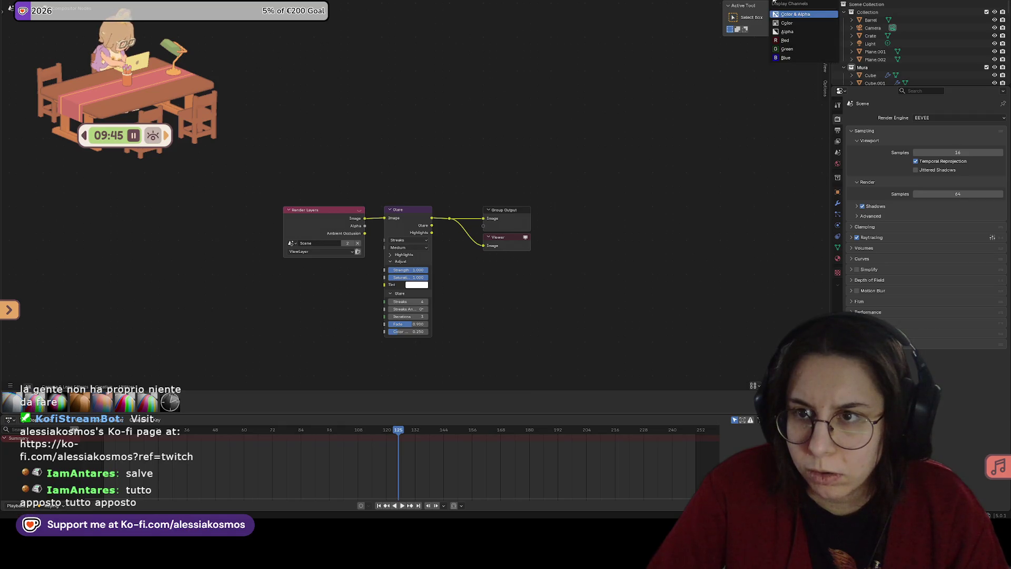
{"action": "left_click", "coordinate": [761, 1]}
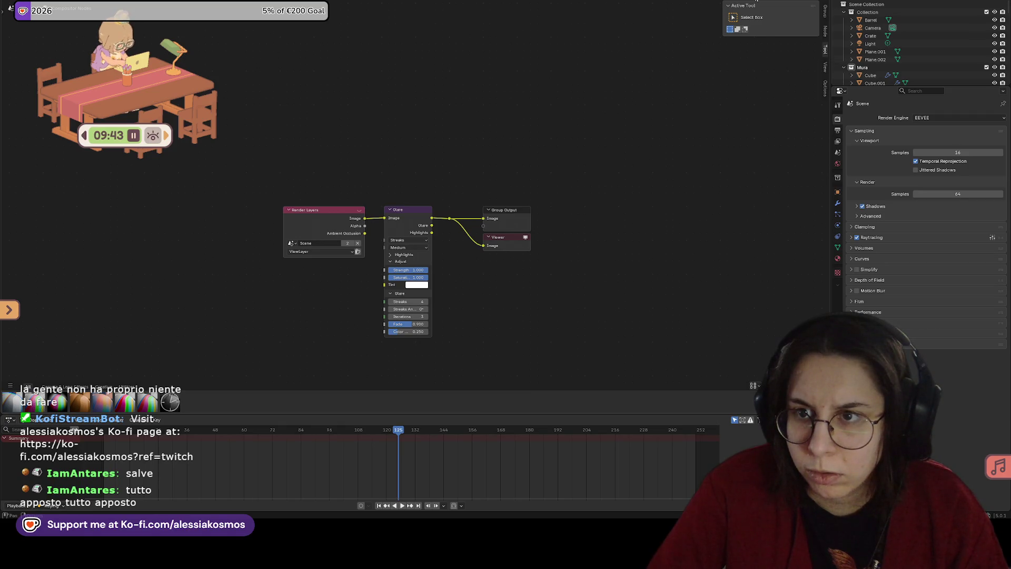
{"action": "scroll", "coordinate": [513, 161], "scroll_direction": "down", "scroll_amount": 4}
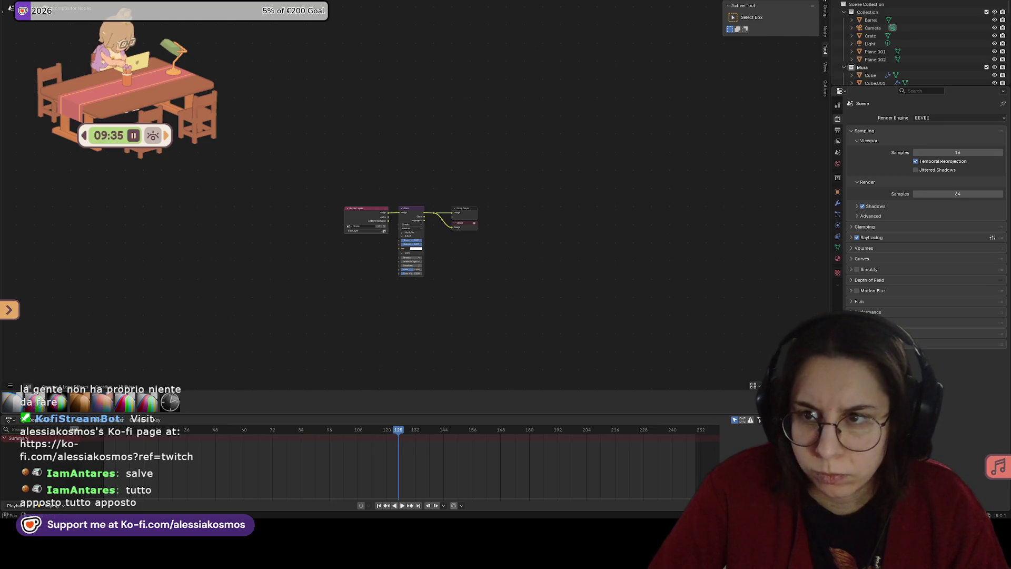
{"action": "key", "text": "ctrl+s"}
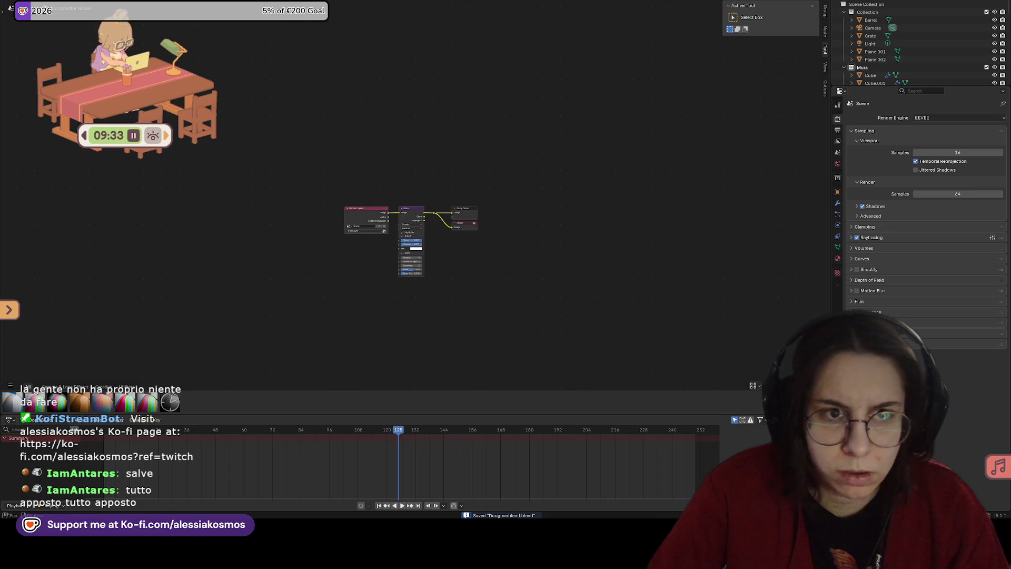
Step: Switch to the Shading workspace and orbit out to see the arch, walls and torch
{"action": "key", "text": "ctrl+Page_Up"}
{"action": "scroll", "coordinate": [558, 170], "scroll_direction": "down", "scroll_amount": 5}
{"action": "mouse_move", "coordinate": [563, 185]}
{"action": "middle_mouse_down"}
{"action": "mouse_move", "coordinate": [538, 153]}
{"action": "mouse_move", "coordinate": [521, 166]}
{"action": "middle_mouse_up"}
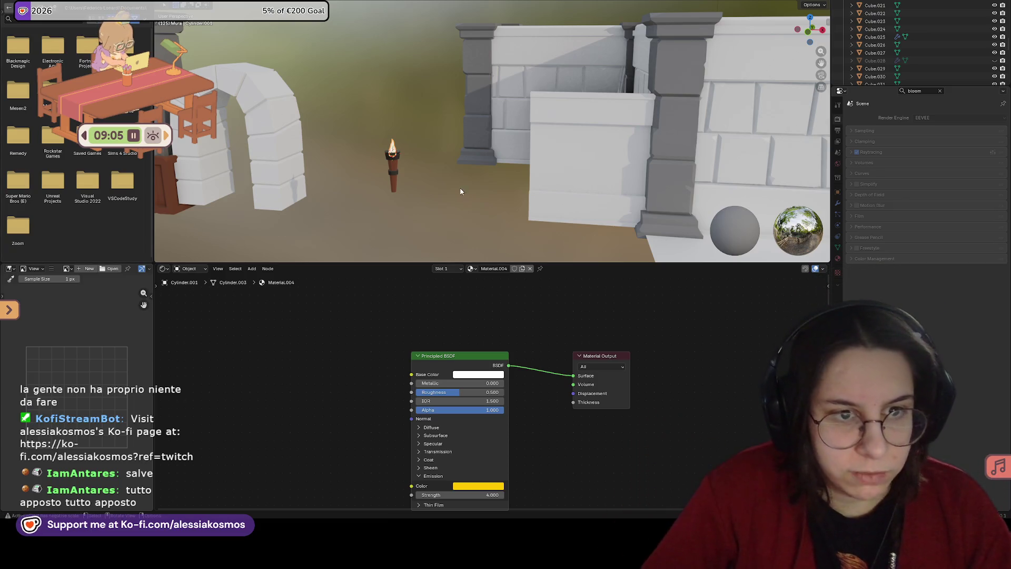
Step: Save the Blender file, then run a brief writing focus session in On-Together
{"action": "scroll", "coordinate": [433, 256], "scroll_direction": "down", "scroll_amount": 6}
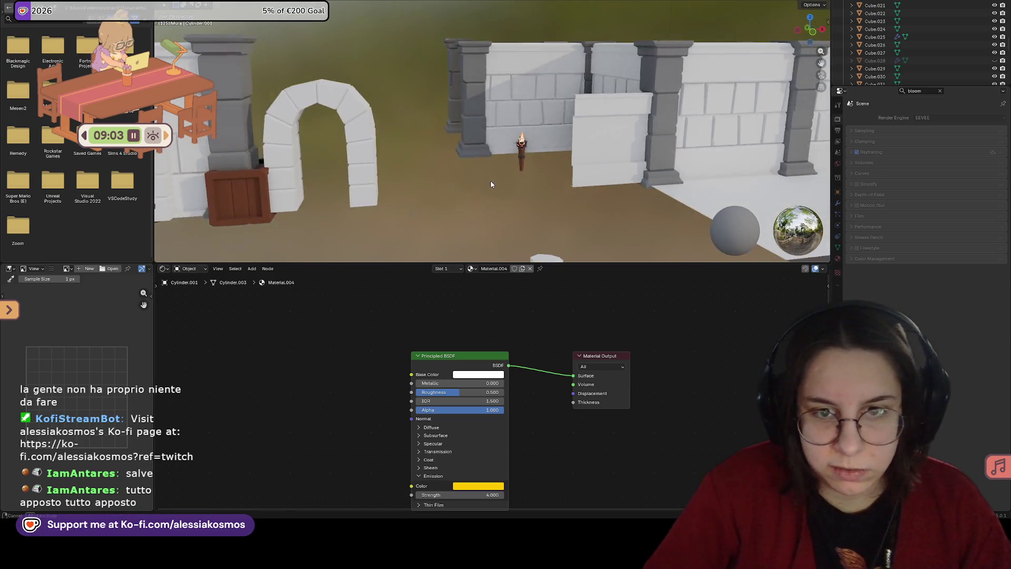
{"action": "key", "text": "ctrl+s"}
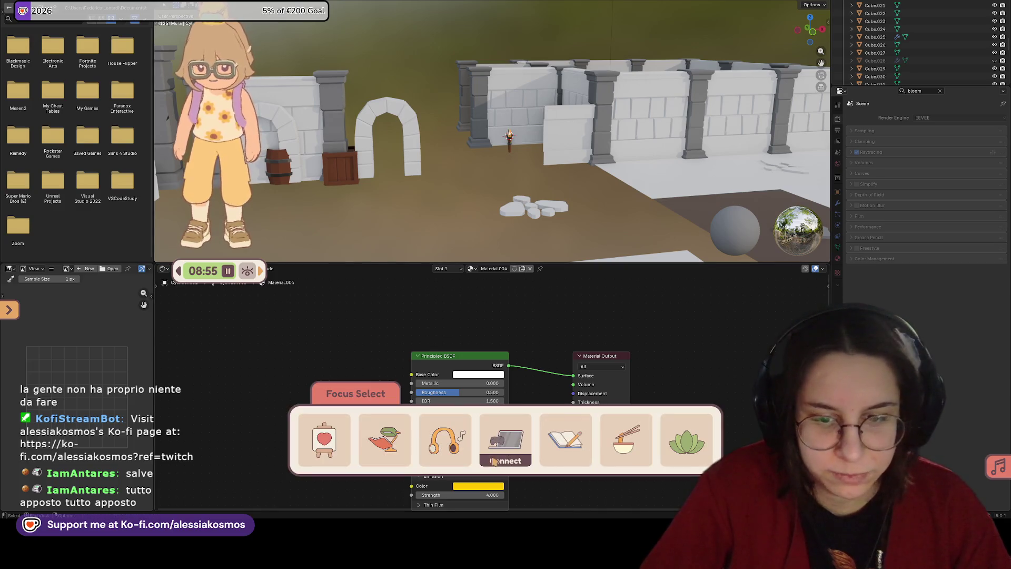
{"action": "left_click", "coordinate": [567, 438]}
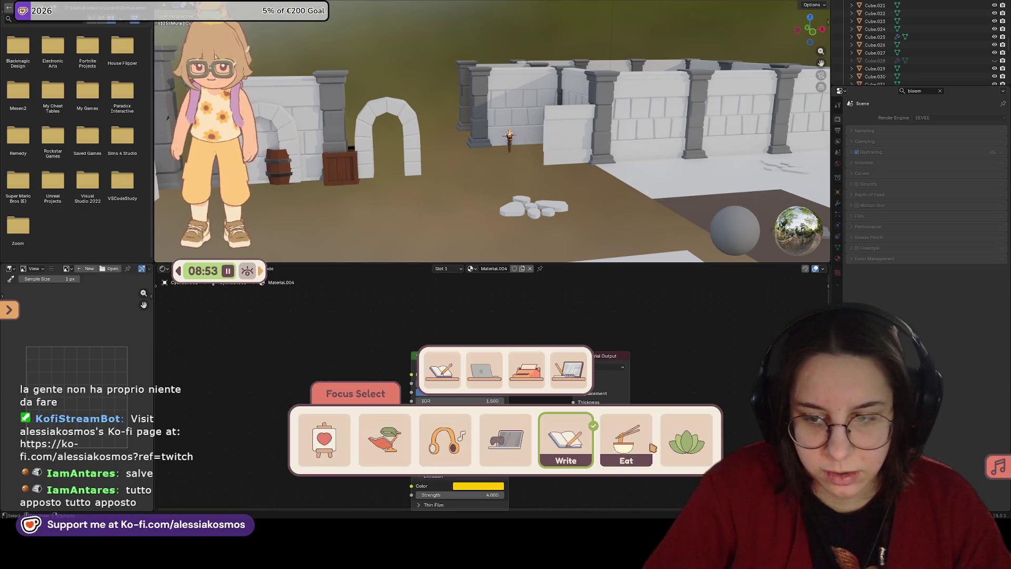
{"action": "left_click", "coordinate": [684, 442]}
{"action": "left_click", "coordinate": [437, 365]}
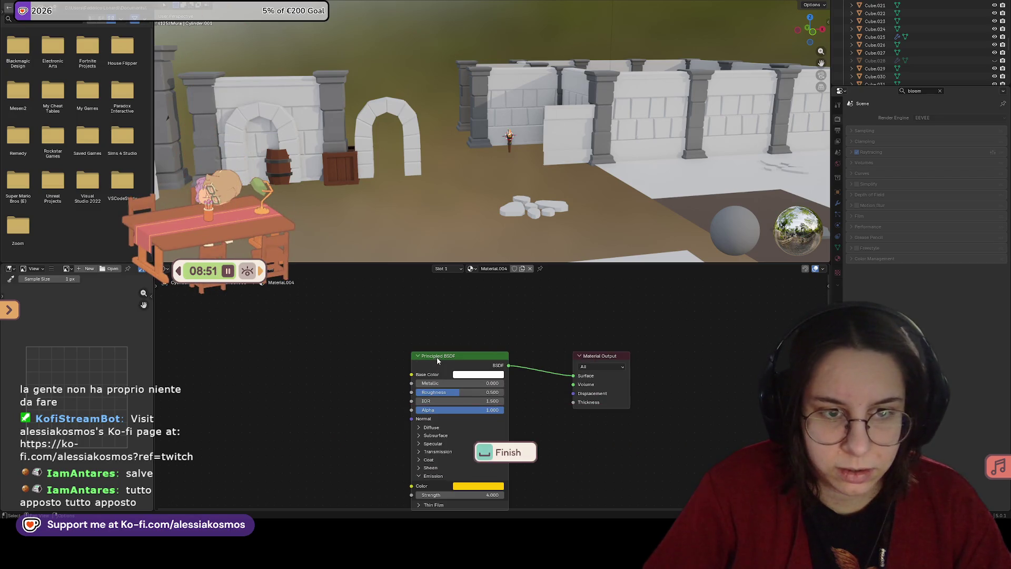
{"action": "left_click", "coordinate": [506, 451]}
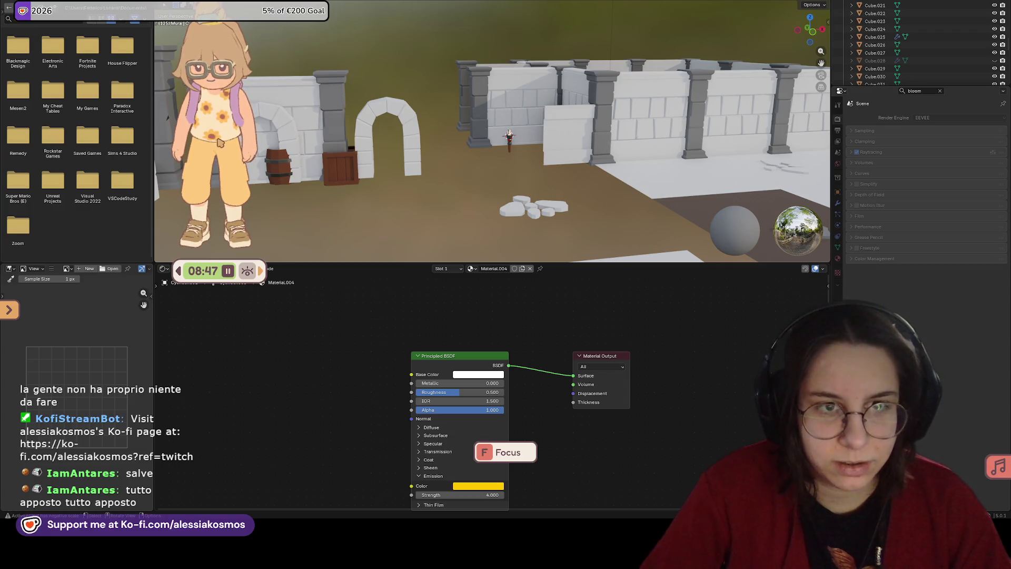
Step: Move the avatar widget, dismiss the pause menu, and switch the game to full-screen layout
{"action": "left_click_drag", "start_coordinate": [220, 142], "coordinate": [265, 158]}
{"action": "key", "text": "Escape"}
{"action": "key", "text": "Escape"}
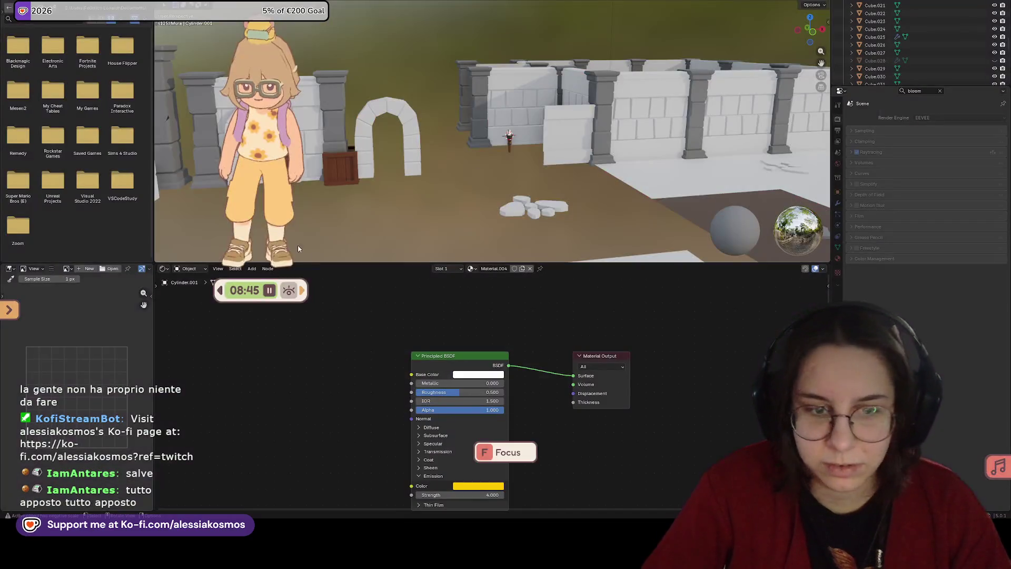
{"action": "left_click", "coordinate": [300, 292]}
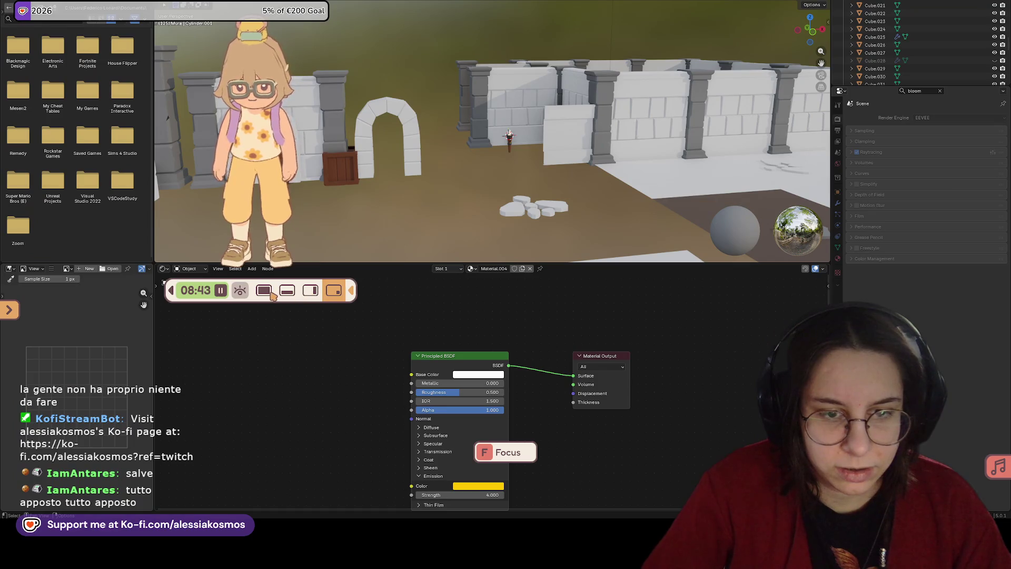
{"action": "left_click", "coordinate": [265, 291]}
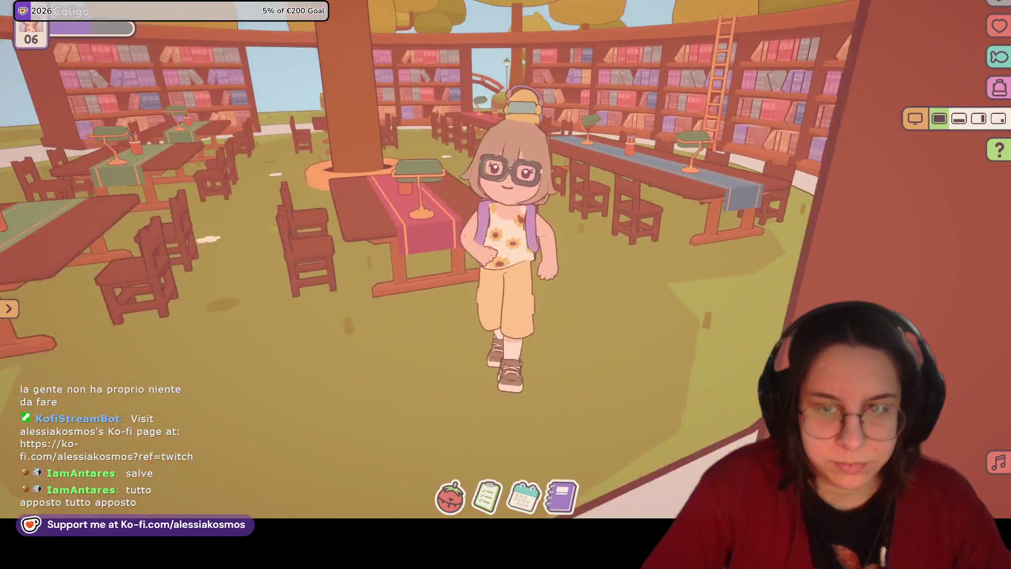
Step: Walk the character from the library down to the beach and out along the pier
{"action": "key", "text": "w"}
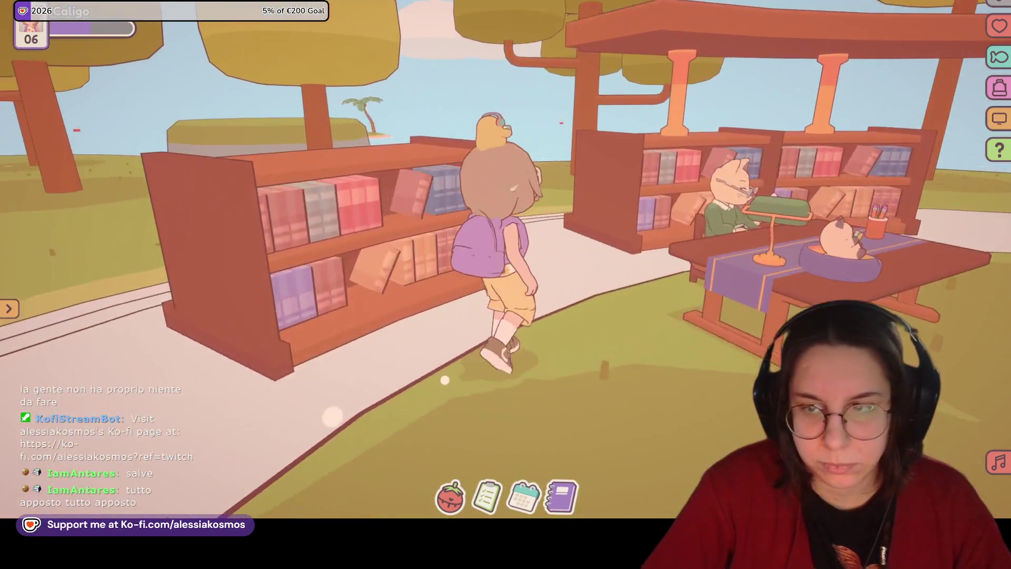
{"action": "key", "text": "w"}
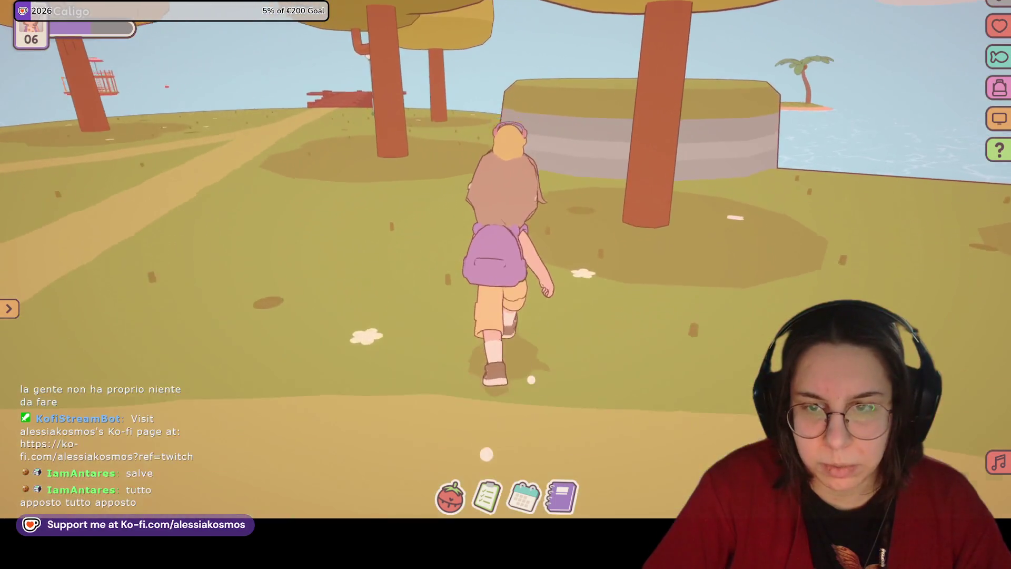
{"action": "key", "text": "w"}
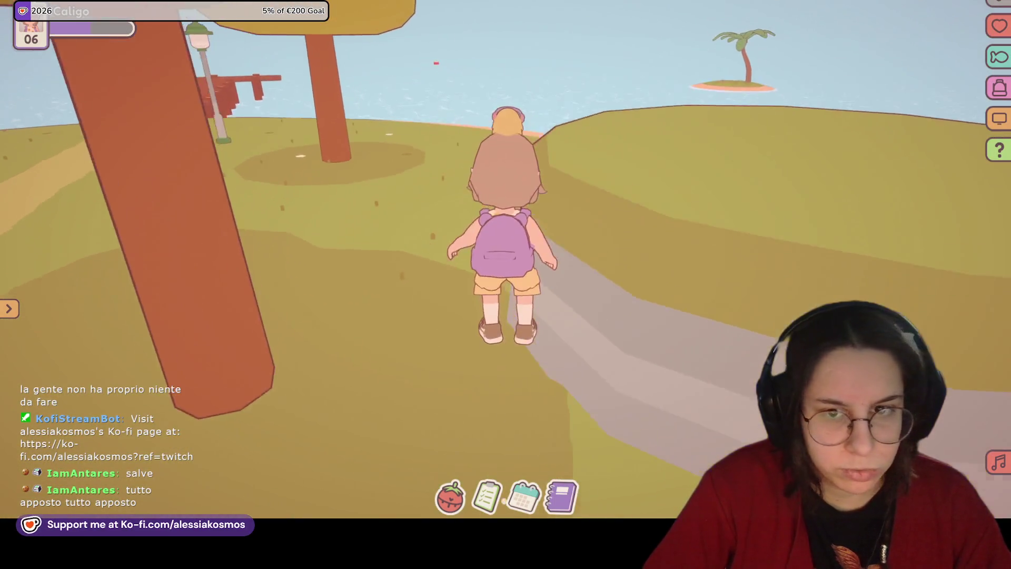
{"action": "key", "text": "w"}
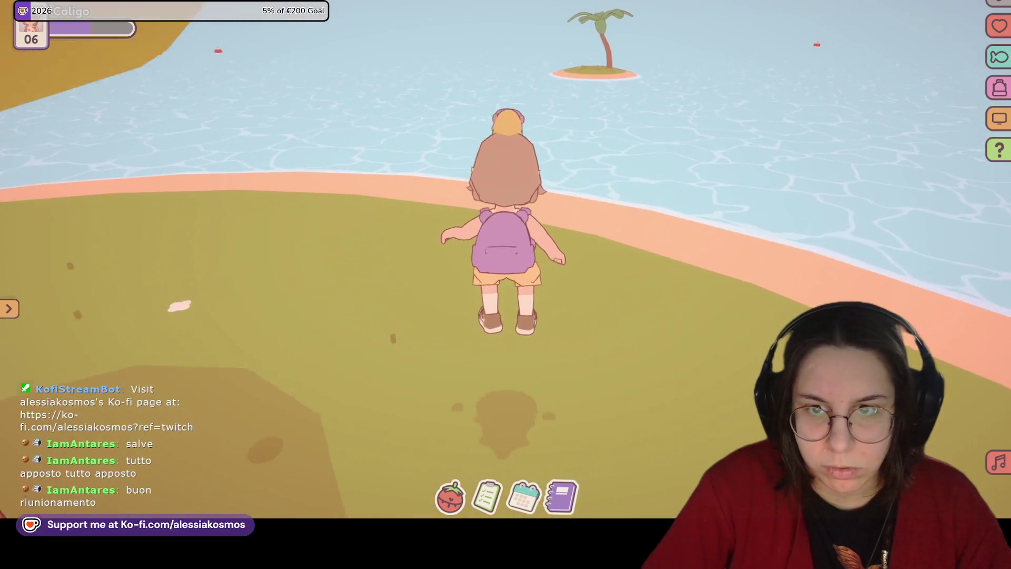
{"action": "key", "text": "w"}
{"action": "key", "text": "a"}
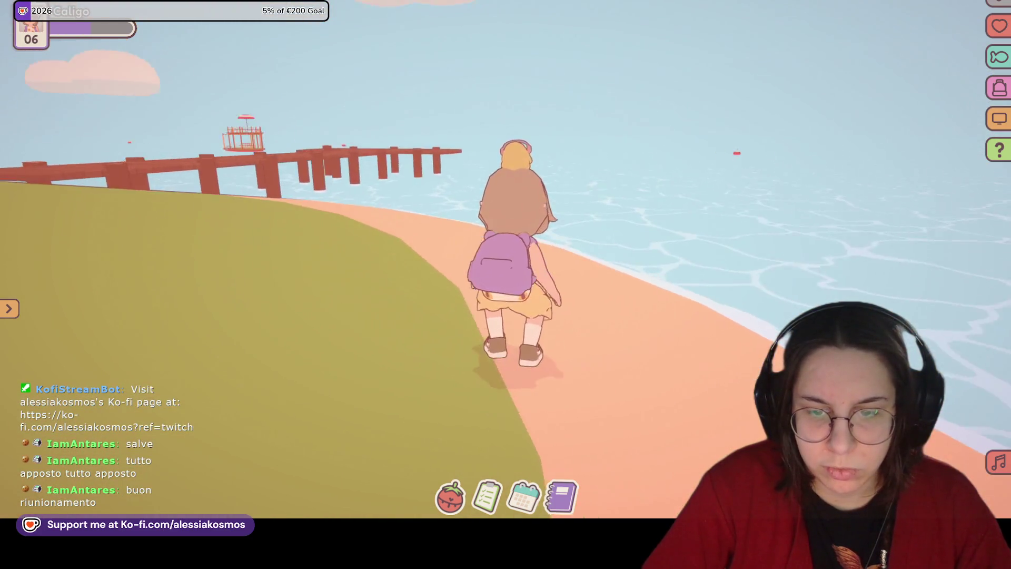
{"action": "key", "text": "a"}
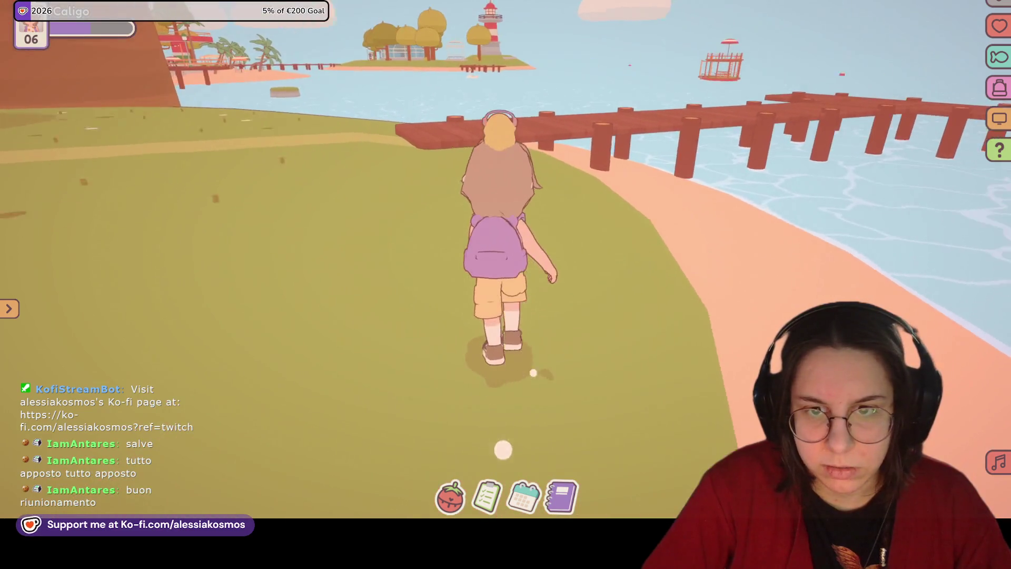
{"action": "key", "text": "w"}
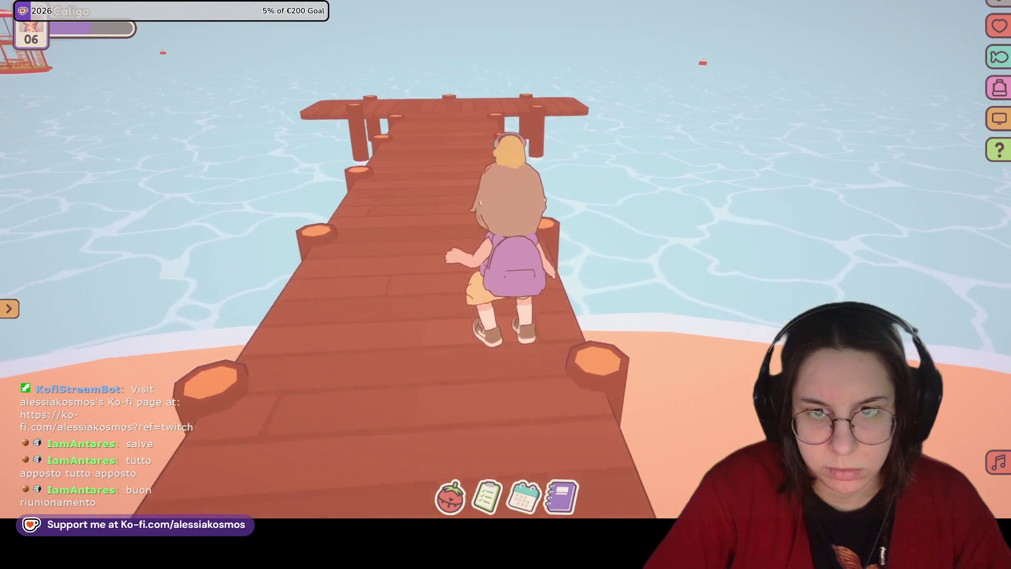
Step: Head back off the pier along the shoreline toward the dock, pausing and resuming once
{"action": "key", "text": "s"}
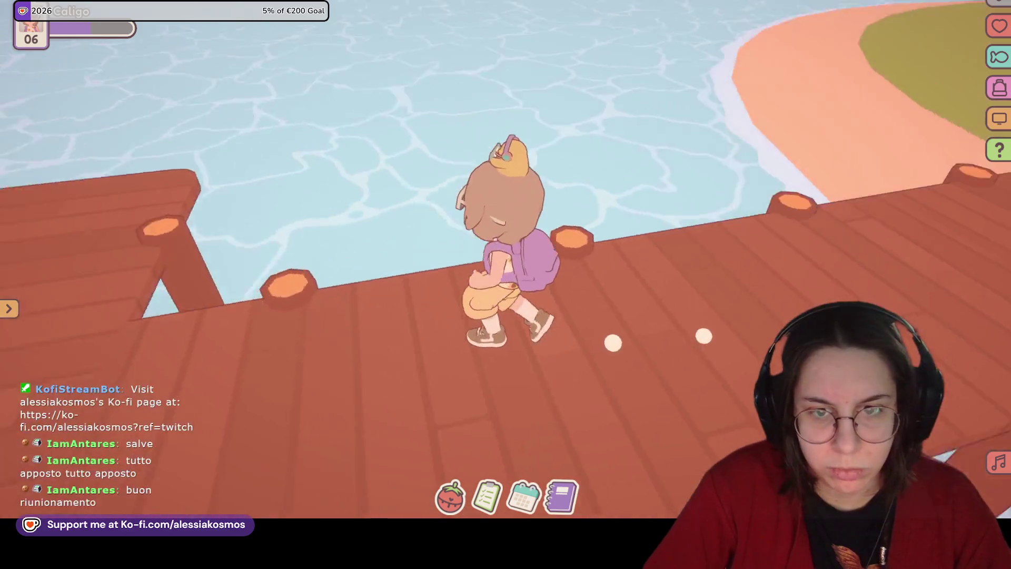
{"action": "key", "text": "w"}
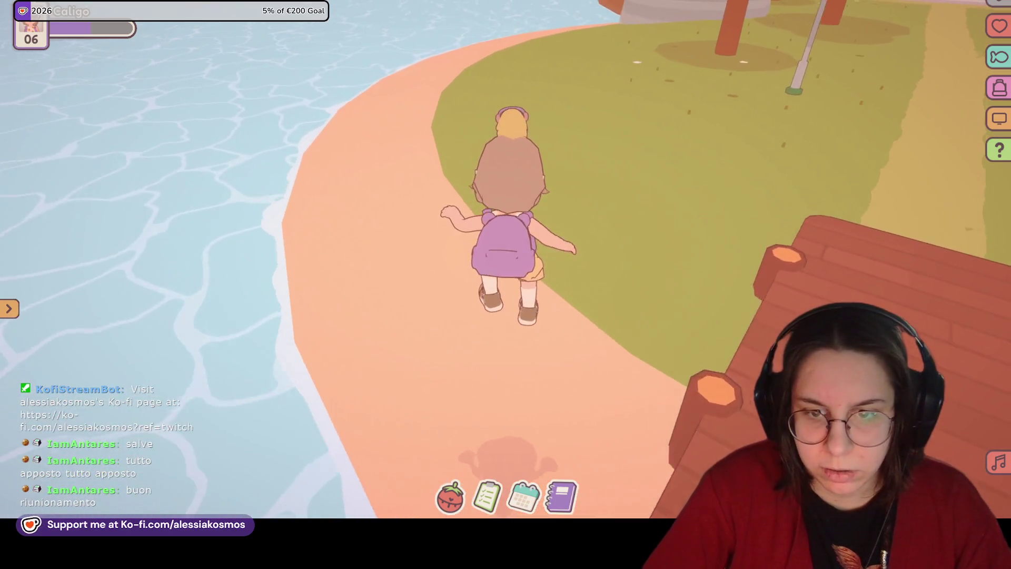
{"action": "key", "text": "w"}
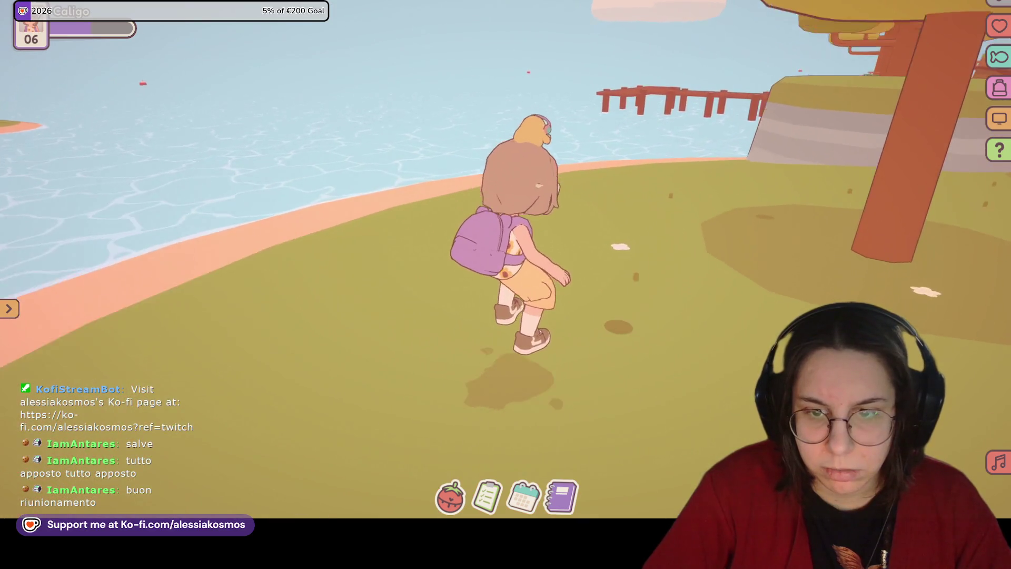
{"action": "key", "text": "a"}
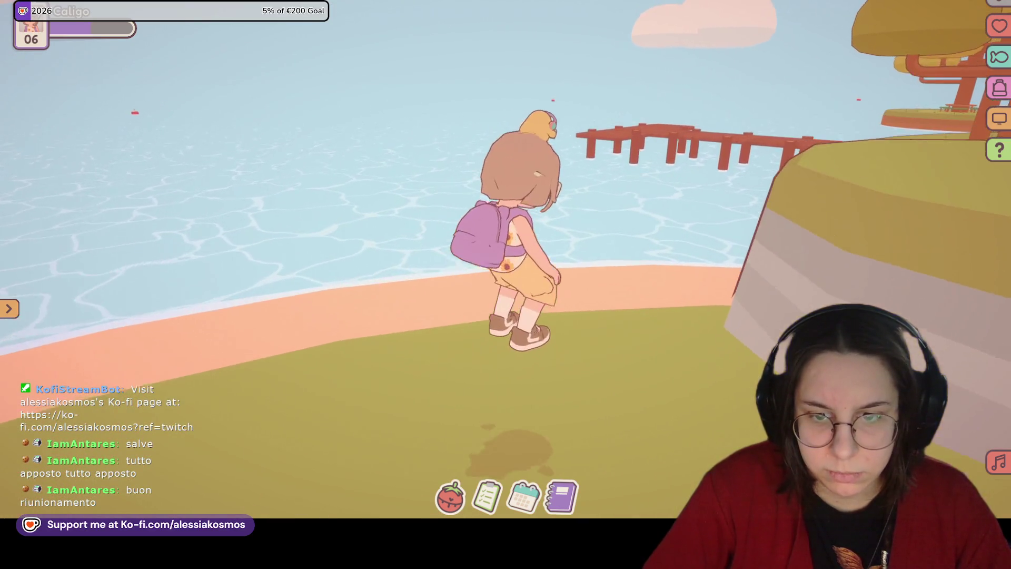
{"action": "key", "text": "w"}
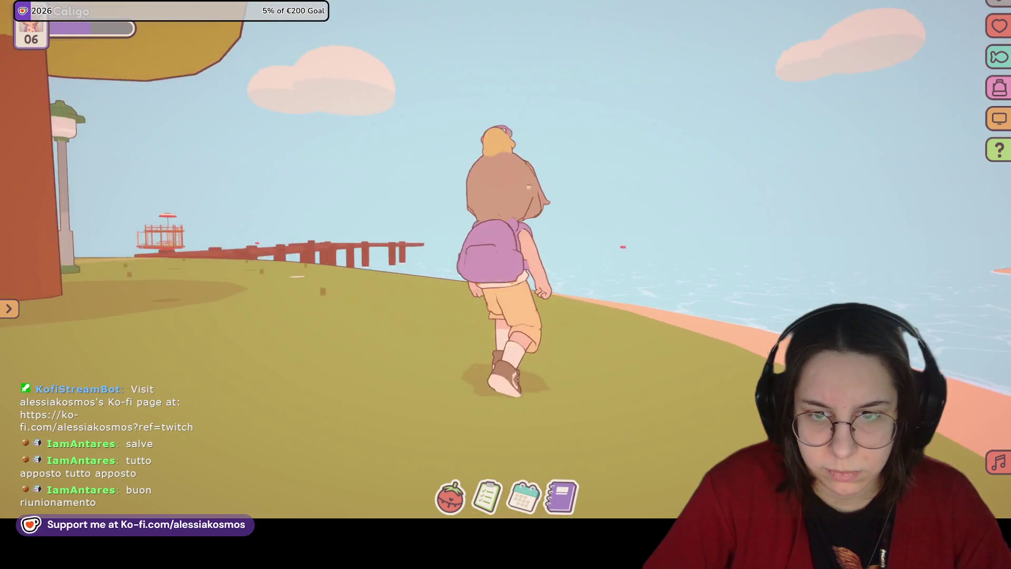
{"action": "key", "text": "Escape"}
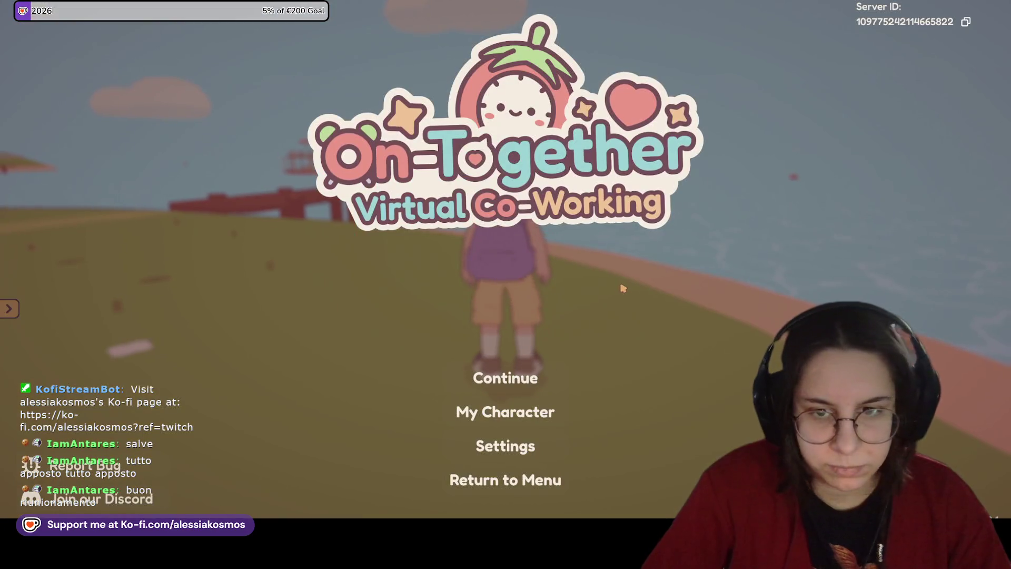
{"action": "left_click", "coordinate": [520, 376]}
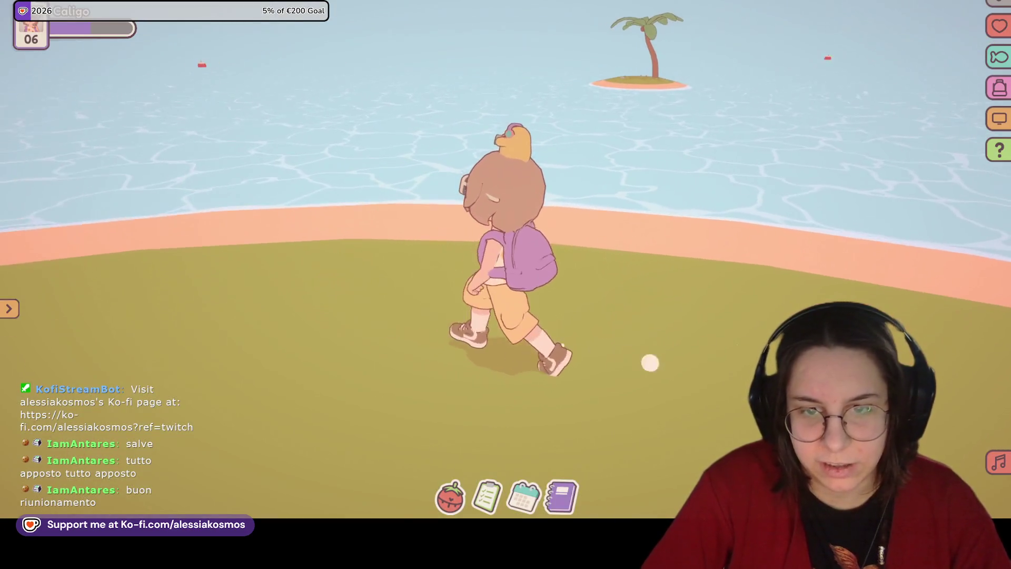
Step: Walk back along the beach and swim through the sea to the swan boat
{"action": "key", "text": "a"}
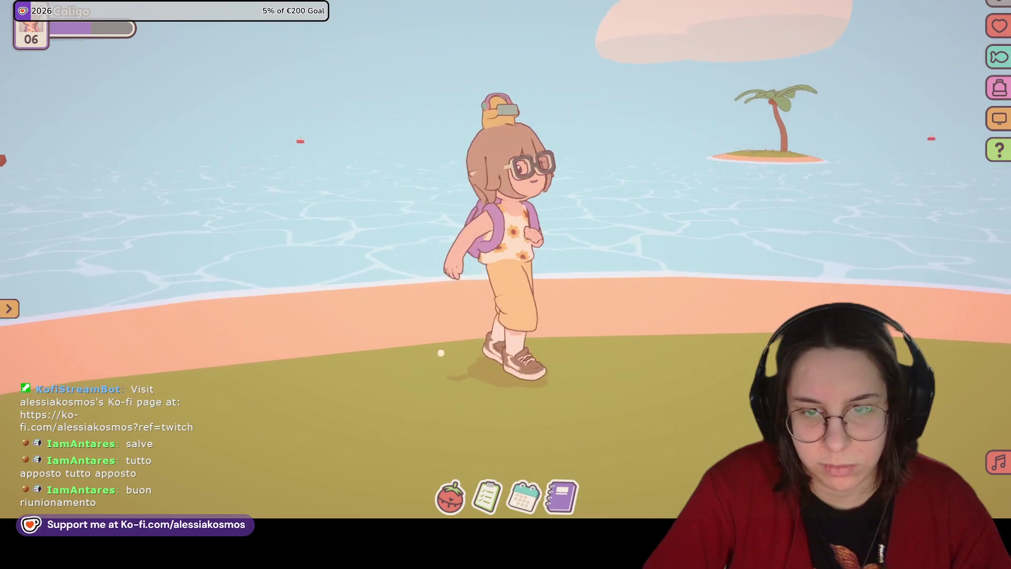
{"action": "key", "text": "s"}
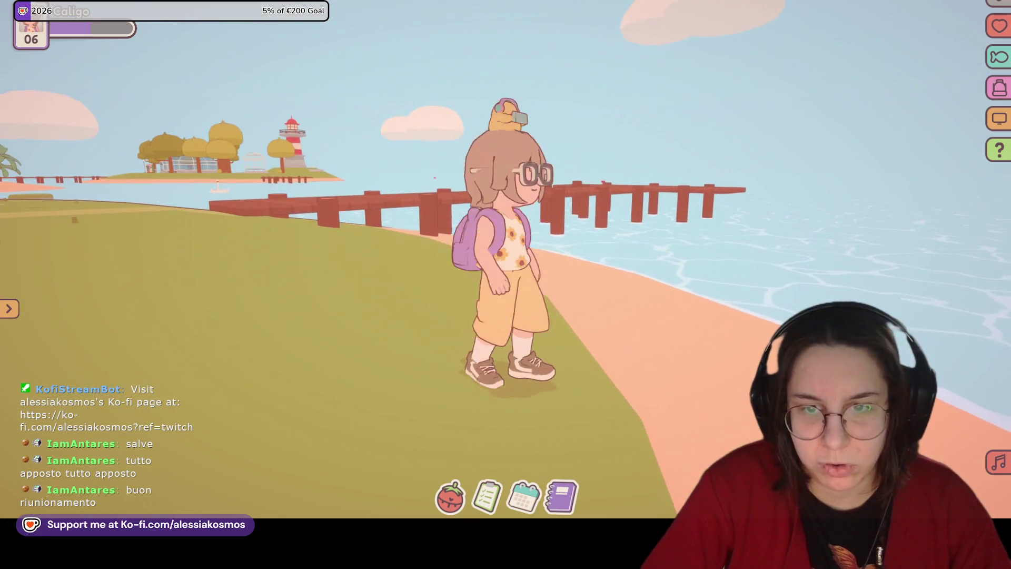
{"action": "key", "text": "w"}
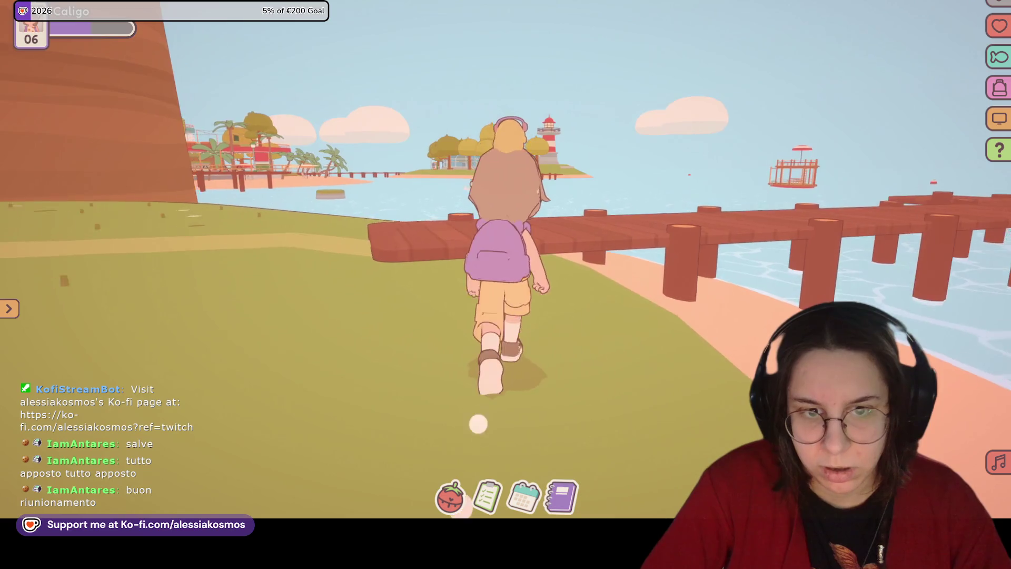
{"action": "key", "text": "a"}
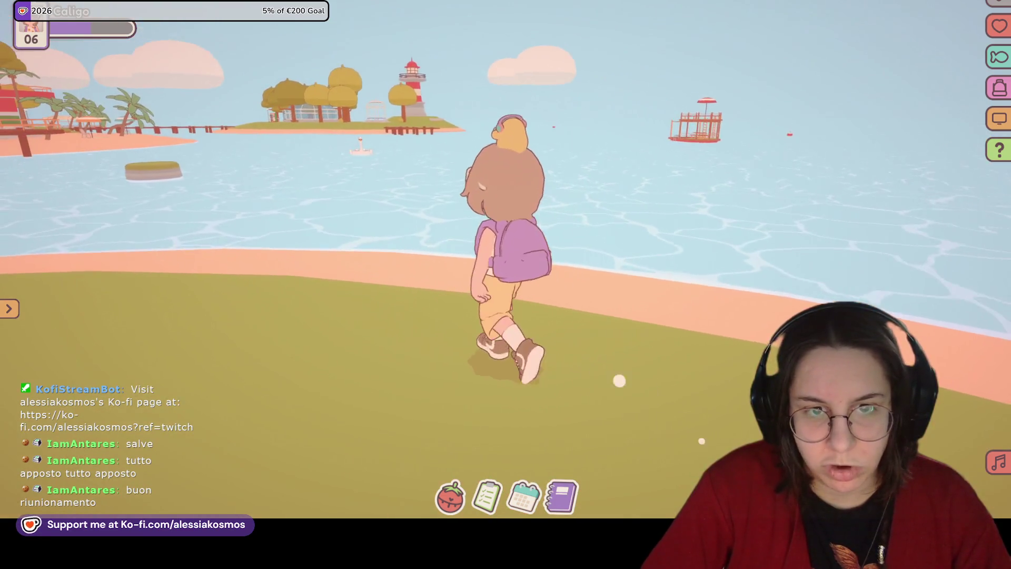
{"action": "key", "text": "w"}
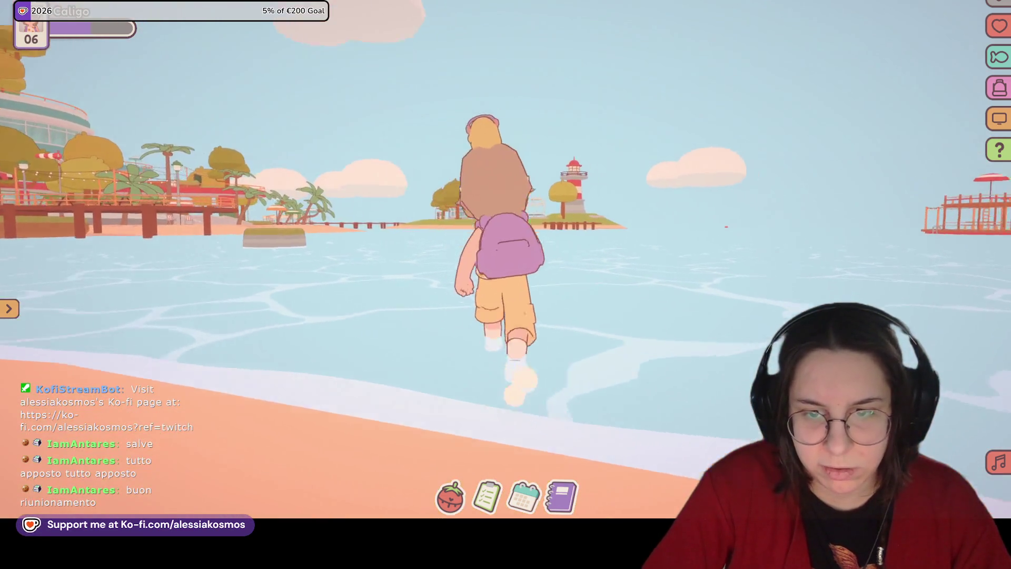
{"action": "key", "text": "w"}
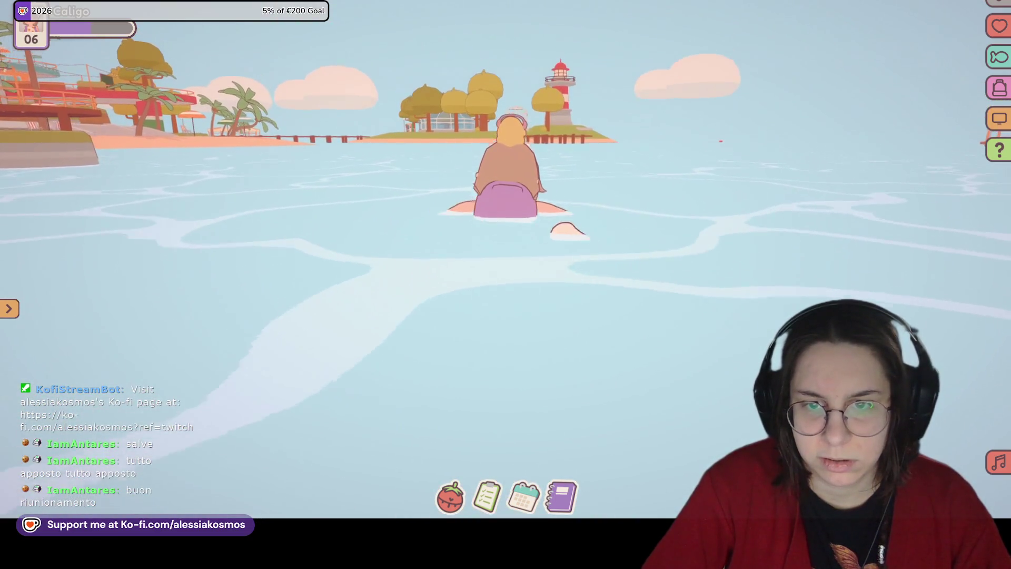
{"action": "key", "text": "d"}
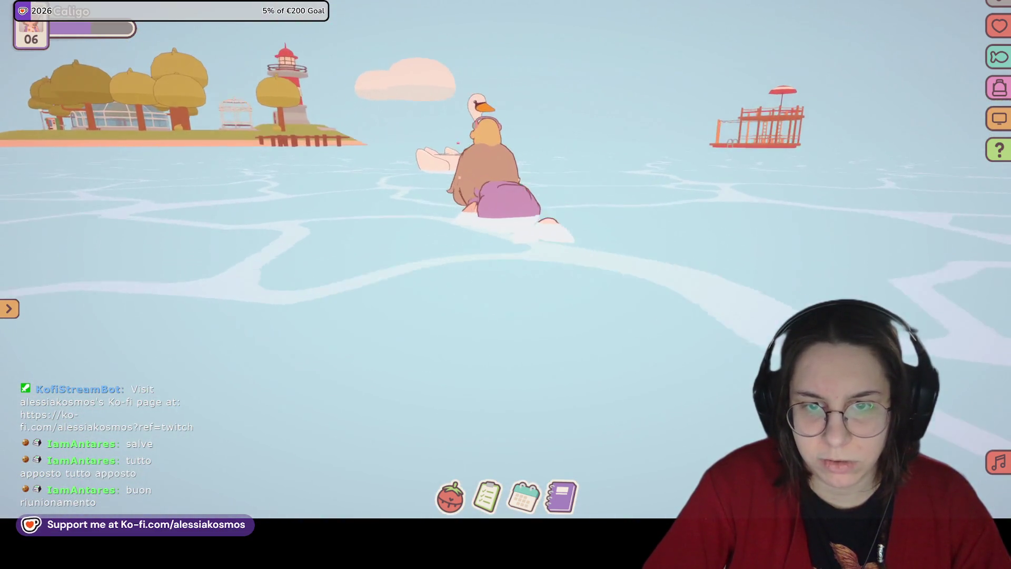
Step: Open Focus Select at the swan boat and start a laptop-work focus activity
{"action": "key", "text": "w"}
{"action": "key", "text": "e"}
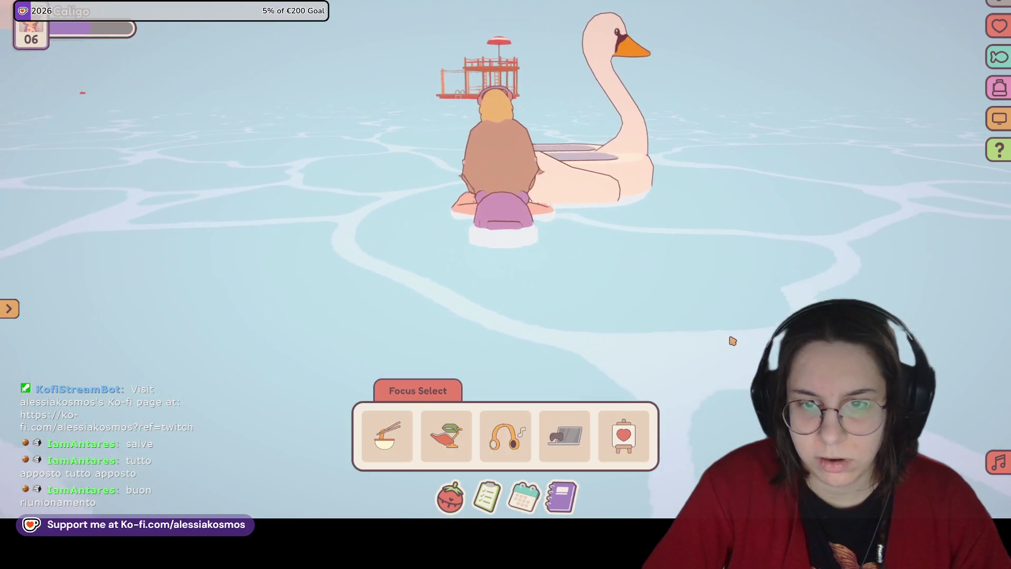
{"action": "left_click", "coordinate": [578, 447]}
{"action": "left_click", "coordinate": [485, 363]}
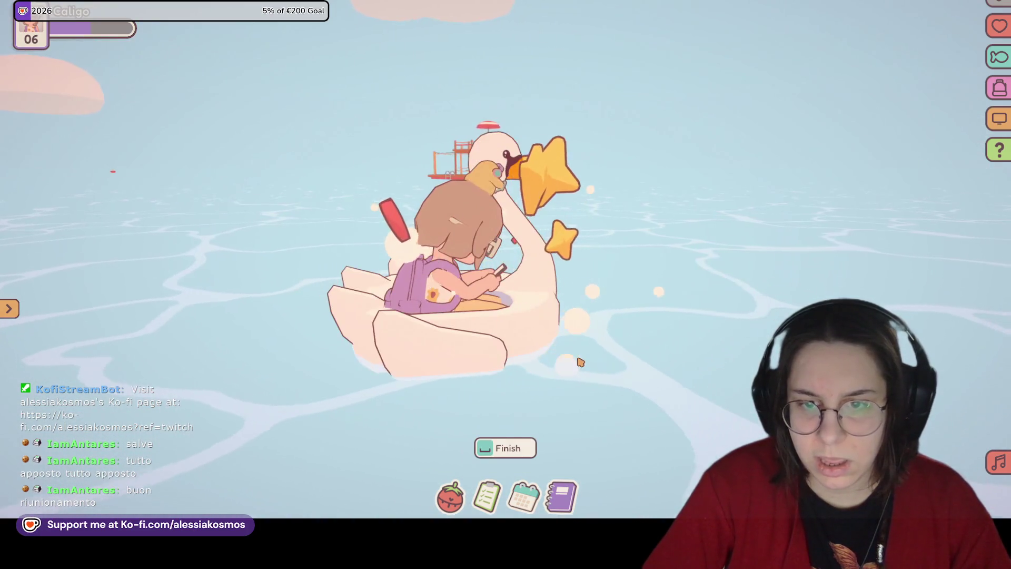
Step: Switch the focus activity to the listening option so the headphones go on
{"action": "key", "text": "space"}
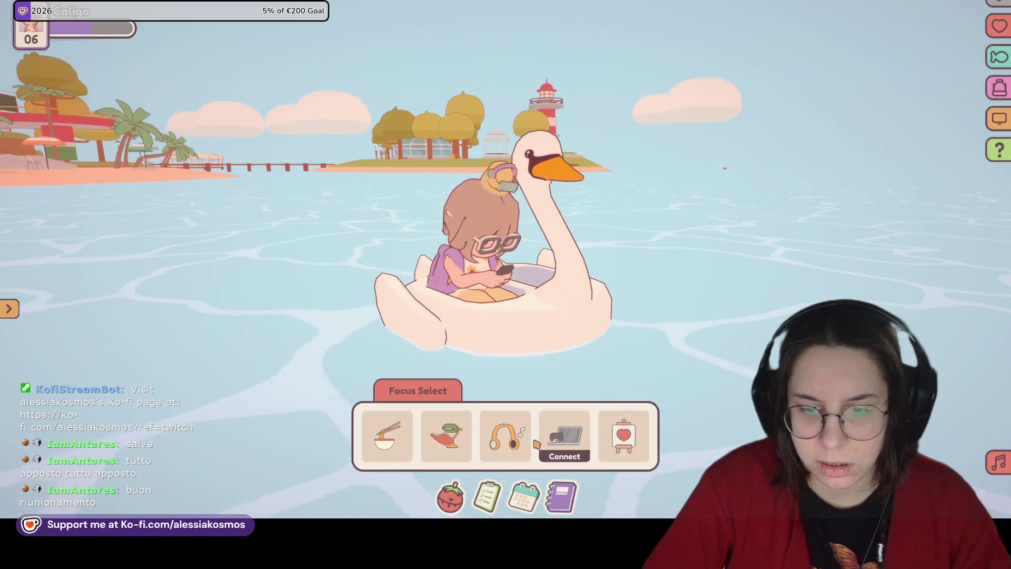
{"action": "left_click", "coordinate": [506, 436]}
{"action": "left_click", "coordinate": [481, 365]}
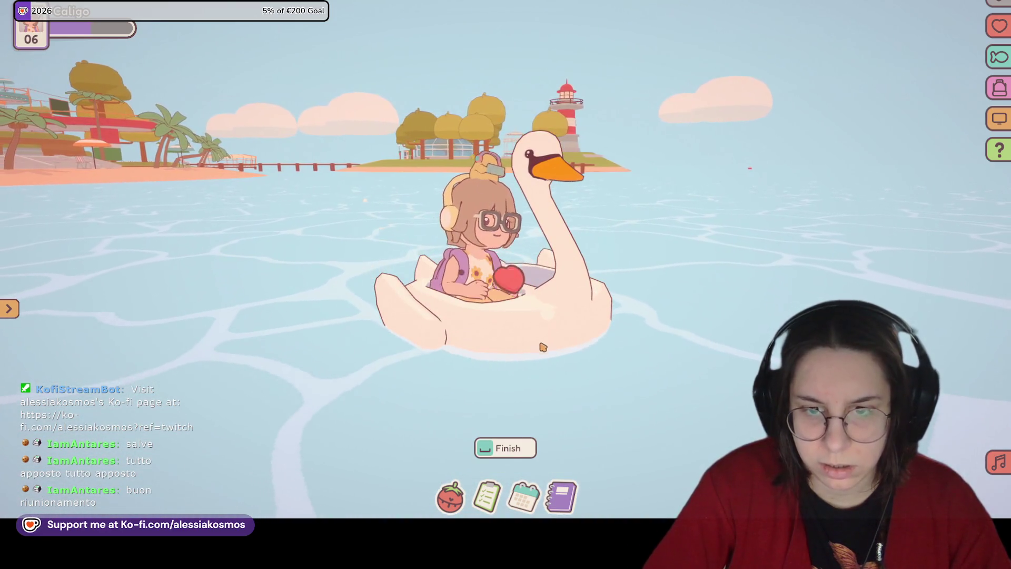